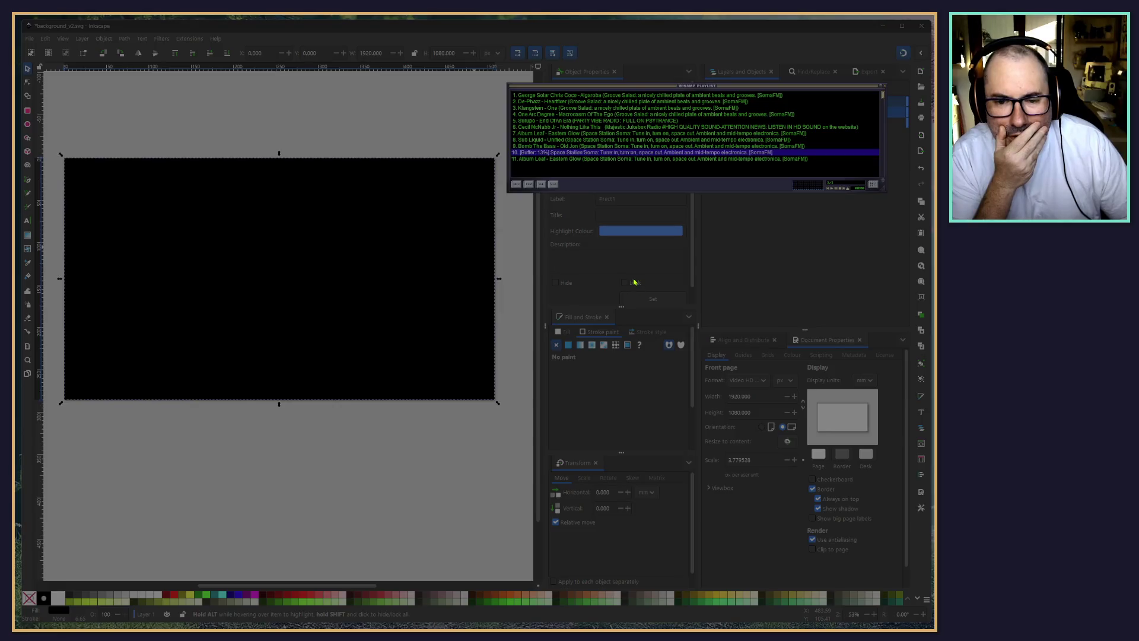
Sample the Winamp playlist streams in entries 9, 7, 8 and 6
double_click(609, 146)
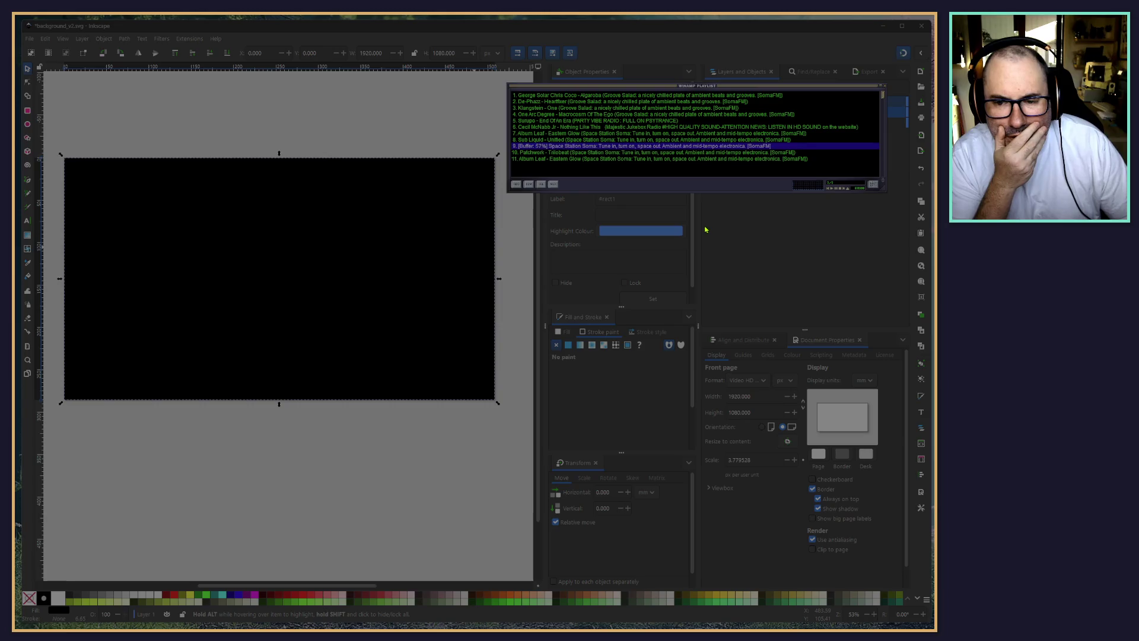
double_click(622, 134)
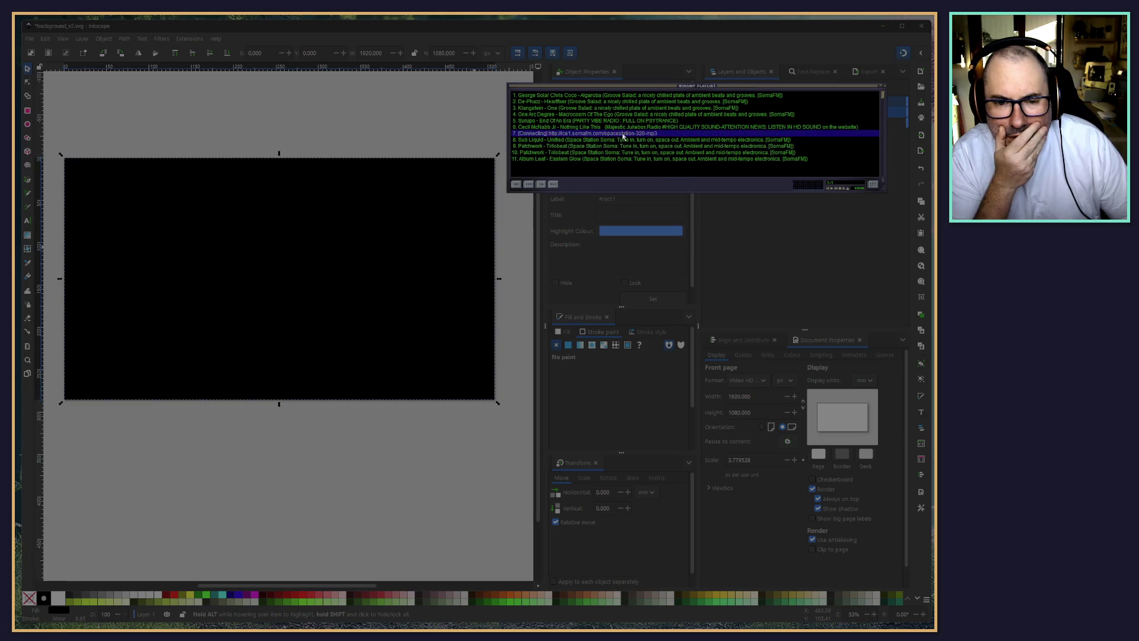
click(617, 140)
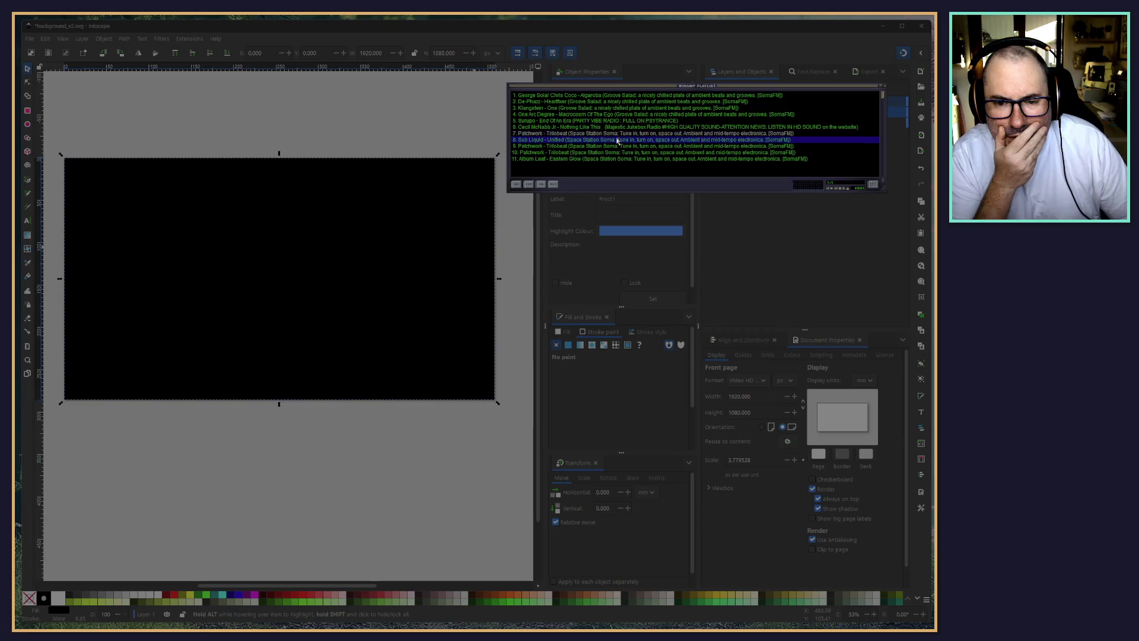
double_click(610, 141)
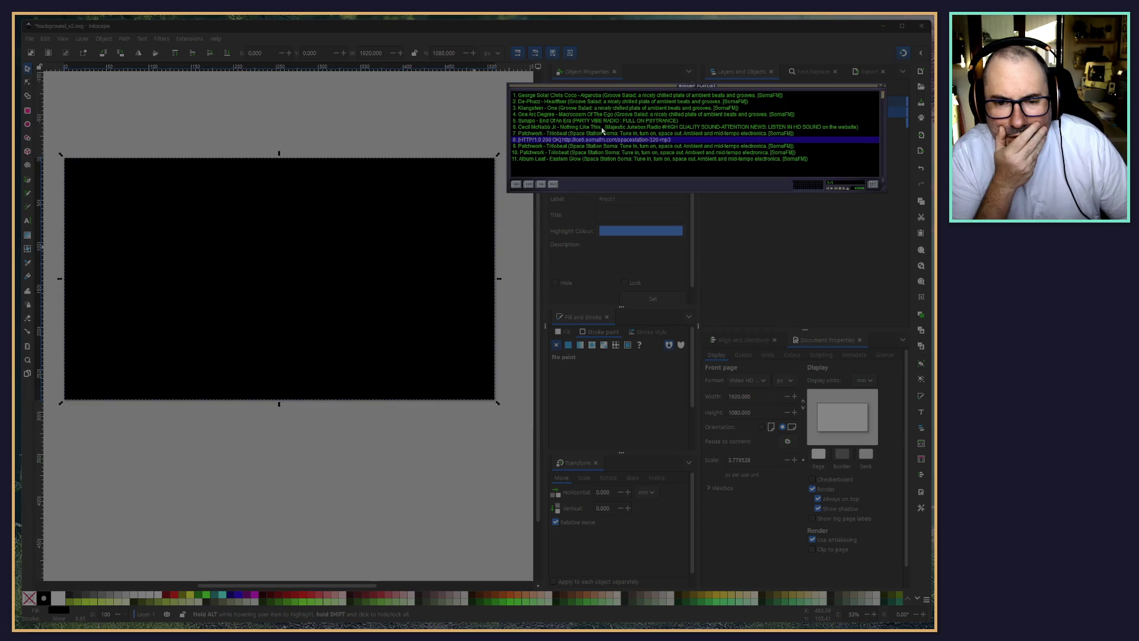
click(601, 128)
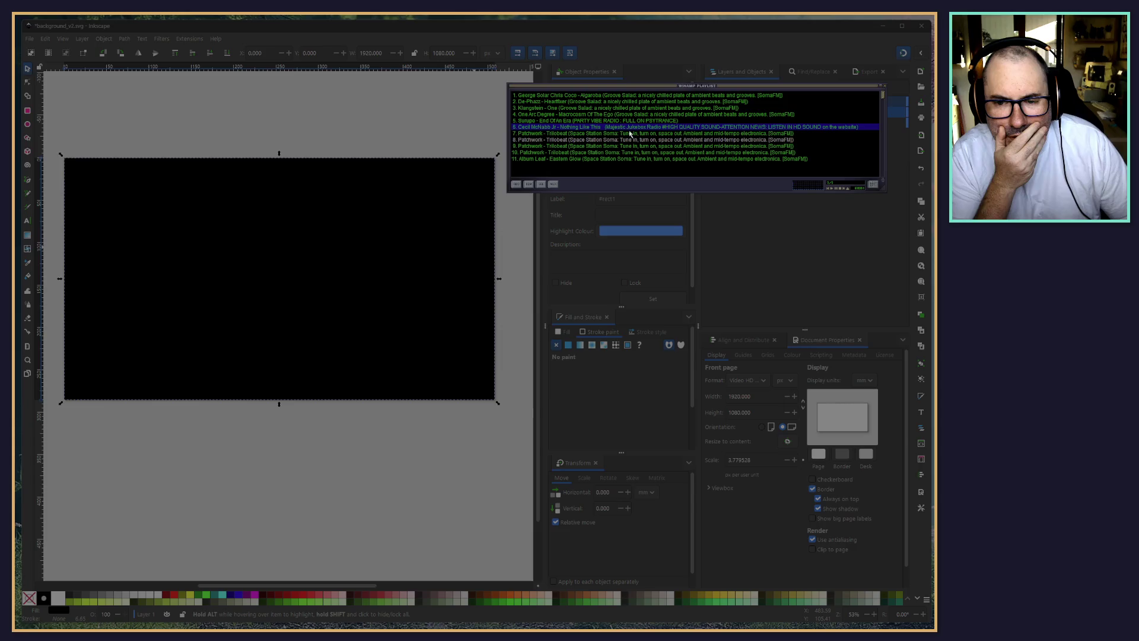
double_click(625, 128)
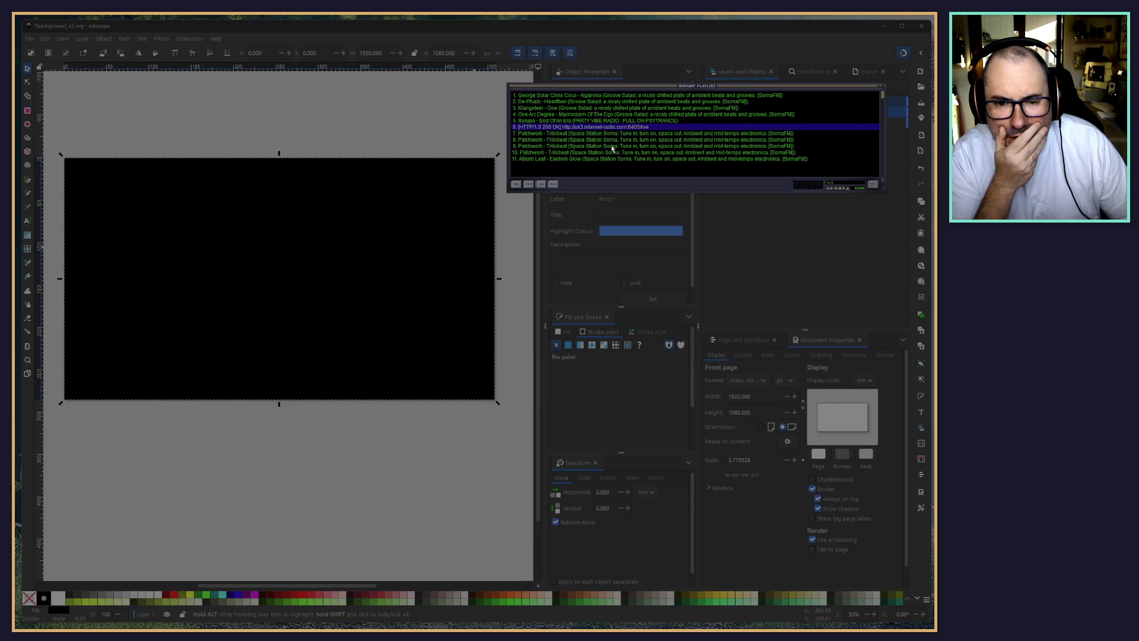
Try entries 5 and 4, then settle on entry 11, Patchwork - Trilobeat from Space Station Soma
click(602, 121)
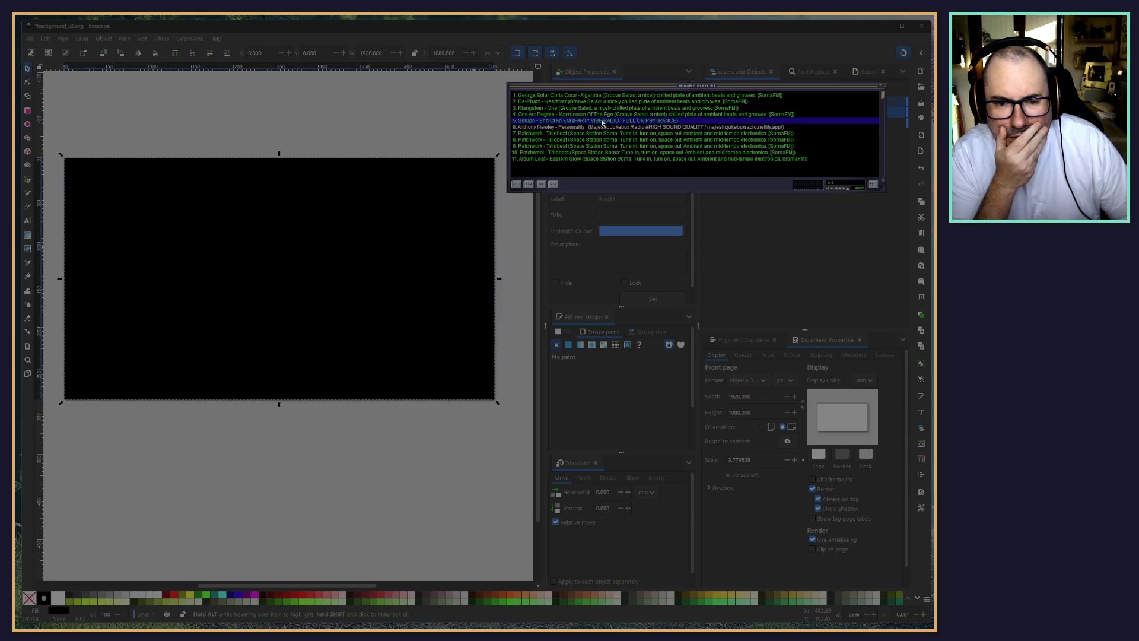
double_click(591, 114)
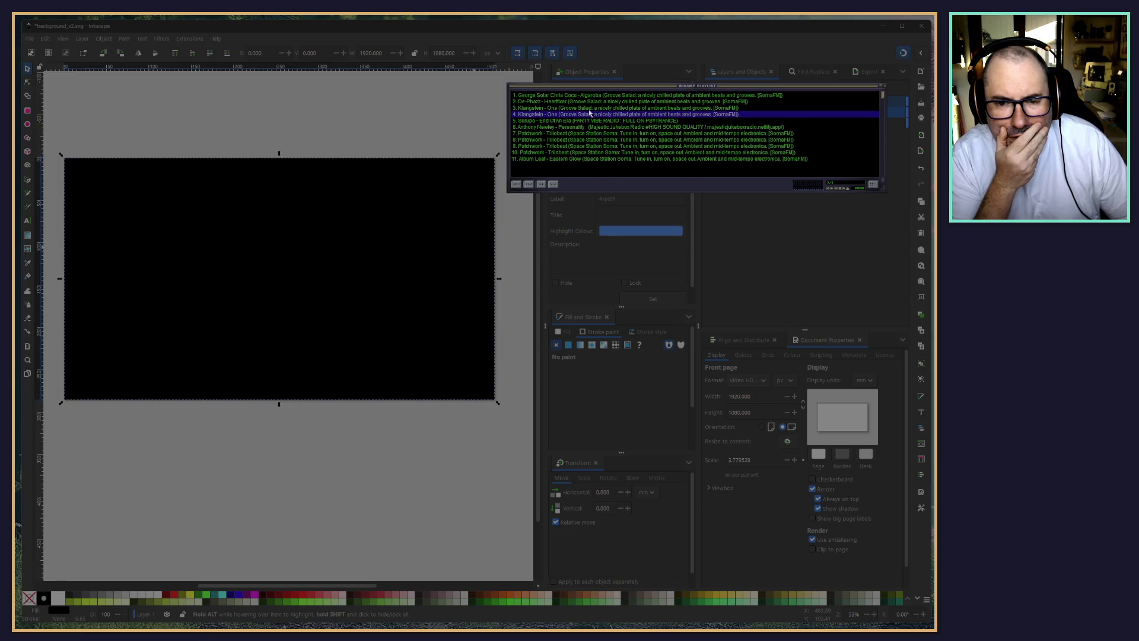
click(581, 95)
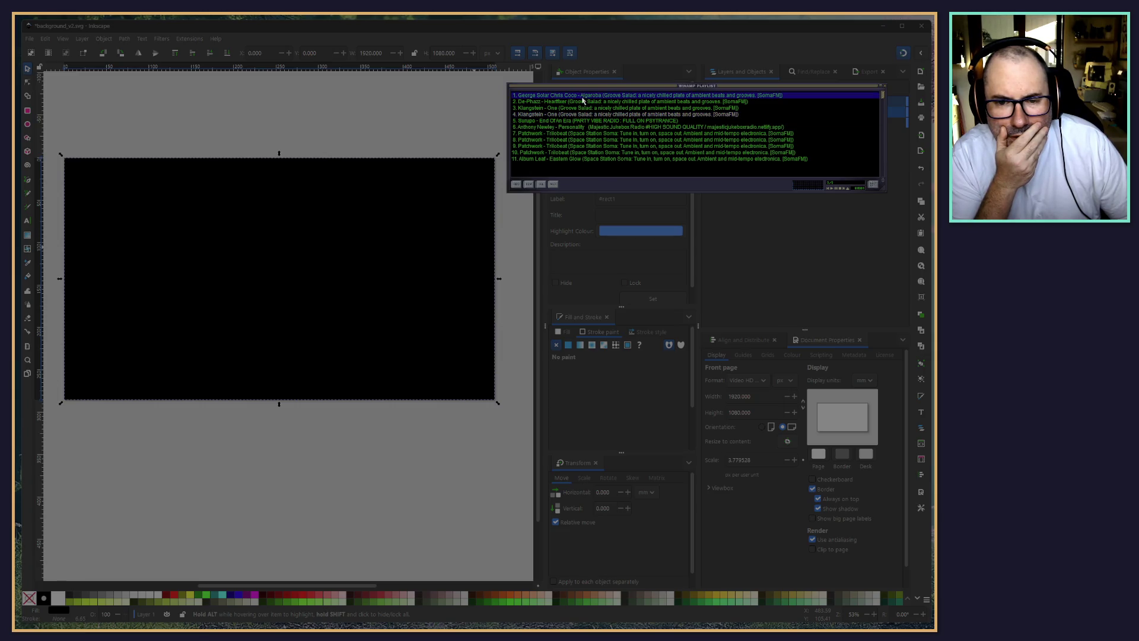
click(597, 134)
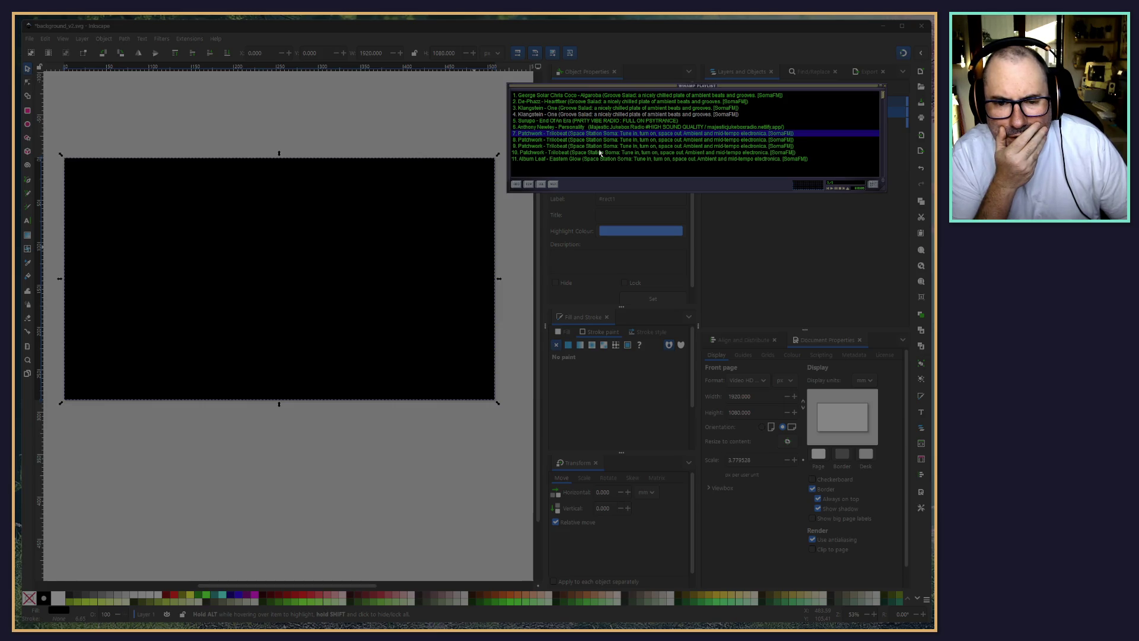
click(595, 141)
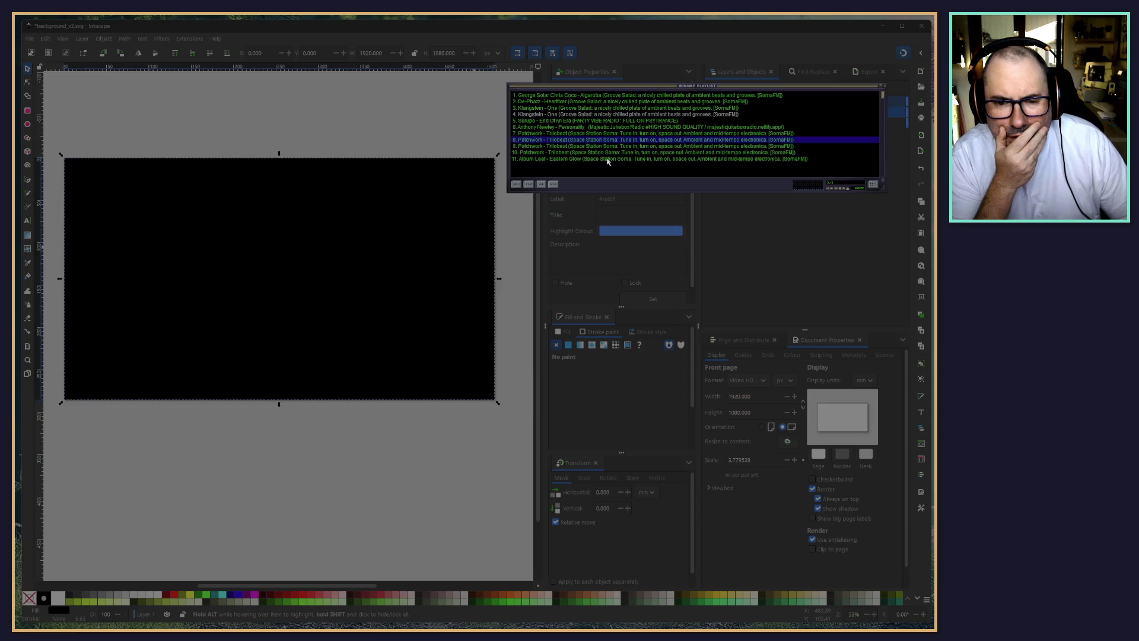
double_click(596, 159)
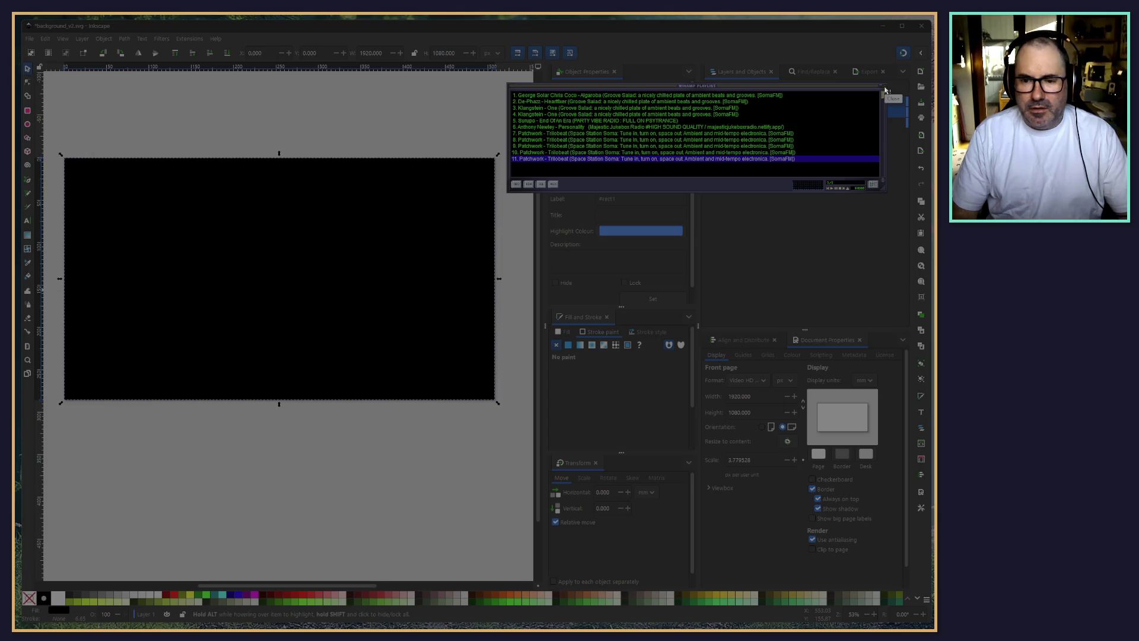
Switch to Firefox and search 'soma fm house trace mix' in a new tab
key(alt+Tab)
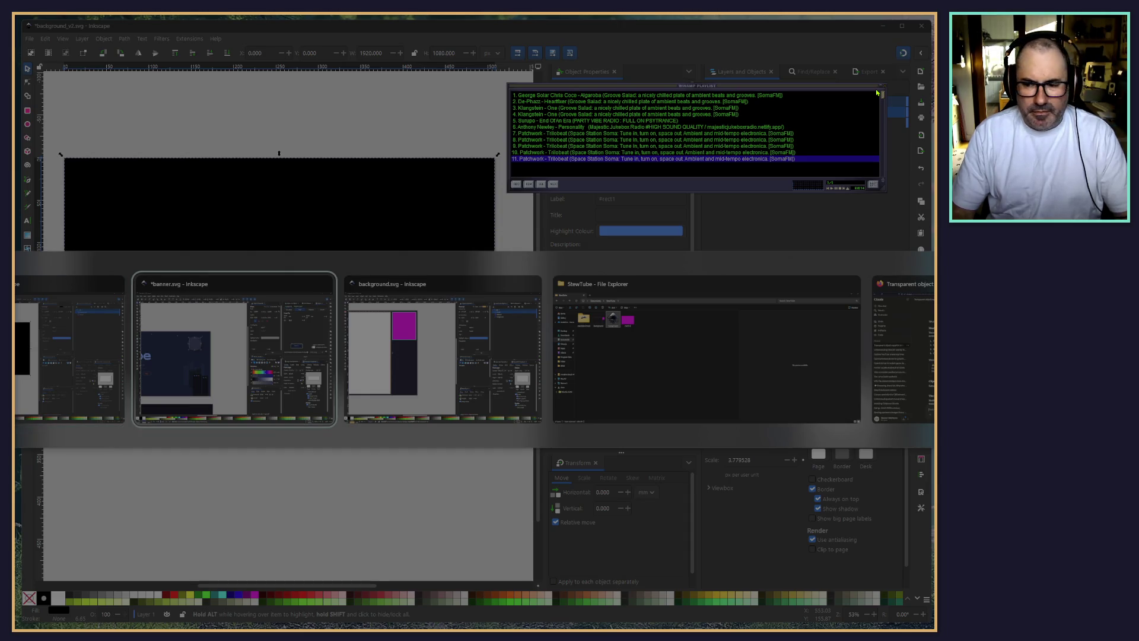
key(alt+shift+Tab)
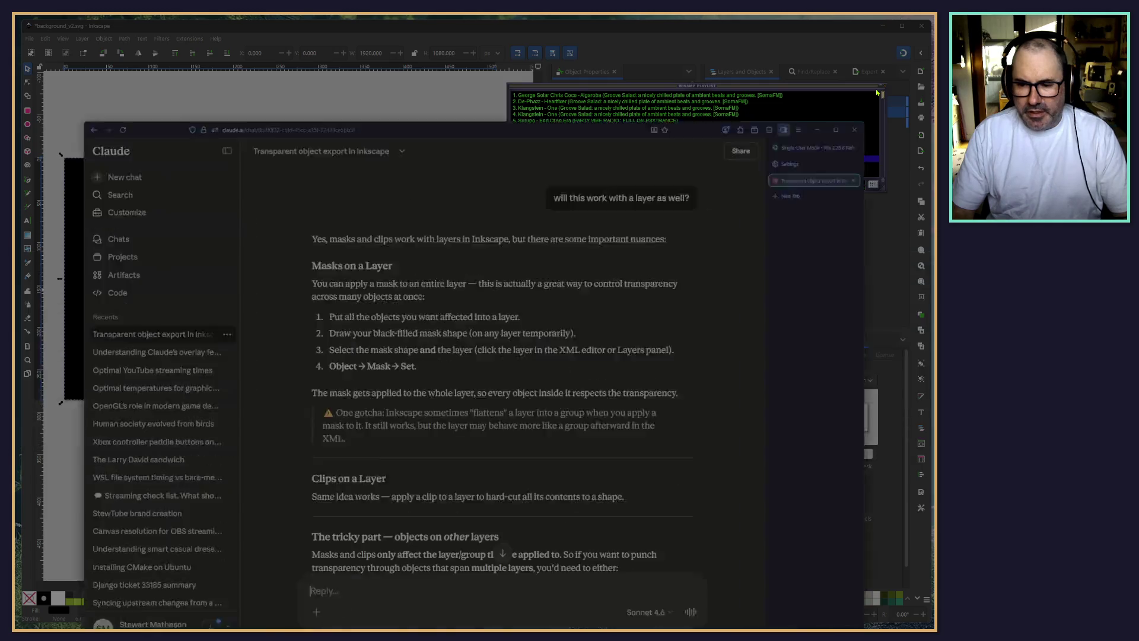
click(860, 109)
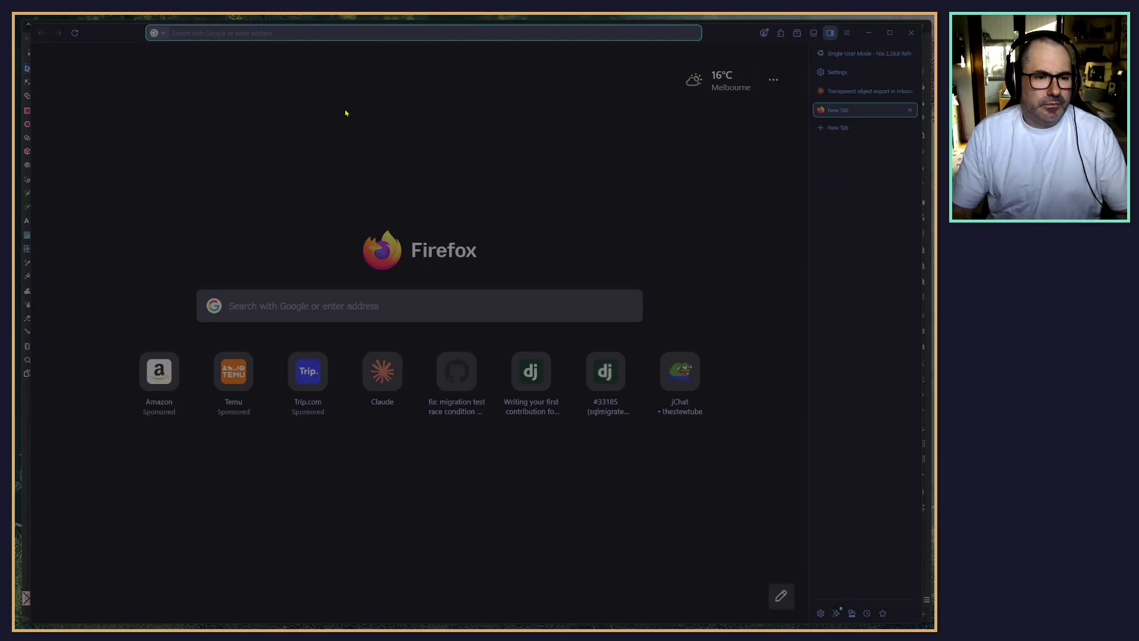
click(251, 315)
text(s)
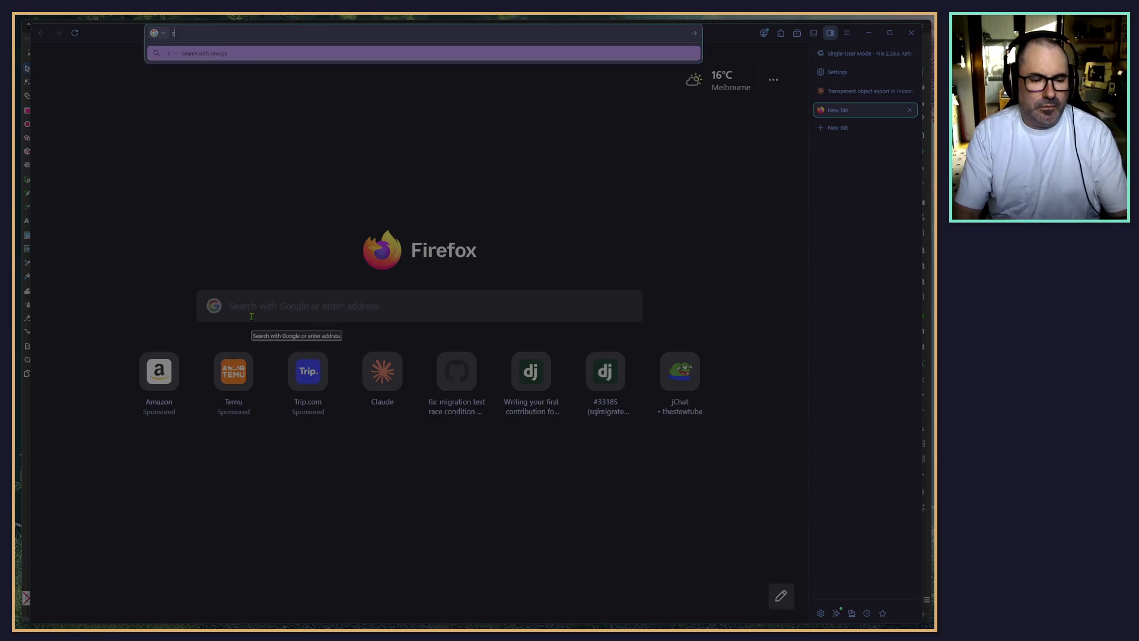
text(oma fm )
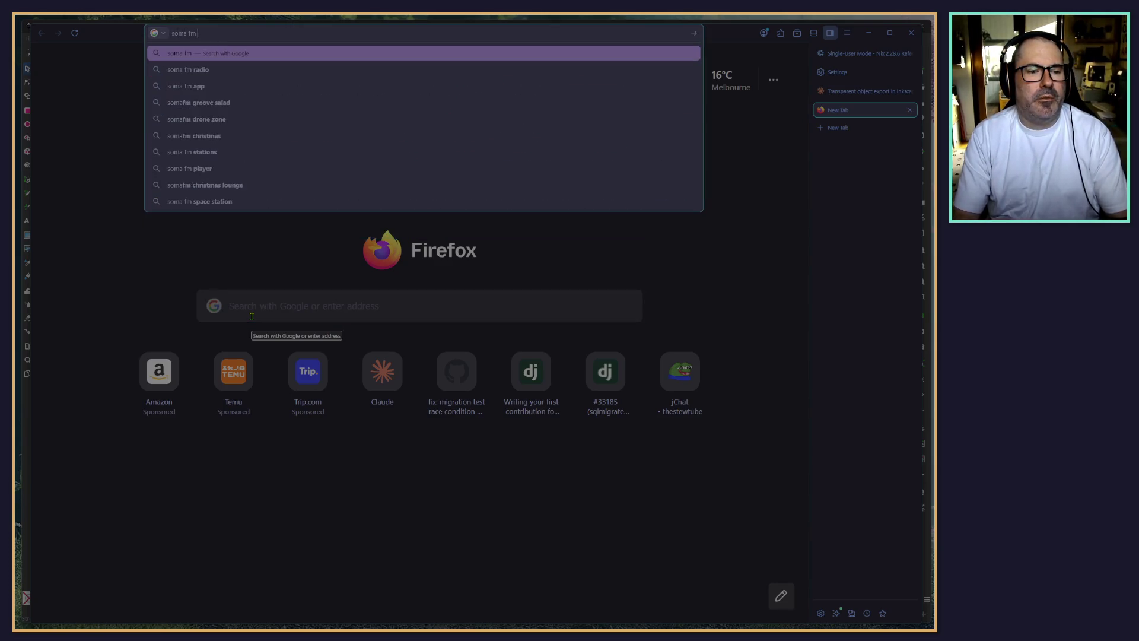
text(house trace mix)
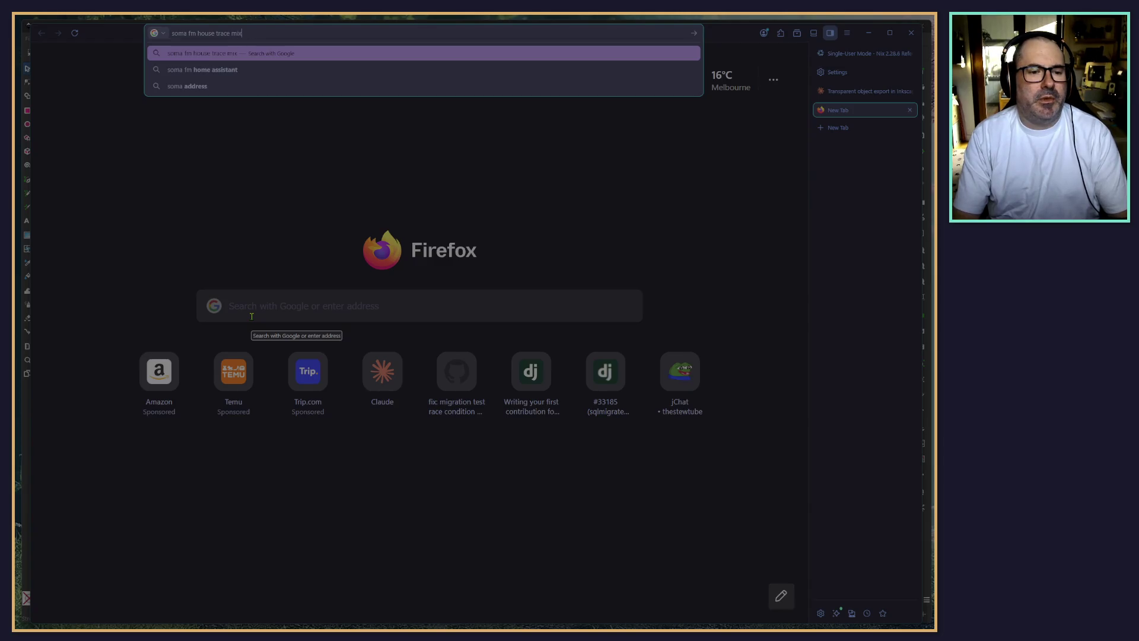
key(Return)
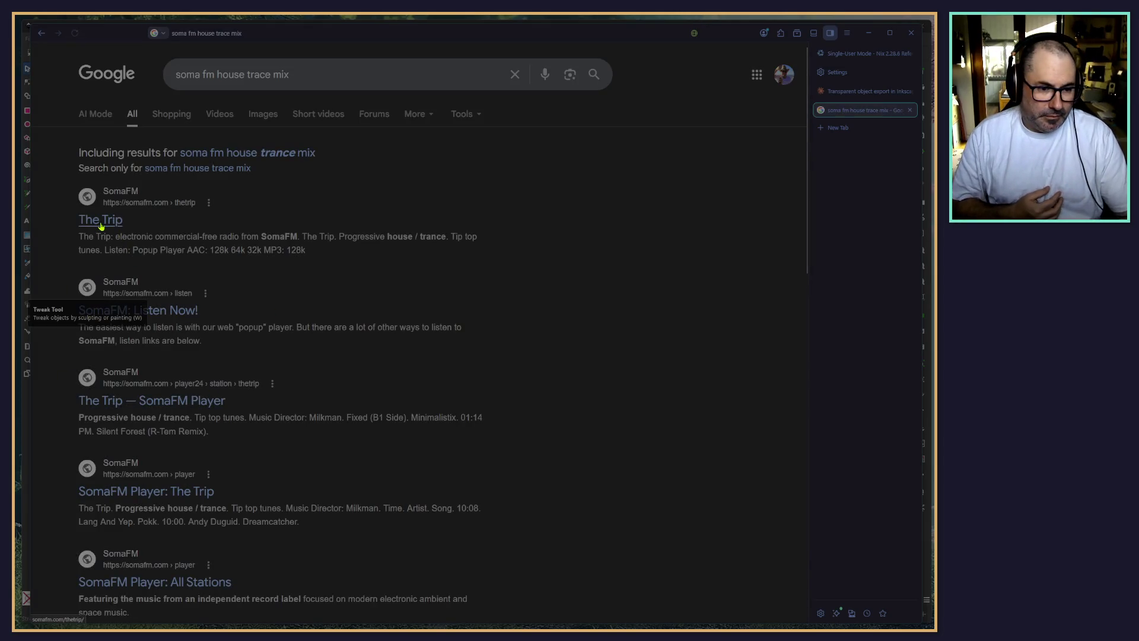
Open SomaFM's The Trip page, then download and open its Winamp 128k MP3 playlist, thetrip.m3u
click(182, 478)
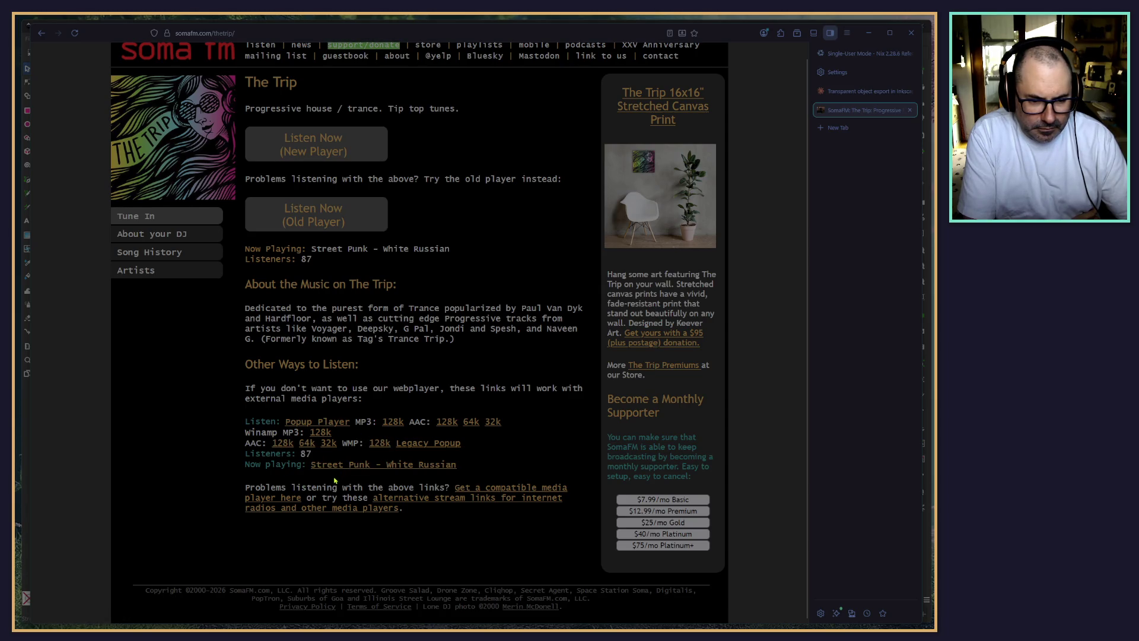
click(323, 434)
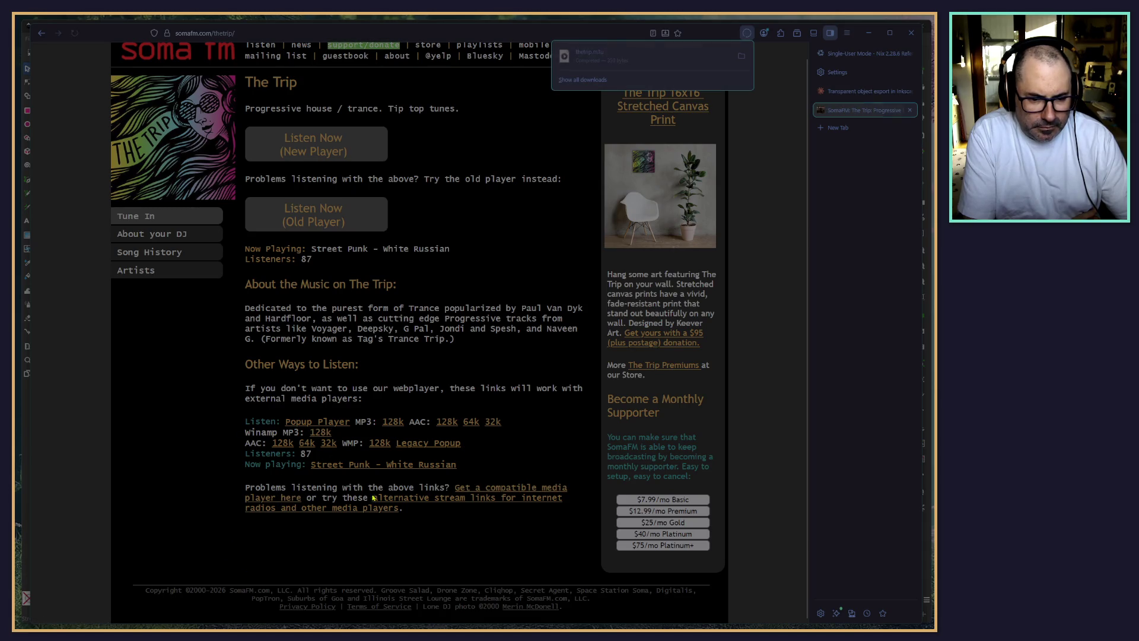
click(566, 60)
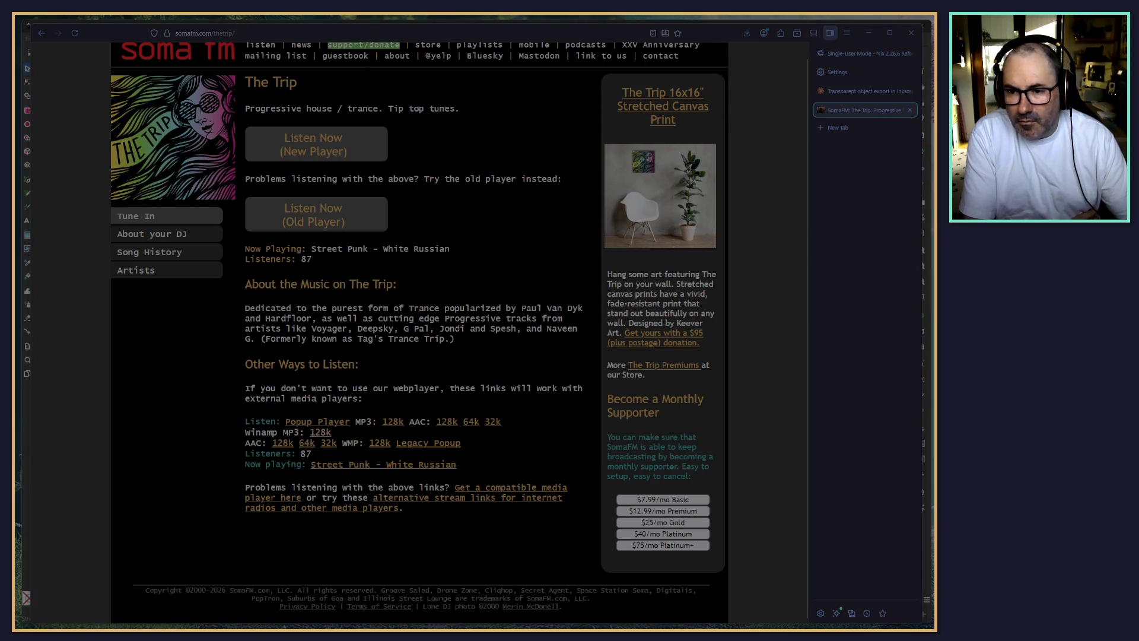
Play The Trip stream from the newly added playlist entries 12 and 13
click(868, 36)
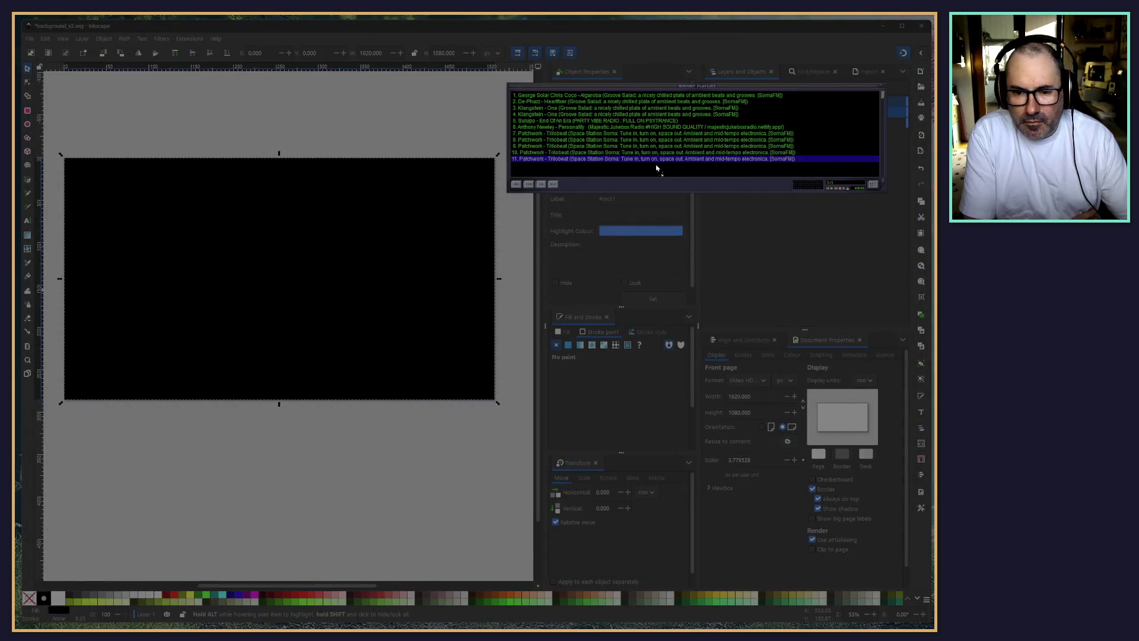
double_click(547, 166)
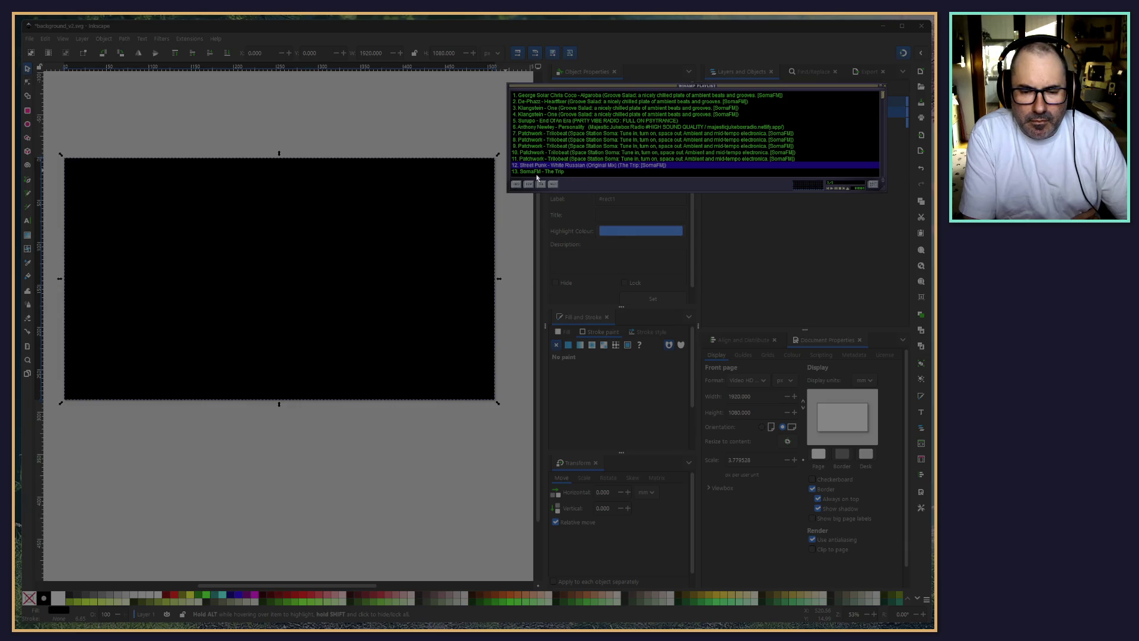
click(537, 177)
double_click(537, 171)
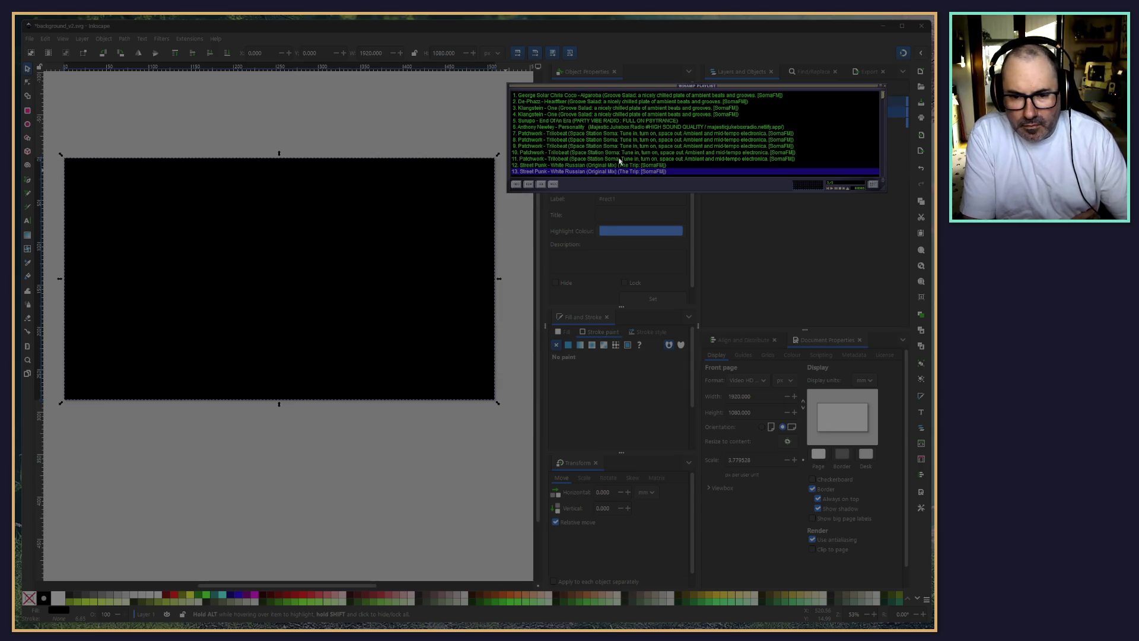
double_click(615, 165)
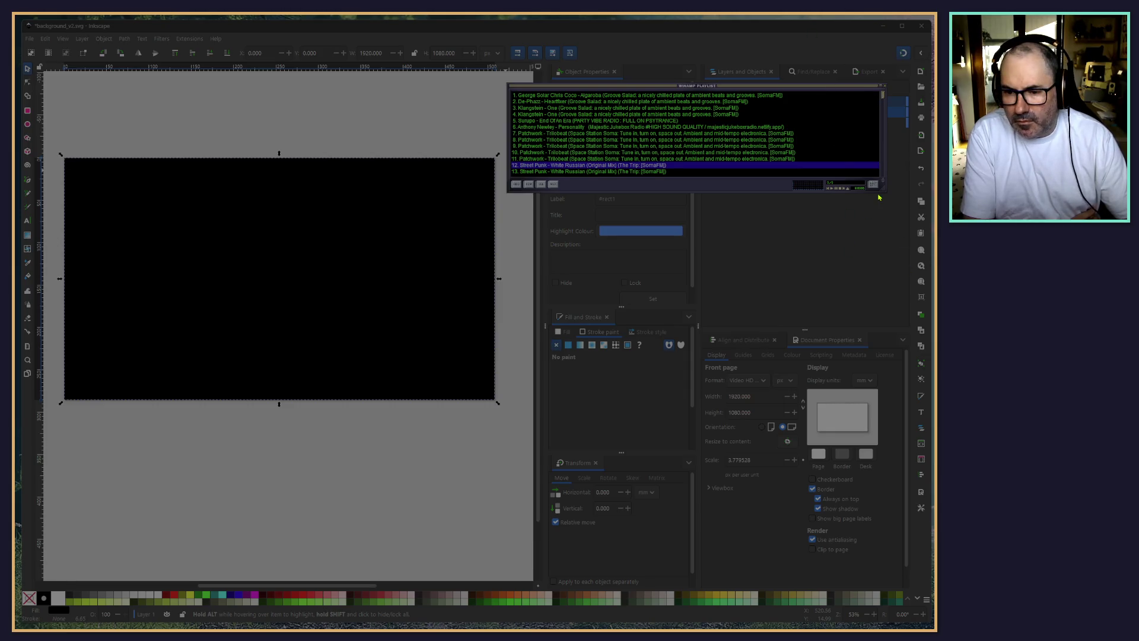
Make the playlist window narrower and taller and play The Trip entry 16
drag(883, 194, 808, 213)
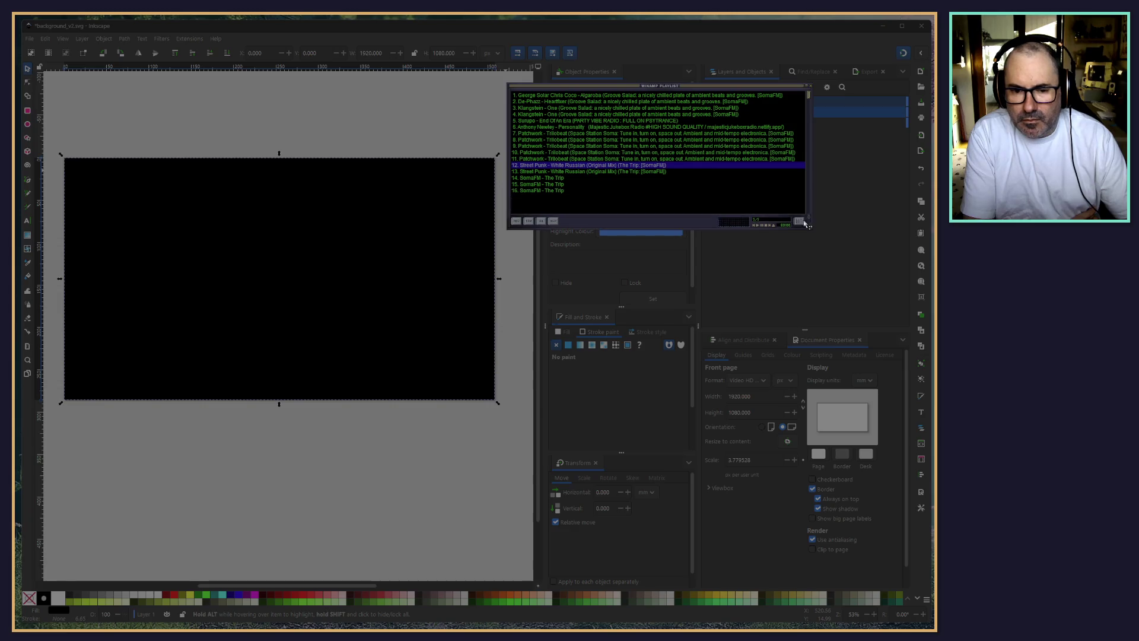
double_click(531, 191)
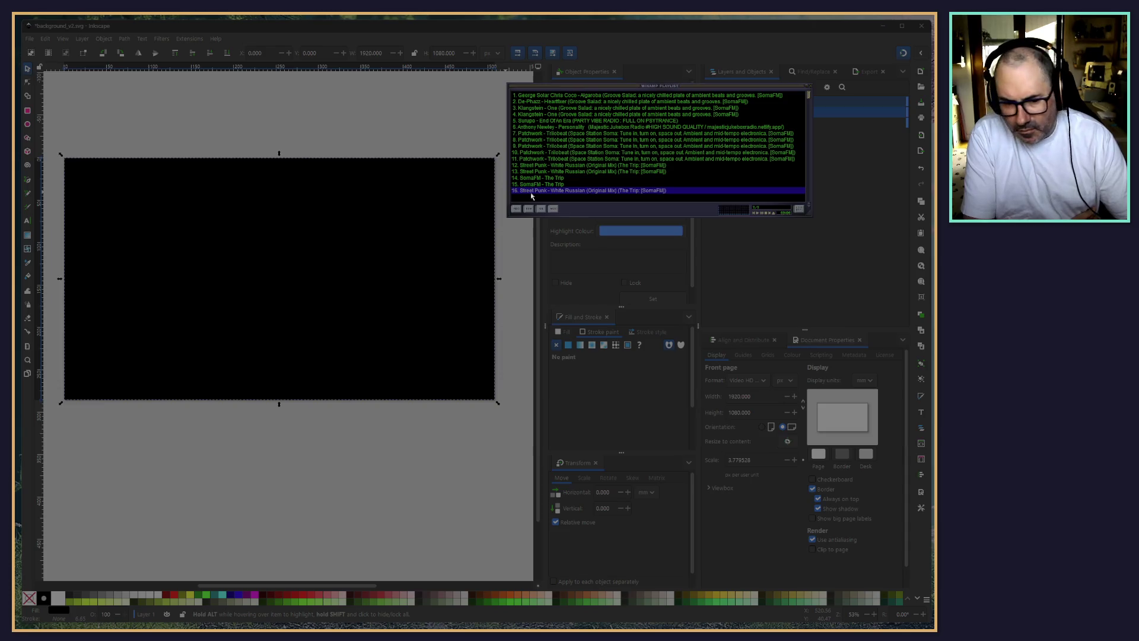
key(alt+Tab)
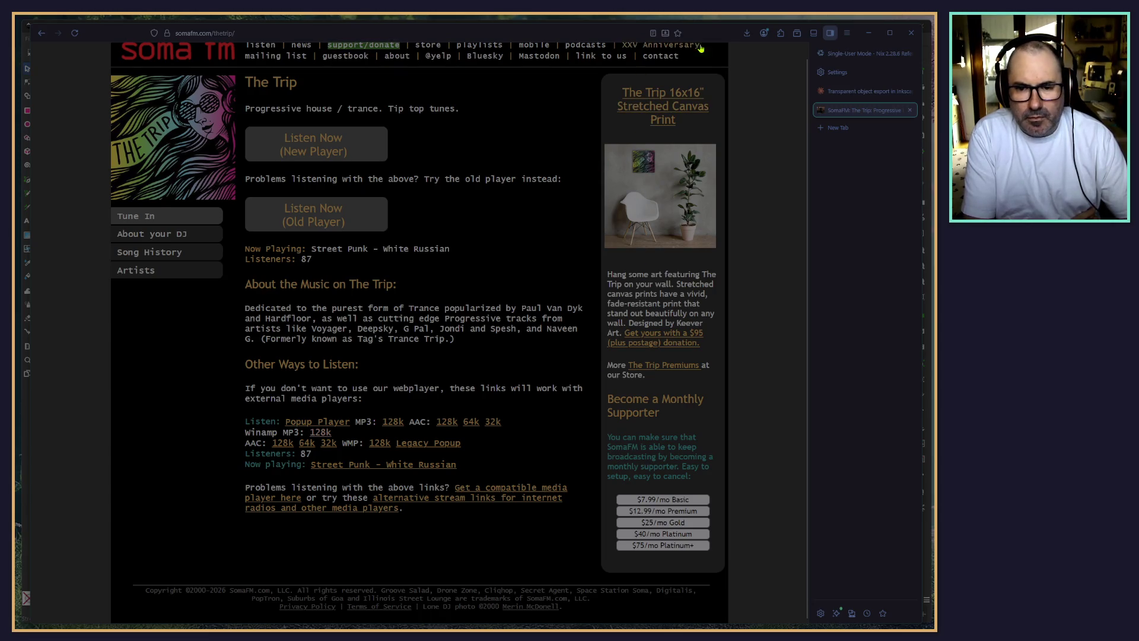
click(869, 33)
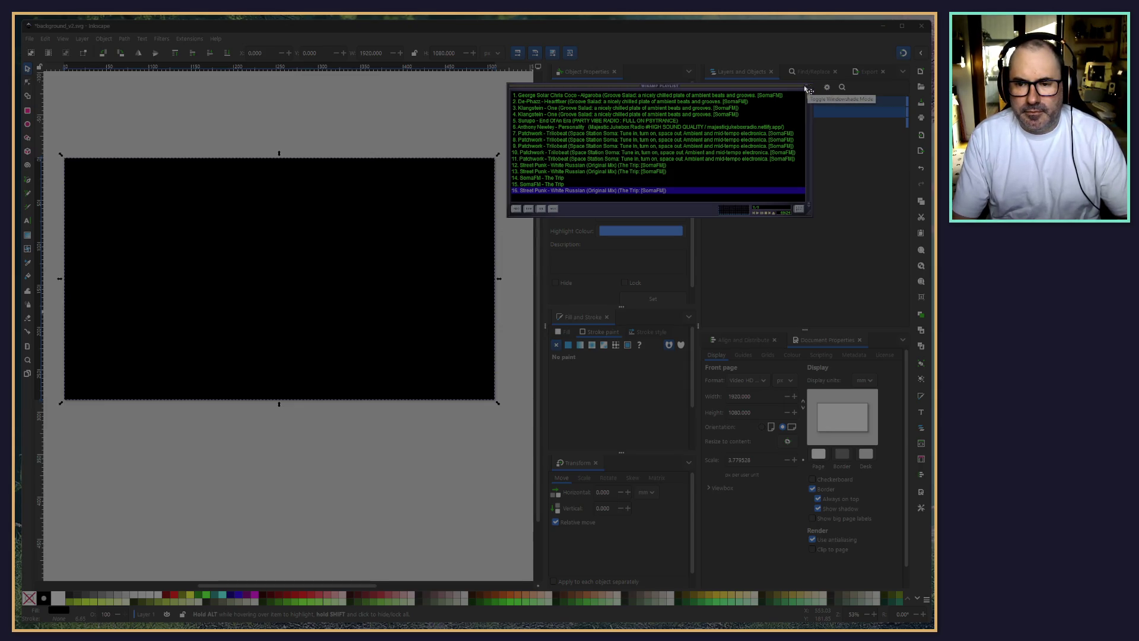
Collapse the Winamp playlist to a thin bar and move it off the Inkscape panels
click(741, 89)
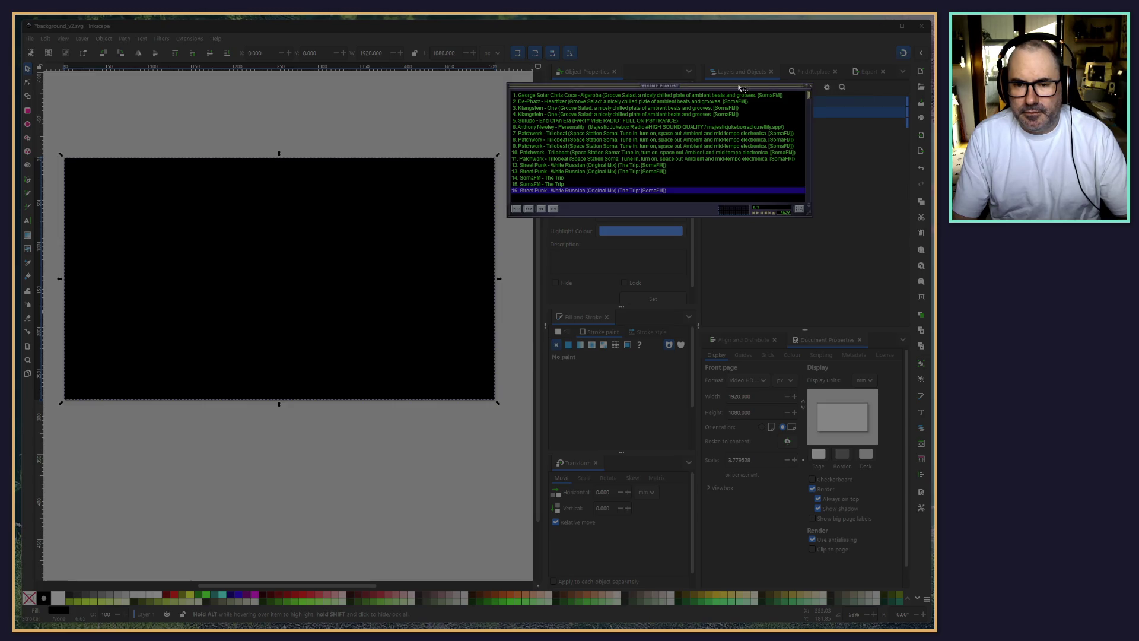
double_click(742, 88)
drag(597, 89, 1138, 88)
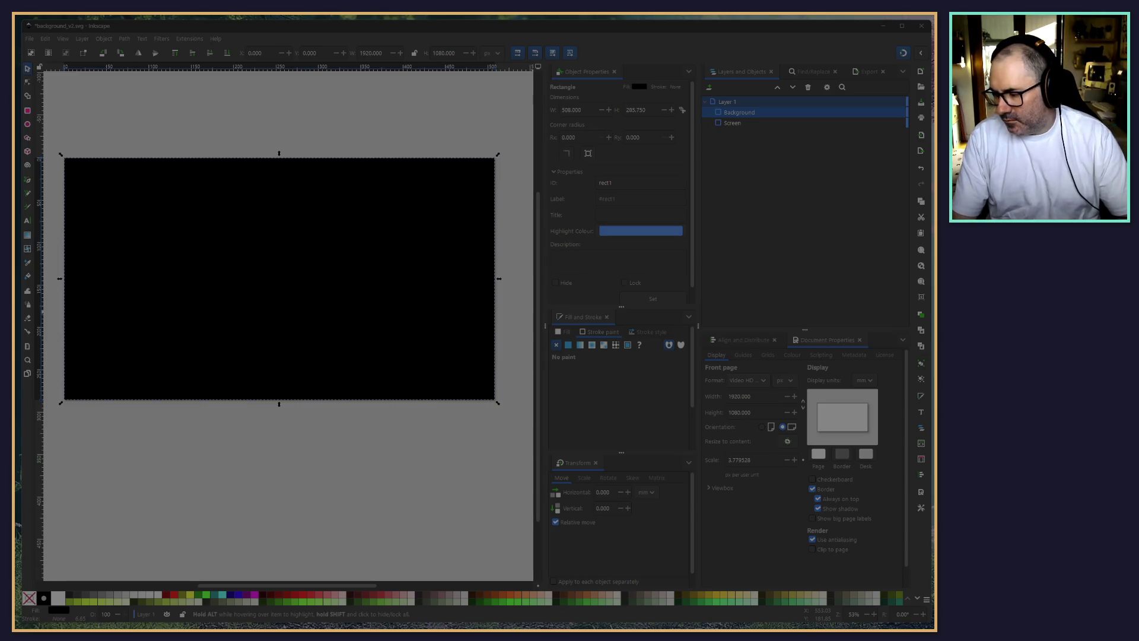
Select the Background rectangle and apply Object > Mask > Set Mask
click(323, 452)
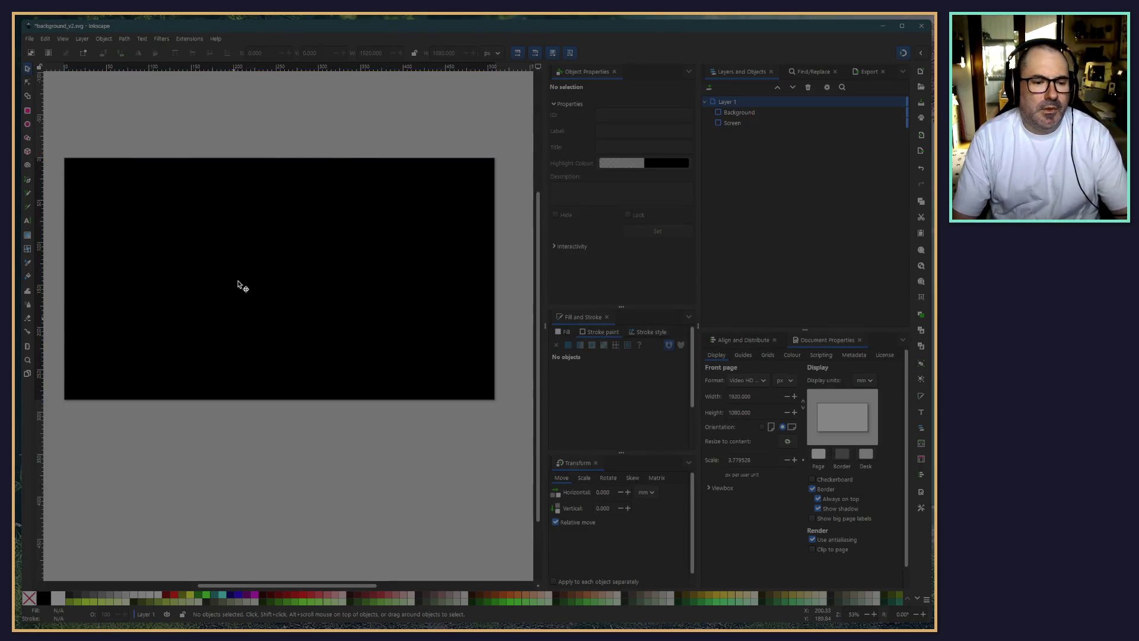
click(368, 204)
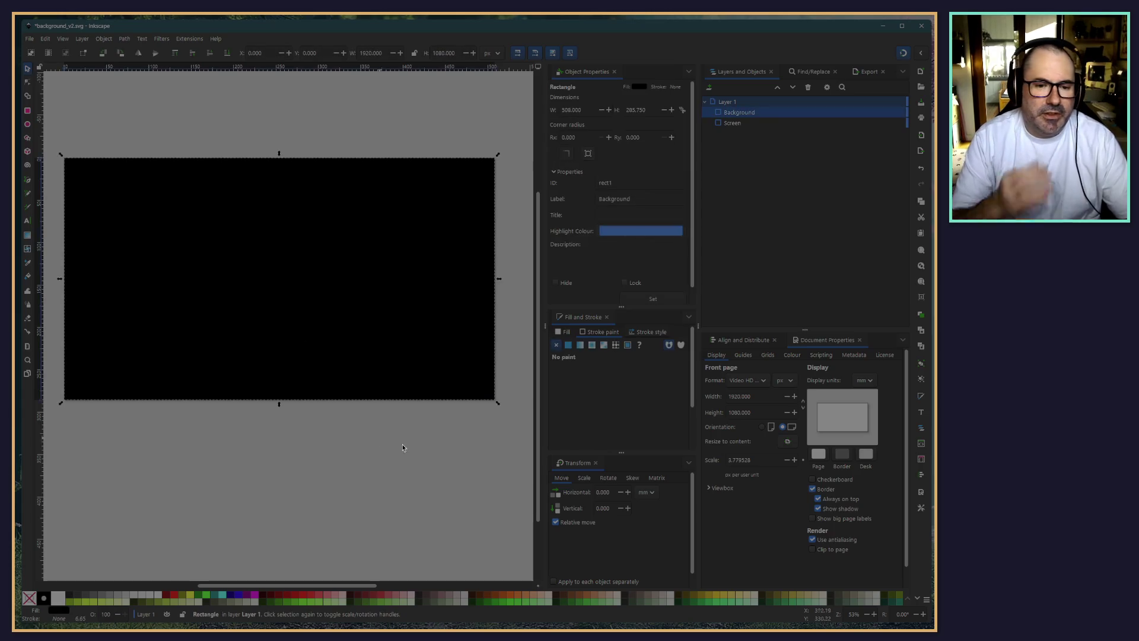
click(742, 125)
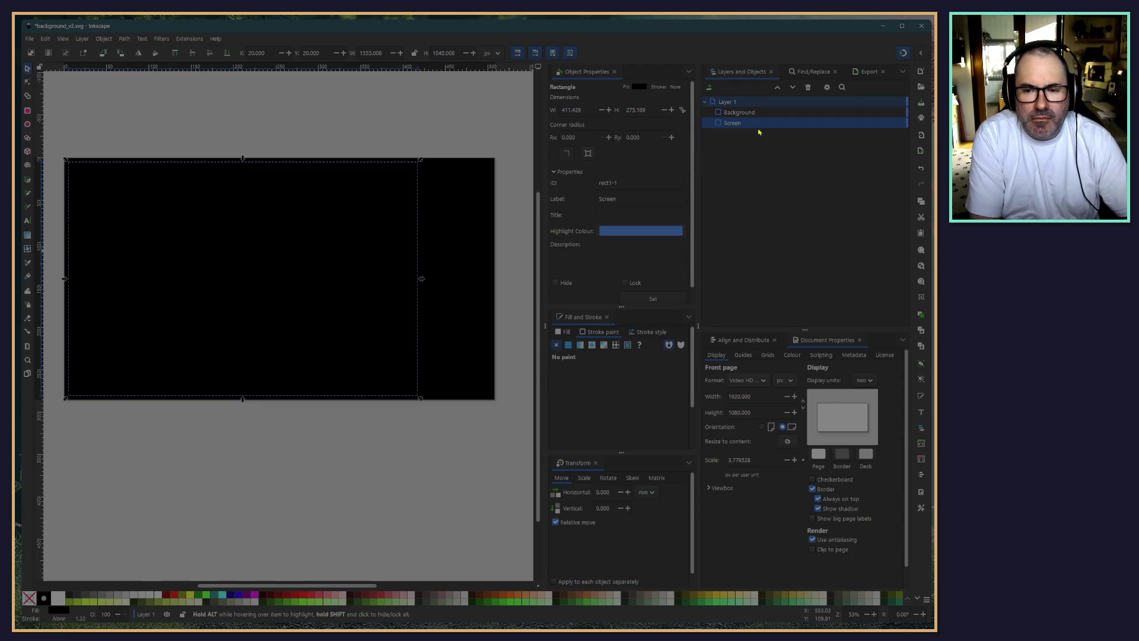
click(740, 124)
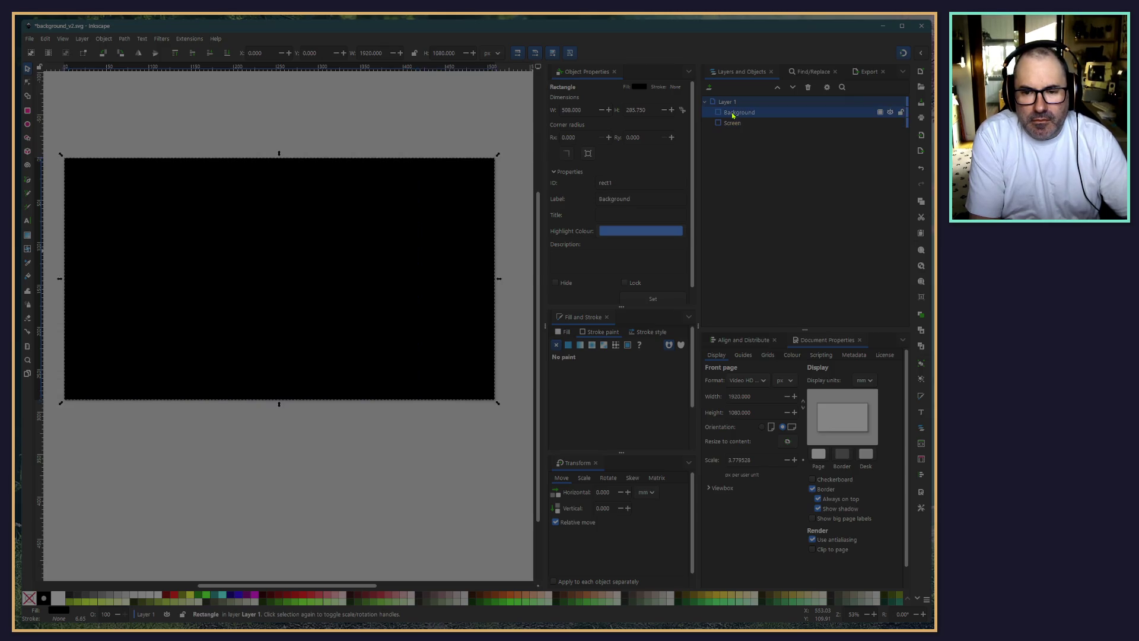
click(735, 117)
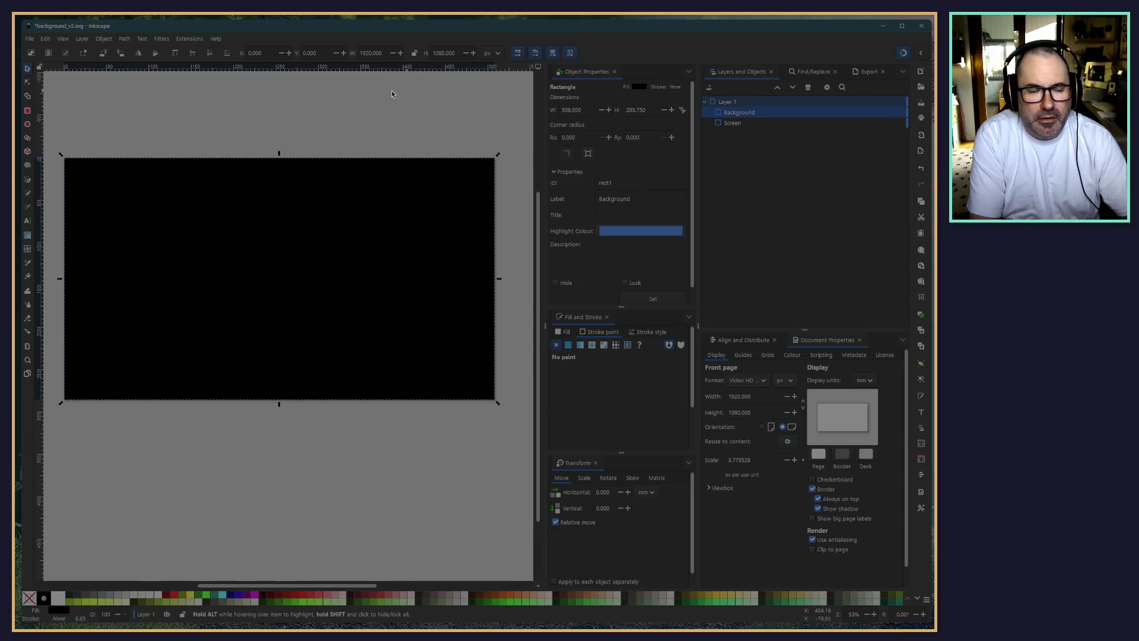
click(125, 38)
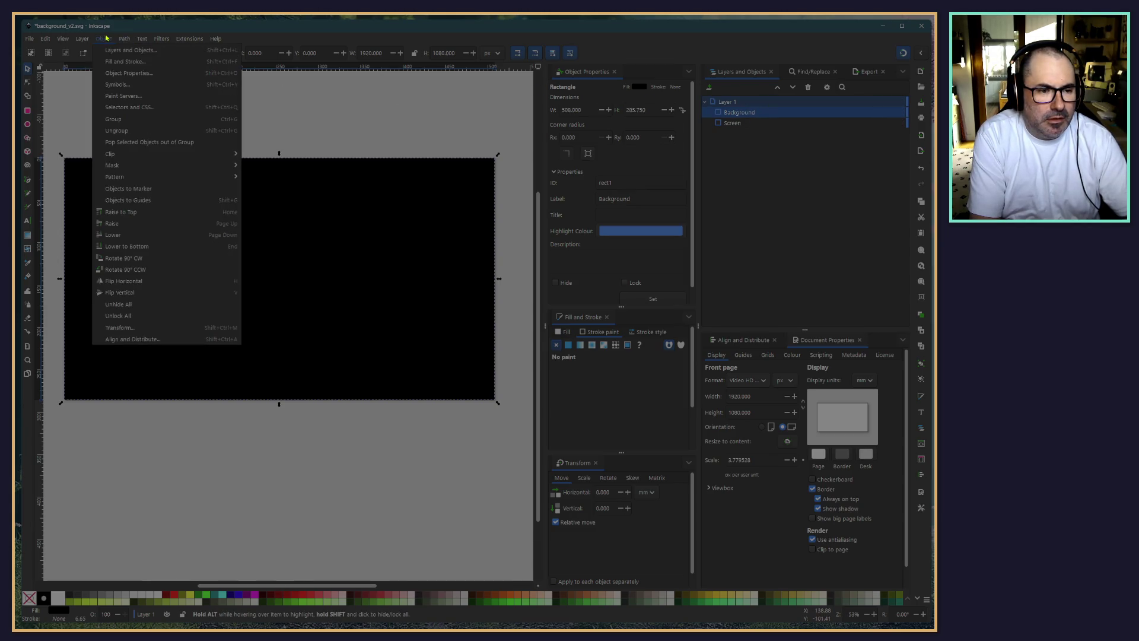
mouse_move(156, 166)
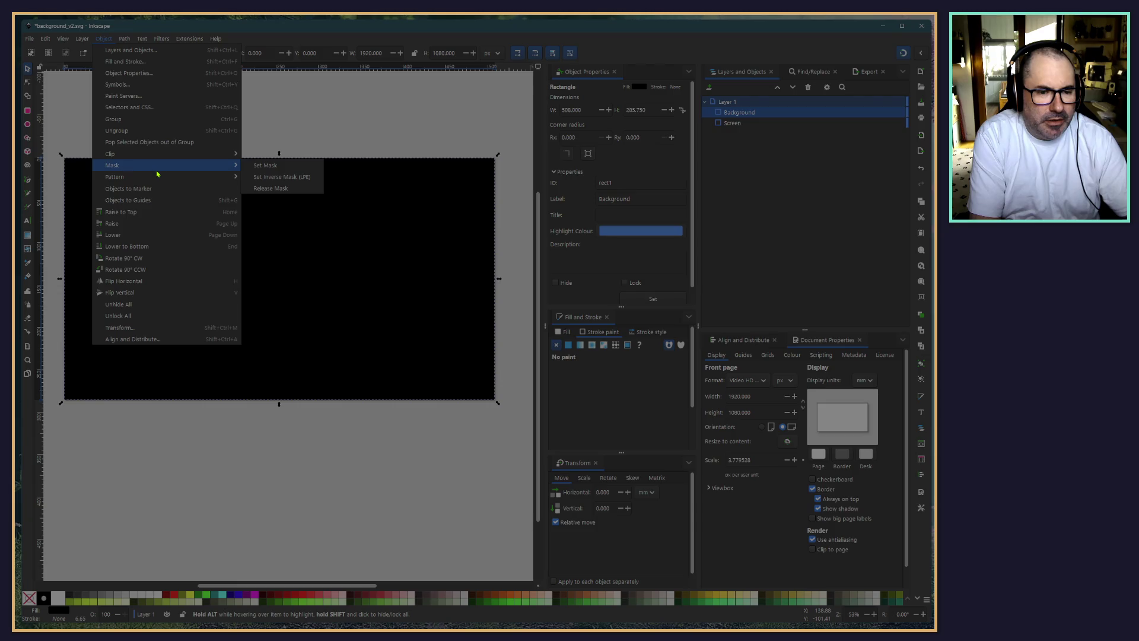
click(265, 167)
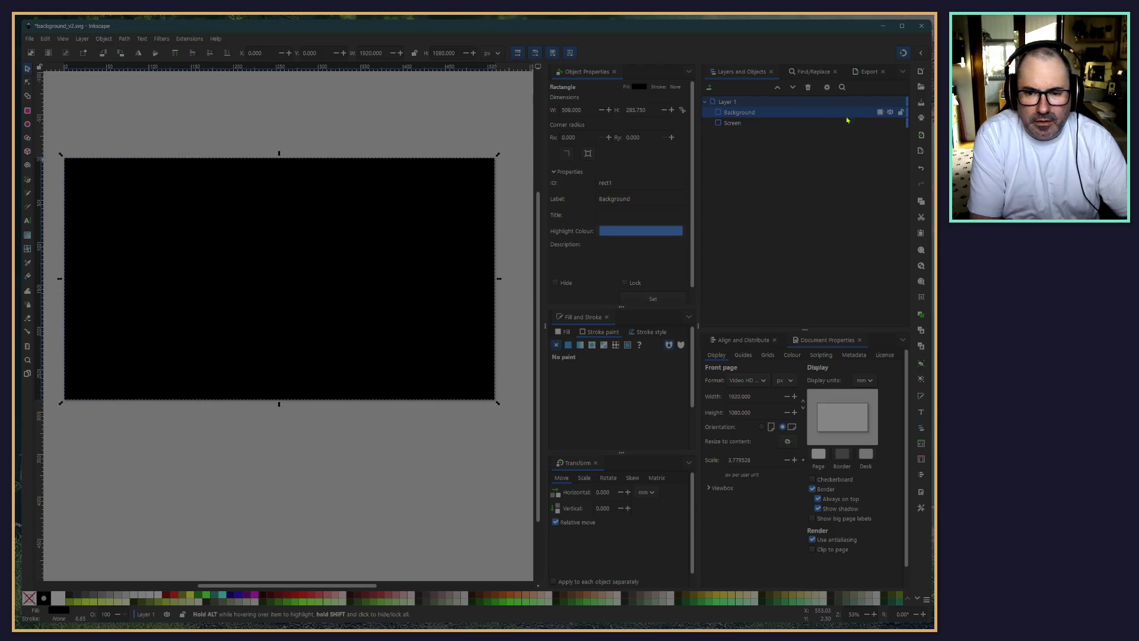
Release the mask so Background and Screen are separate, unmasked rectangles
click(733, 123)
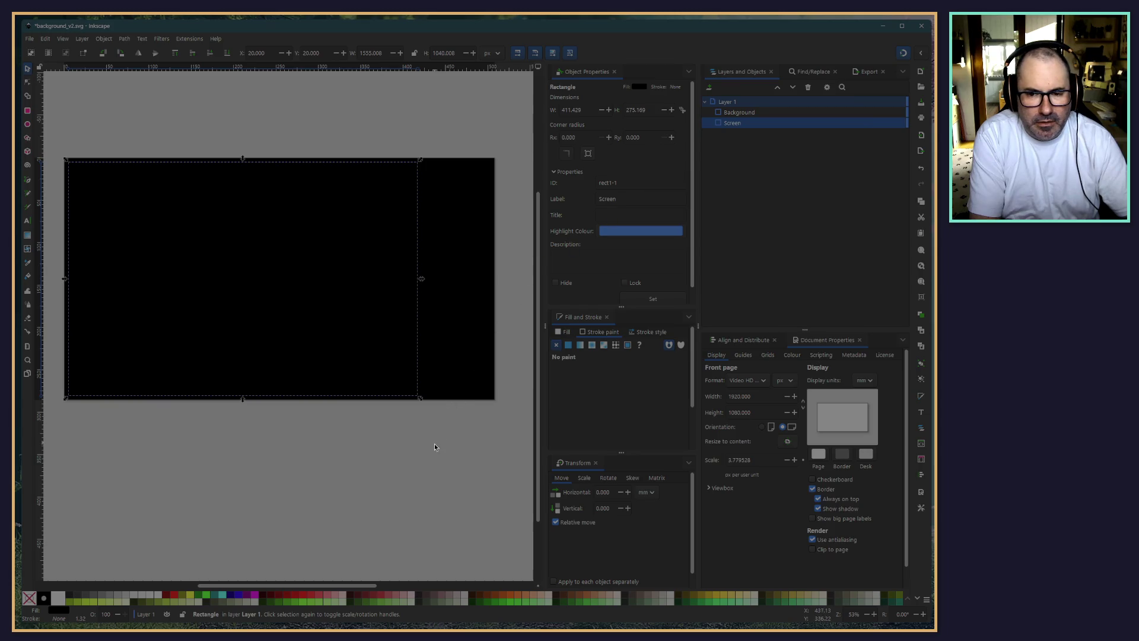
click(429, 460)
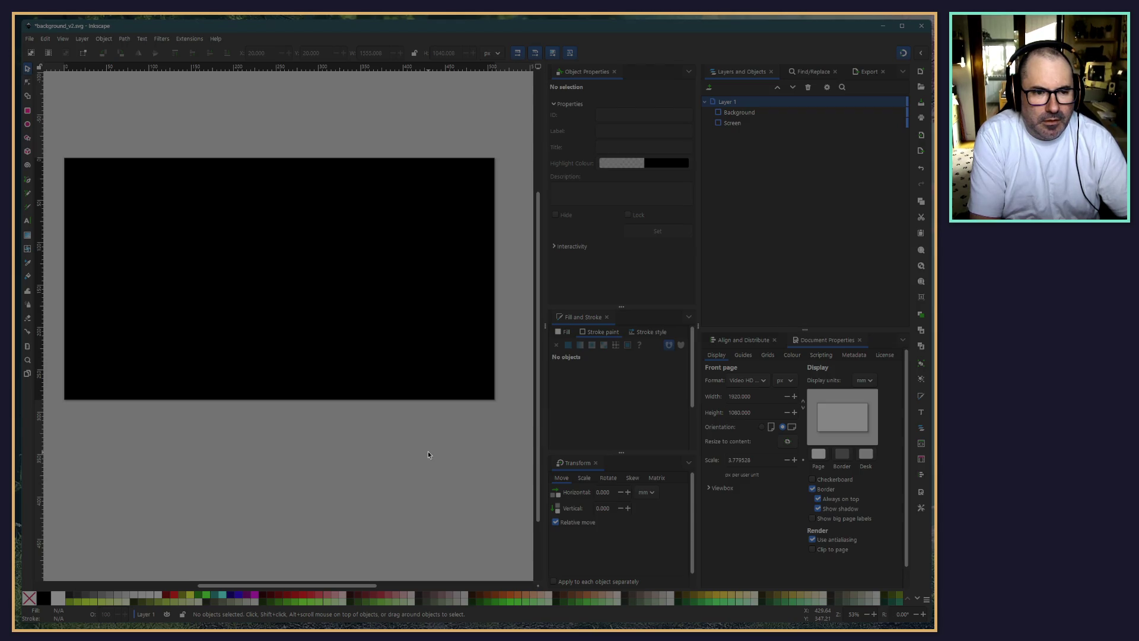
click(751, 123)
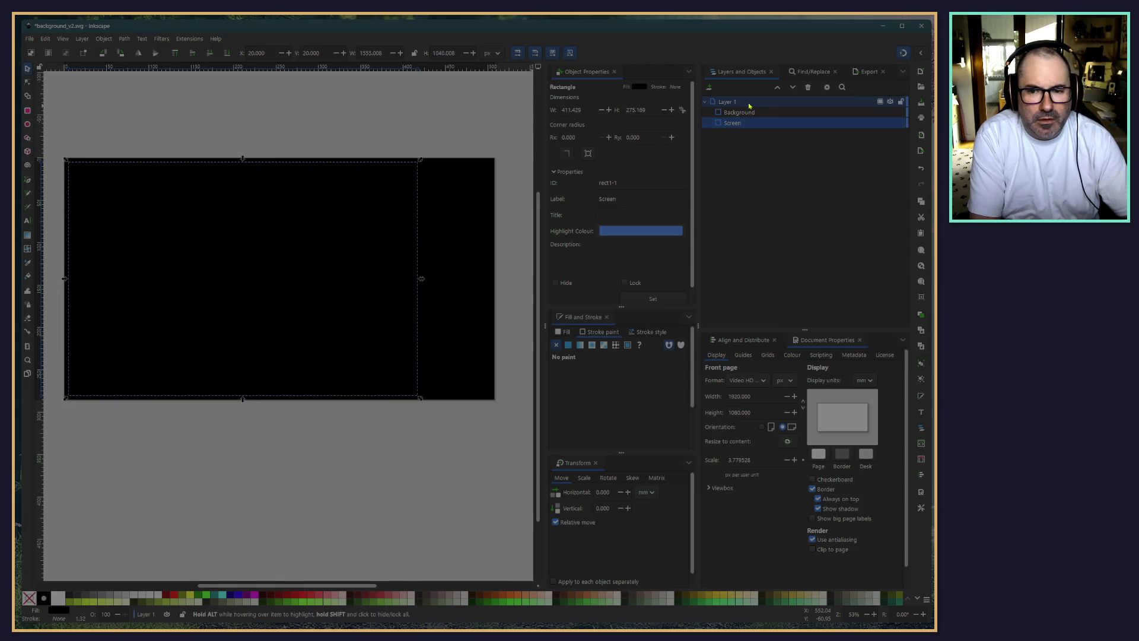
click(739, 112)
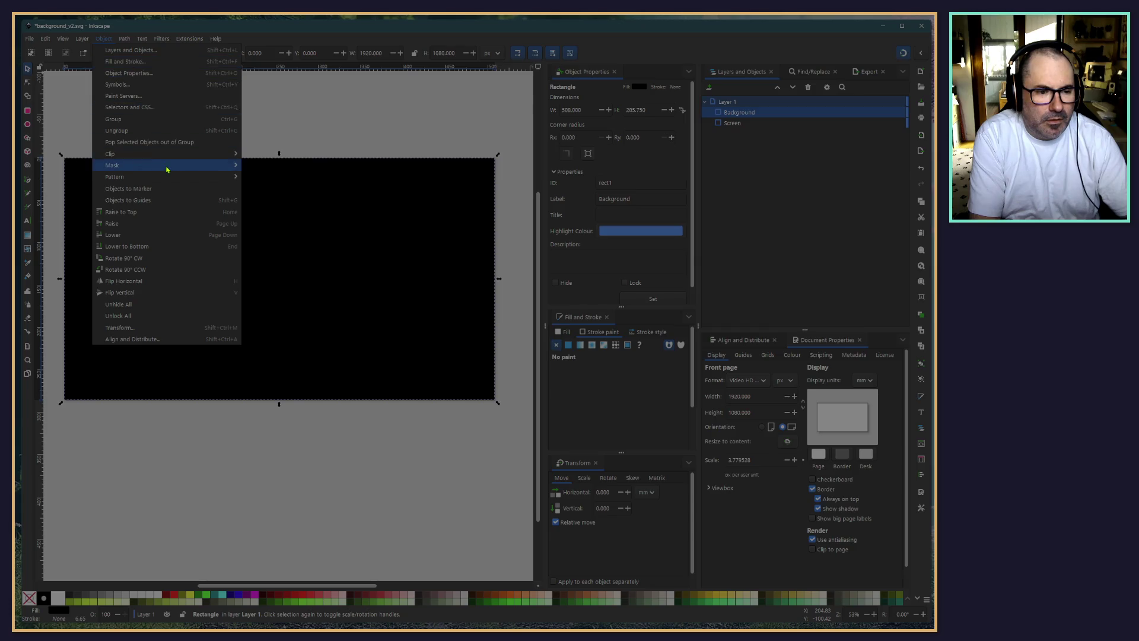
mouse_move(168, 170)
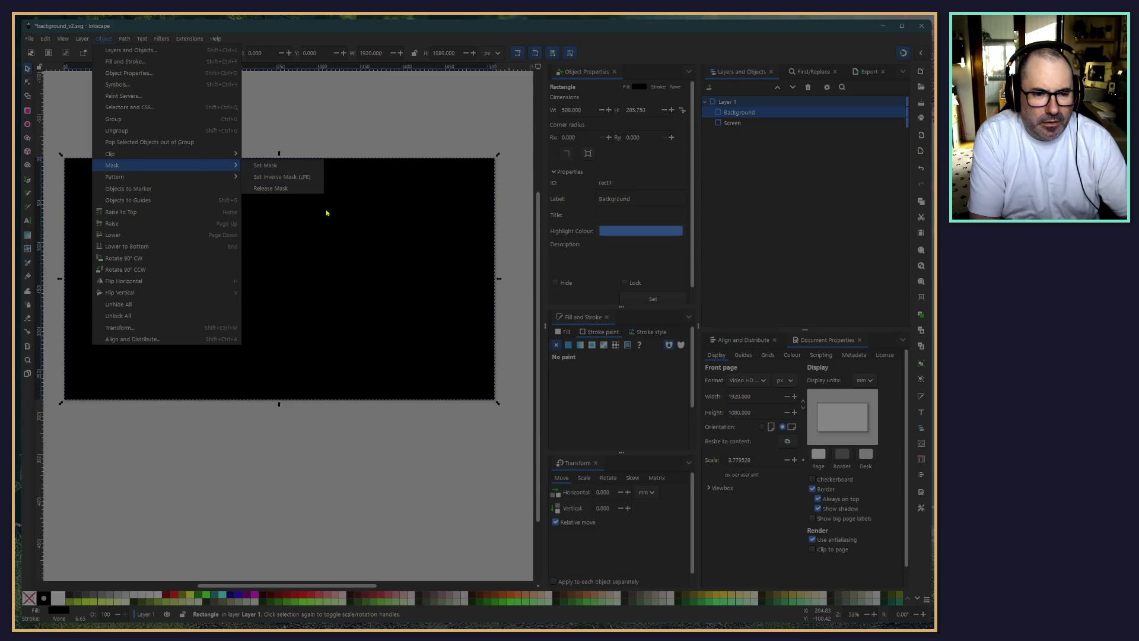
click(300, 188)
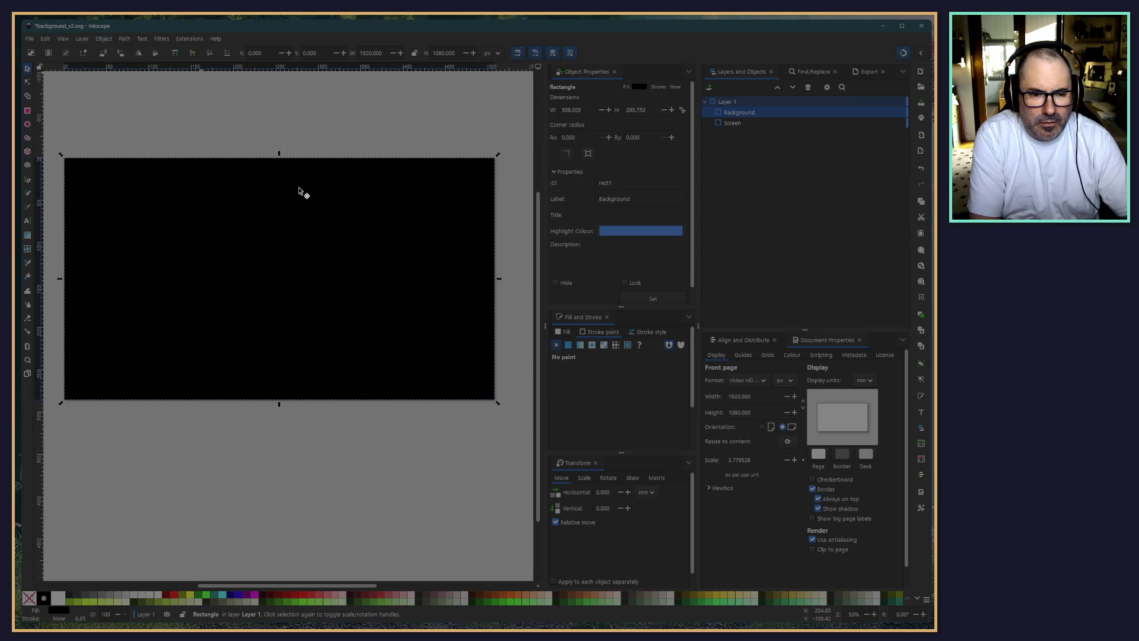
click(732, 122)
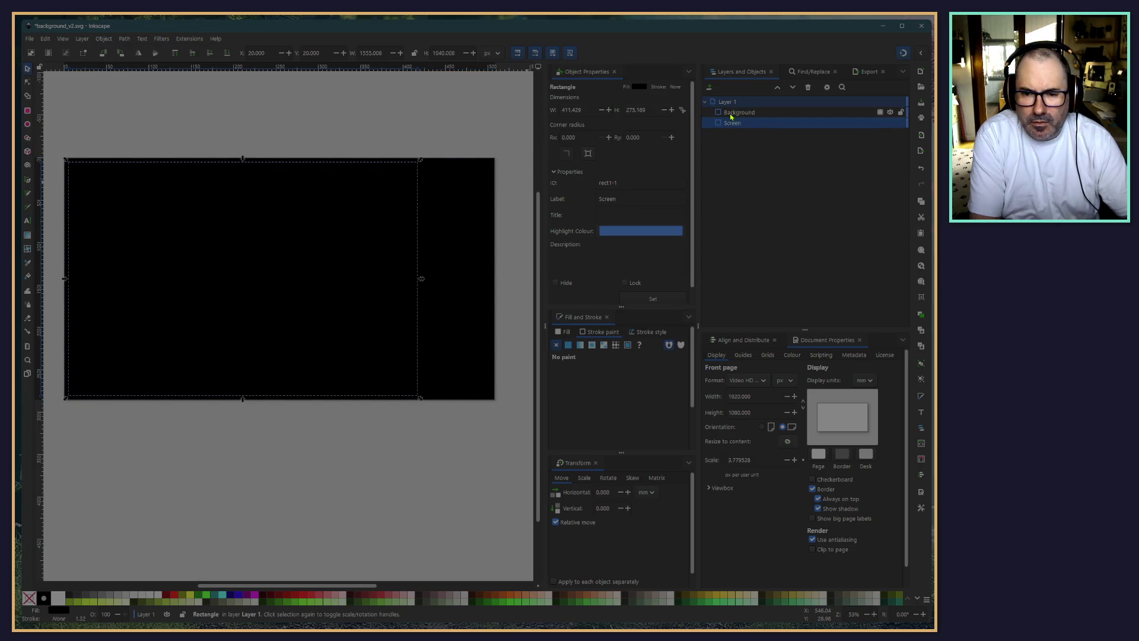
click(735, 112)
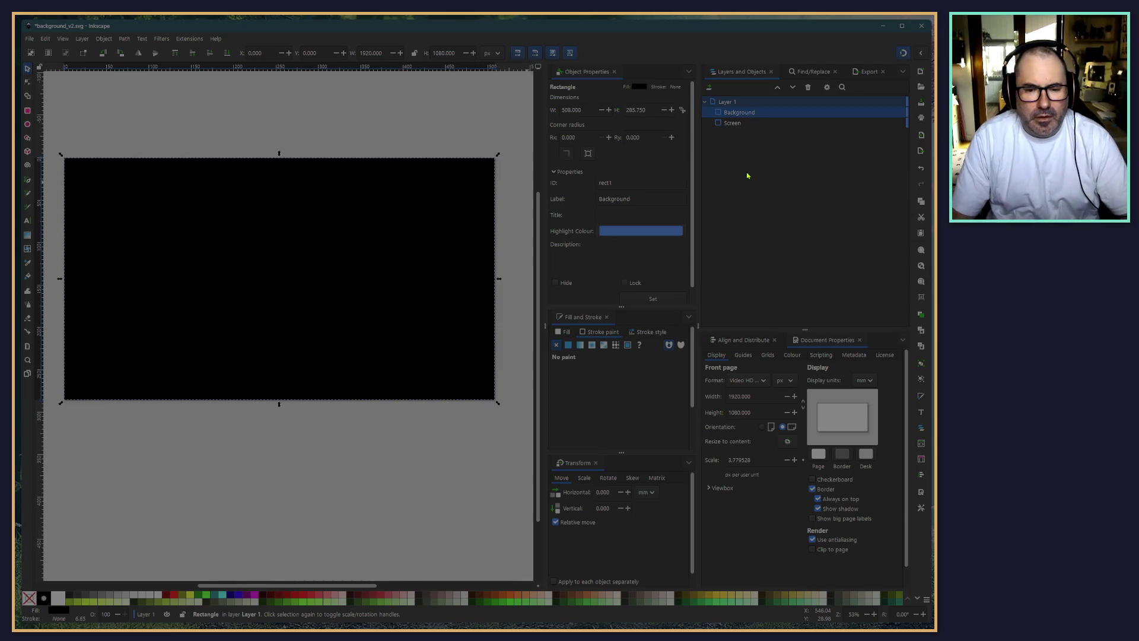
key(alt+Tab)
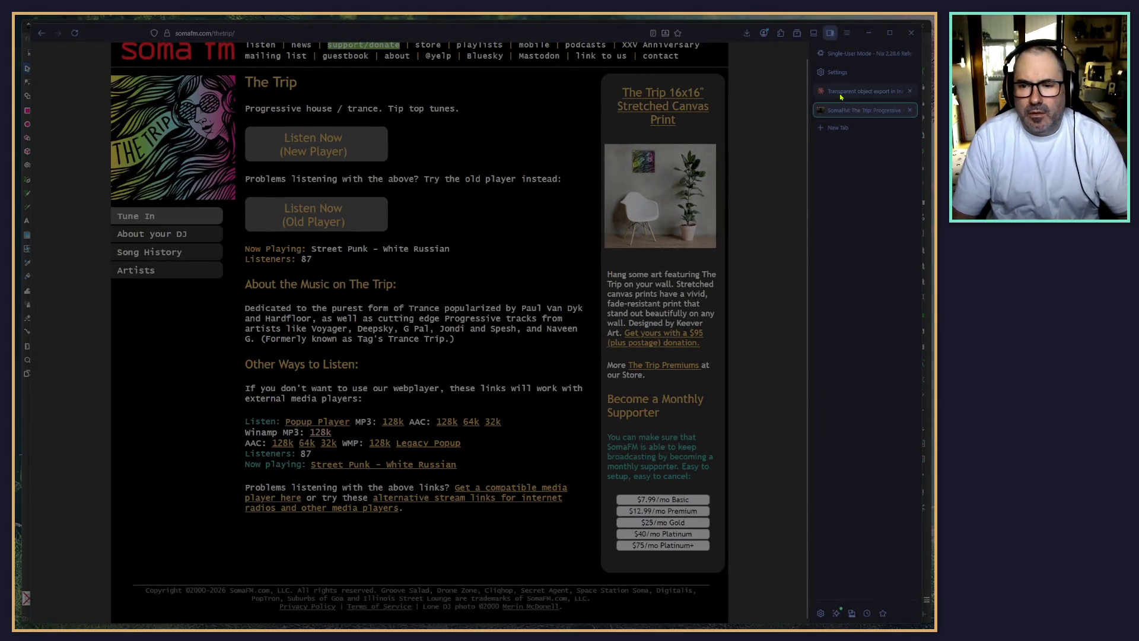
Scroll to the top of The Trip page showing Street Punk - White Russian now playing
scroll(457, 208, up, 1)
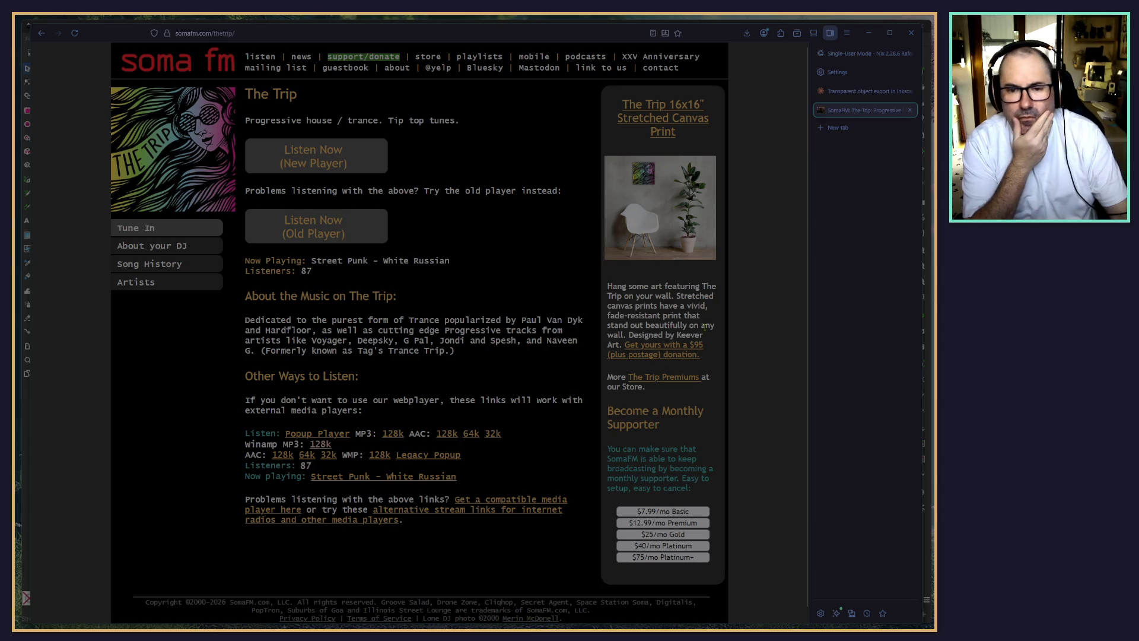
mouse_move(826, 98)
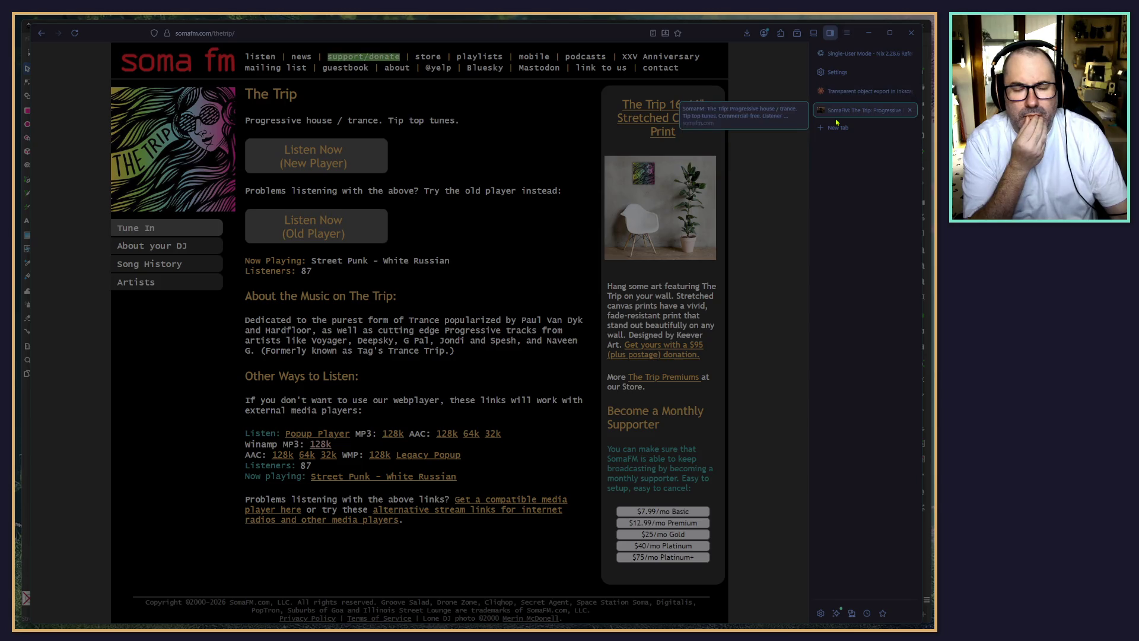
Scroll through Claude's answer on mask, clip and Difference methods, then go back to Inkscape
click(854, 91)
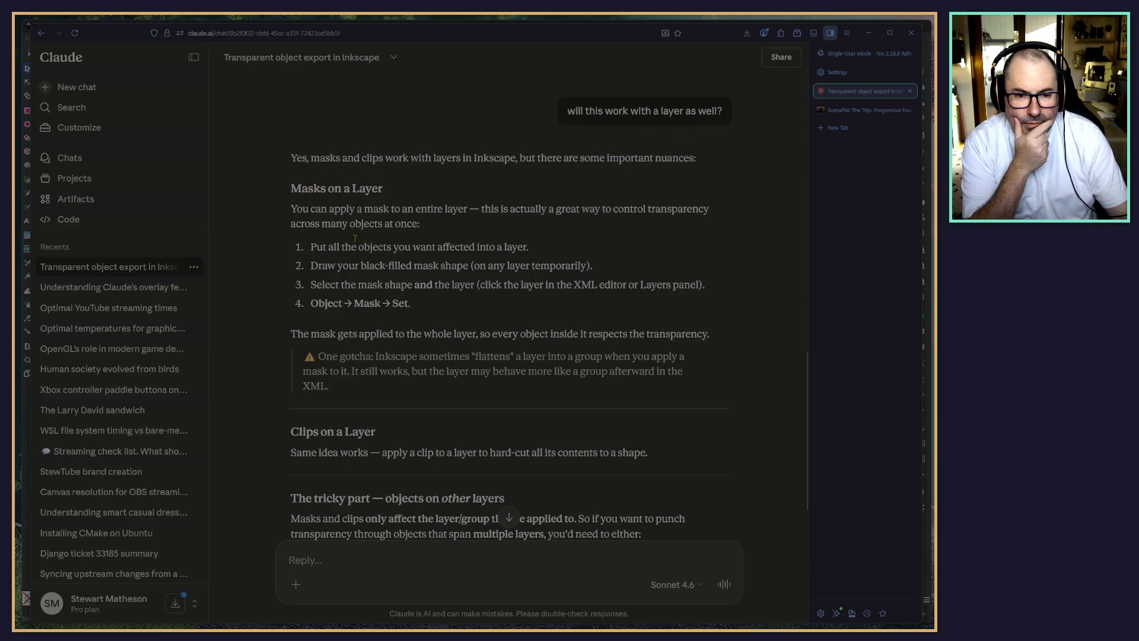
scroll(355, 238, up, 5)
scroll(350, 249, up, 5)
scroll(338, 261, up, 5)
scroll(324, 281, up, 5)
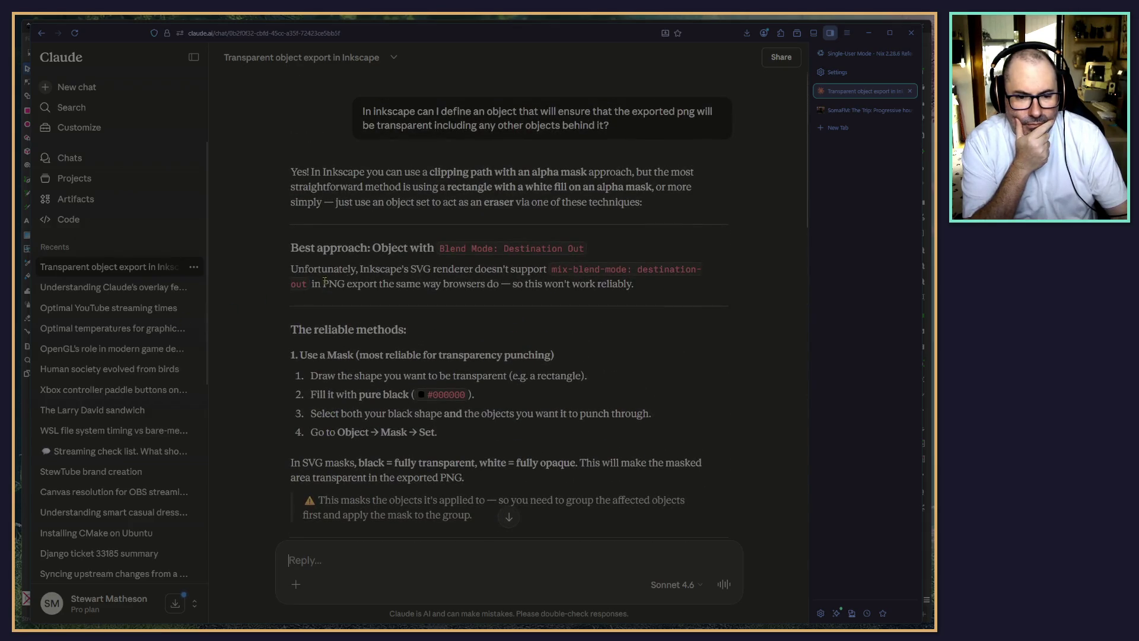
scroll(320, 278, down, 2)
scroll(298, 275, down, 3)
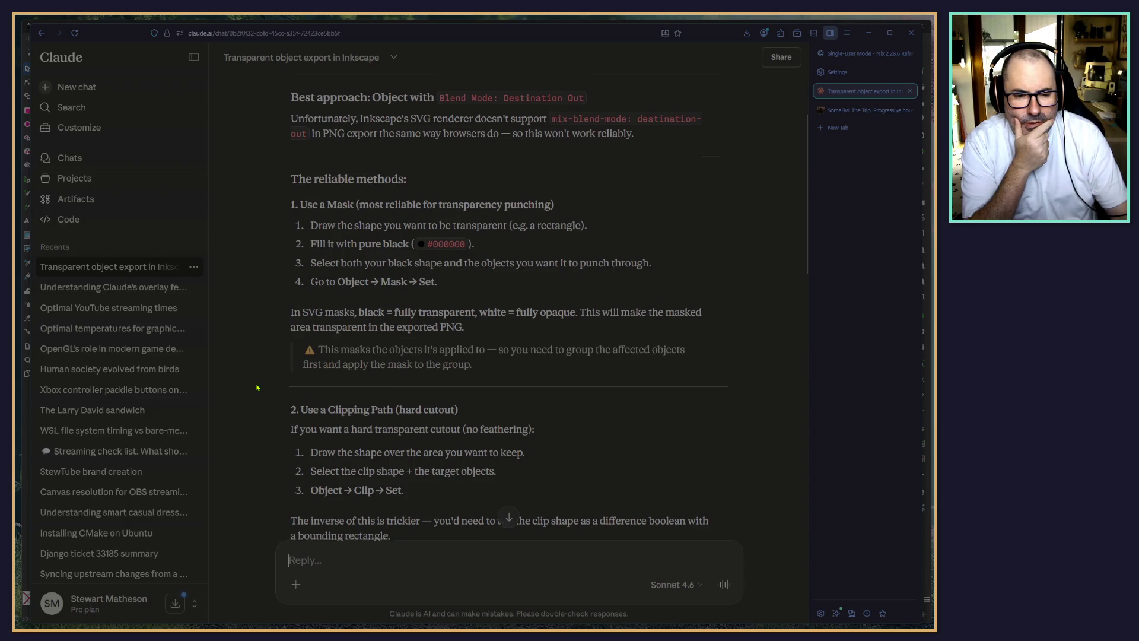
scroll(261, 410, down, 3)
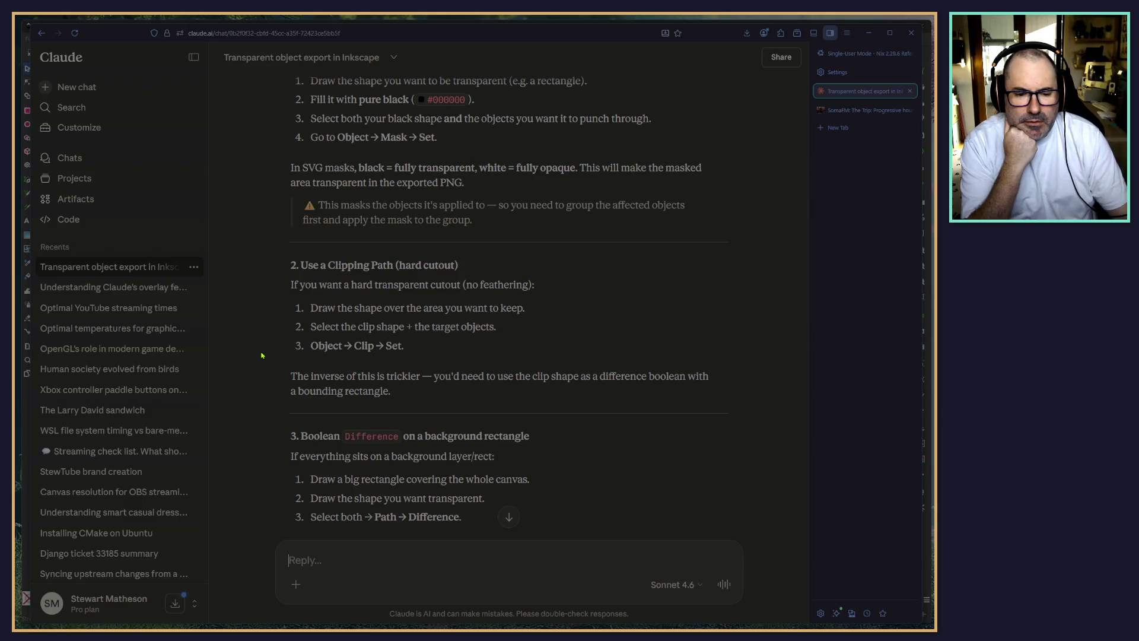
key(alt+Tab)
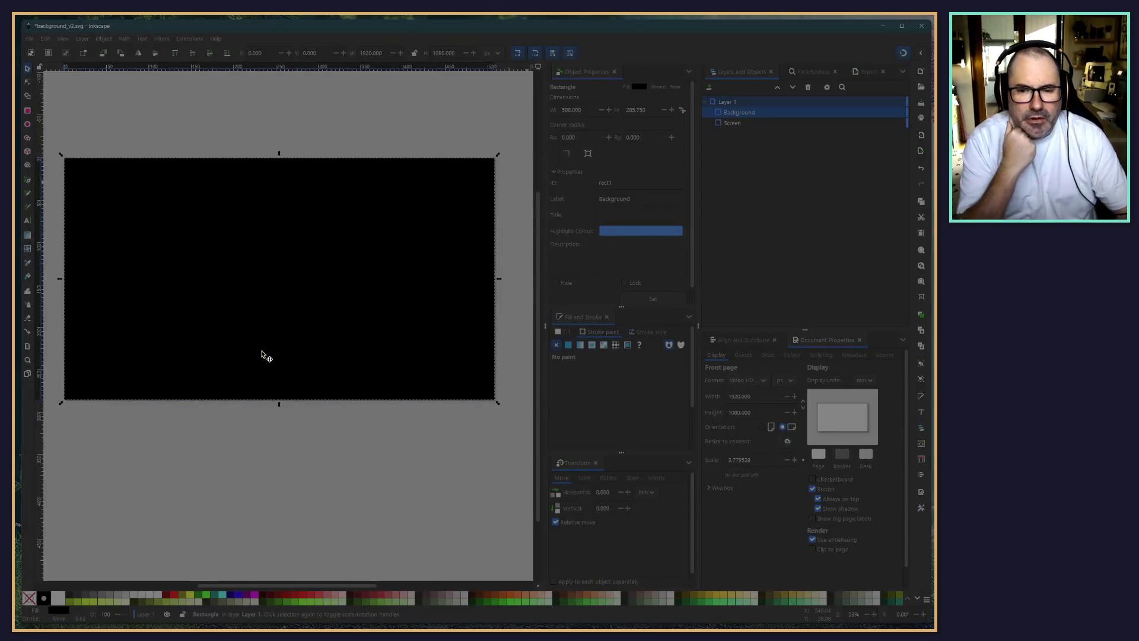
shift+click(727, 126)
click(124, 39)
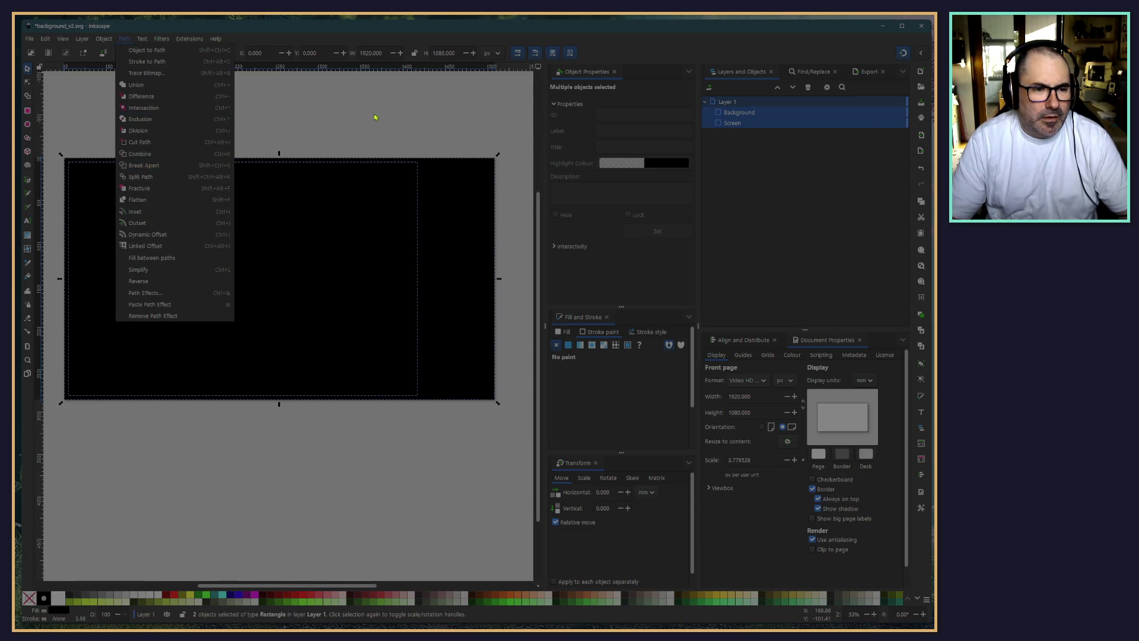
mouse_move(153, 40)
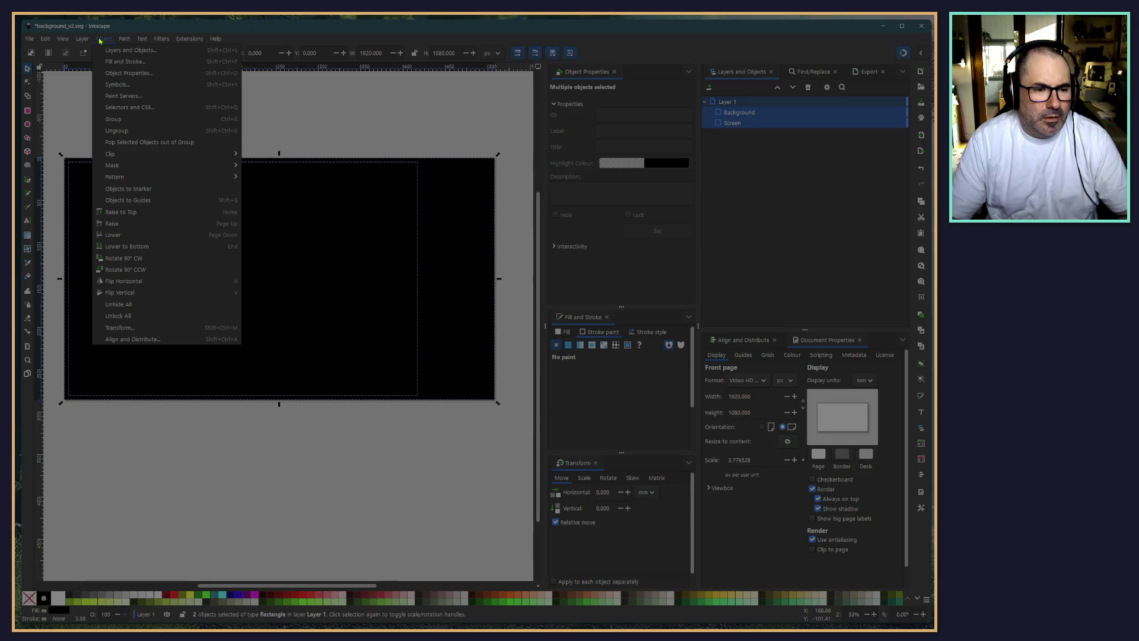
mouse_move(128, 157)
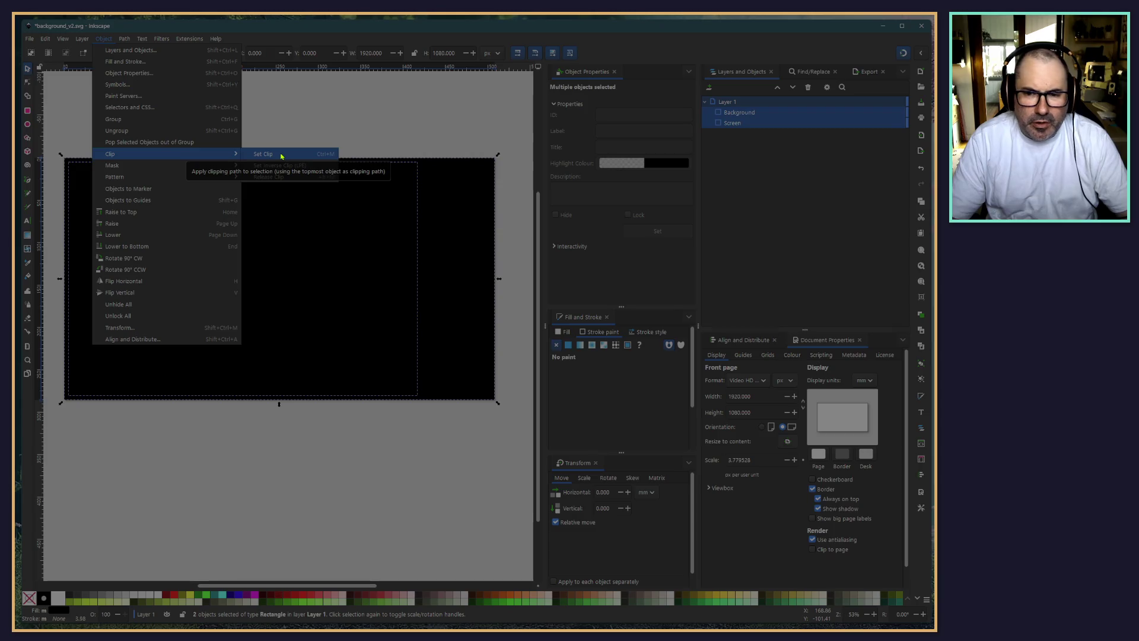
key(Escape)
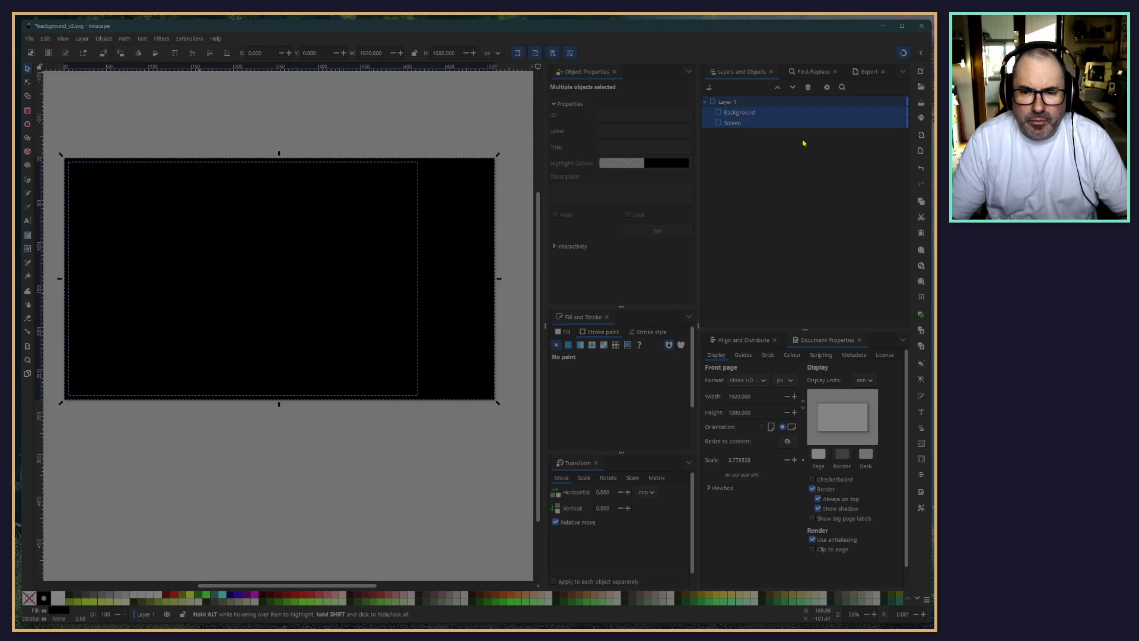
click(734, 123)
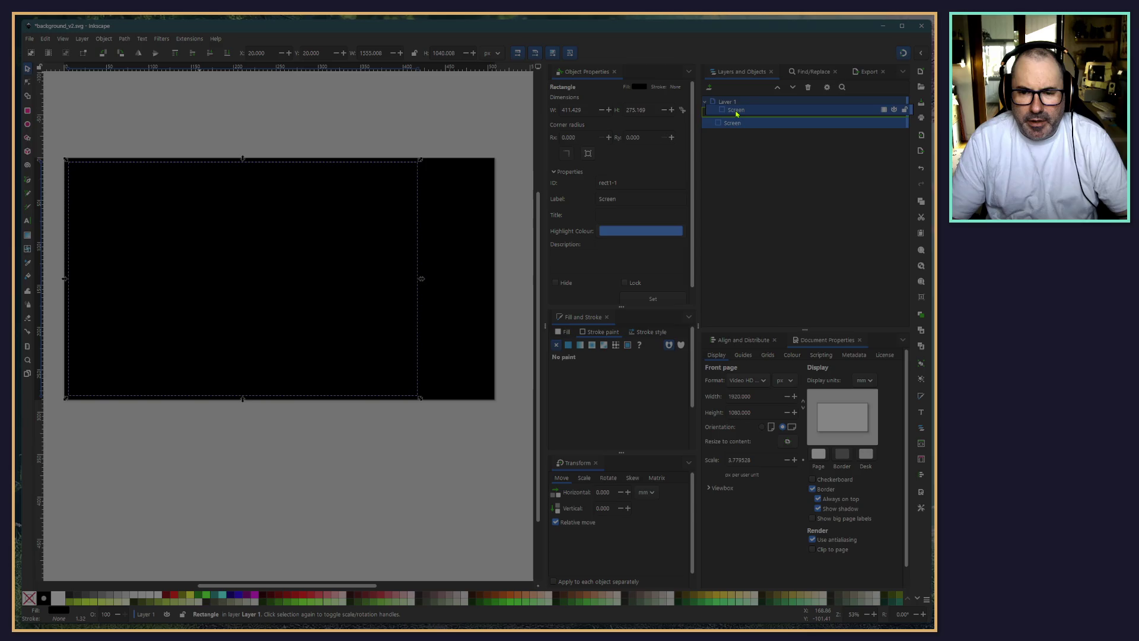
Move Screen above Background, clip Background to Screen, then undo the clip
drag(732, 123, 739, 109)
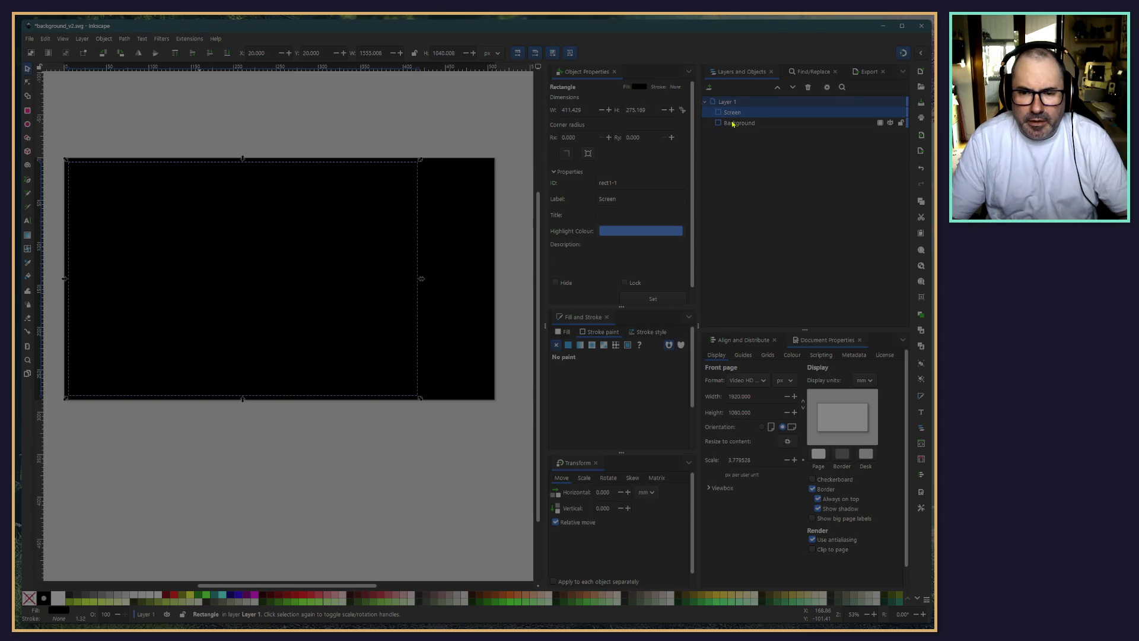
shift+click(733, 123)
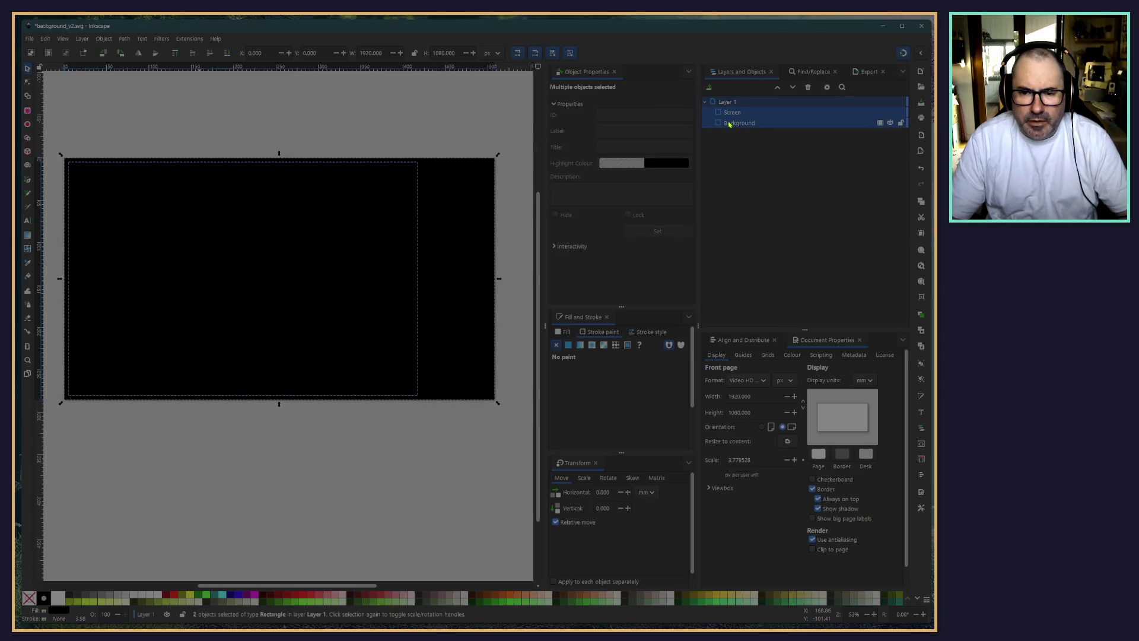
click(173, 39)
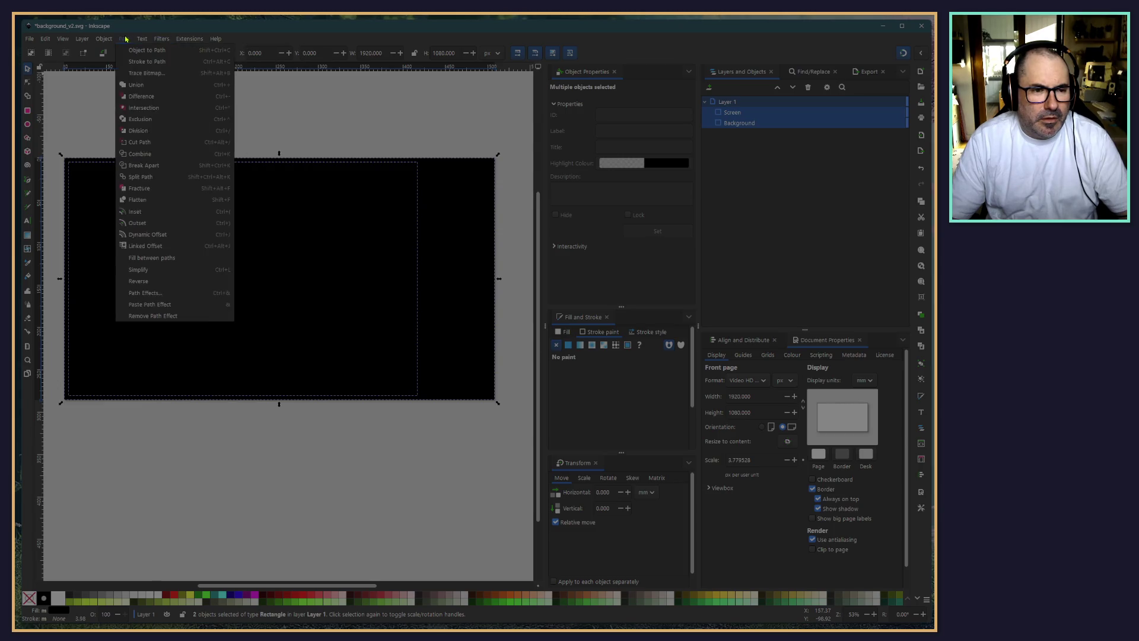
mouse_move(140, 38)
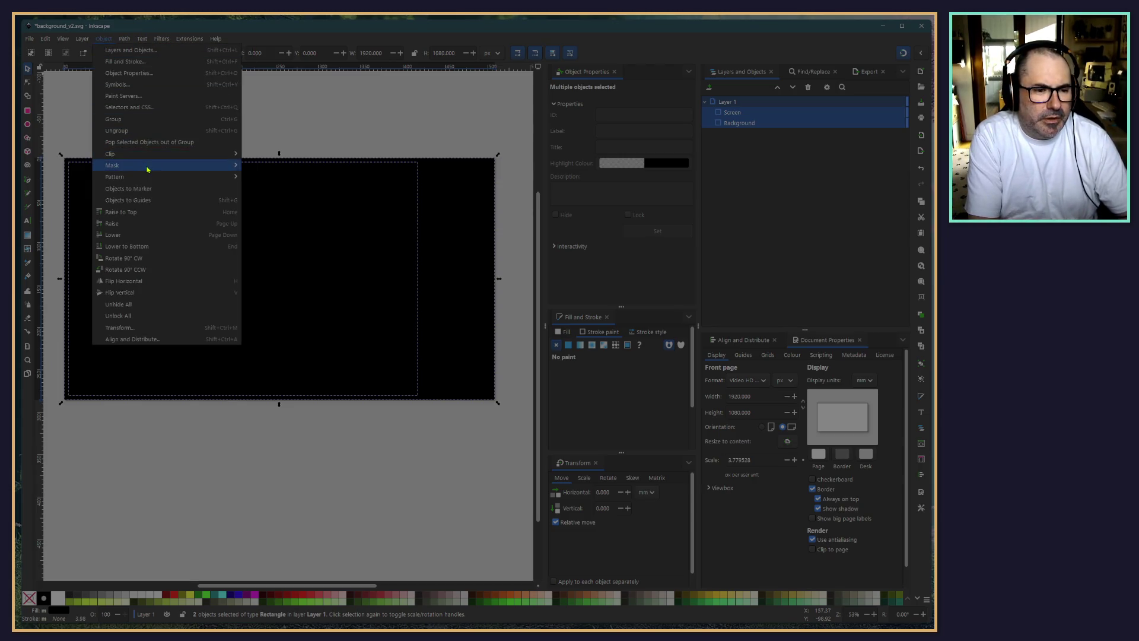
click(275, 156)
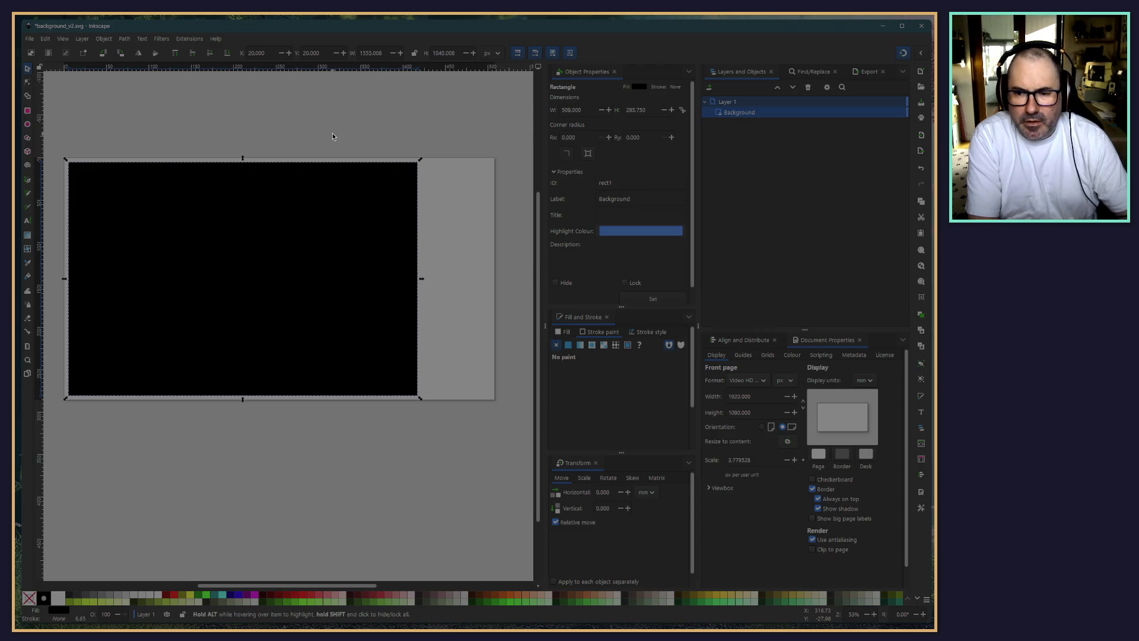
click(782, 115)
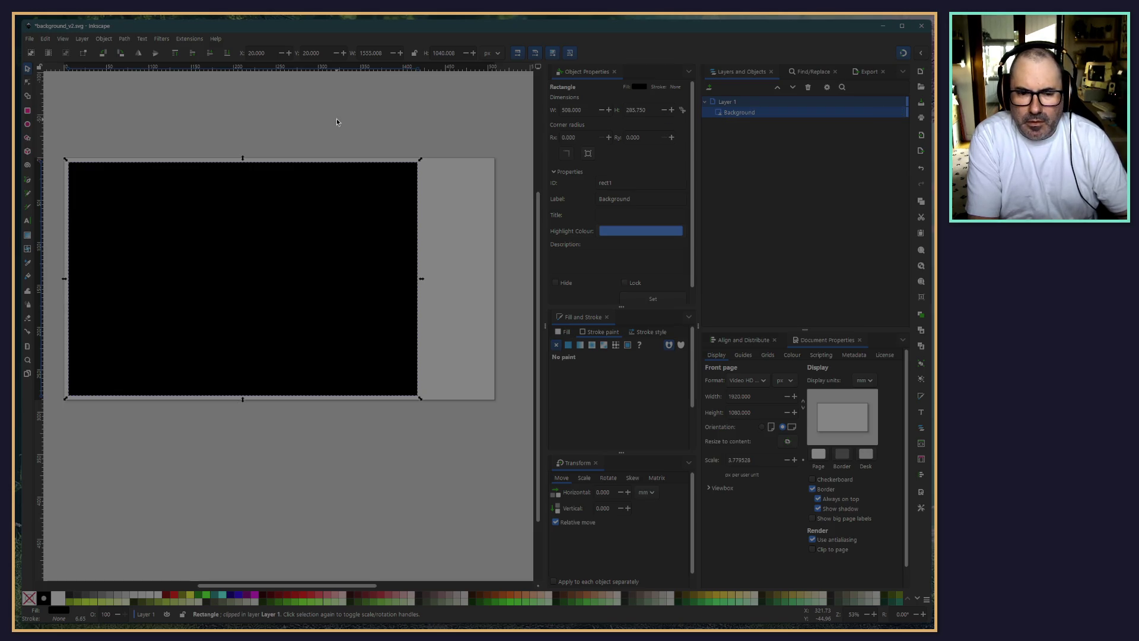
key(ctrl+z)
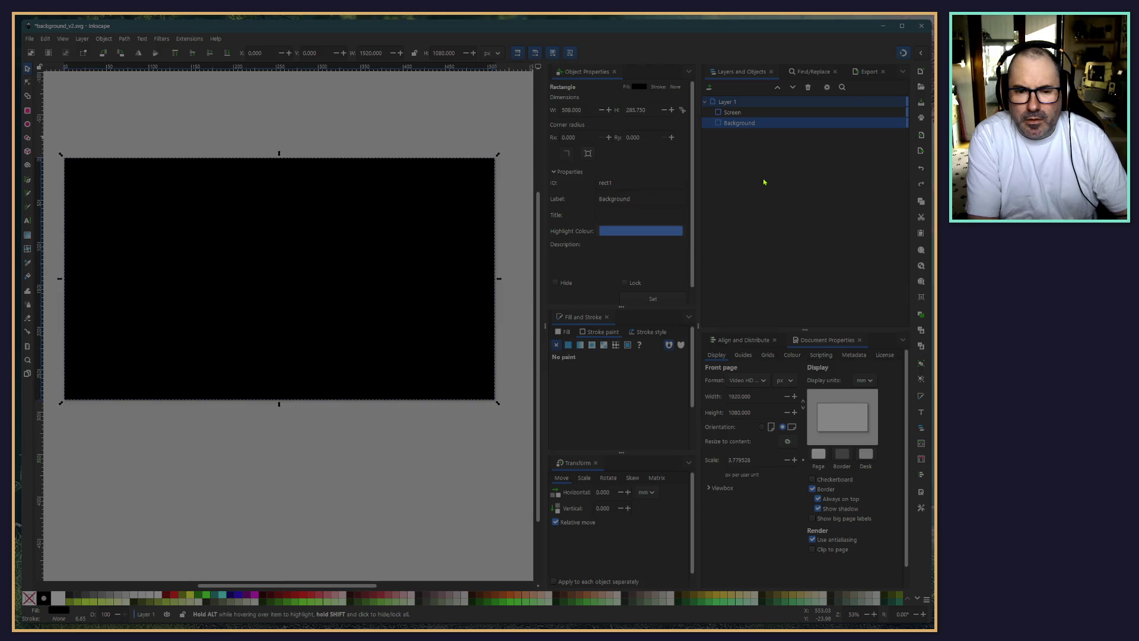
Select Screen and Background, try Object > Mask > Set Mask, and undo it
click(729, 113)
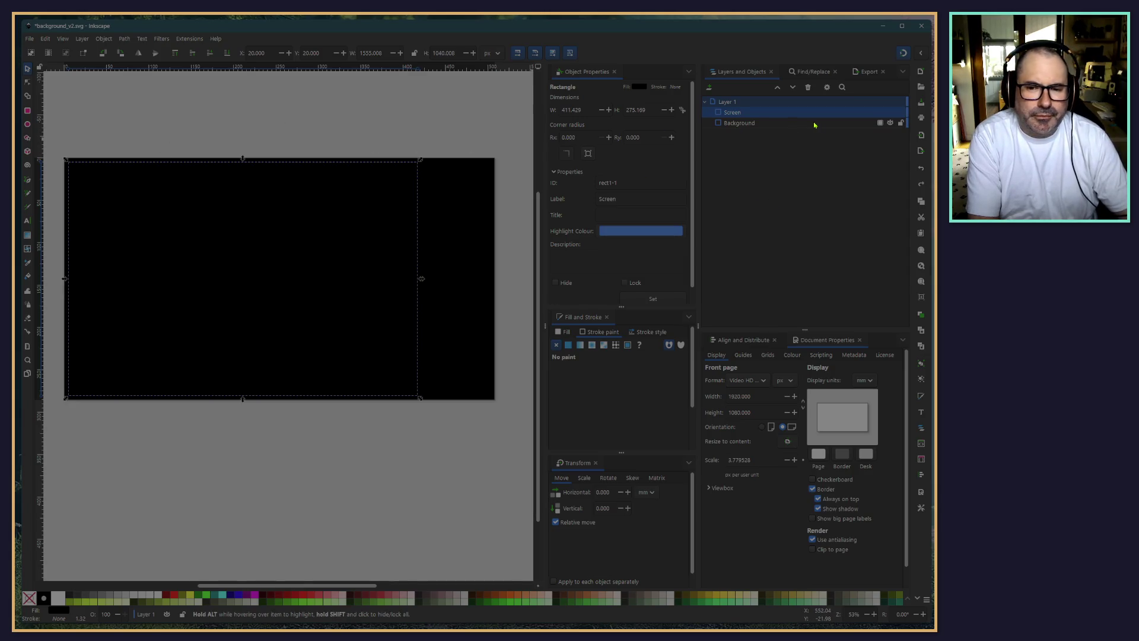
click(786, 113)
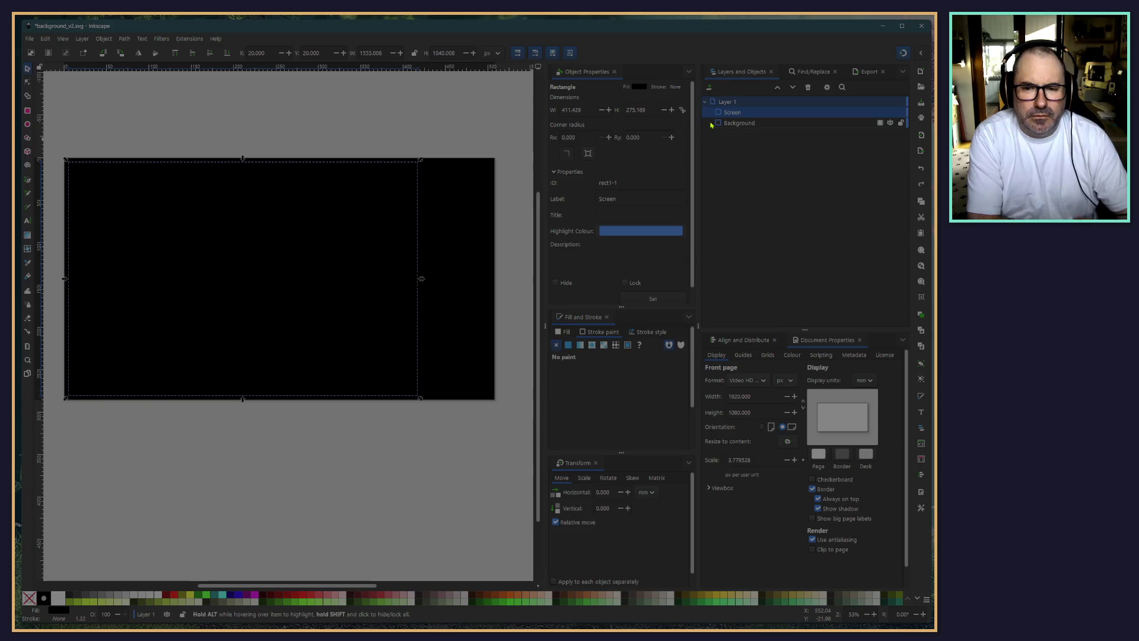
shift+click(735, 123)
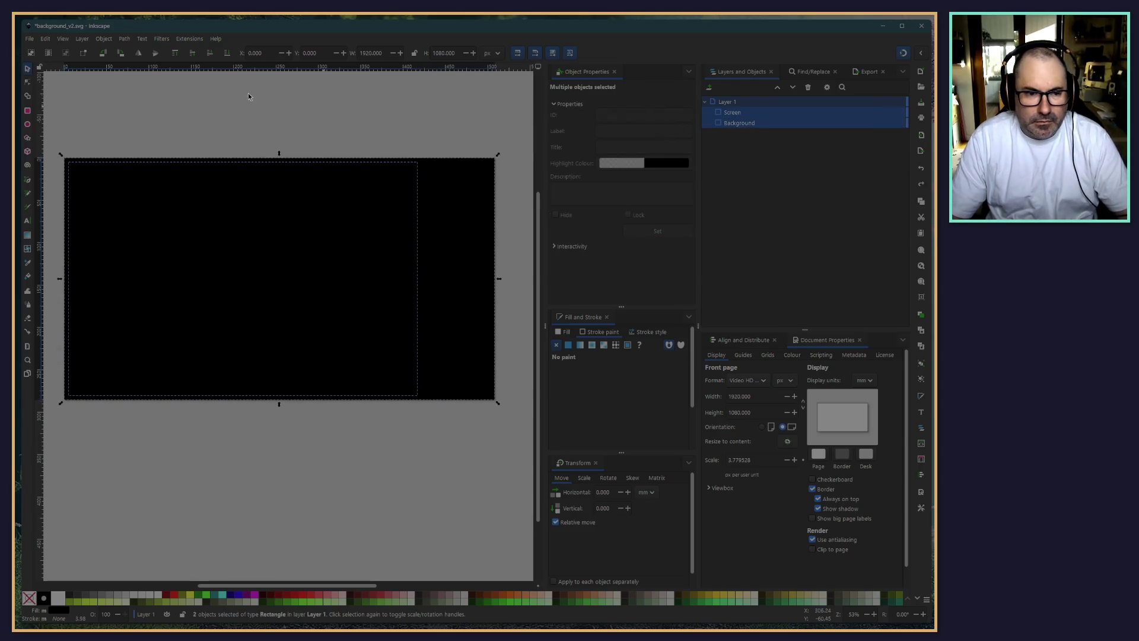
click(104, 39)
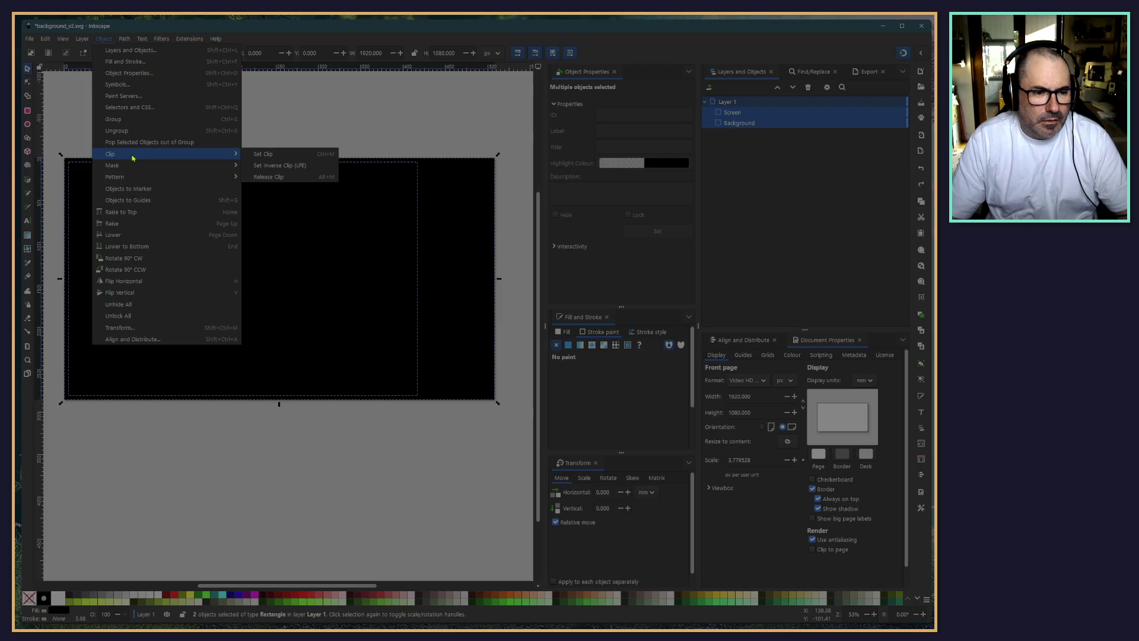
mouse_move(160, 164)
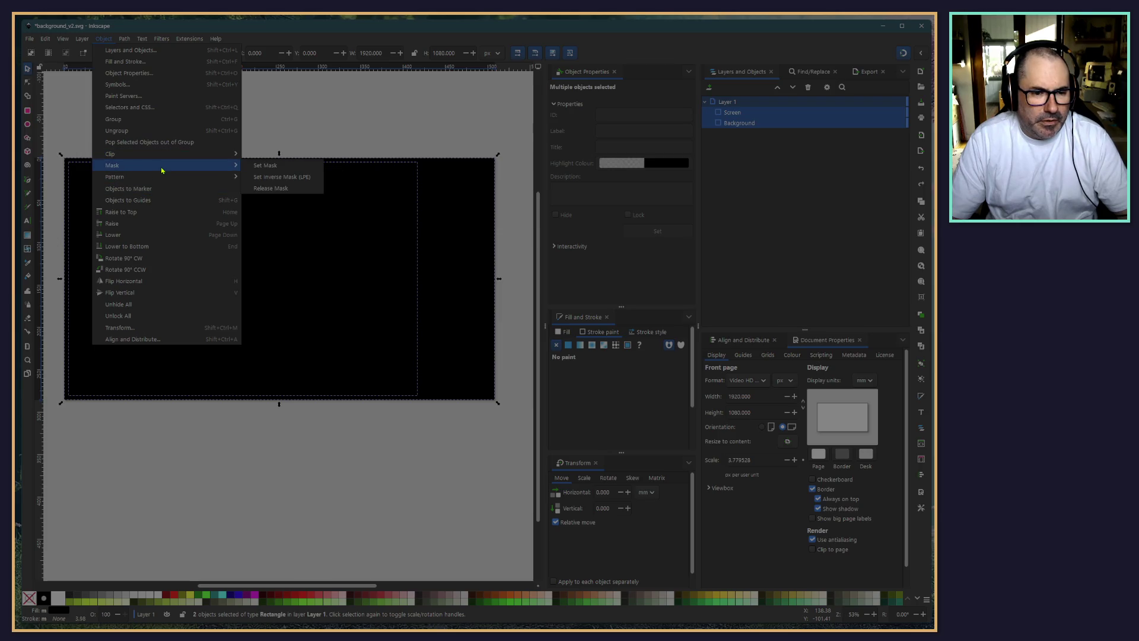
click(278, 164)
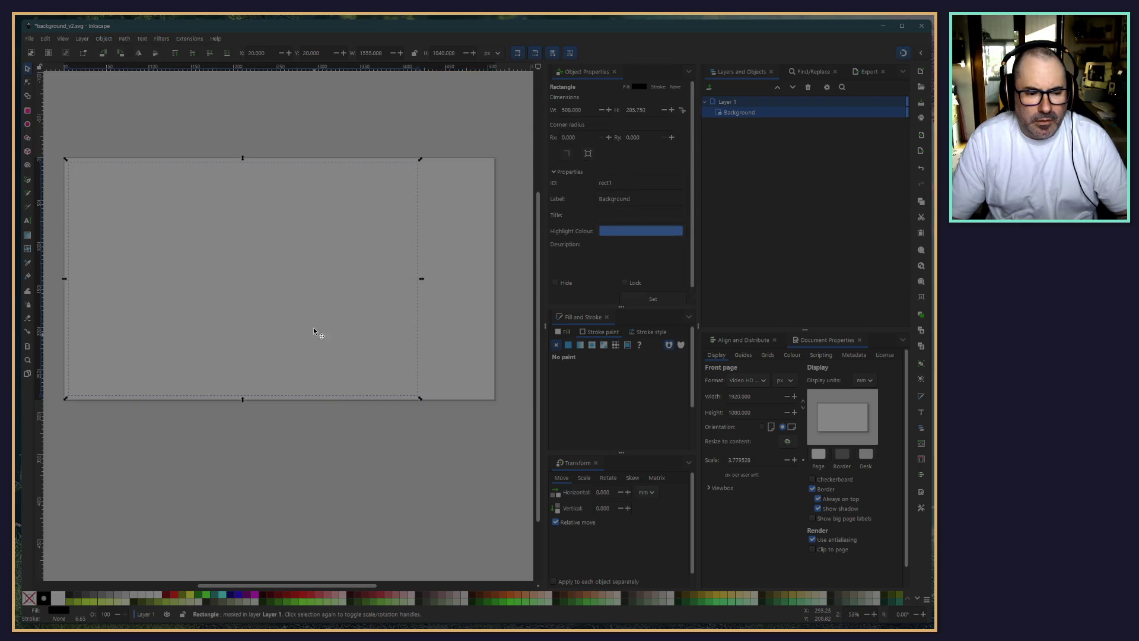
key(ctrl+z)
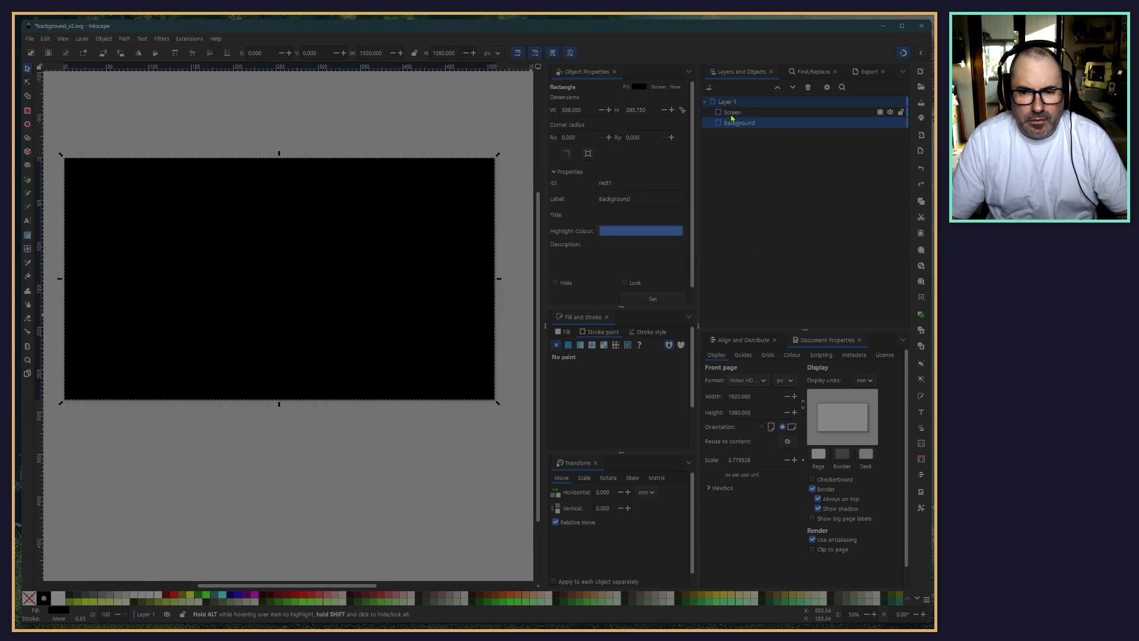
Apply Object > Clip > Set Inverse Clip to cut the Screen area out of Background
click(731, 112)
shift+click(735, 122)
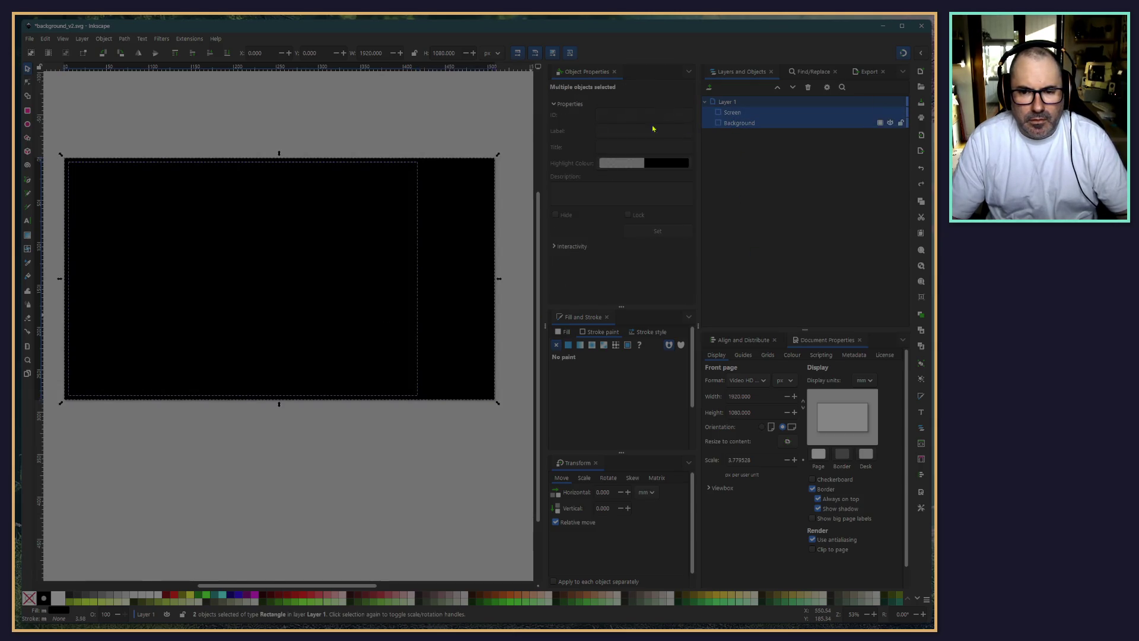
click(113, 39)
mouse_move(140, 157)
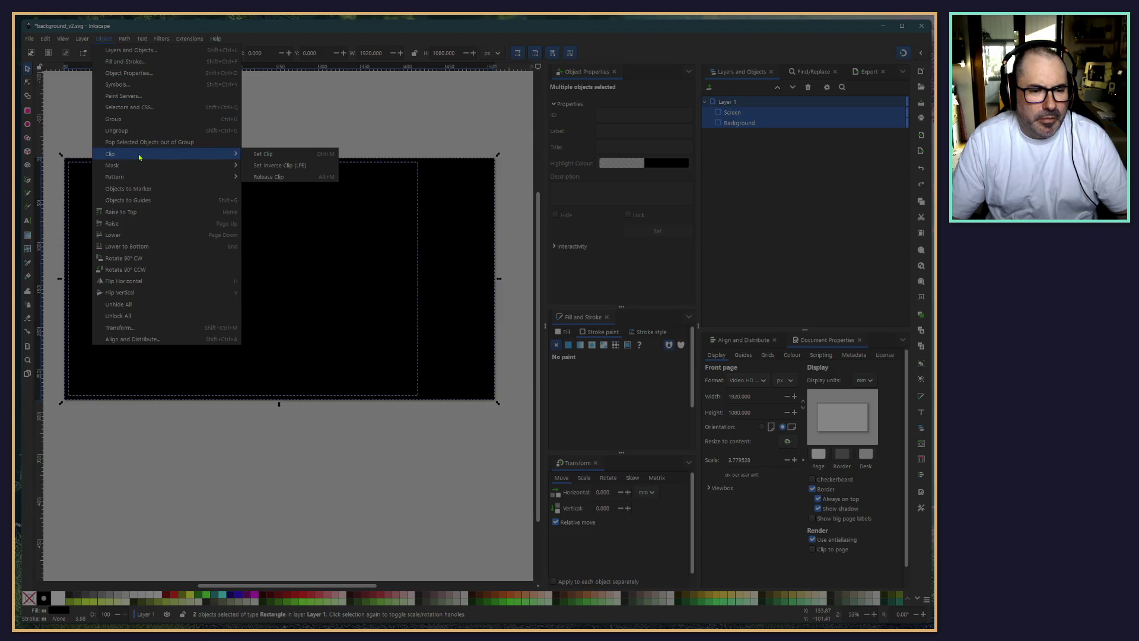
click(274, 169)
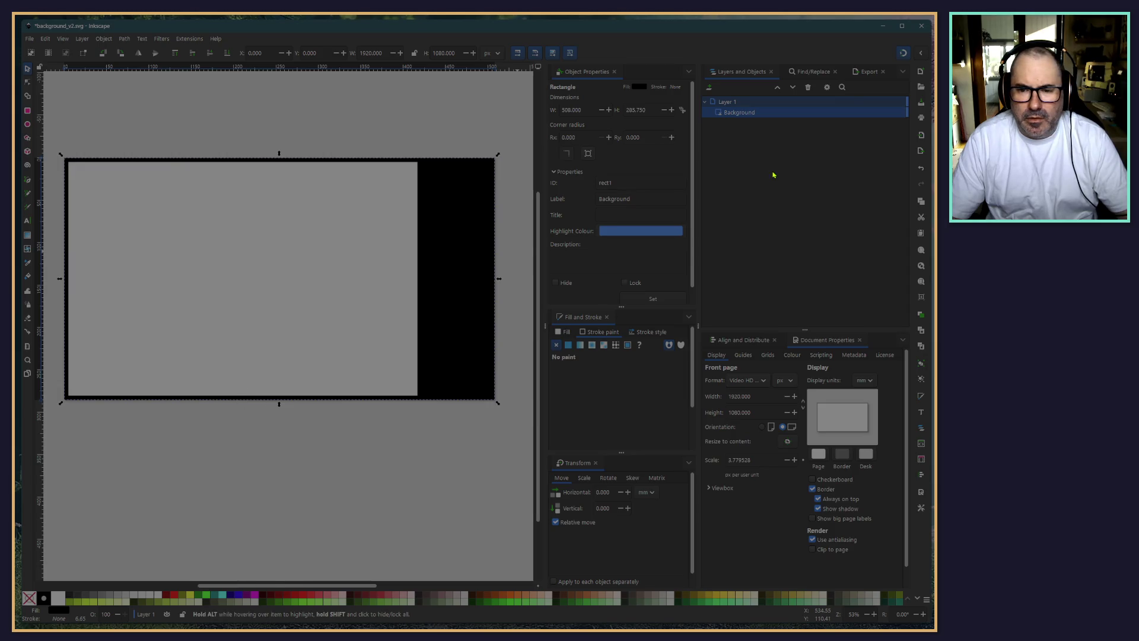
click(254, 119)
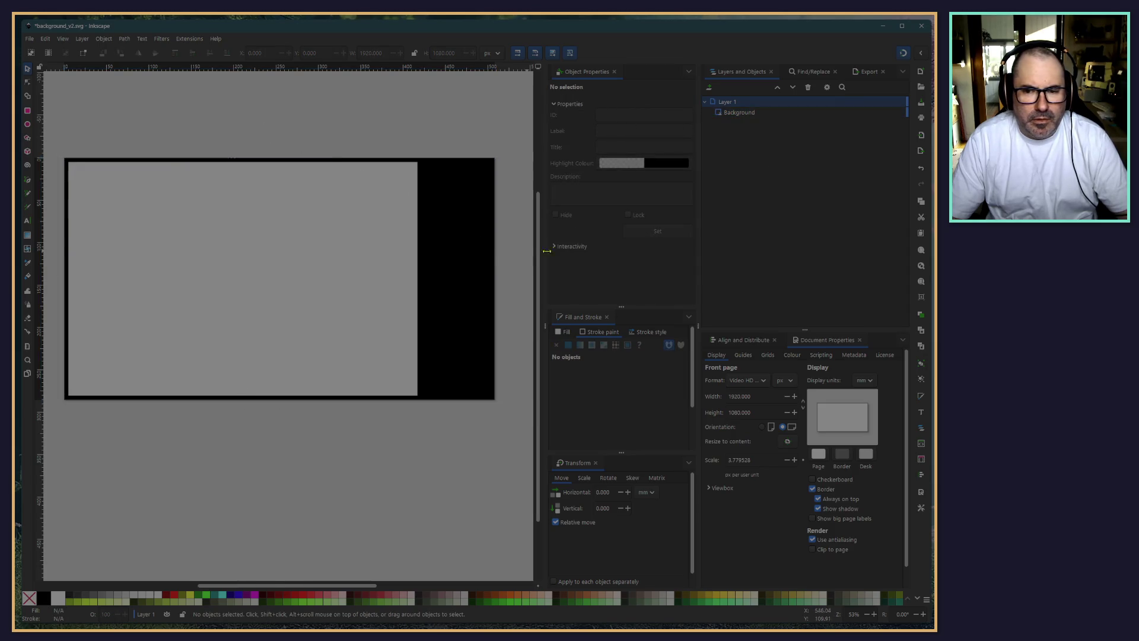
click(732, 114)
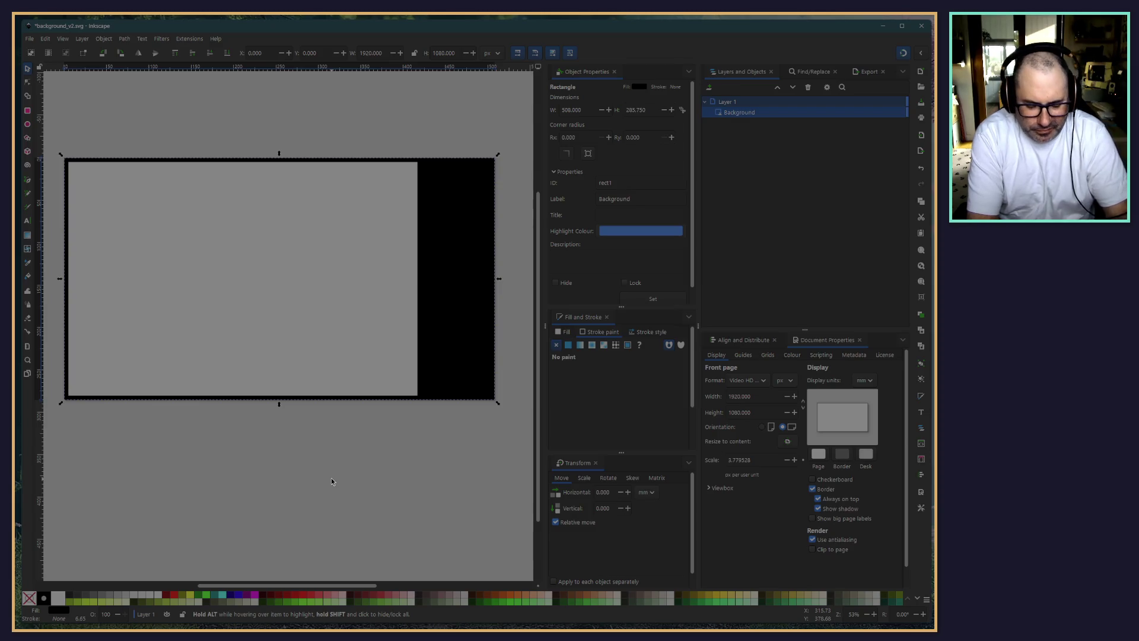
key(Delete)
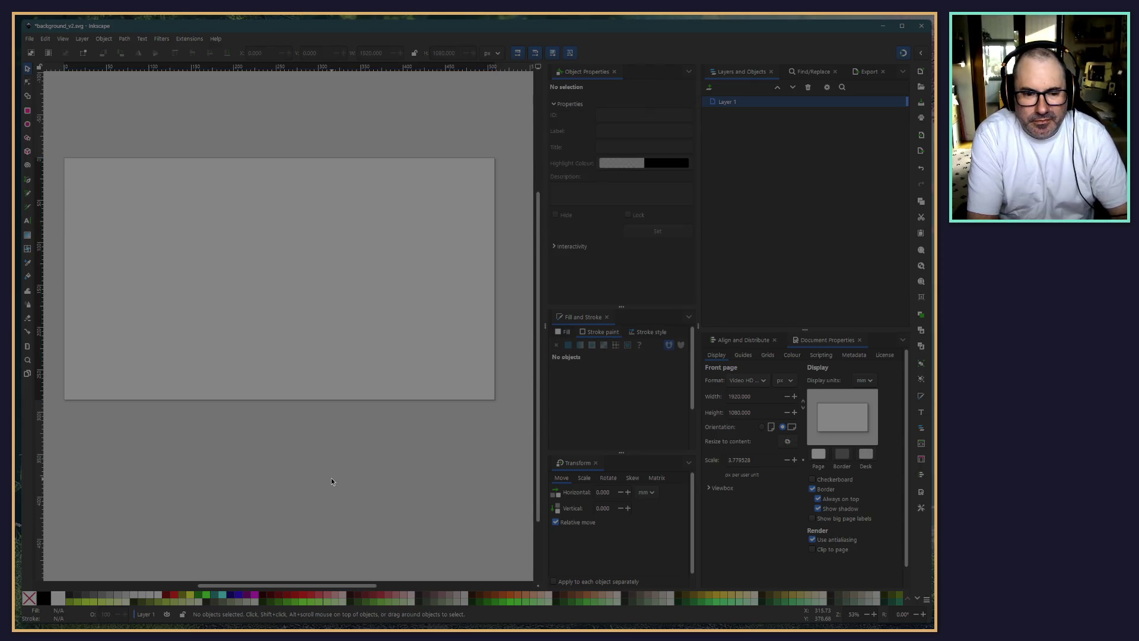
key(Delete)
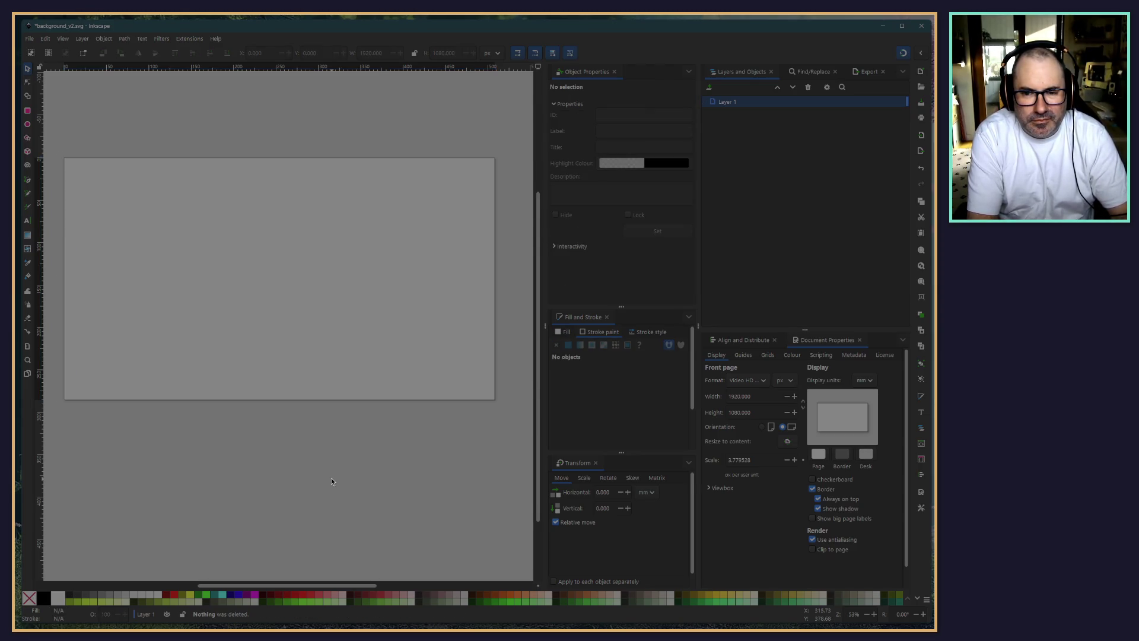
click(45, 39)
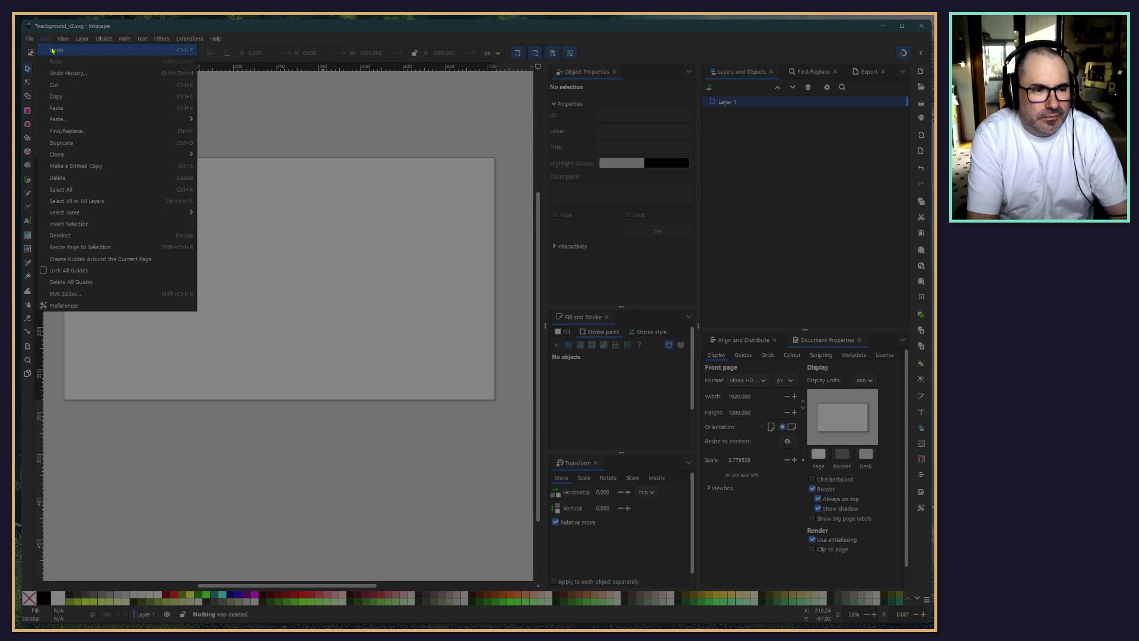
click(52, 50)
Release the inverse clip on Background and select only the Background rectangle
click(327, 110)
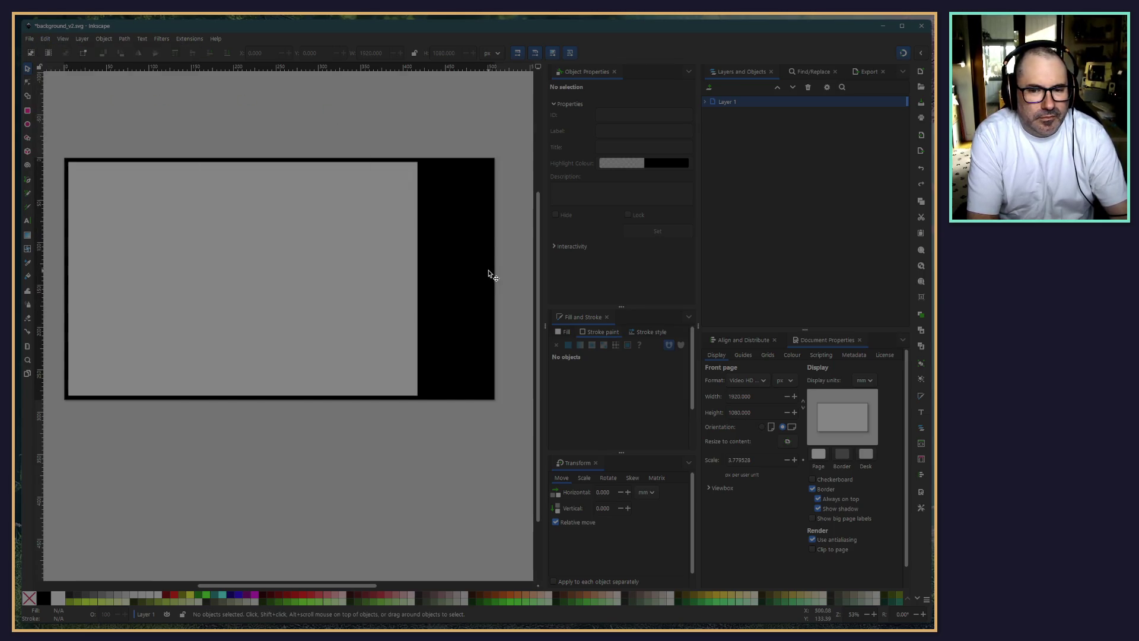
click(492, 276)
click(104, 38)
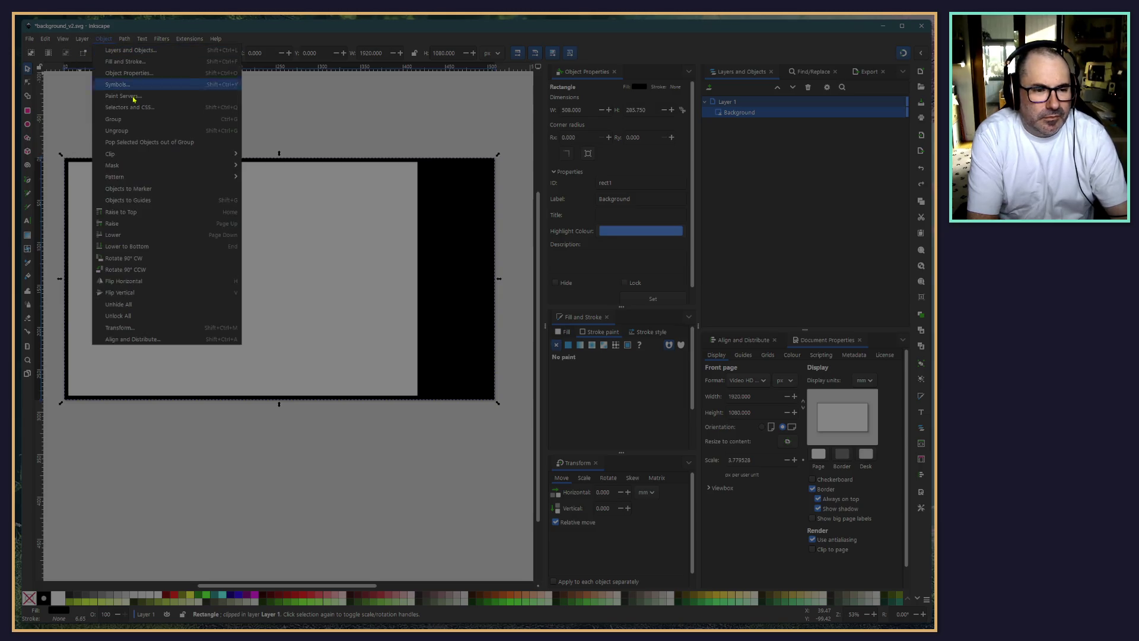
mouse_move(201, 159)
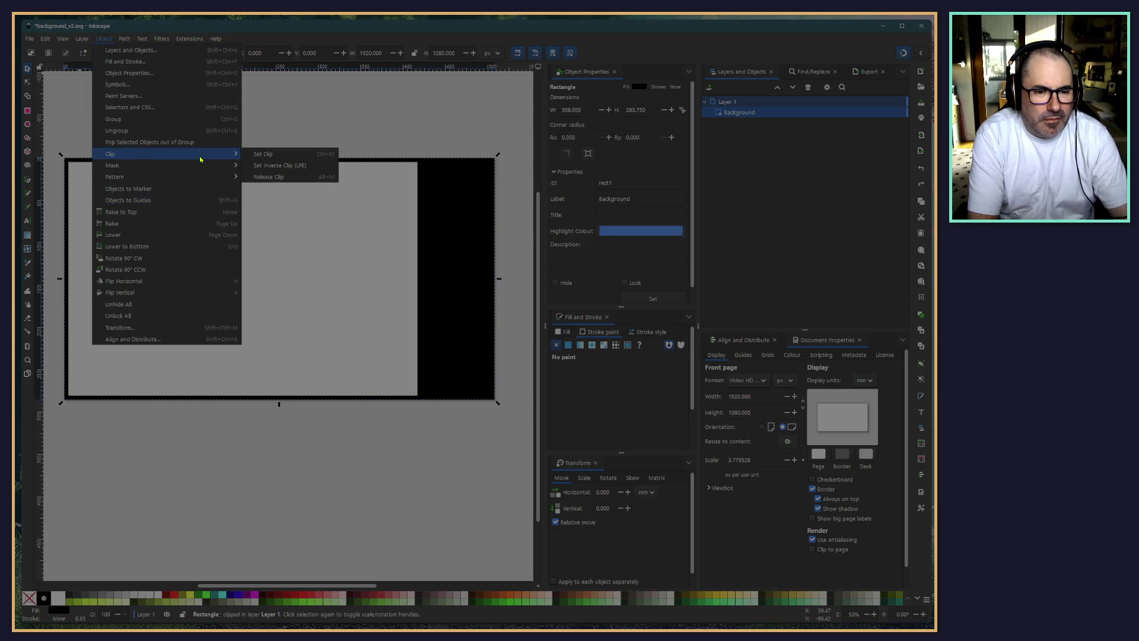
click(279, 176)
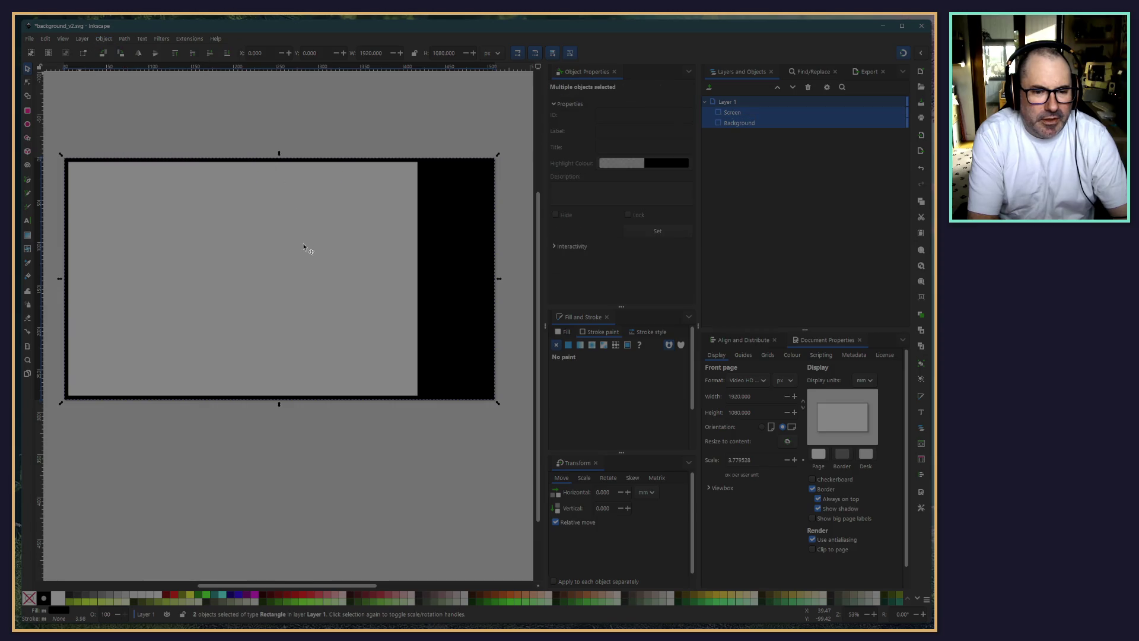
click(760, 123)
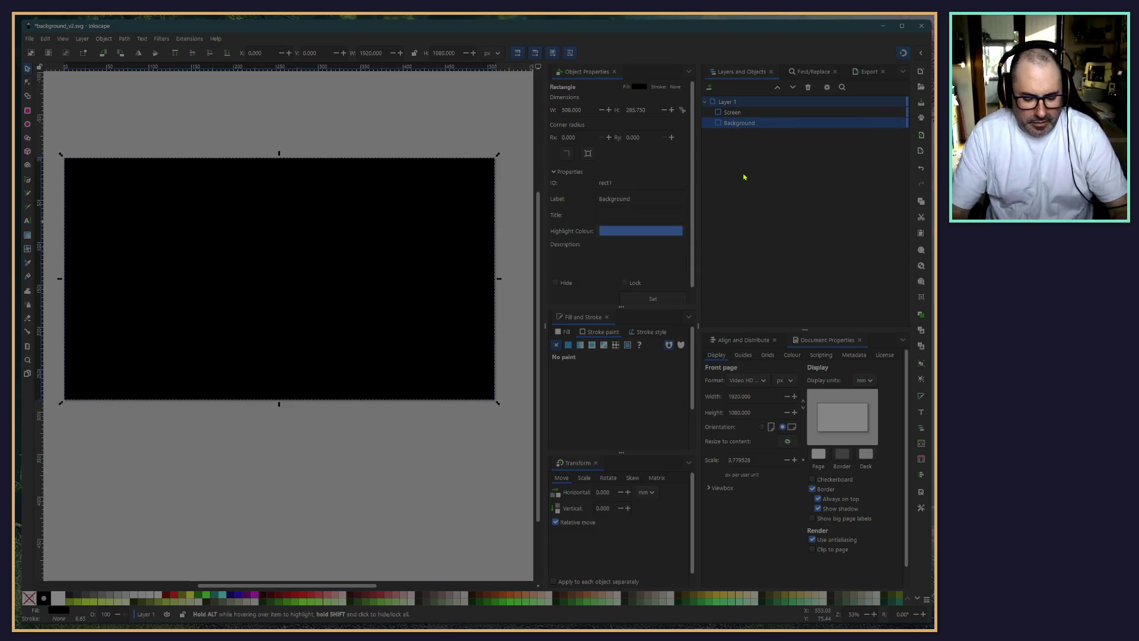
Paste a duplicate Background and position the original at X 20, Y 20
key(ctrl+v)
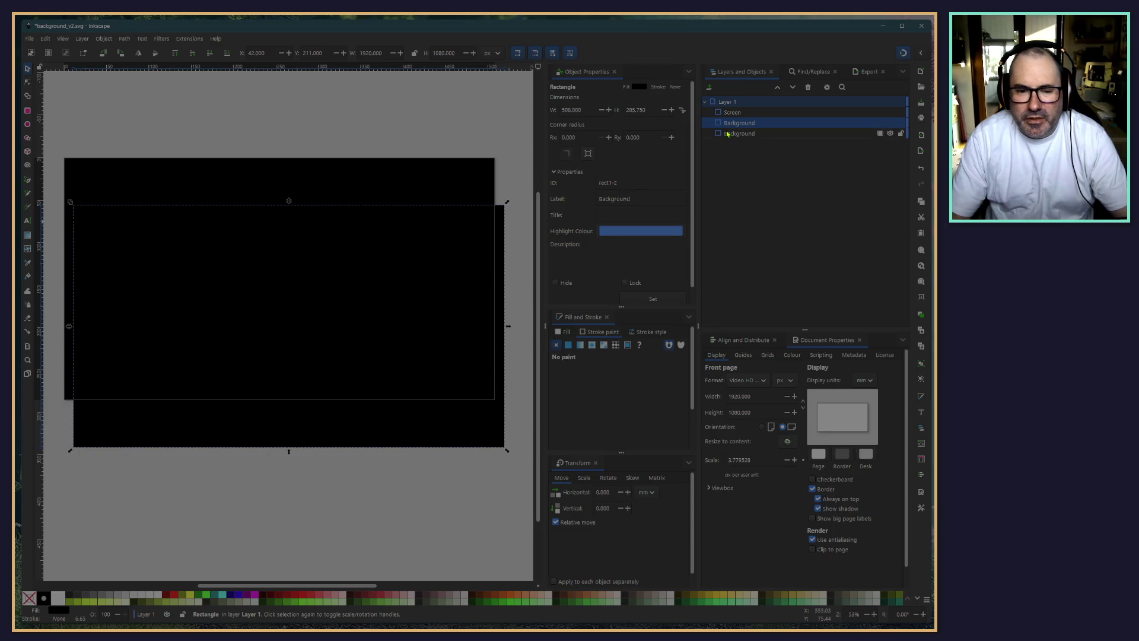
click(731, 133)
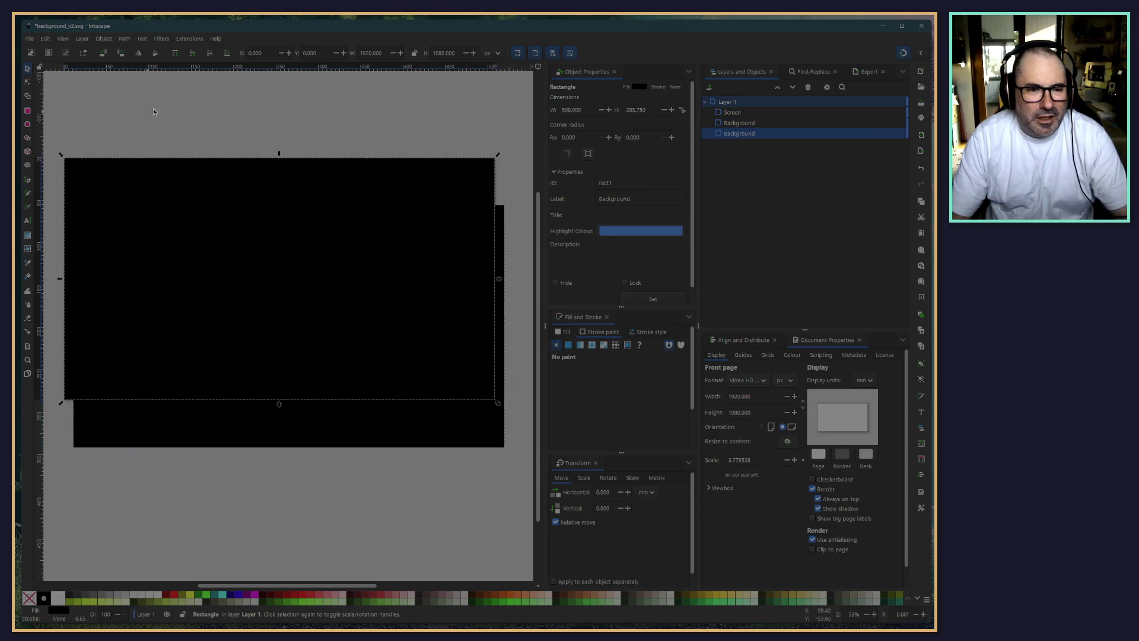
double_click(264, 53)
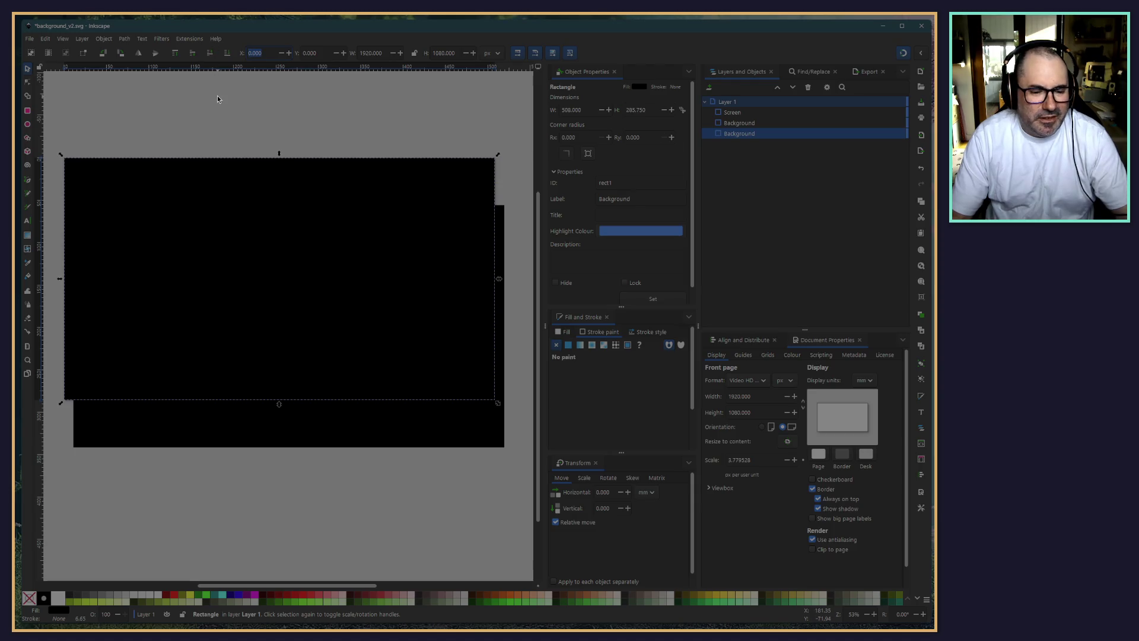
text(20)
key(Tab)
text(20)
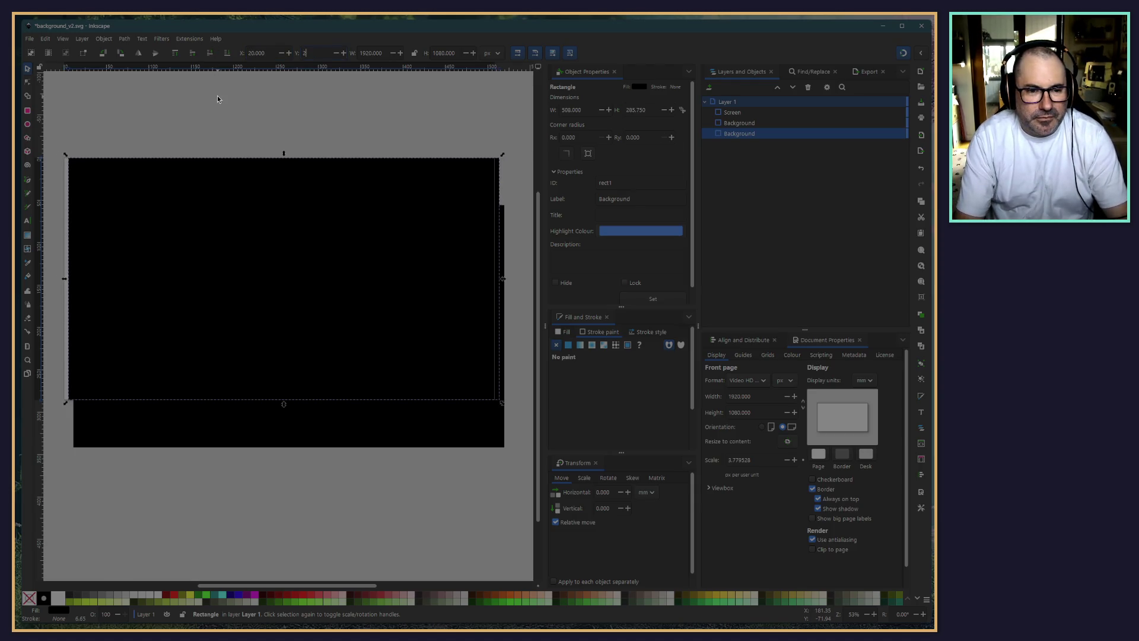
key(Return)
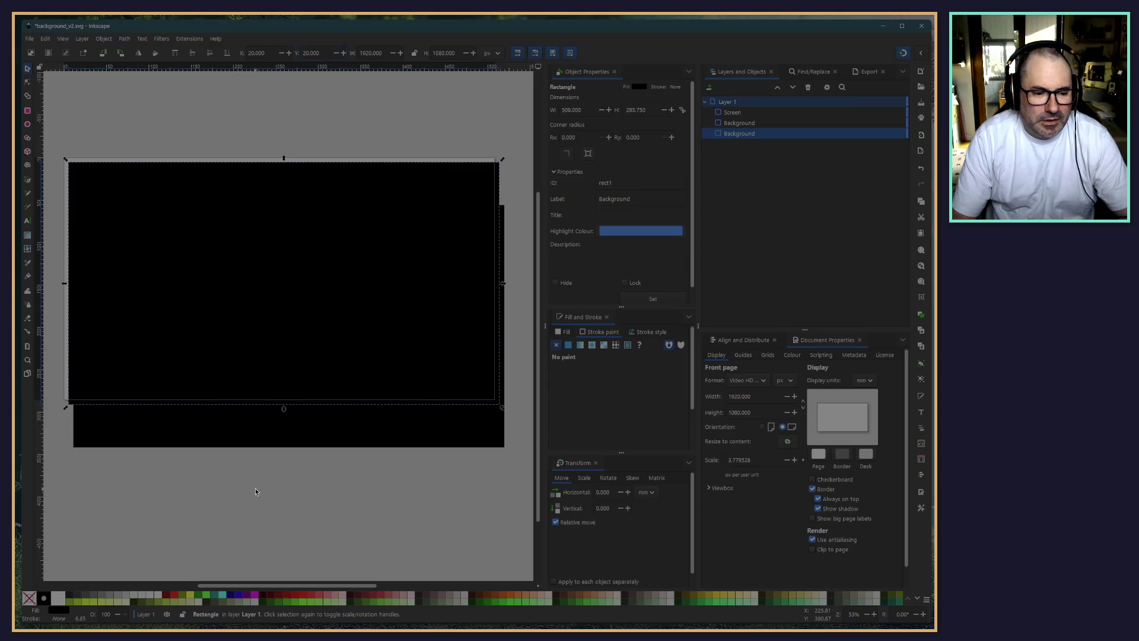
Move the lower Background rectangle to X 0, Y 0
click(223, 433)
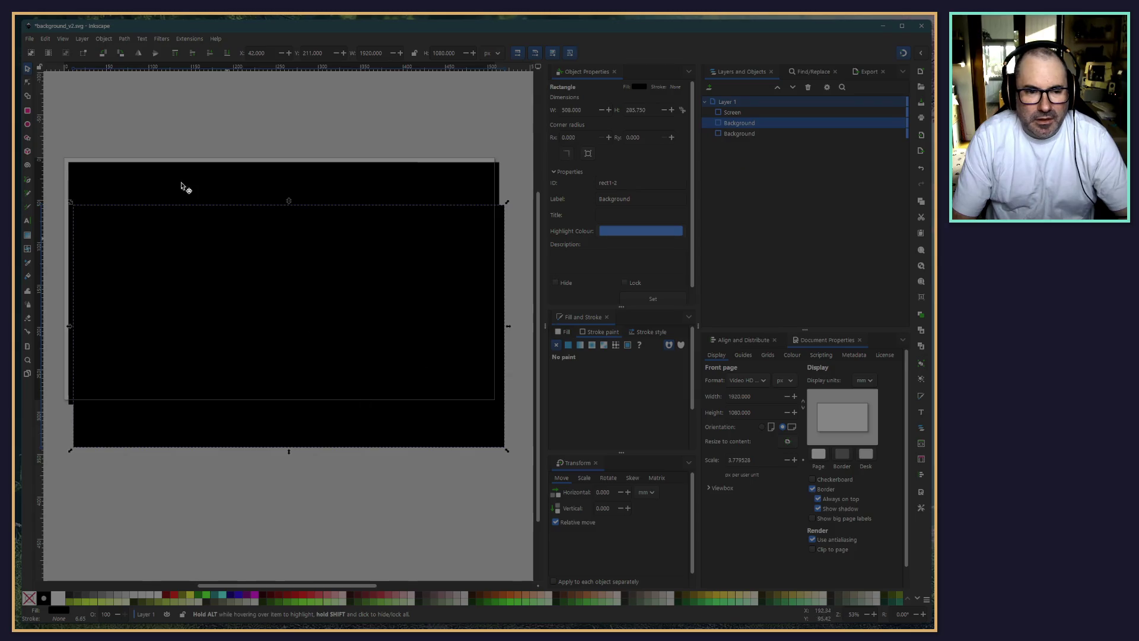
click(735, 123)
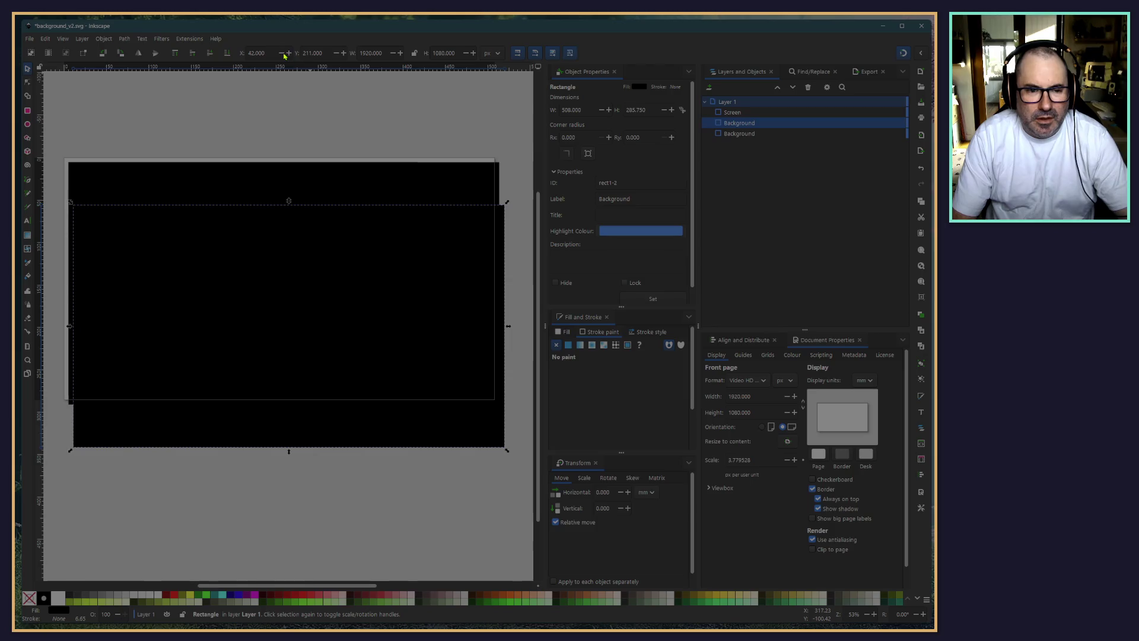
triple_click(251, 50)
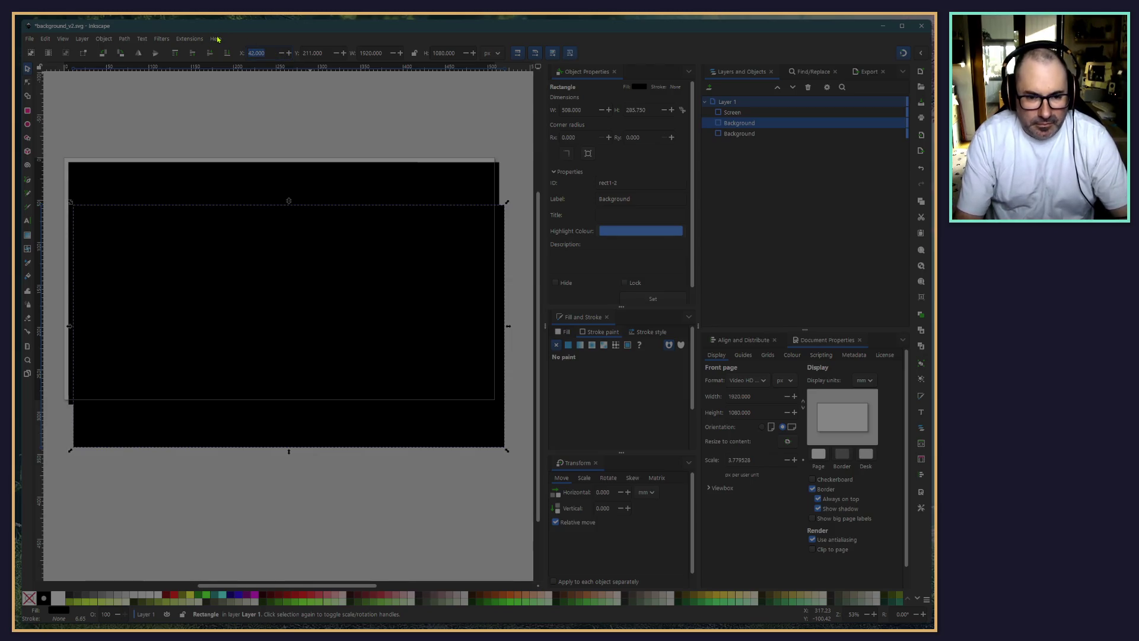
text(0)
key(Tab)
text(0)
key(Return)
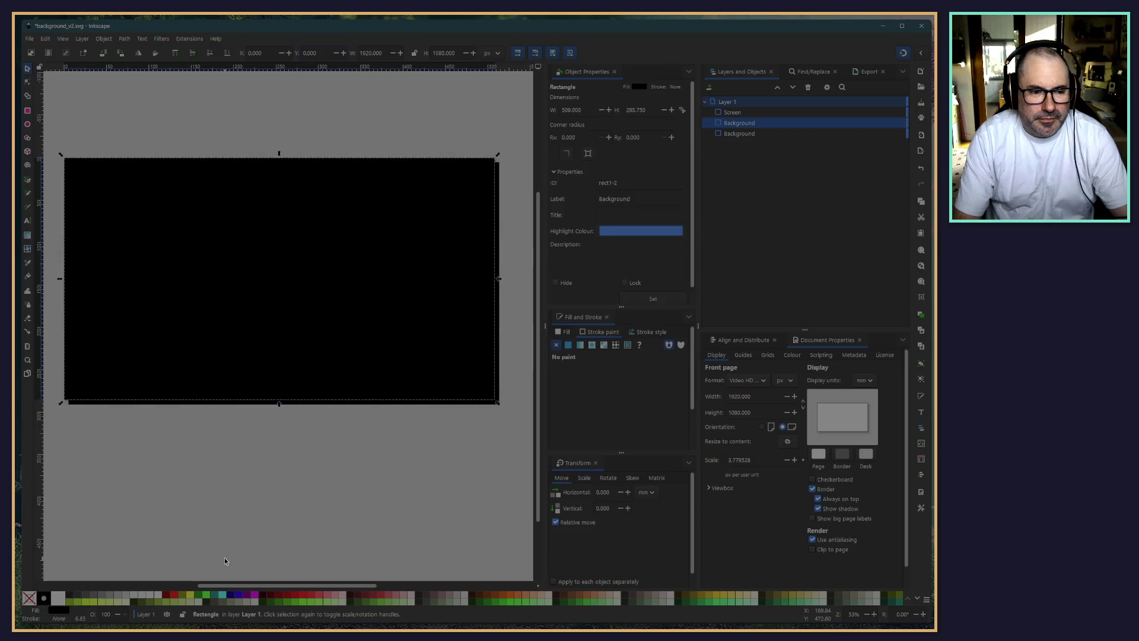
click(717, 139)
Move the other Background rectangle to X 0, Y 0, then select Screen
click(733, 135)
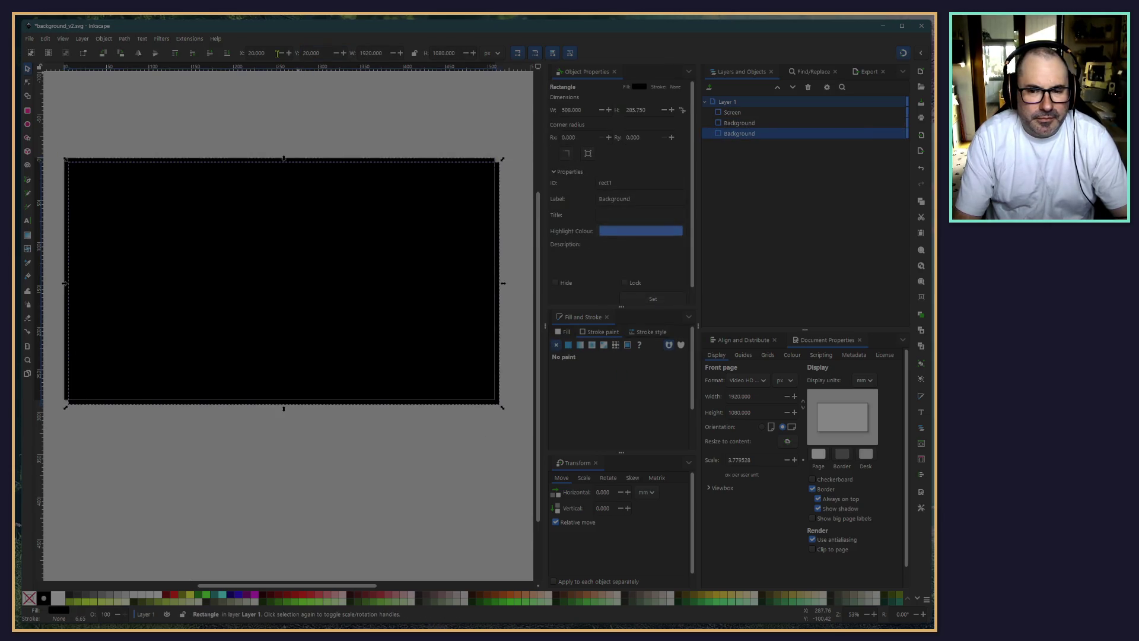
triple_click(252, 53)
text(0)
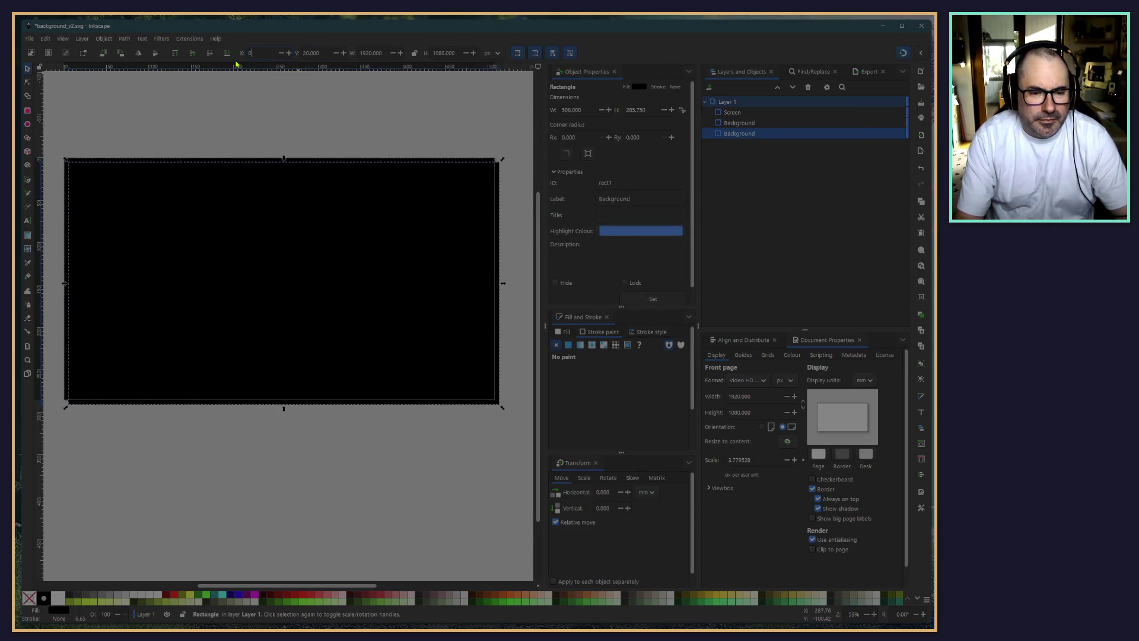
key(Tab)
text(0)
key(Return)
click(273, 105)
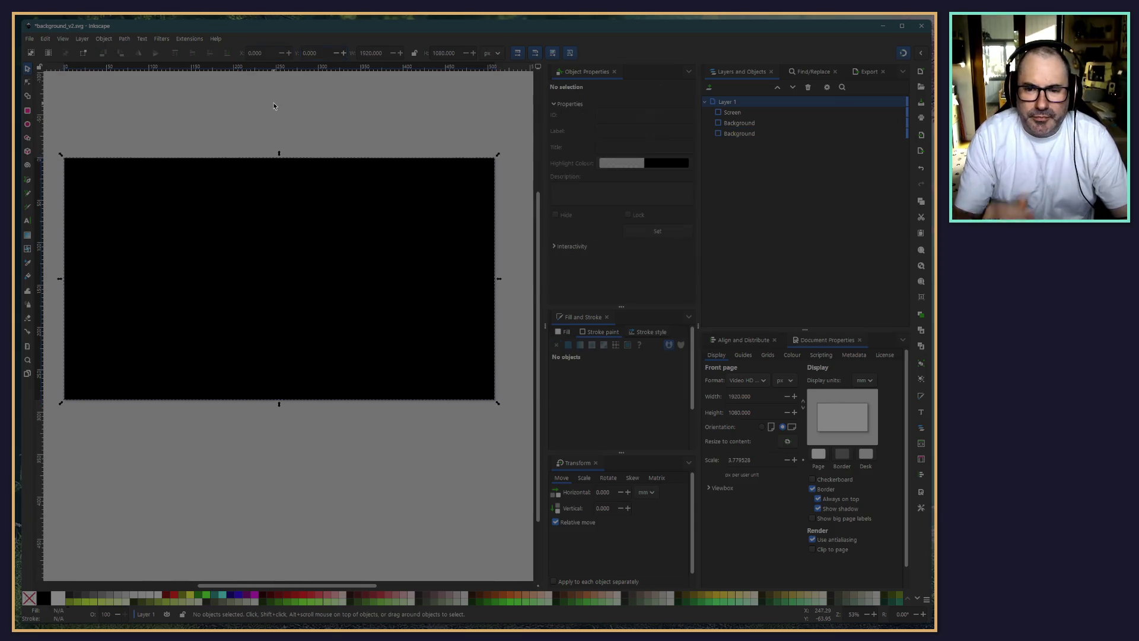
click(732, 112)
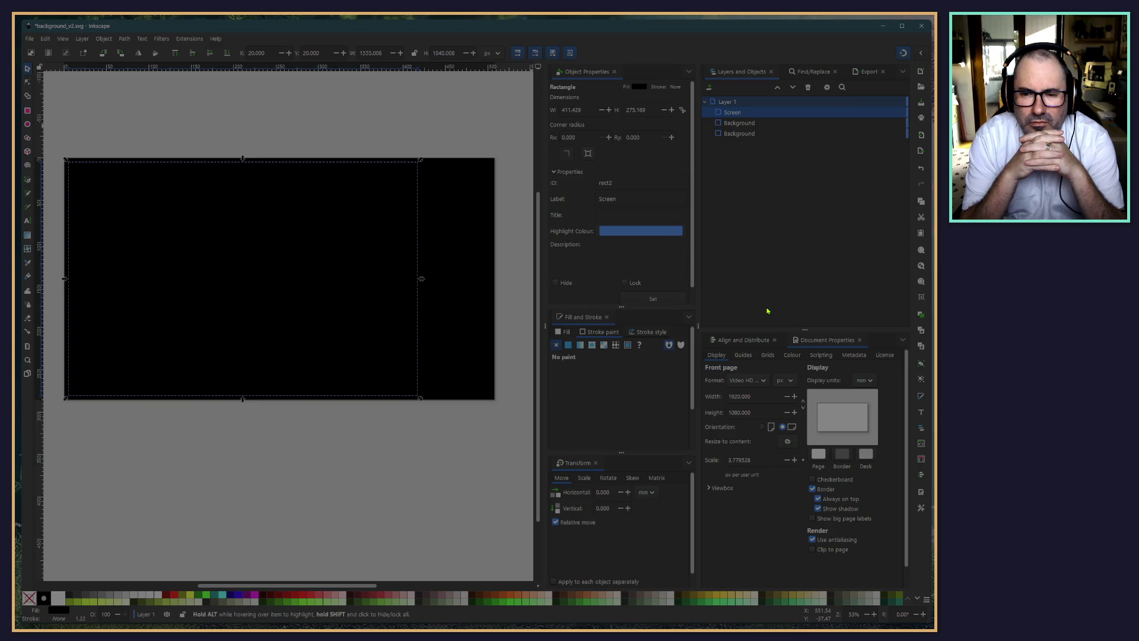
Rename the Background copy to BackgroundTemplate, and duplicate Screen as ScreenTemplate
double_click(739, 133)
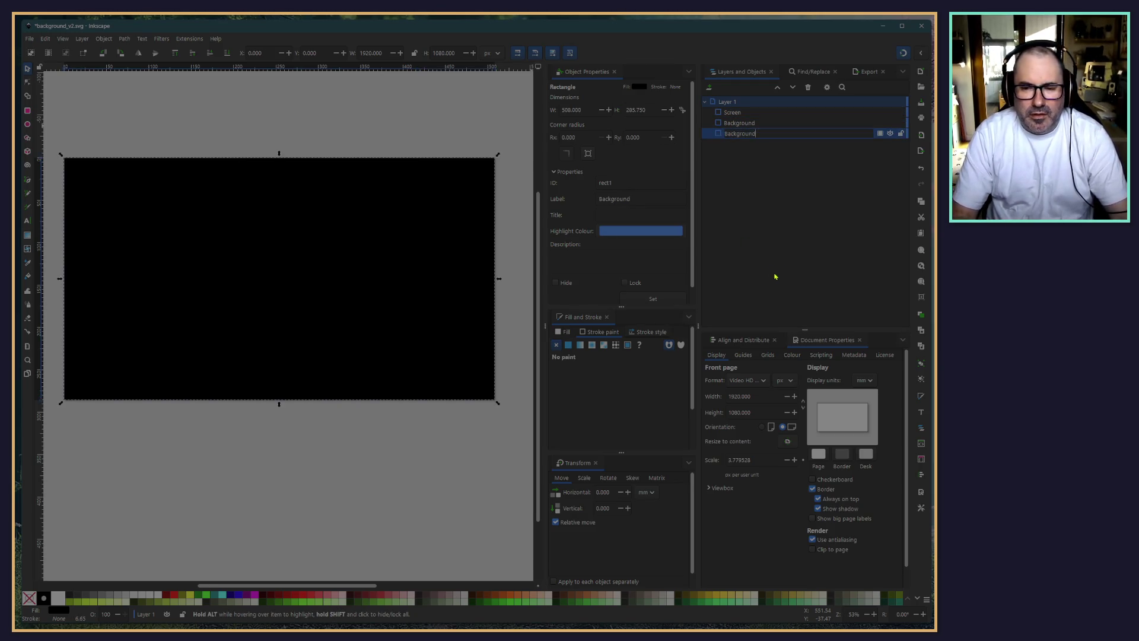
text(Template)
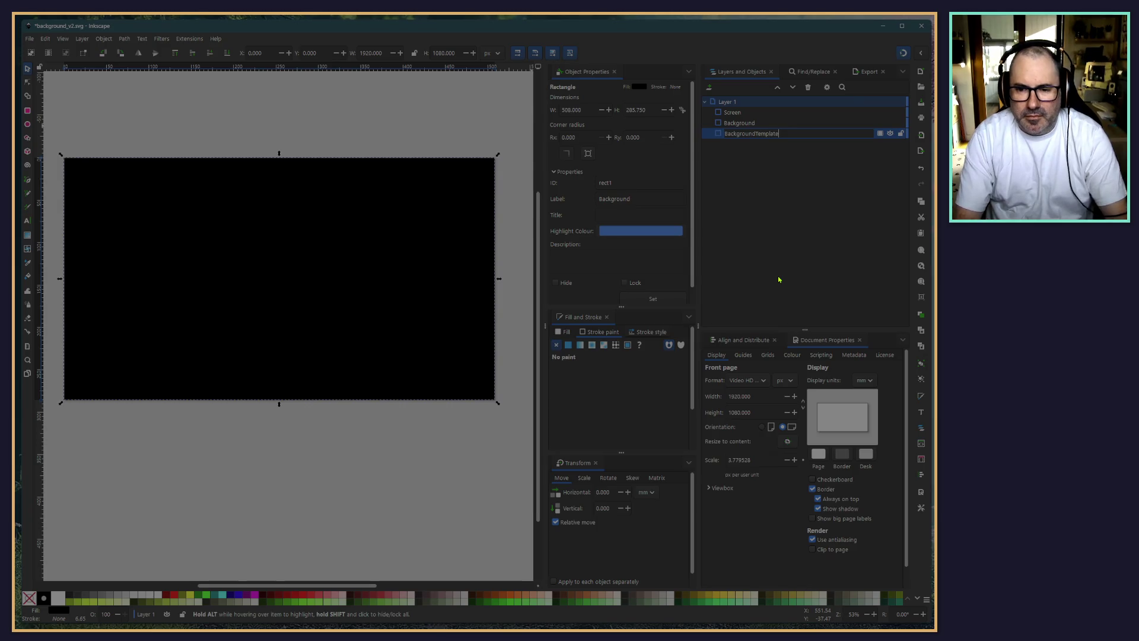
key(Return)
click(732, 112)
key(ctrl+d)
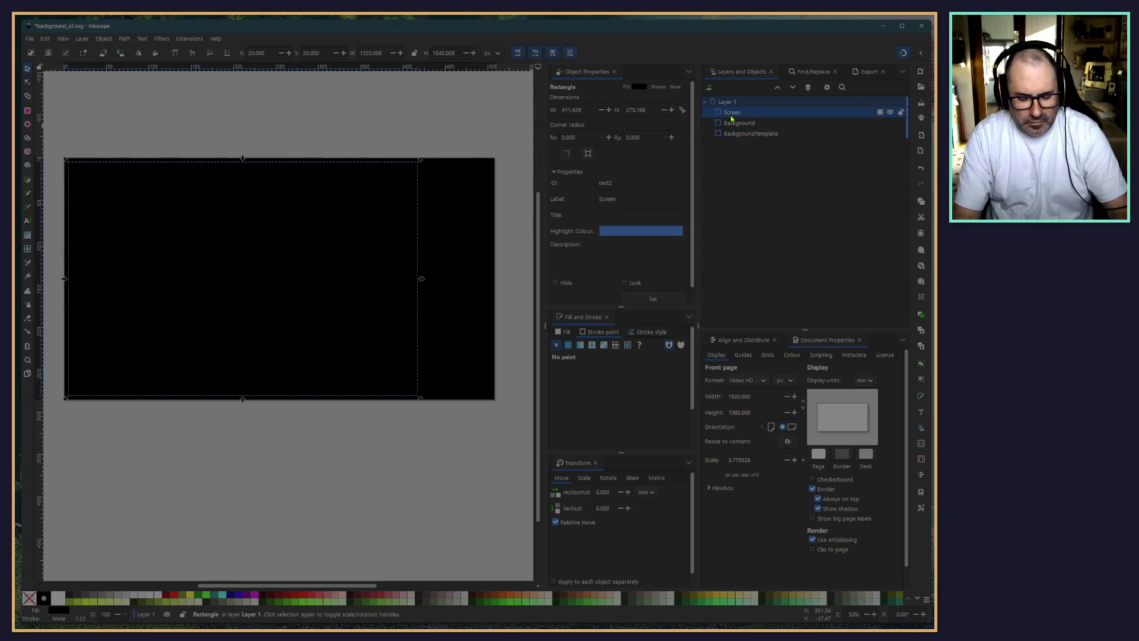
double_click(731, 123)
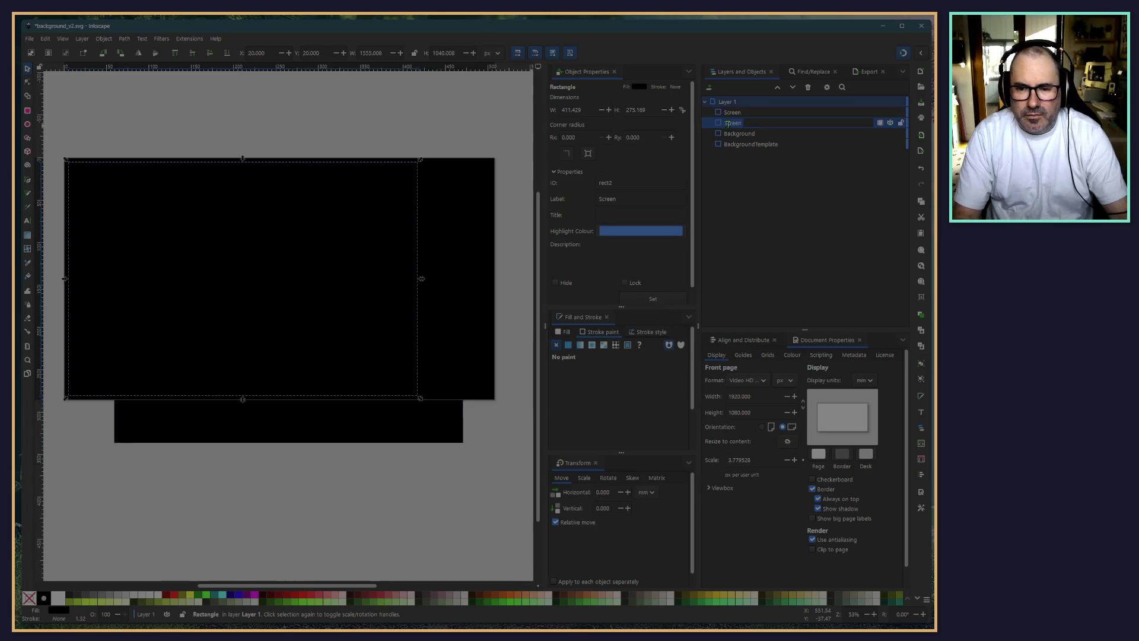
text(Template)
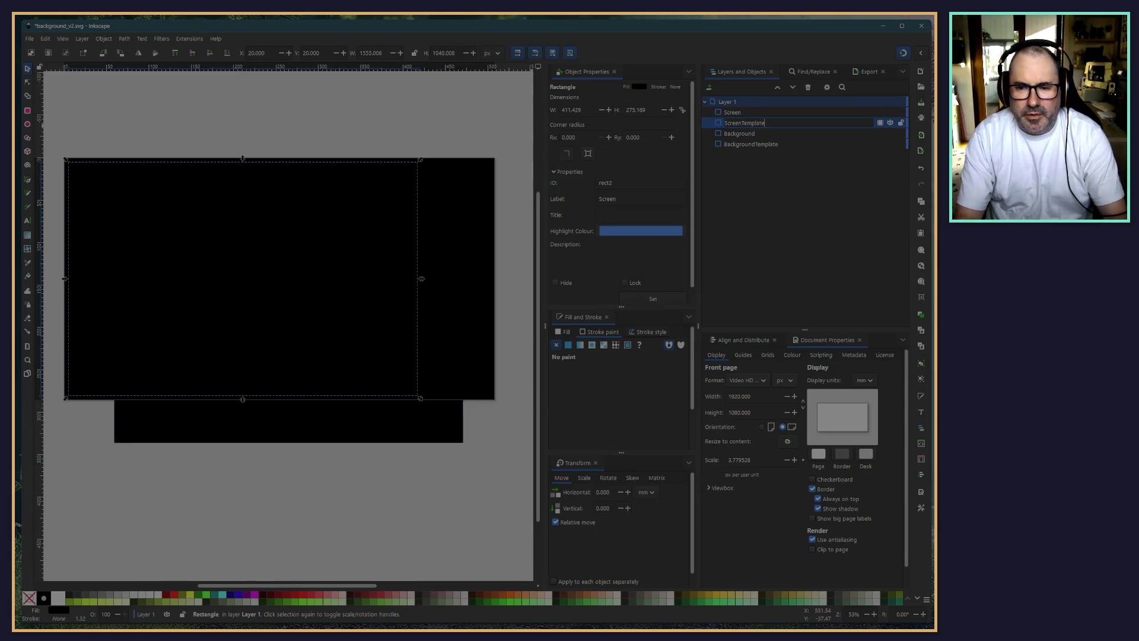
key(Return)
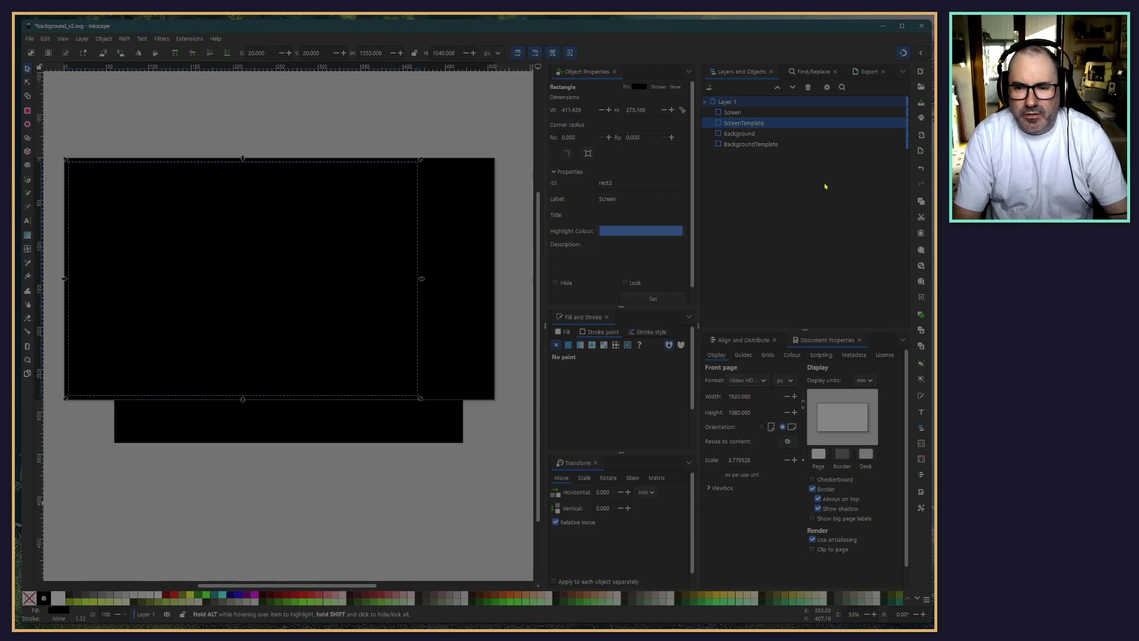
Position the Screen rectangle at X 20, Y 20
click(745, 128)
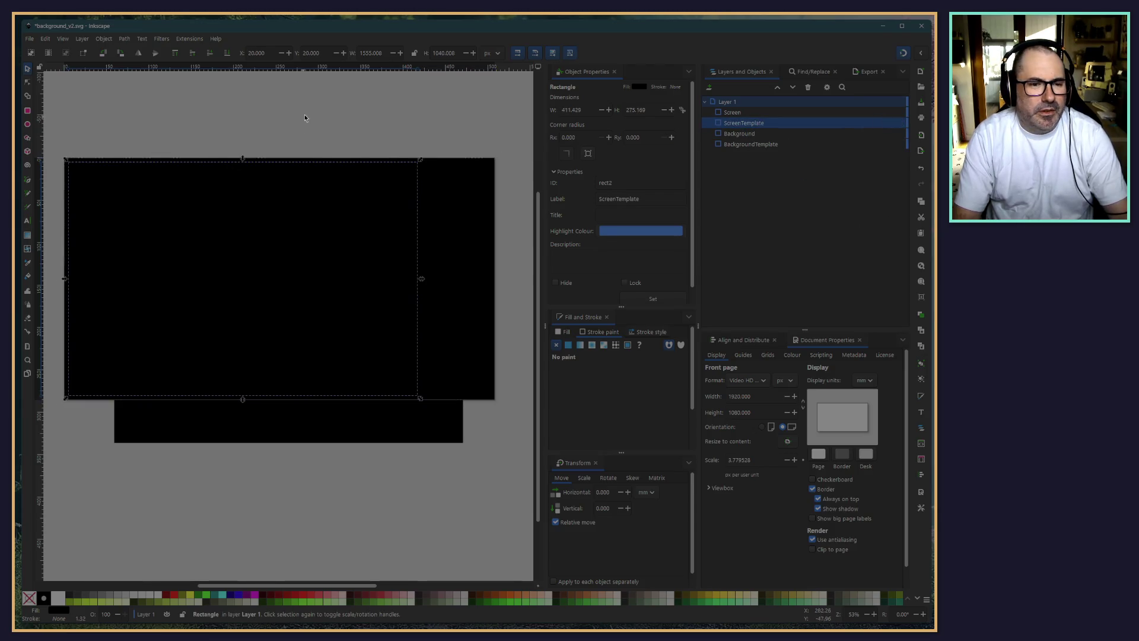
click(735, 113)
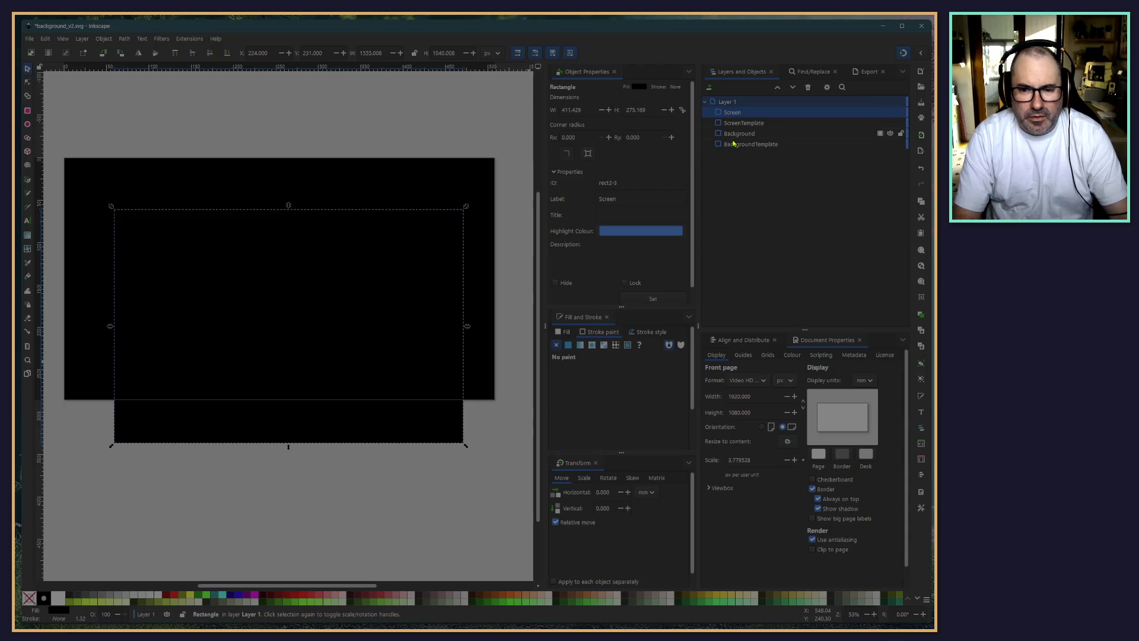
click(734, 144)
click(184, 429)
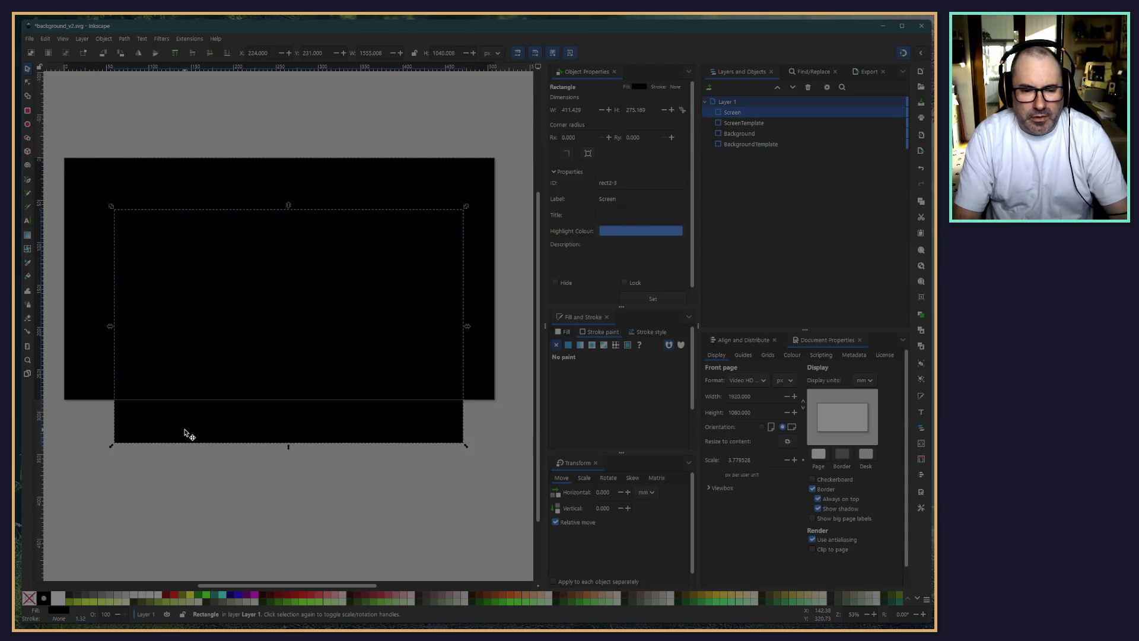
text(20)
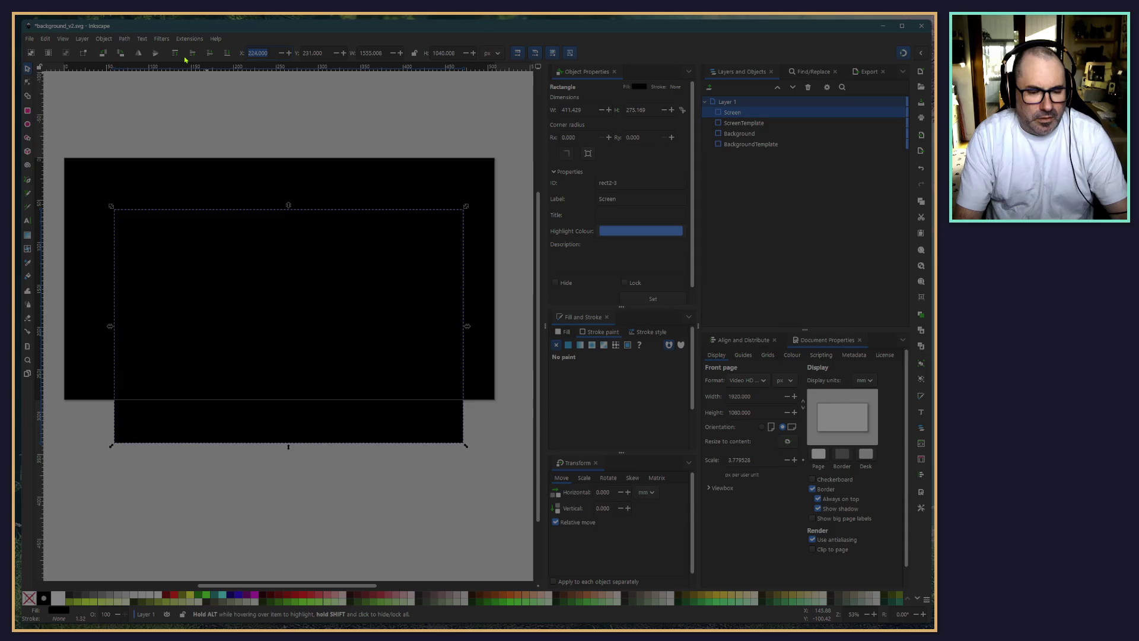
key(Tab)
text(20)
key(Return)
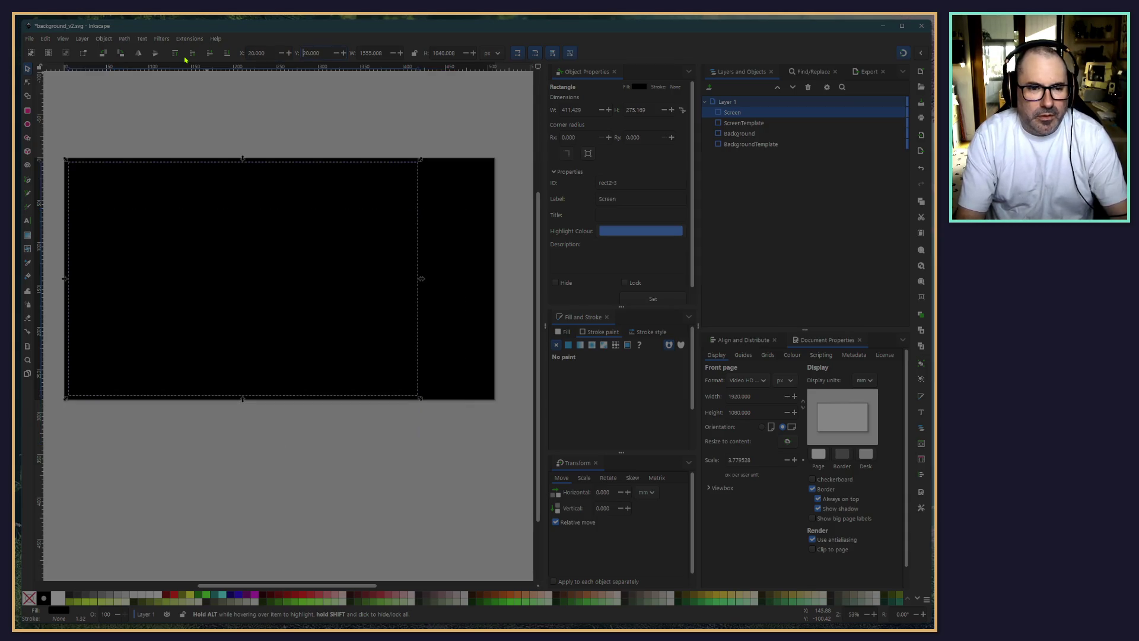
click(169, 111)
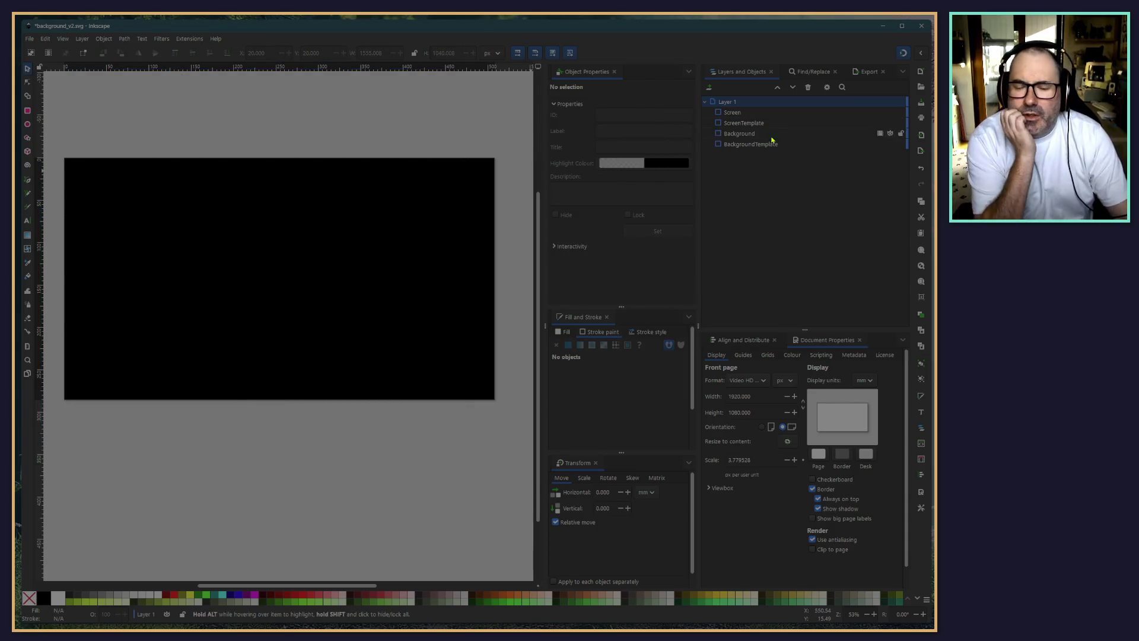
click(739, 116)
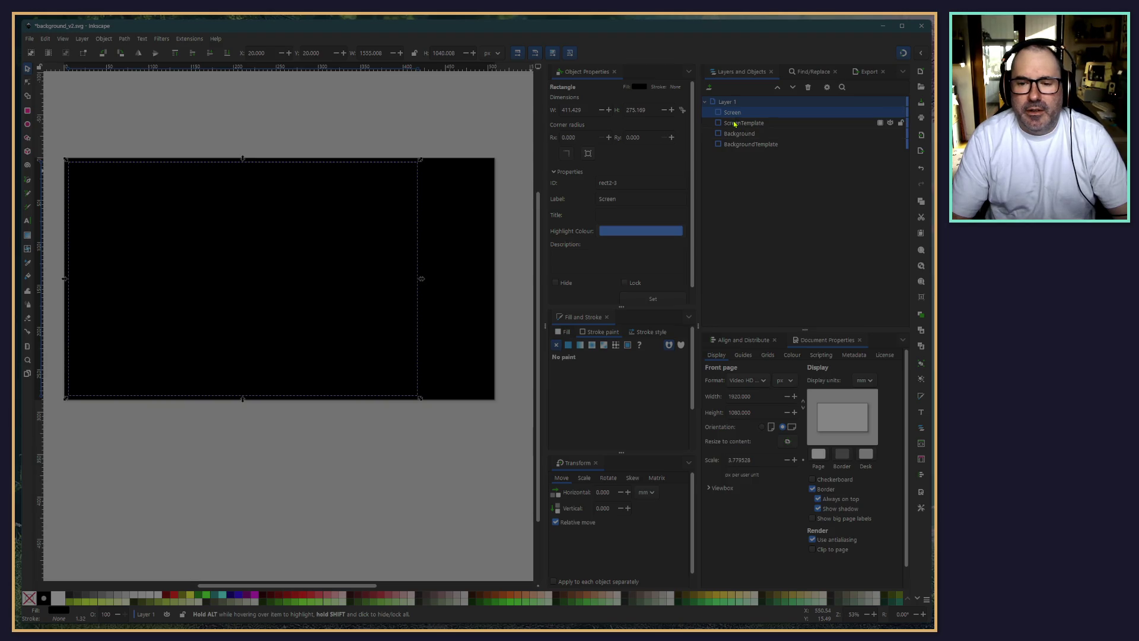
Move ScreenTemplate above Screen, then group Screen, Background and BackgroundTemplate into g2
mouse_move(734, 121)
mouse_down()
mouse_move(737, 111)
mouse_move(741, 126)
mouse_up()
click(742, 124)
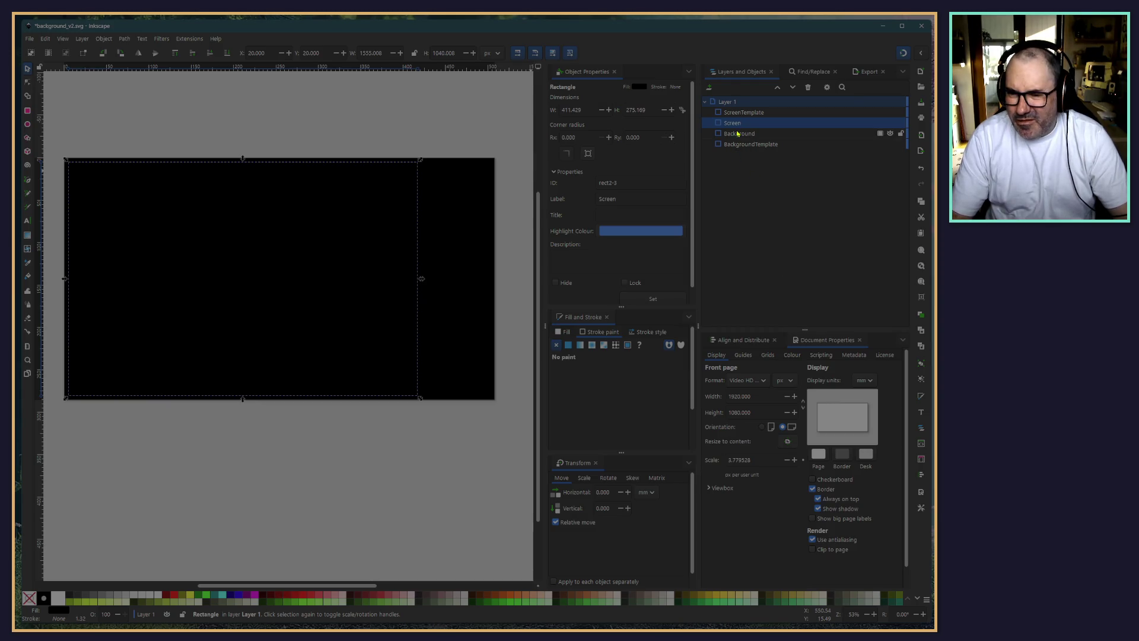
key(Page_Down)
key(Page_Down)
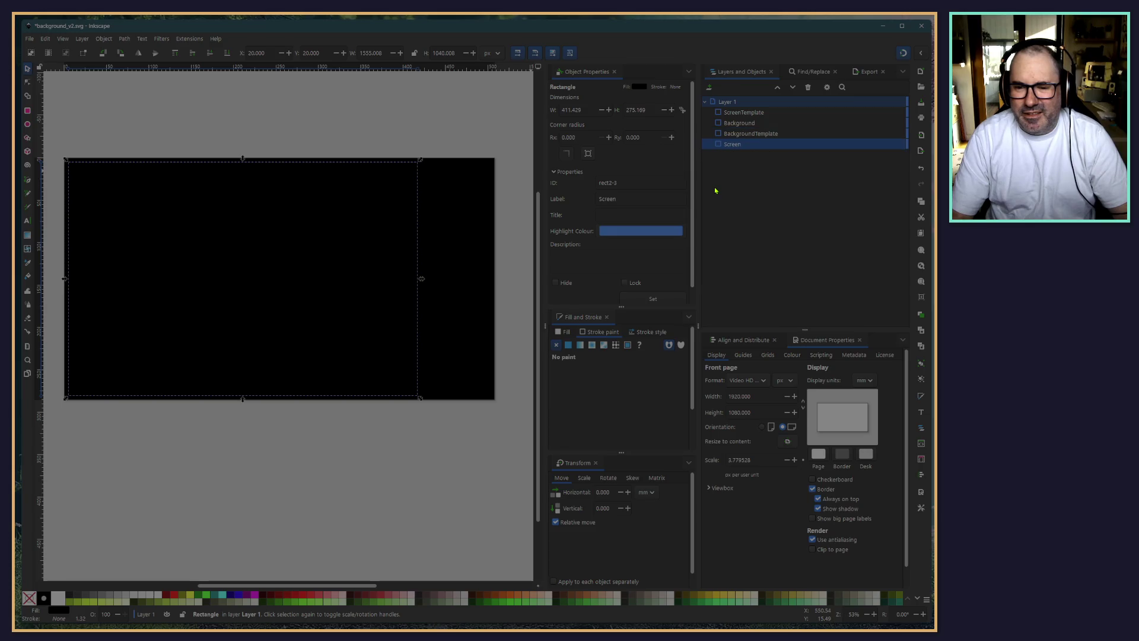
key(Page_Up)
key(Page_Up)
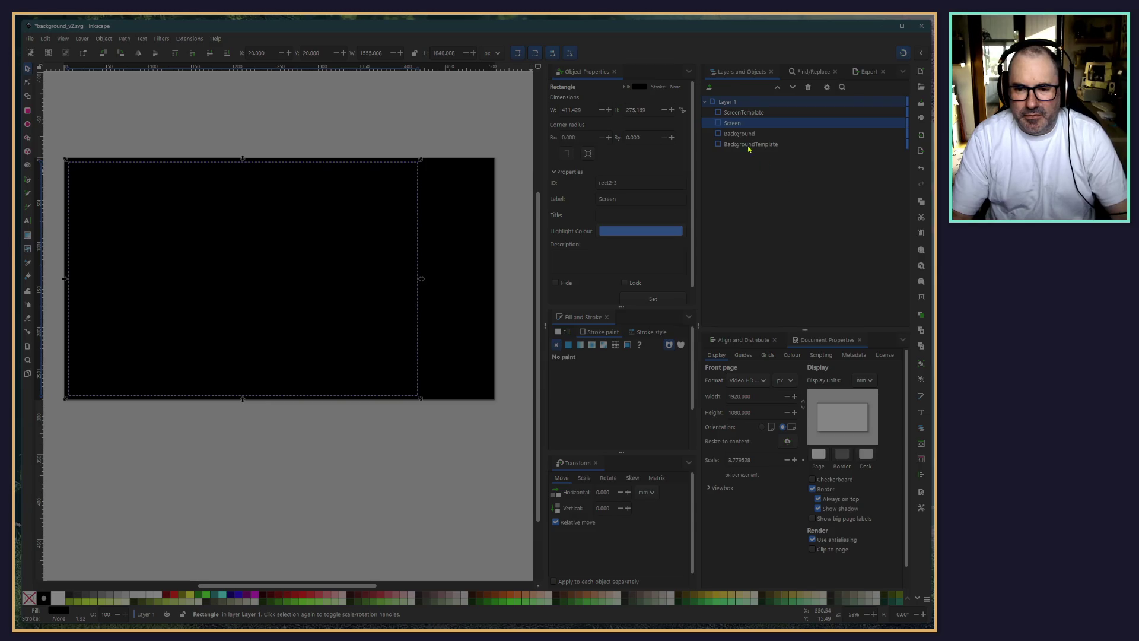
key(shift+Down)
key(shift+Down)
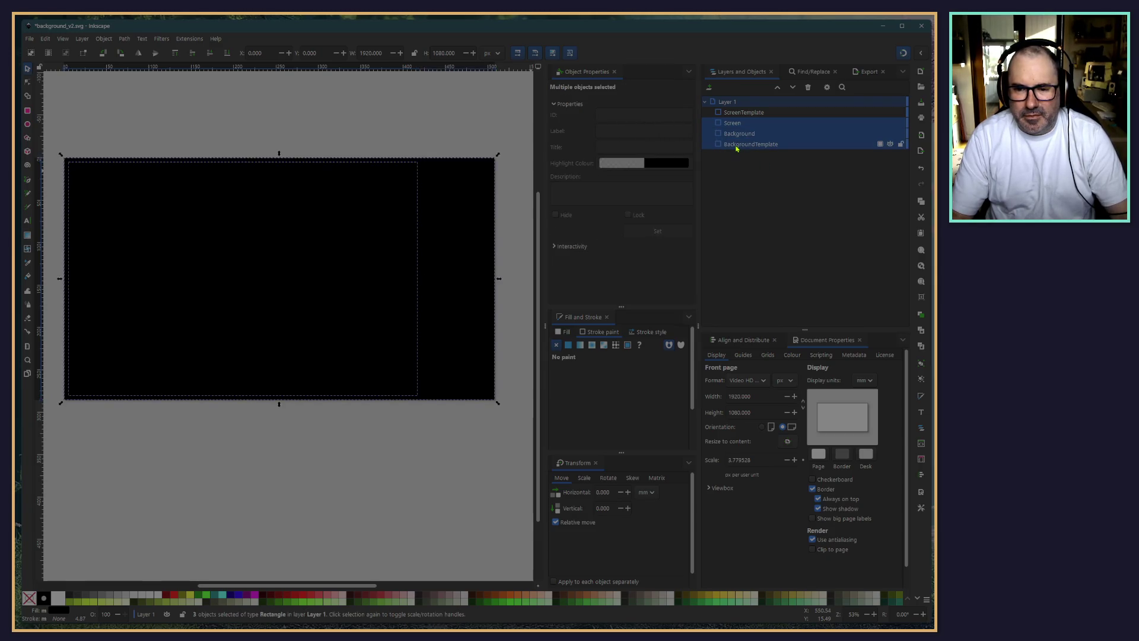
right_click(736, 148)
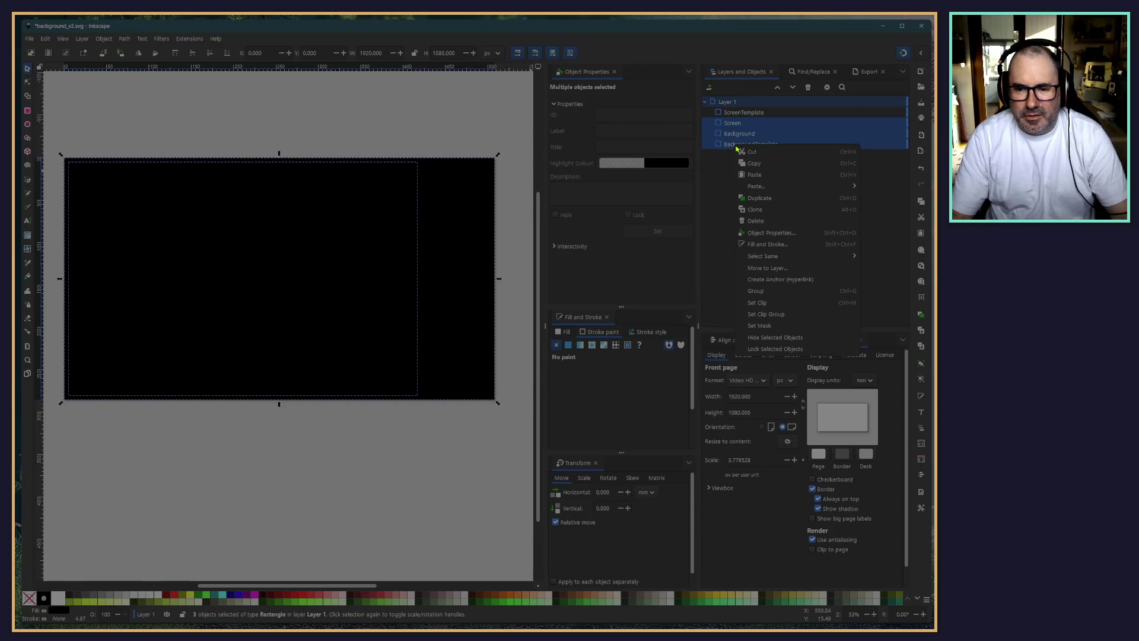
click(778, 289)
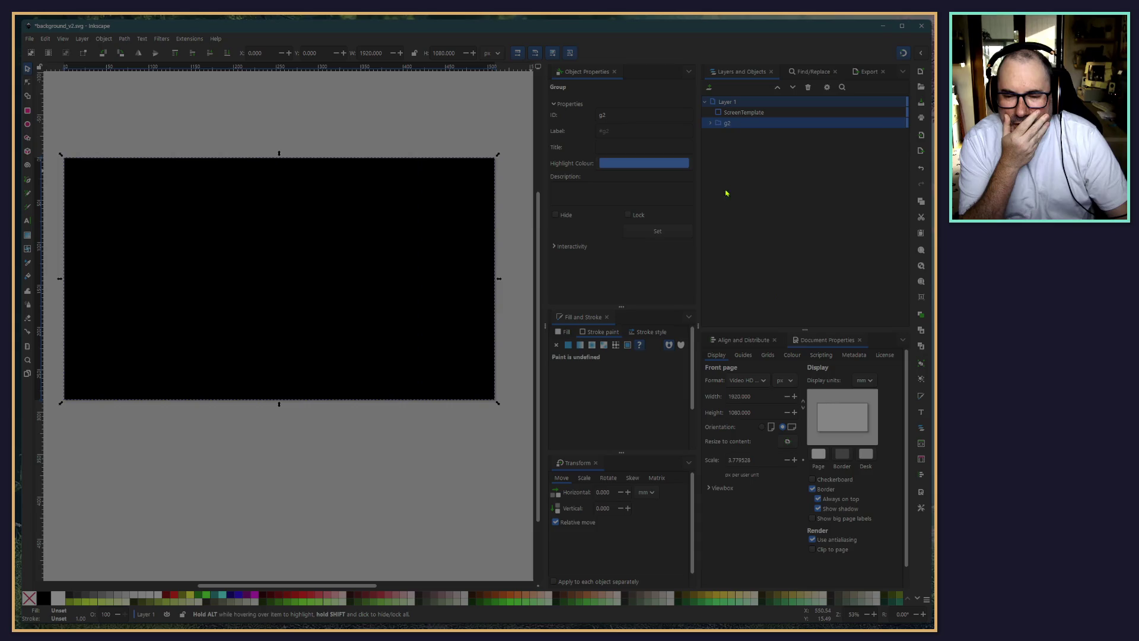
click(711, 124)
click(737, 133)
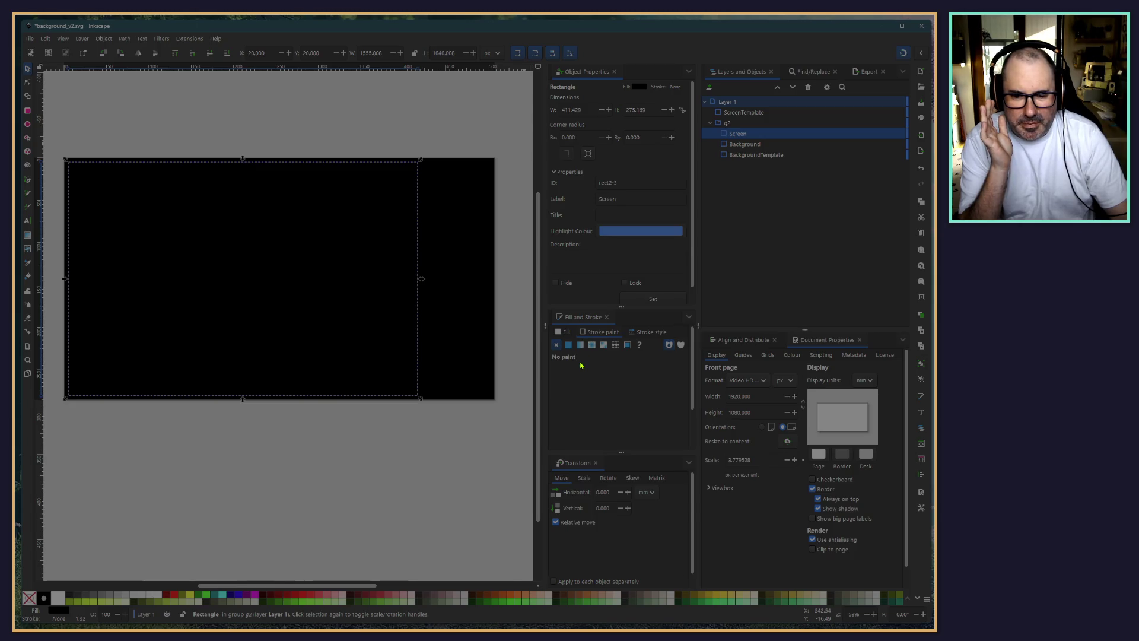
Give Screen a flat-colour stroke, then select ScreenTemplate together with the g2 group
click(569, 345)
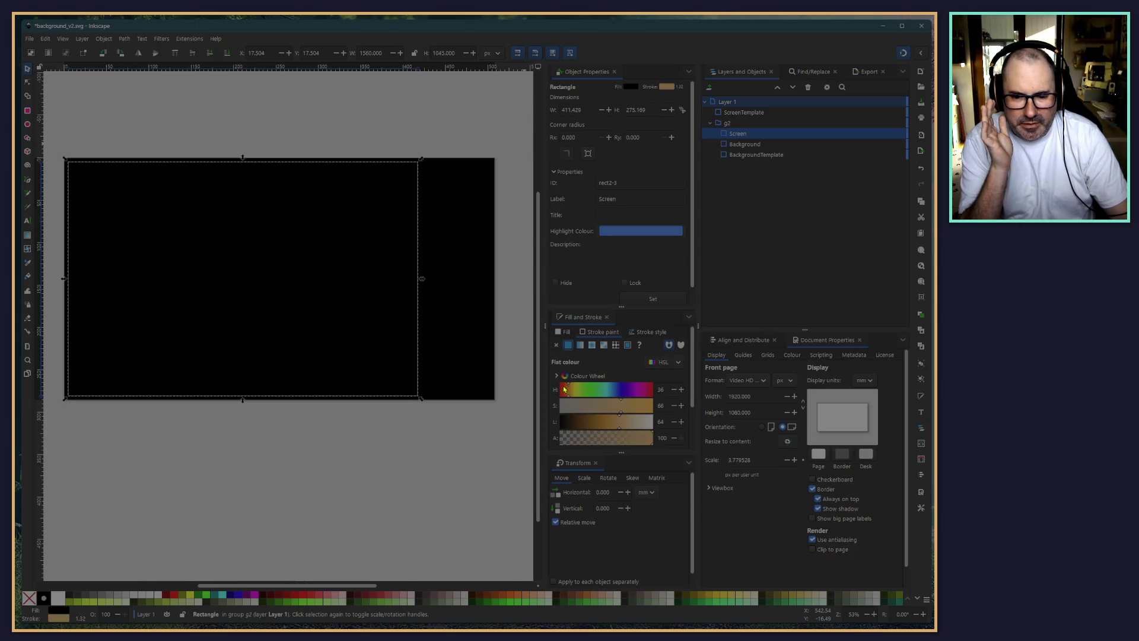
click(433, 425)
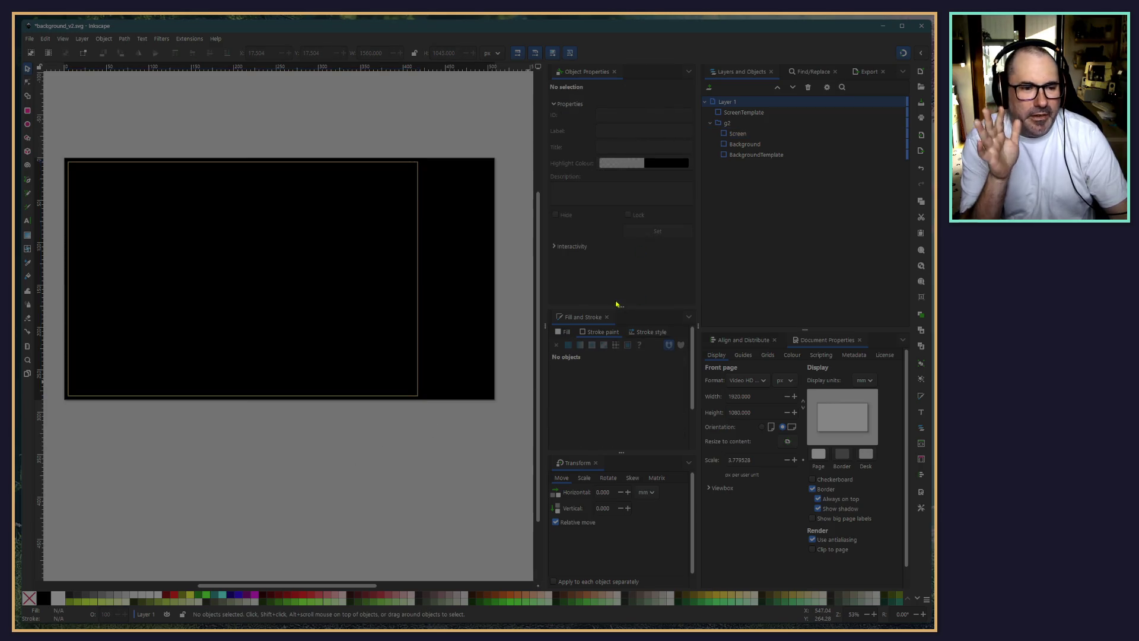
click(710, 123)
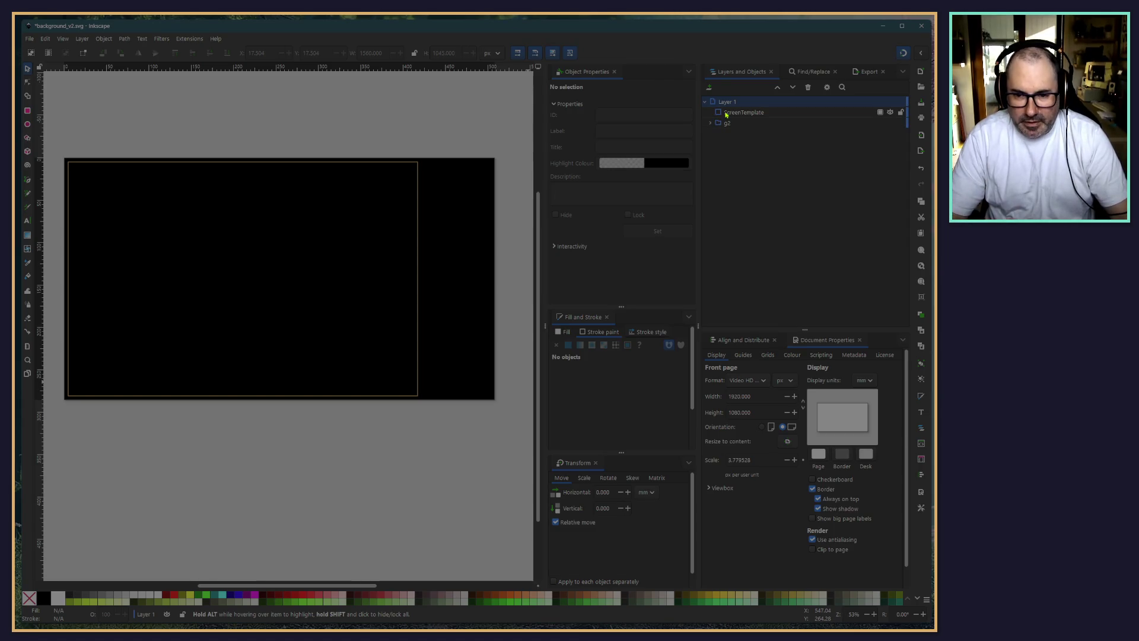
click(725, 112)
shift+click(720, 123)
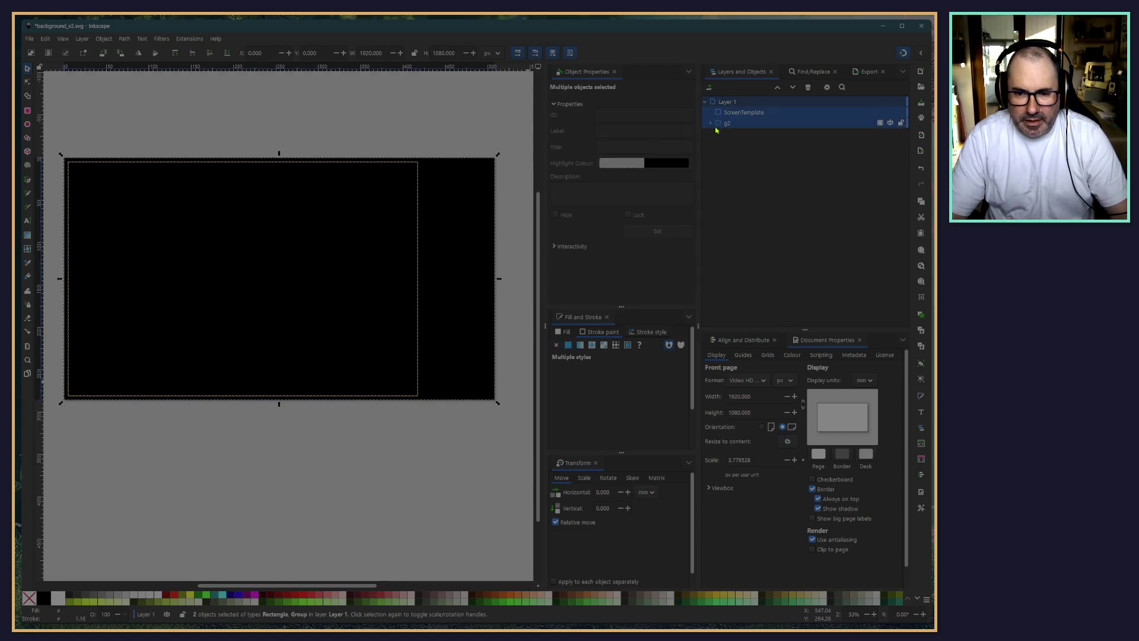
click(107, 39)
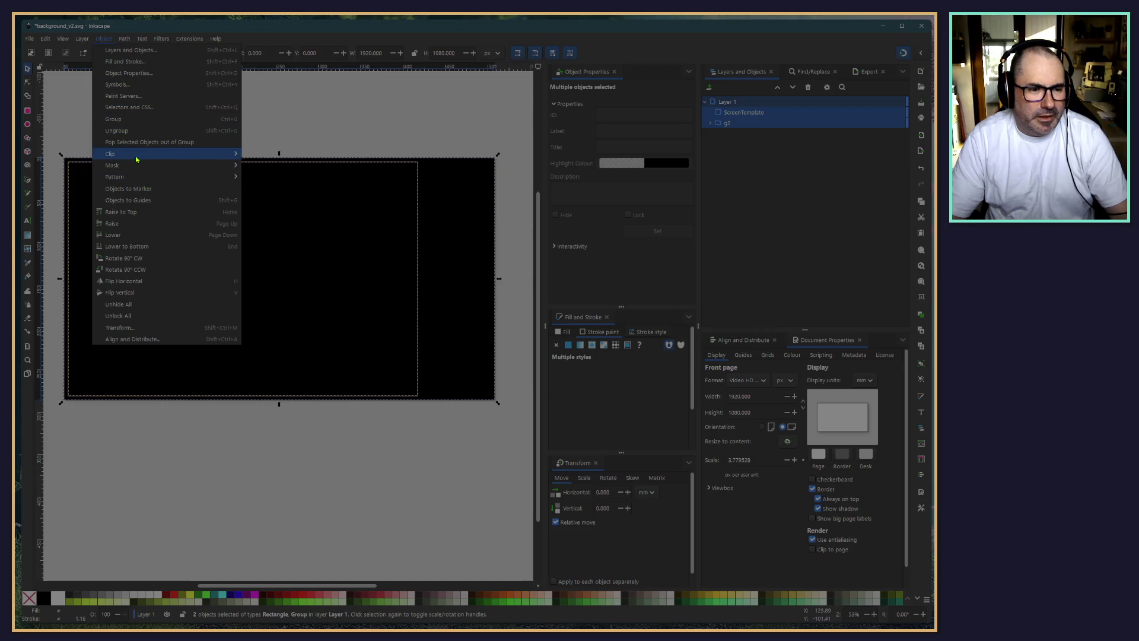
Apply Object > Clip > Set Clip to g2 with ScreenTemplate, then expand g2 to Screen
mouse_move(136, 155)
click(285, 154)
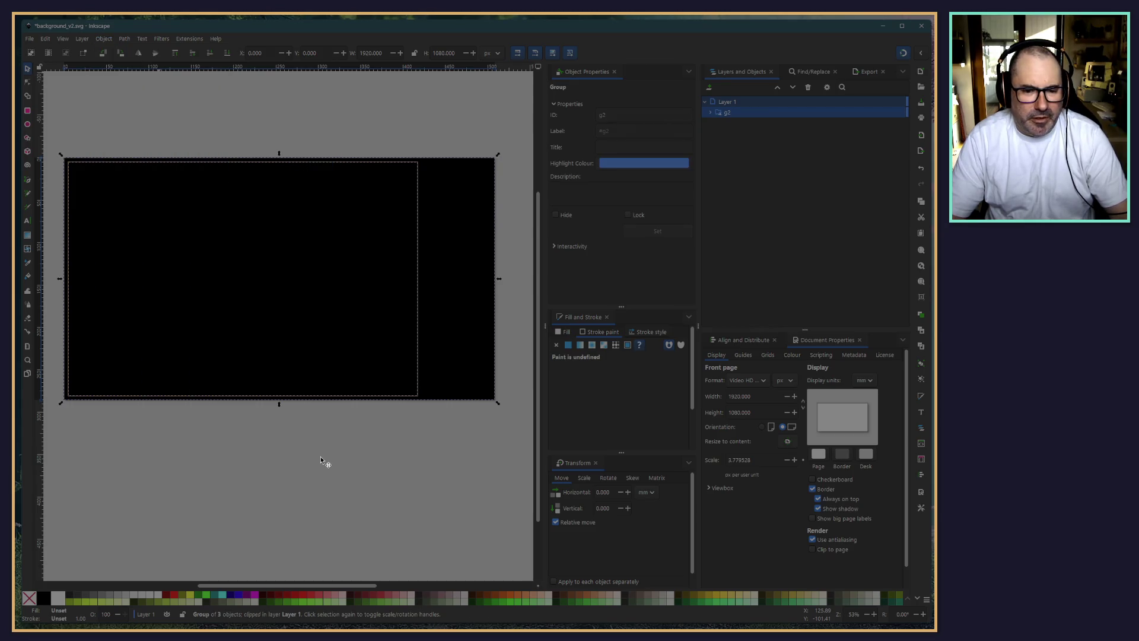
ctrl+scroll(457, 304, up, 5)
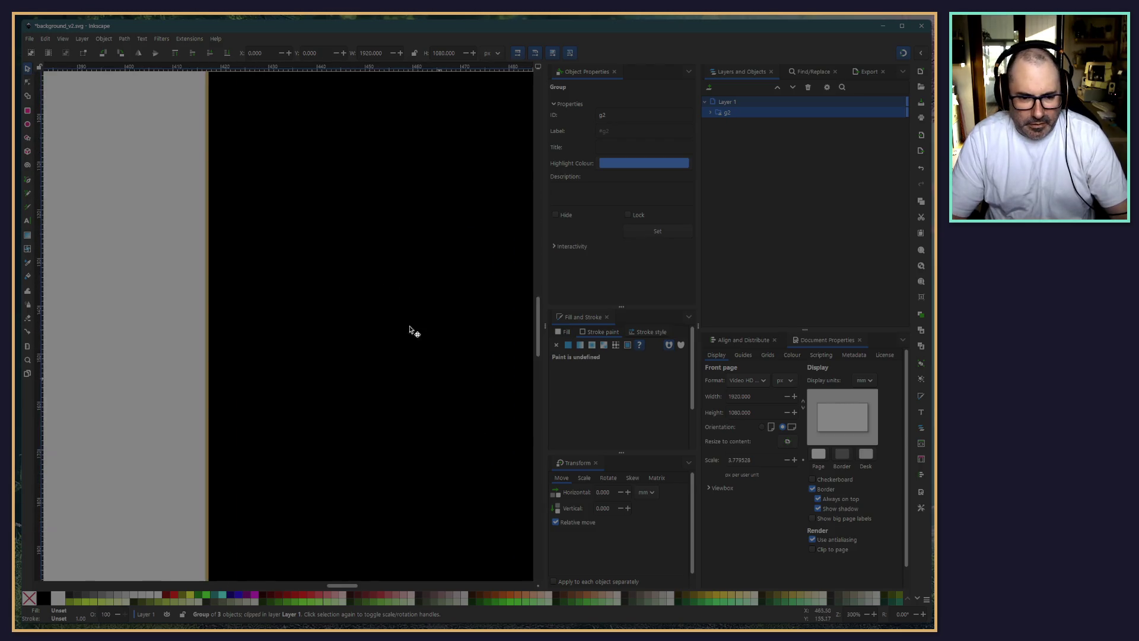
scroll(386, 427, left, 4)
scroll(402, 511, up, 3)
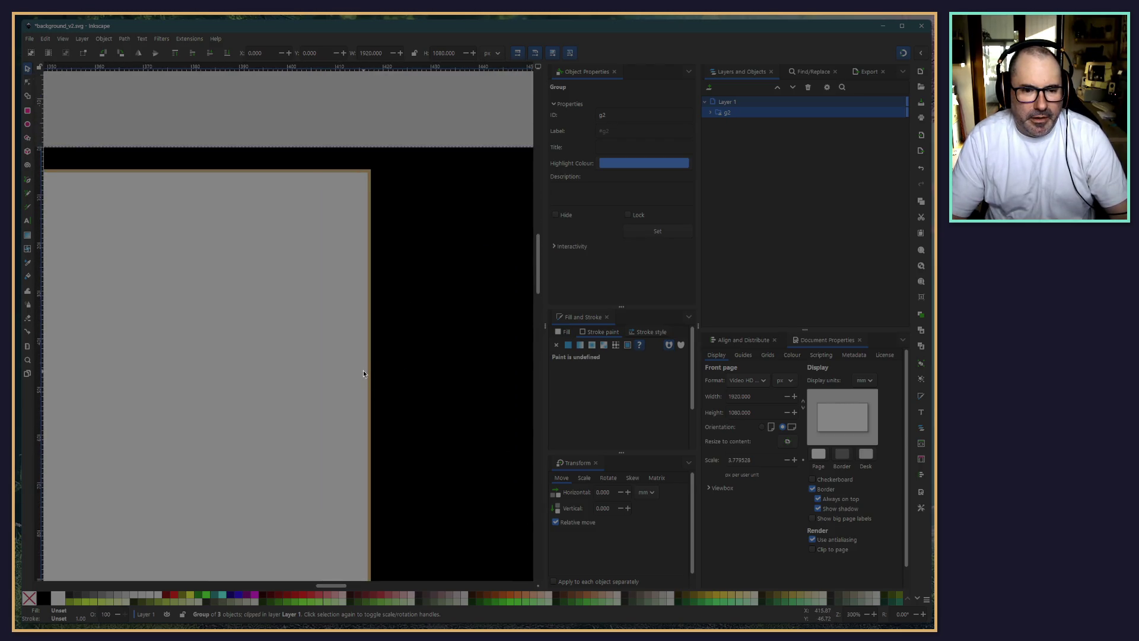
ctrl+scroll(363, 373, down, 5)
ctrl+scroll(357, 387, down, 3)
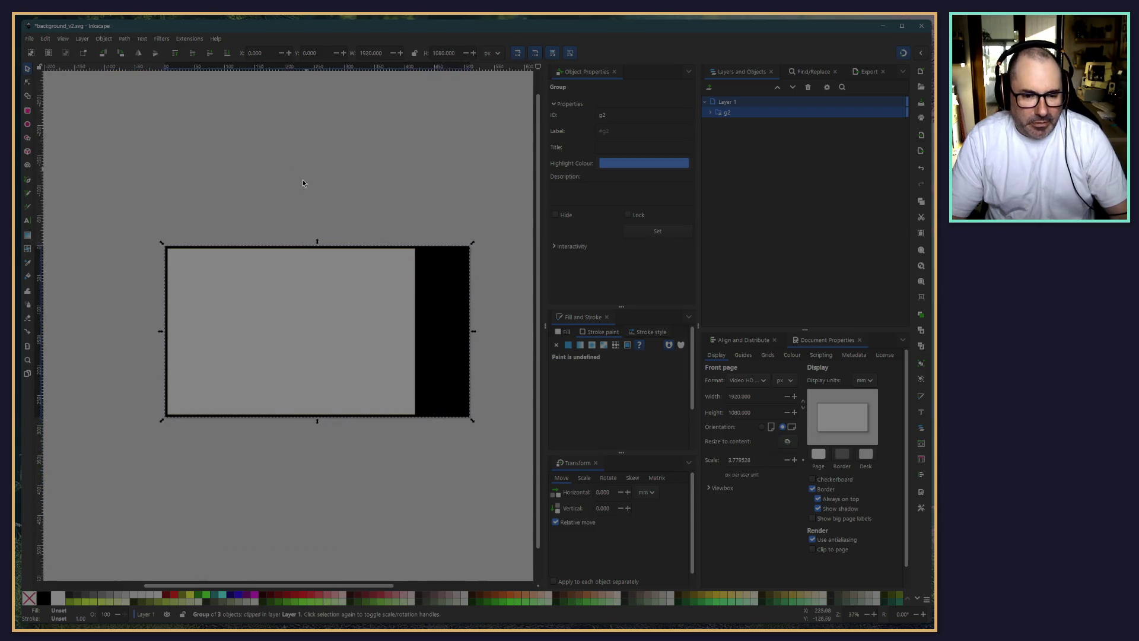
click(710, 113)
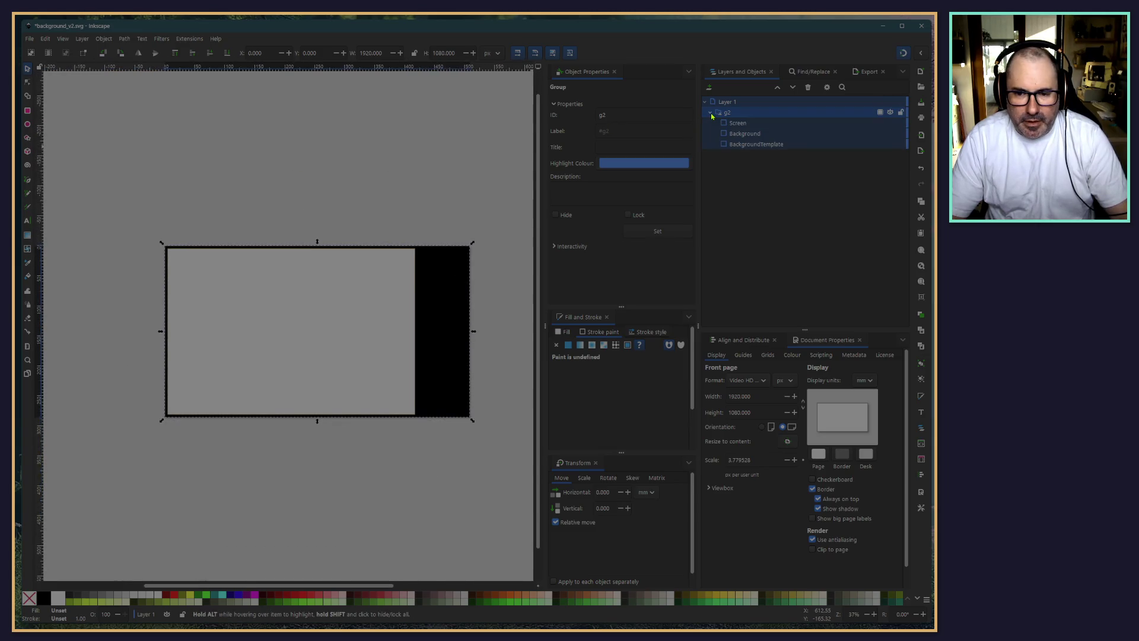
click(742, 133)
click(739, 124)
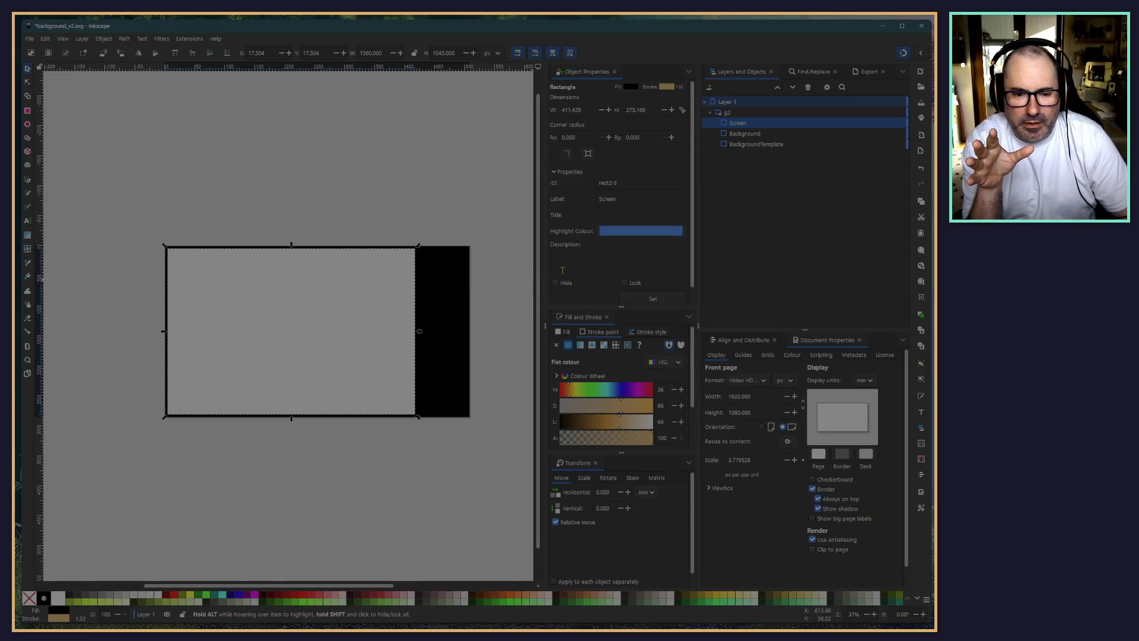
Draw rect4 across the grey screen's right edge and drag it into g2
click(28, 109)
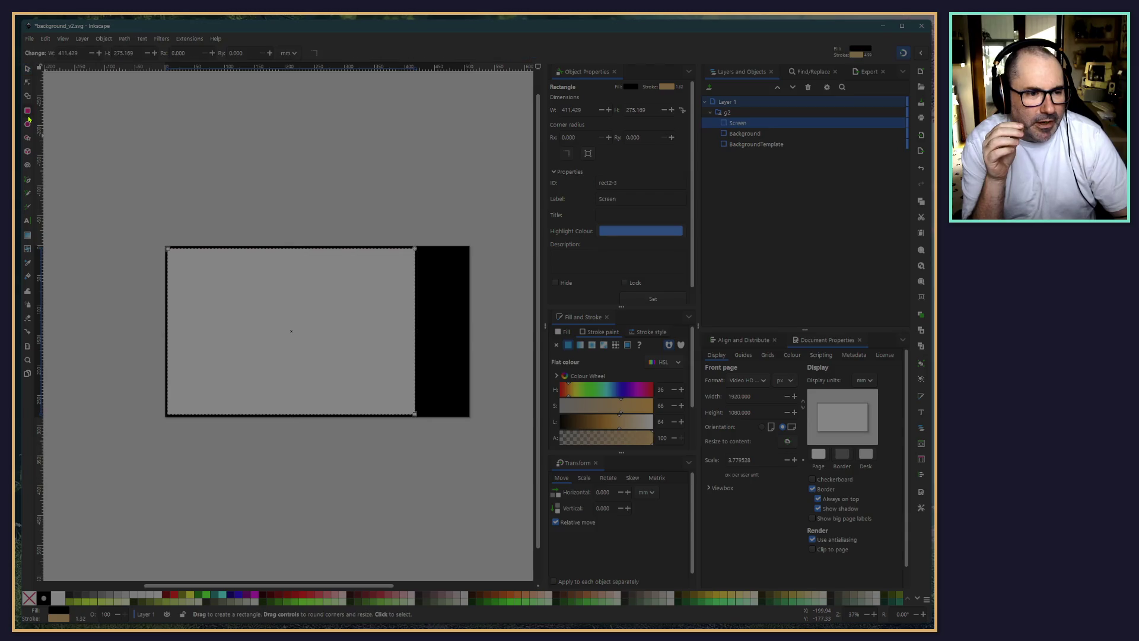
drag(469, 343, 510, 350)
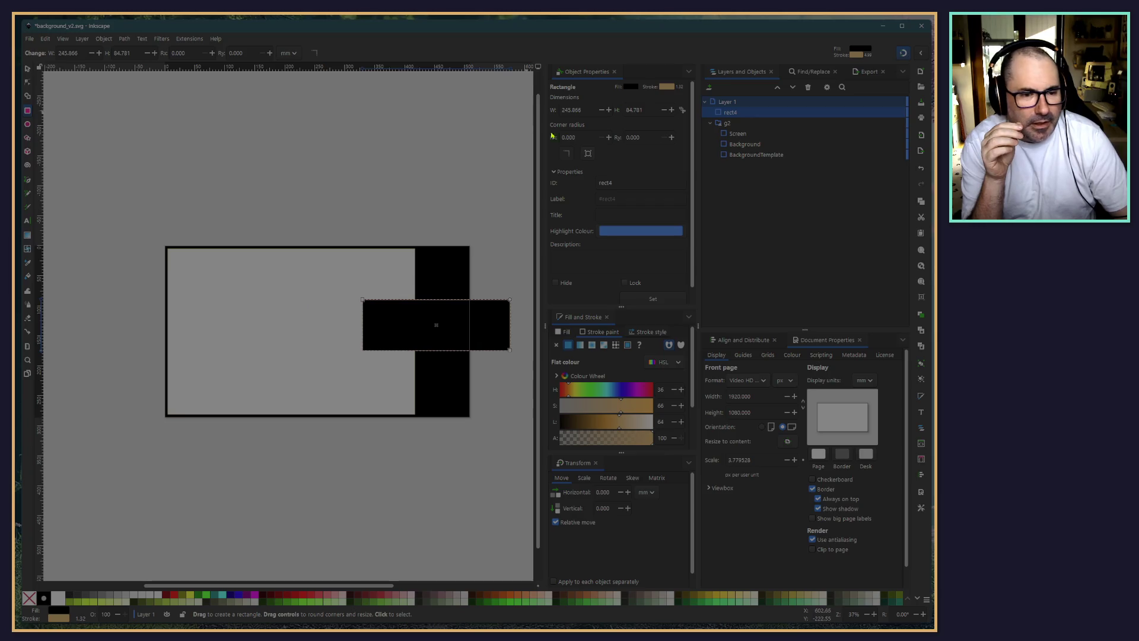
click(28, 68)
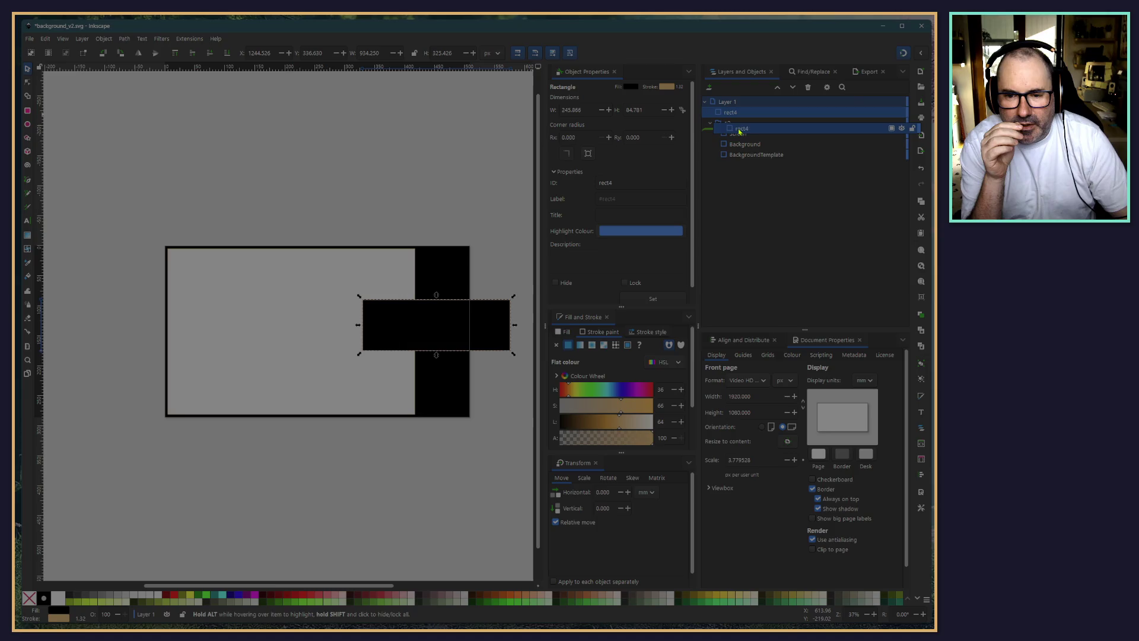
drag(725, 114, 736, 127)
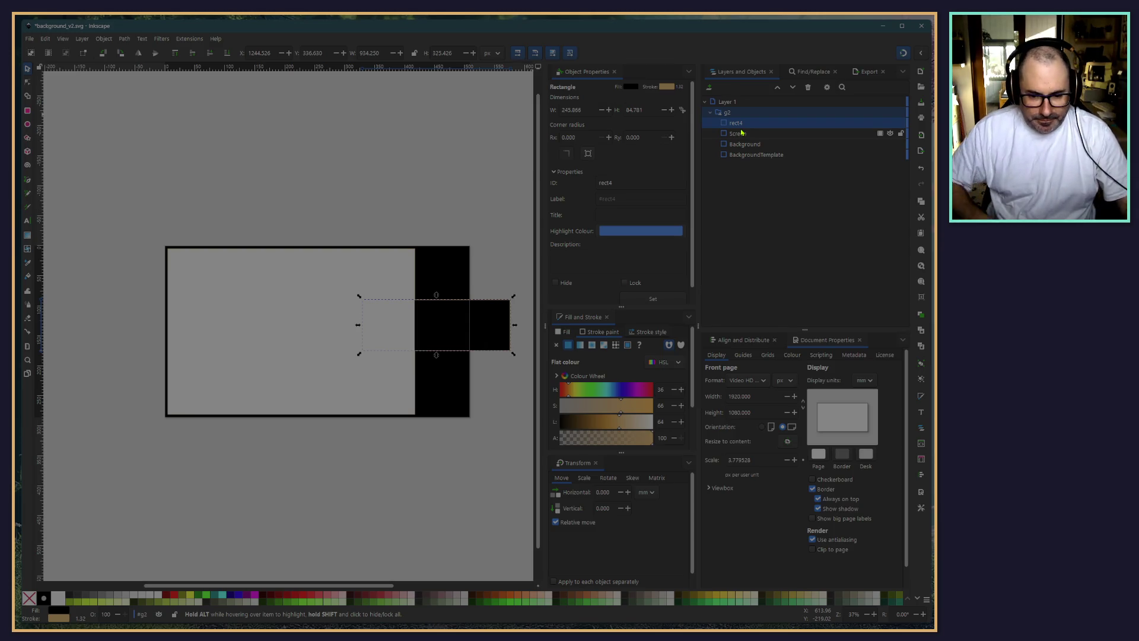
scroll(250, 199, right, 2)
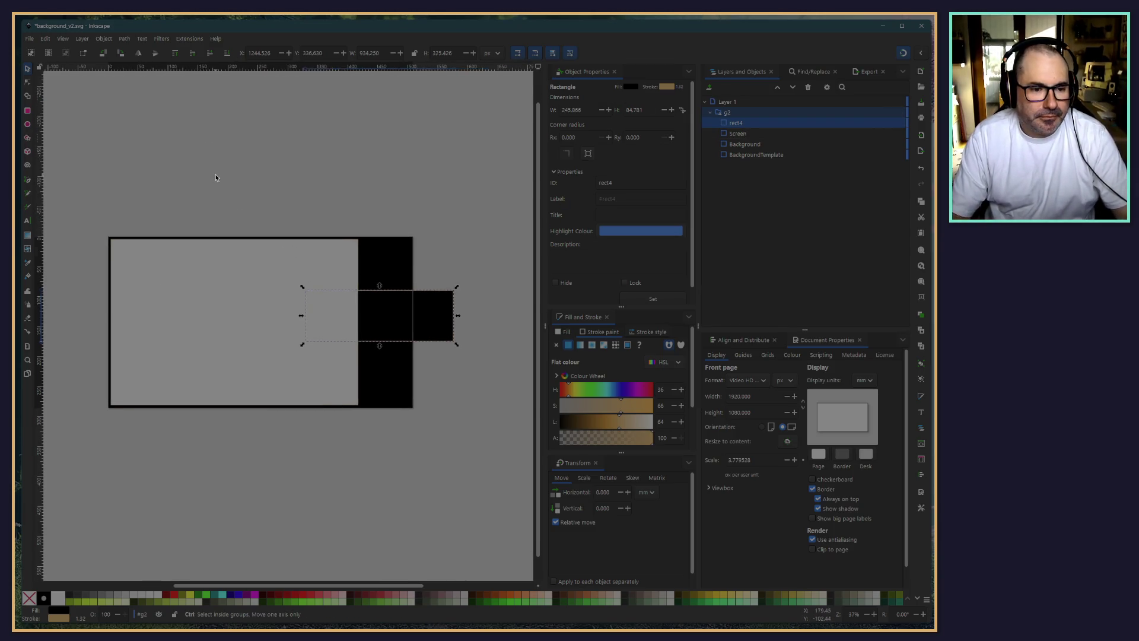
scroll(358, 179, up, 2)
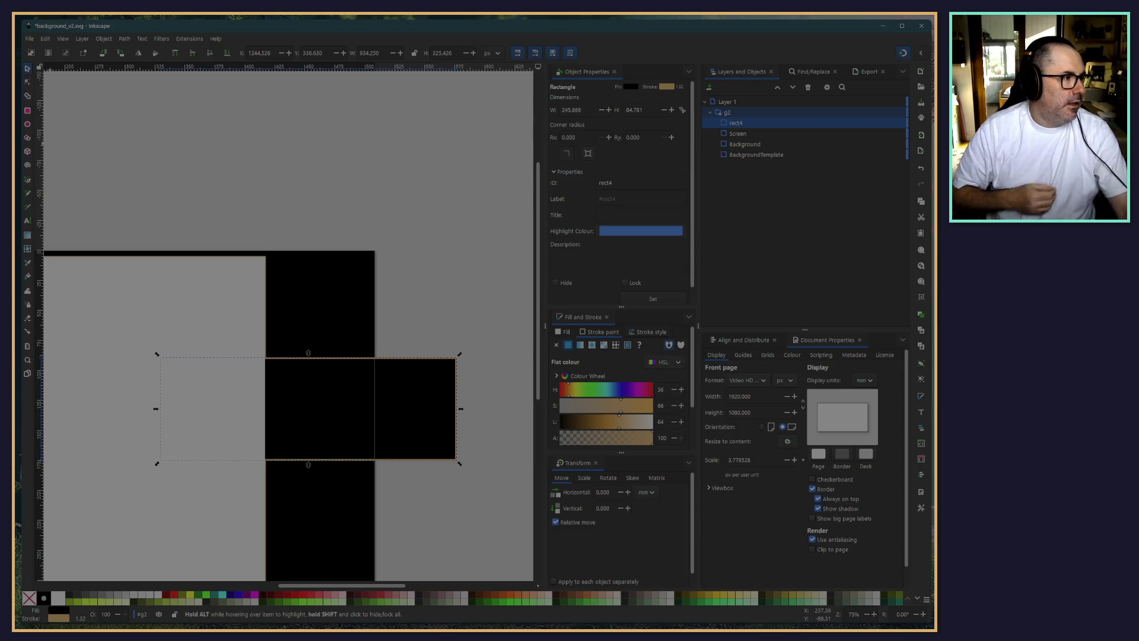
key(alt+Tab)
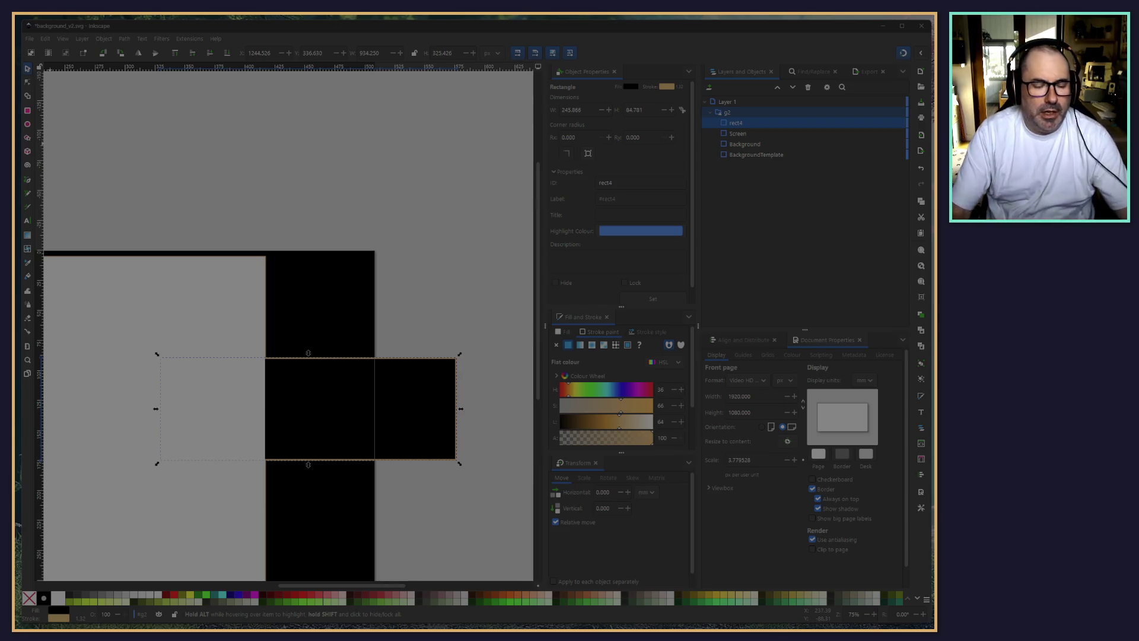
scroll(270, 221, up, 7)
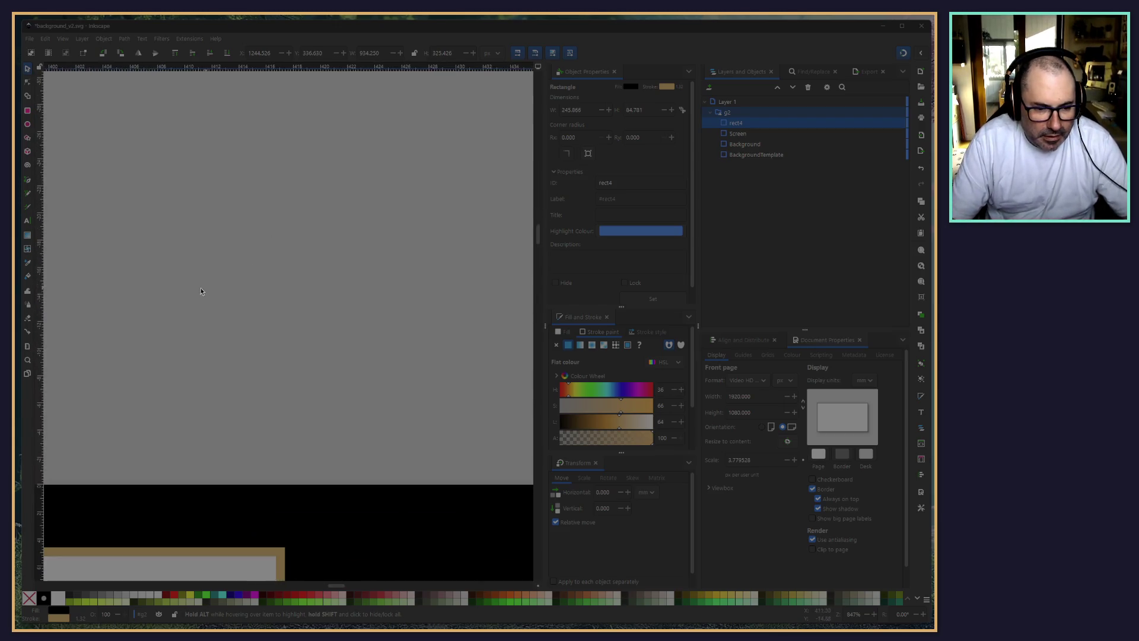
scroll(293, 399, down, 2)
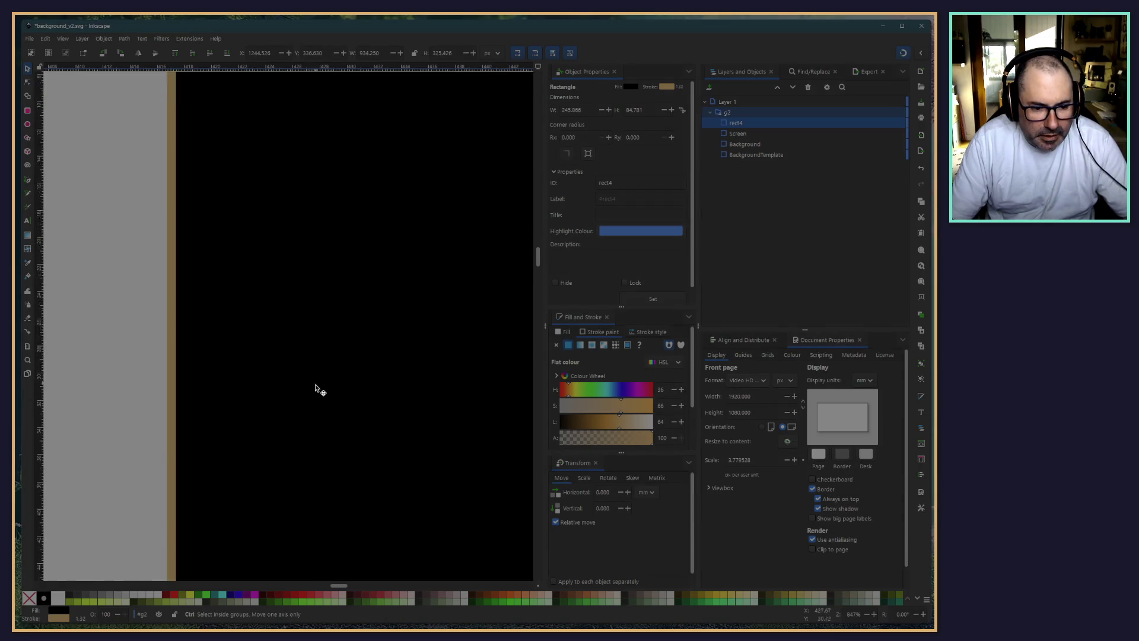
scroll(318, 389, down, 3)
scroll(306, 441, up, 1)
scroll(264, 315, up, 1)
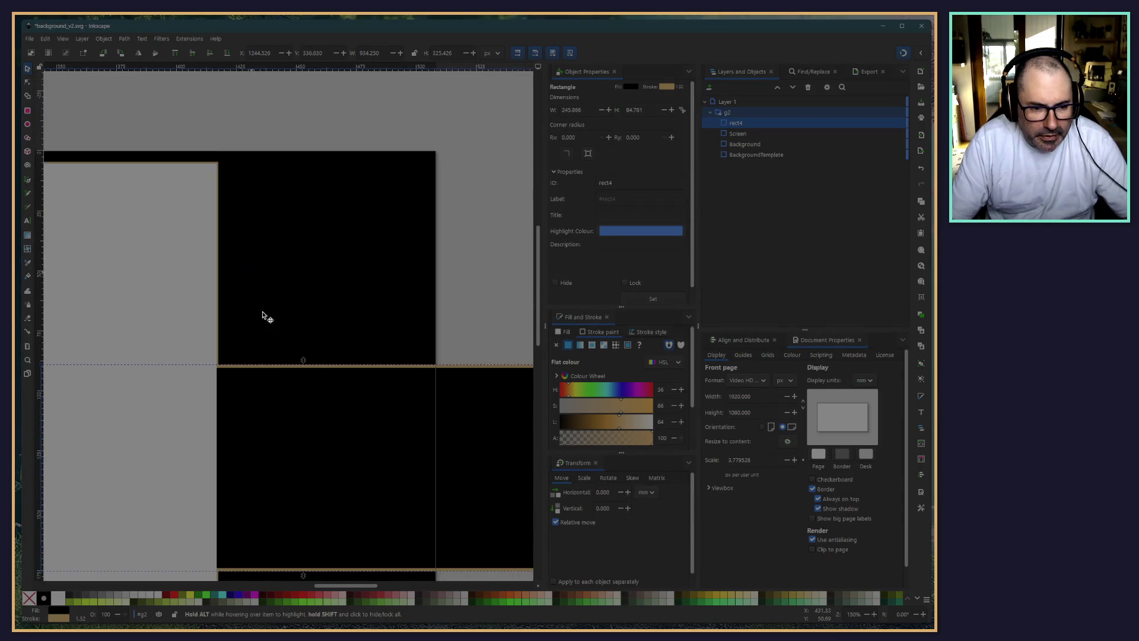
scroll(183, 376, up, 1)
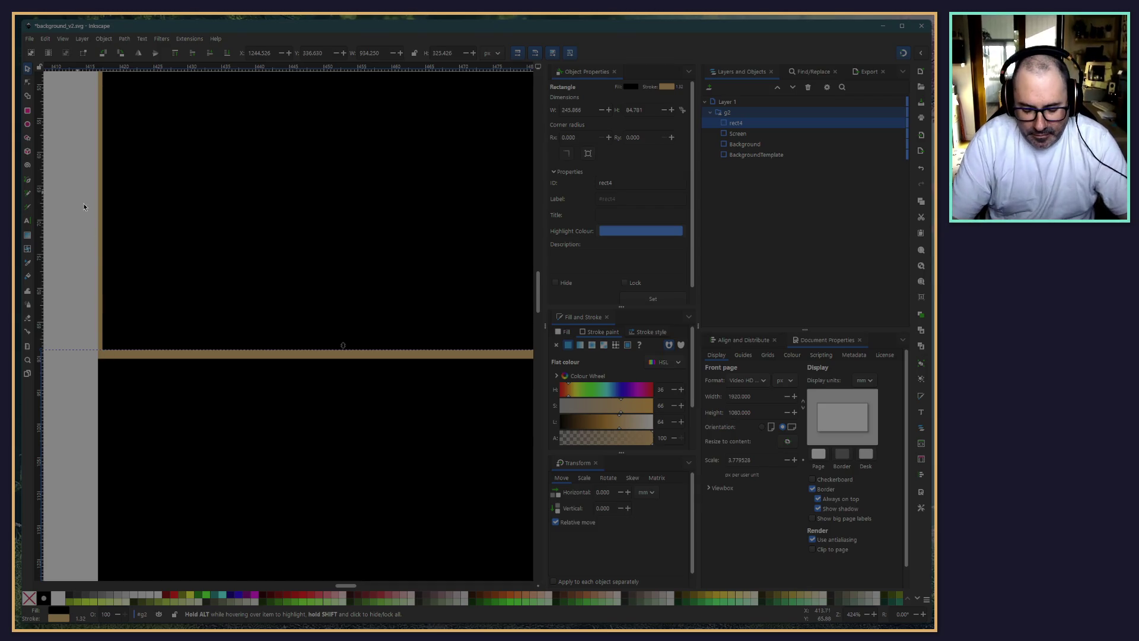
scroll(170, 234, down, 3)
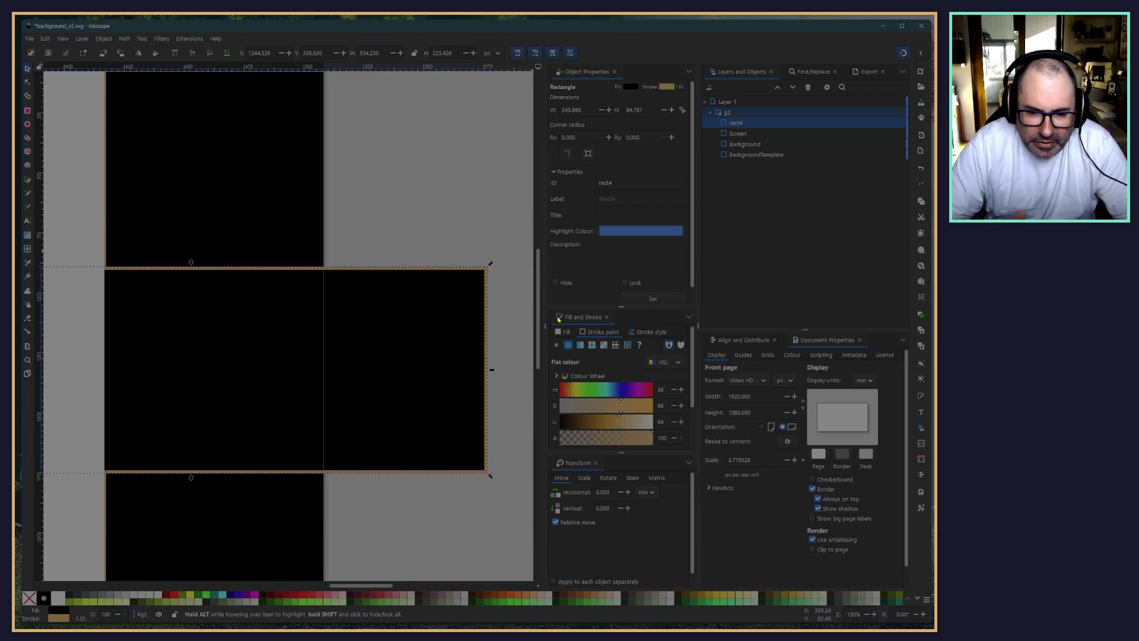
Review rect4's stroke style options, including joins, caps and paint order
click(649, 332)
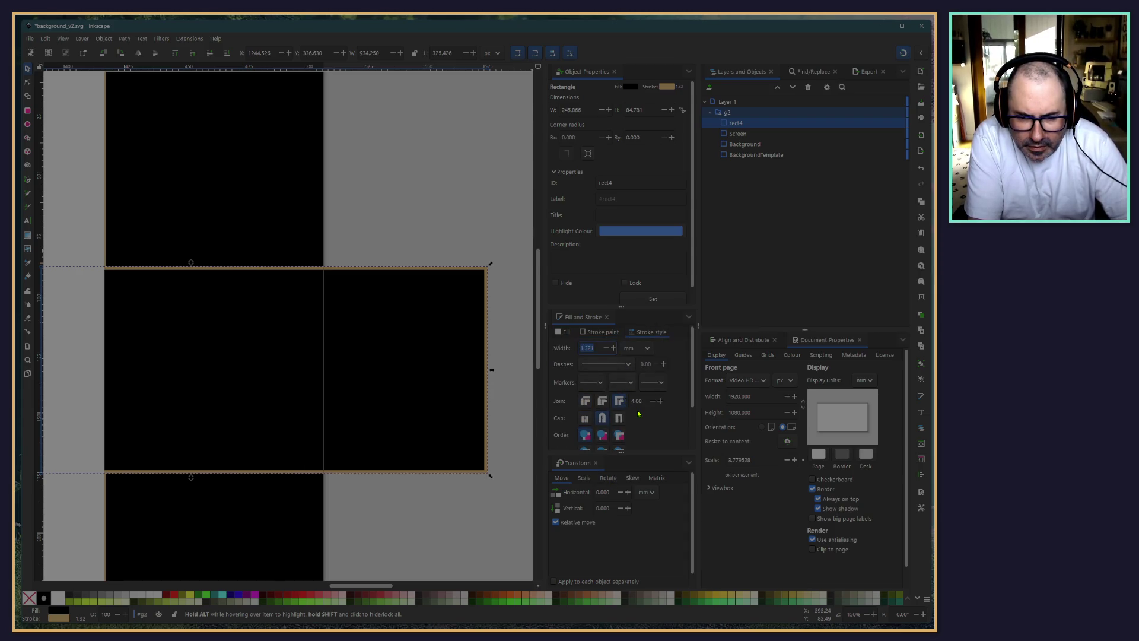
scroll(640, 415, down, 2)
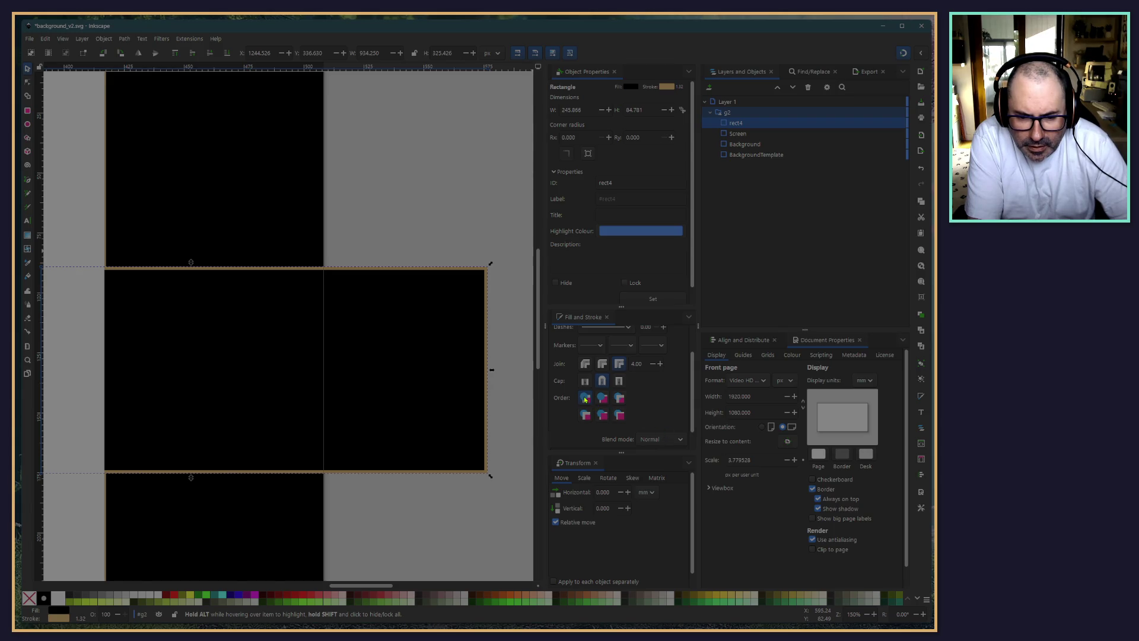
scroll(578, 416, down, 1)
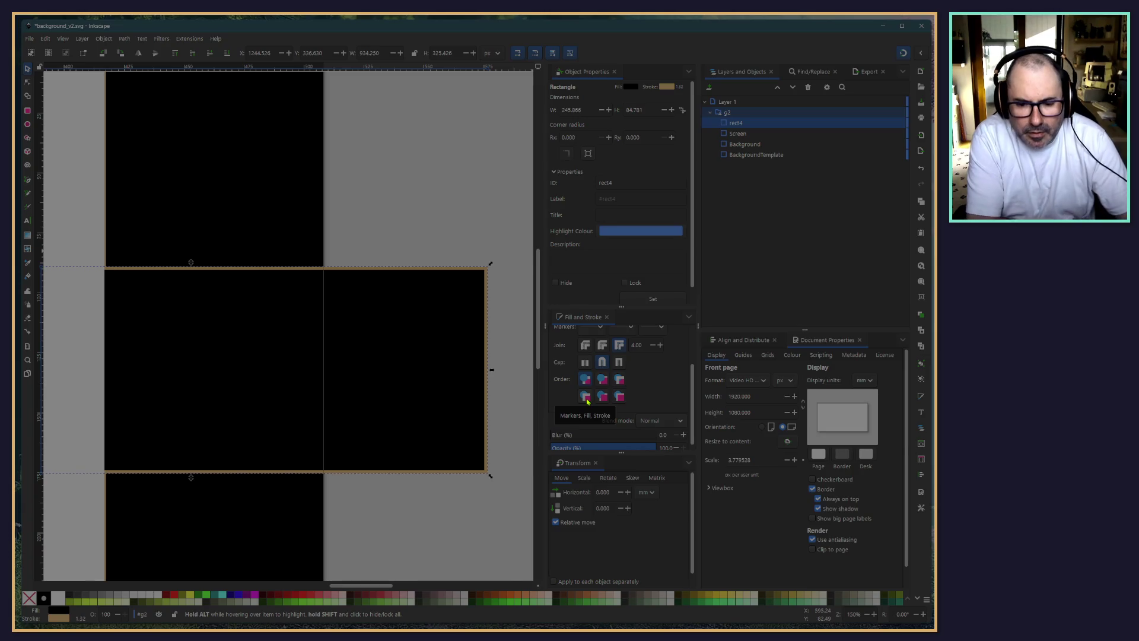
key(alt+Tab)
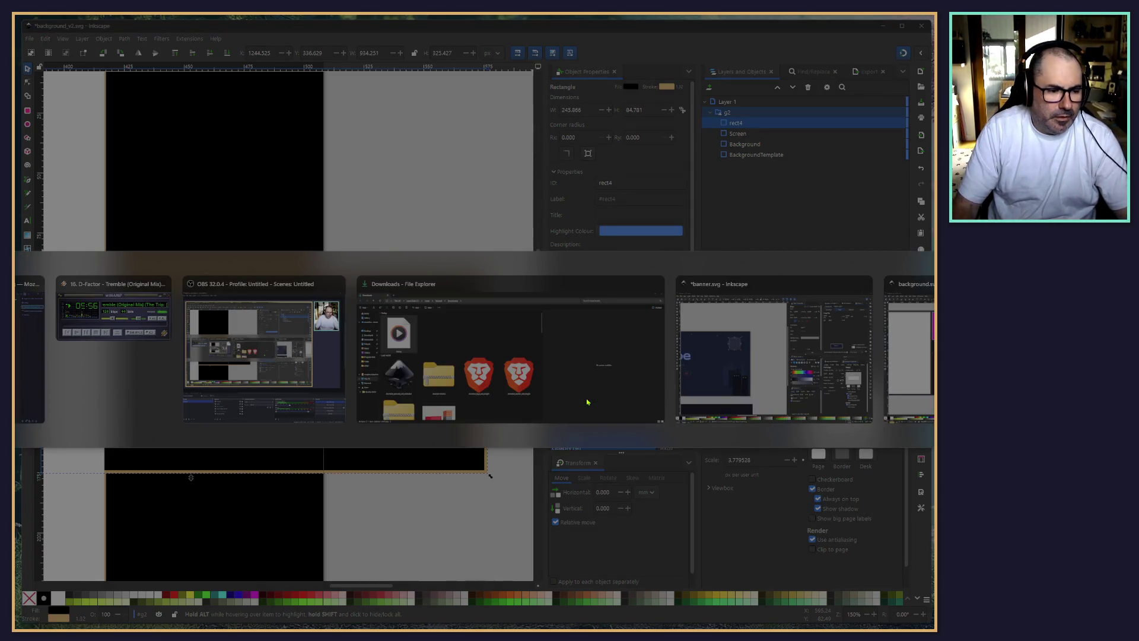
Ask Claude whether Inkscape can put a rectangle's stroke outside, and read the workarounds
key(shift+Tab)
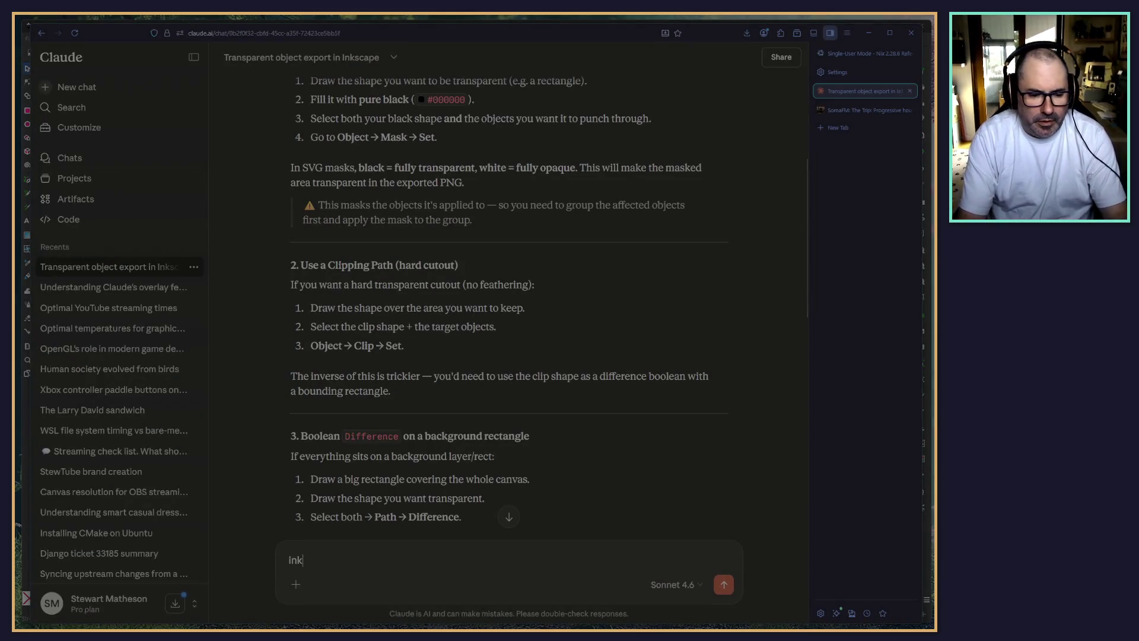
text(In)
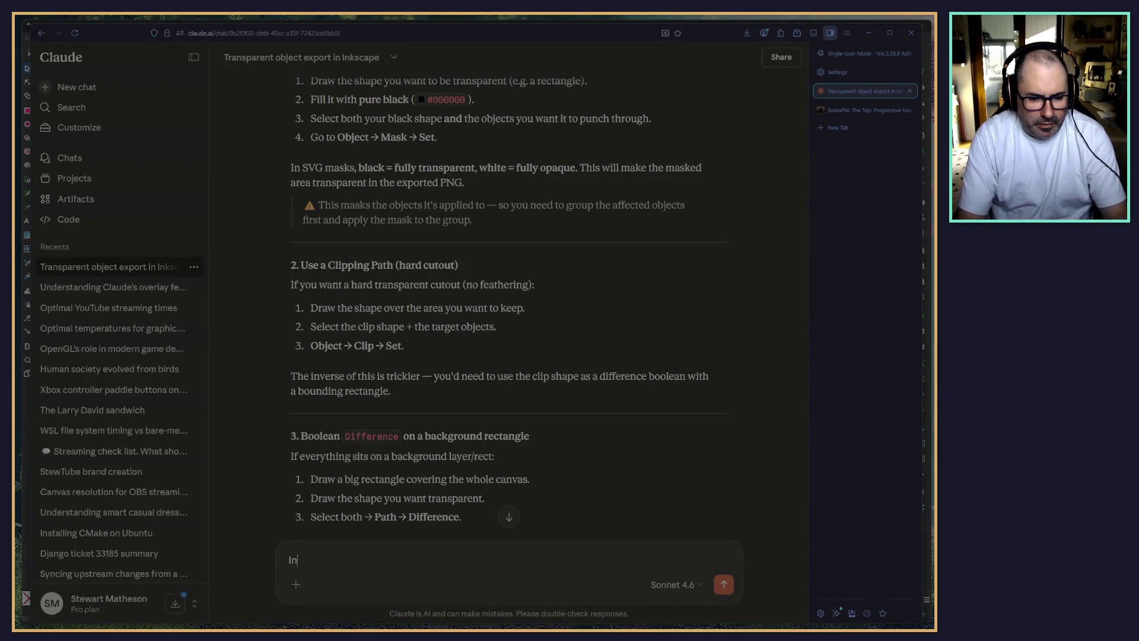
text(k l)
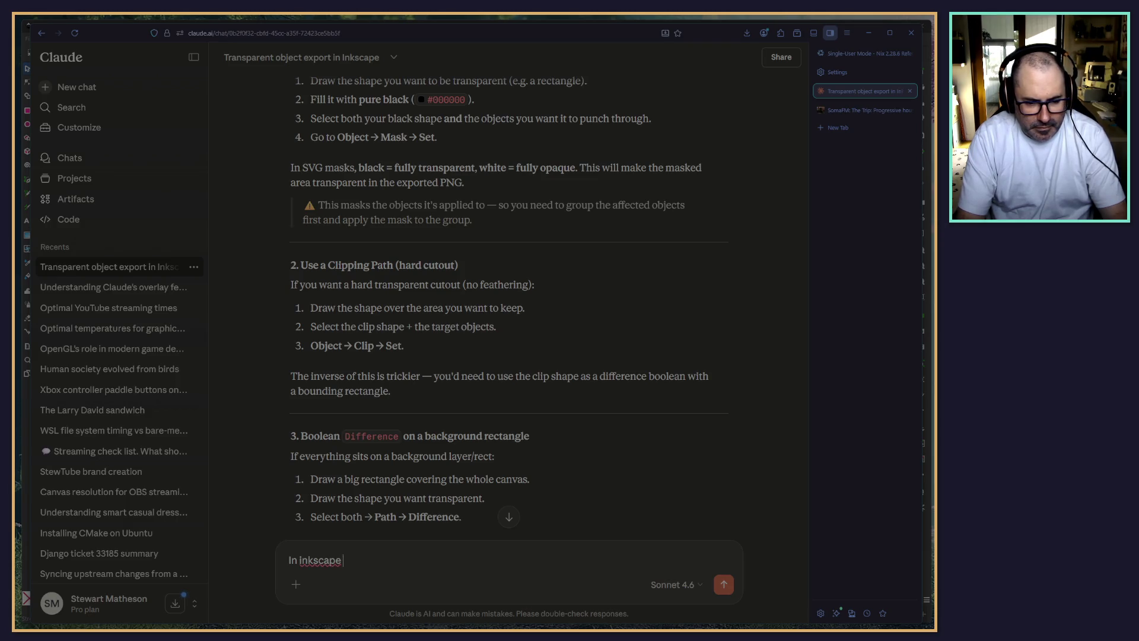
text(can I move the st)
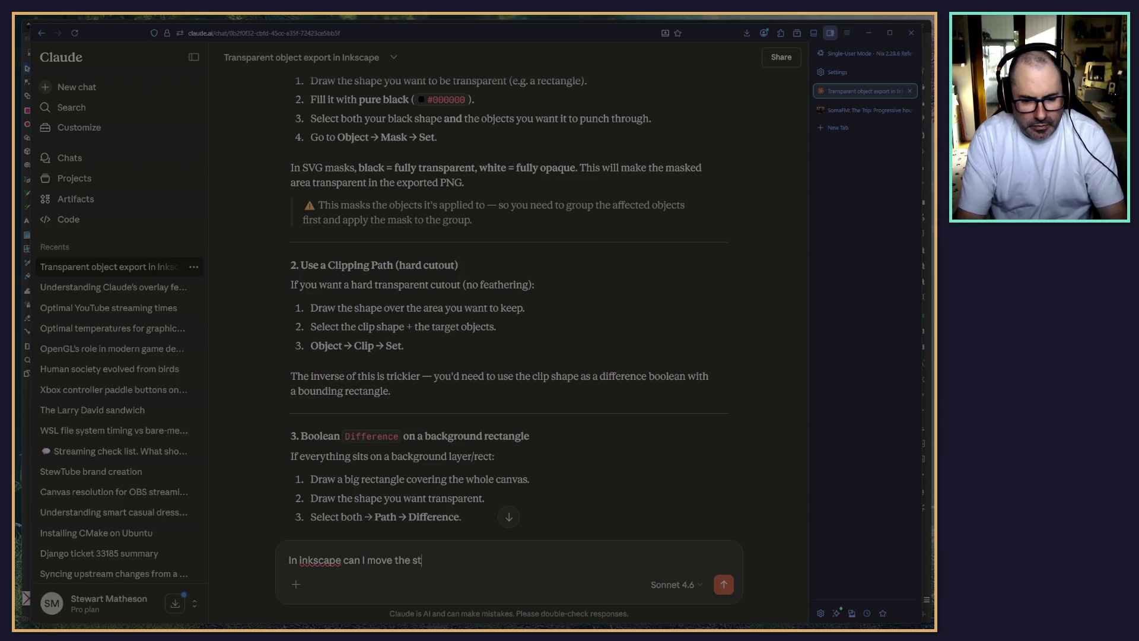
text(roke to the ouyt)
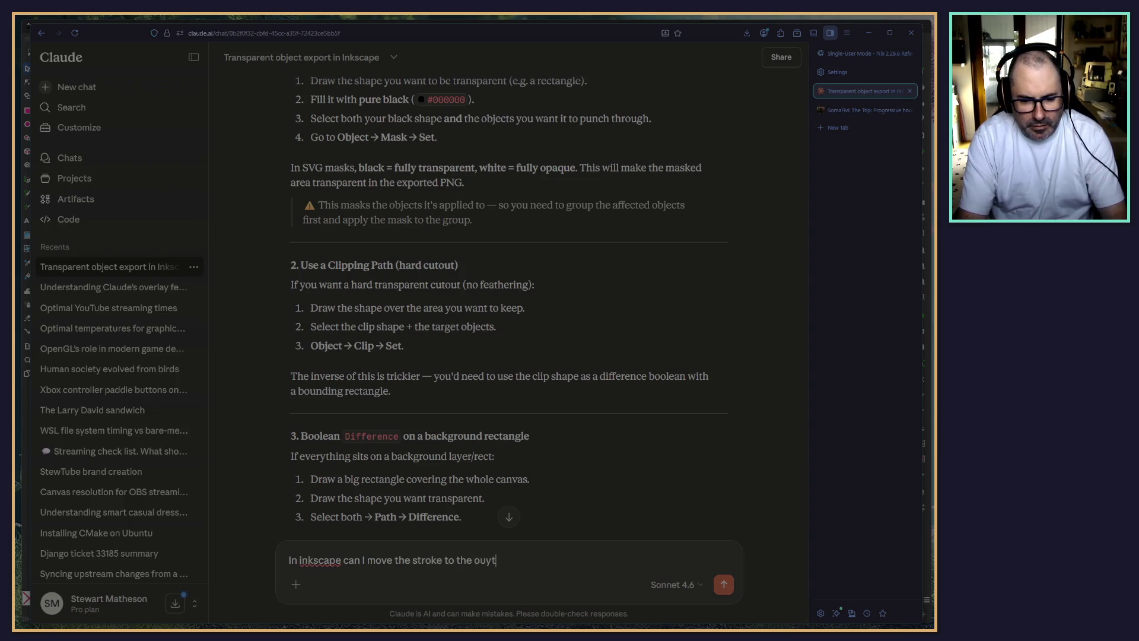
key(BackSpace)
key(BackSpace)
text(tside o)
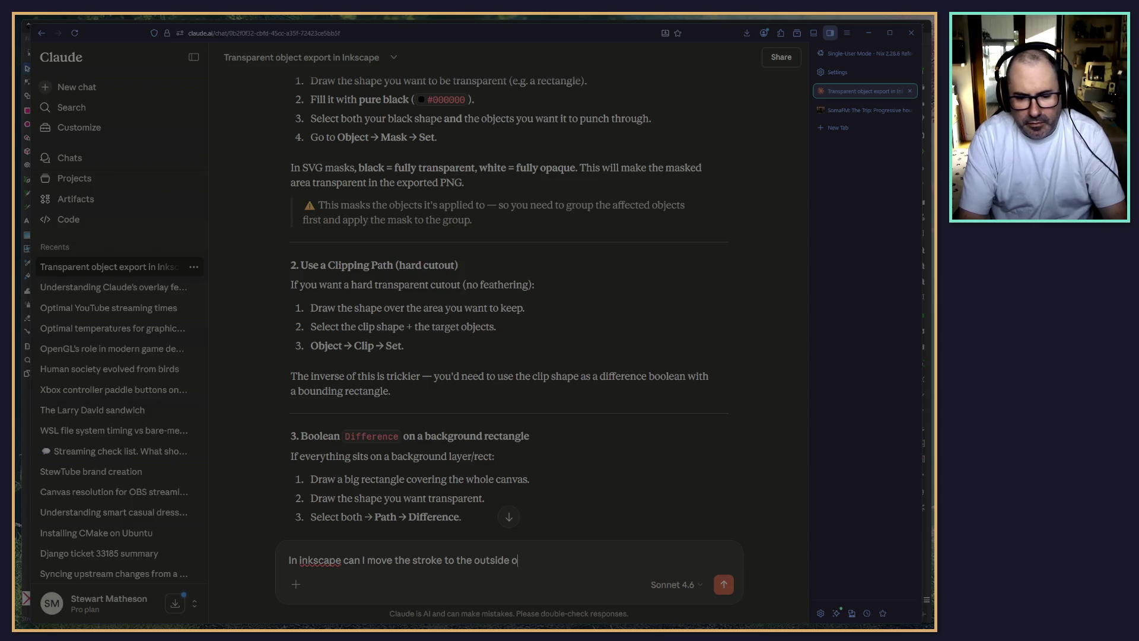
text(f the rect?)
key(Return)
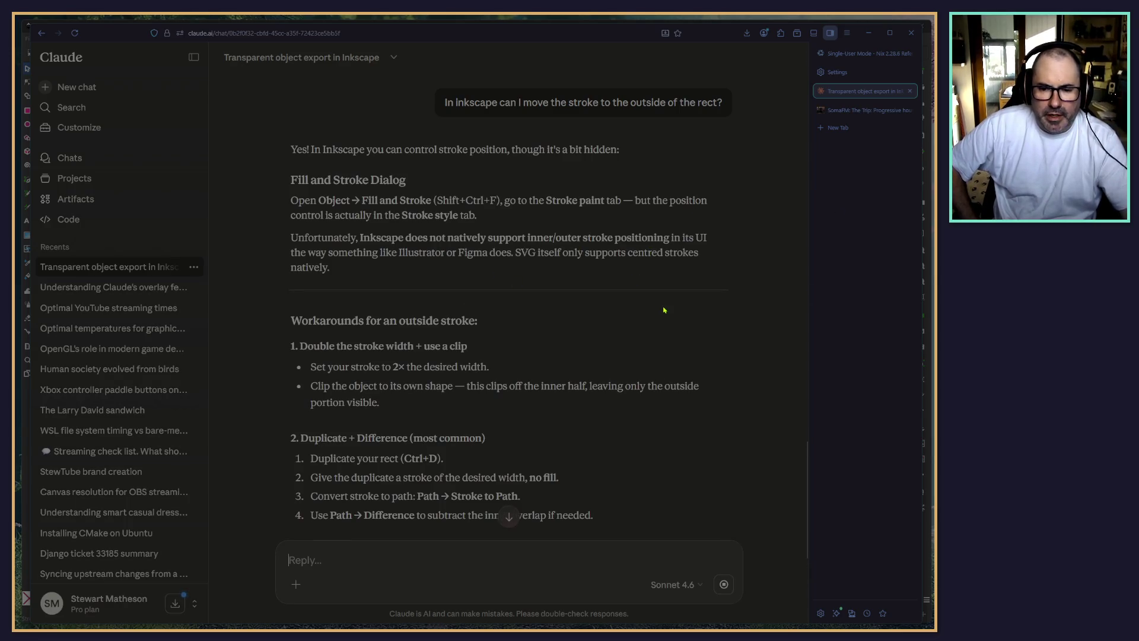
scroll(336, 273, down, 2)
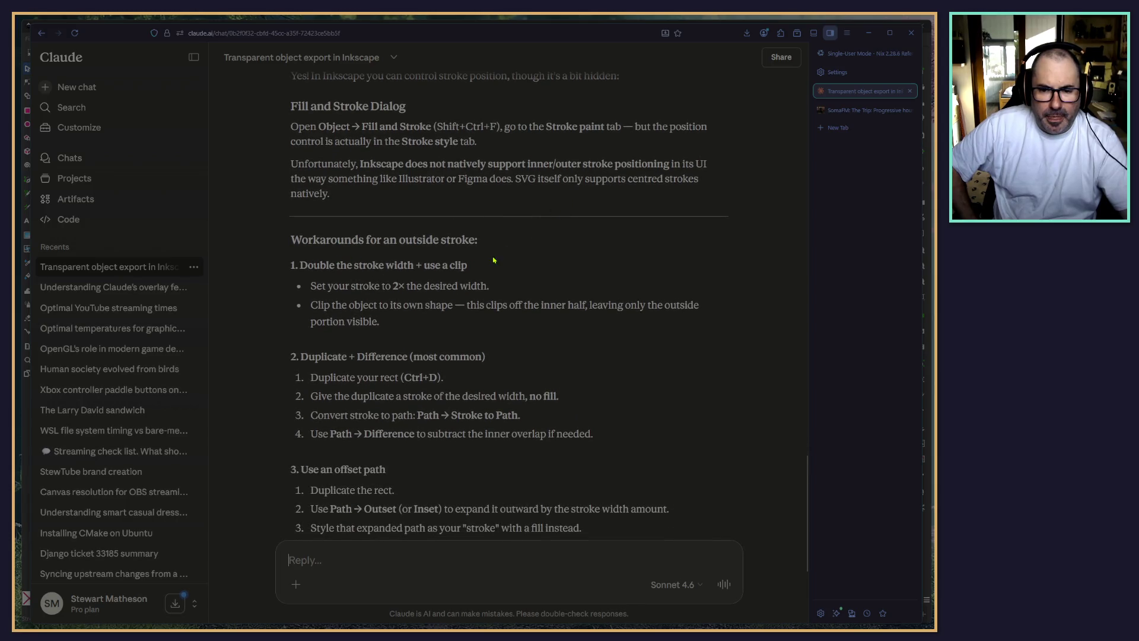
scroll(493, 262, down, 2)
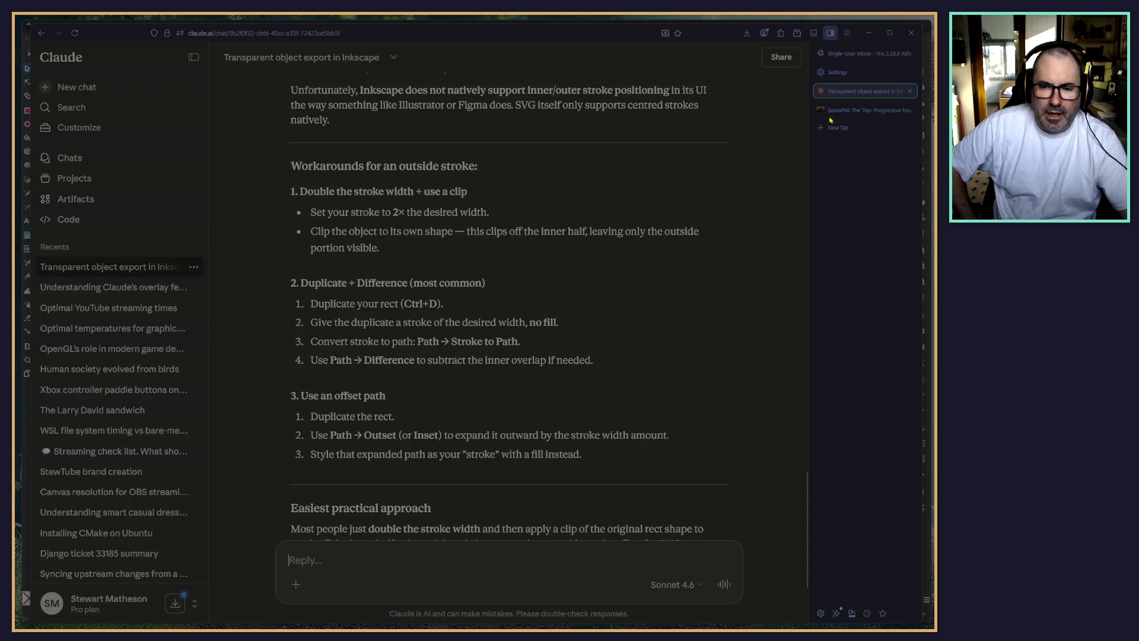
key(alt+Tab)
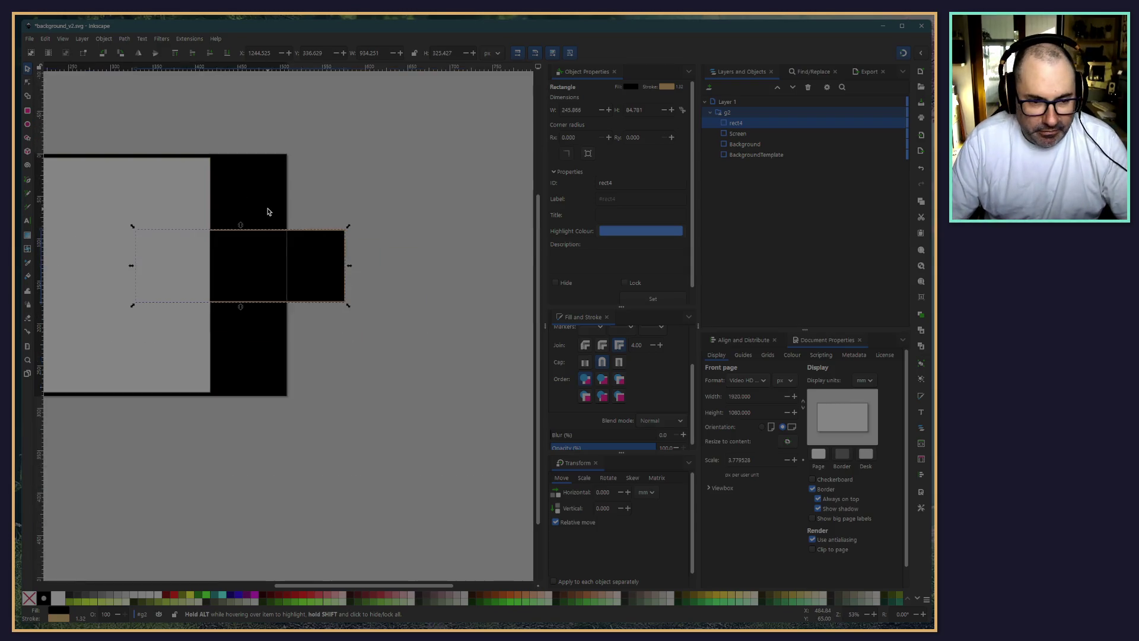
Delete the small black rect4 bar and pan the view back to the page
scroll(266, 212, down, 3)
scroll(255, 261, up, 2)
scroll(240, 249, down, 1)
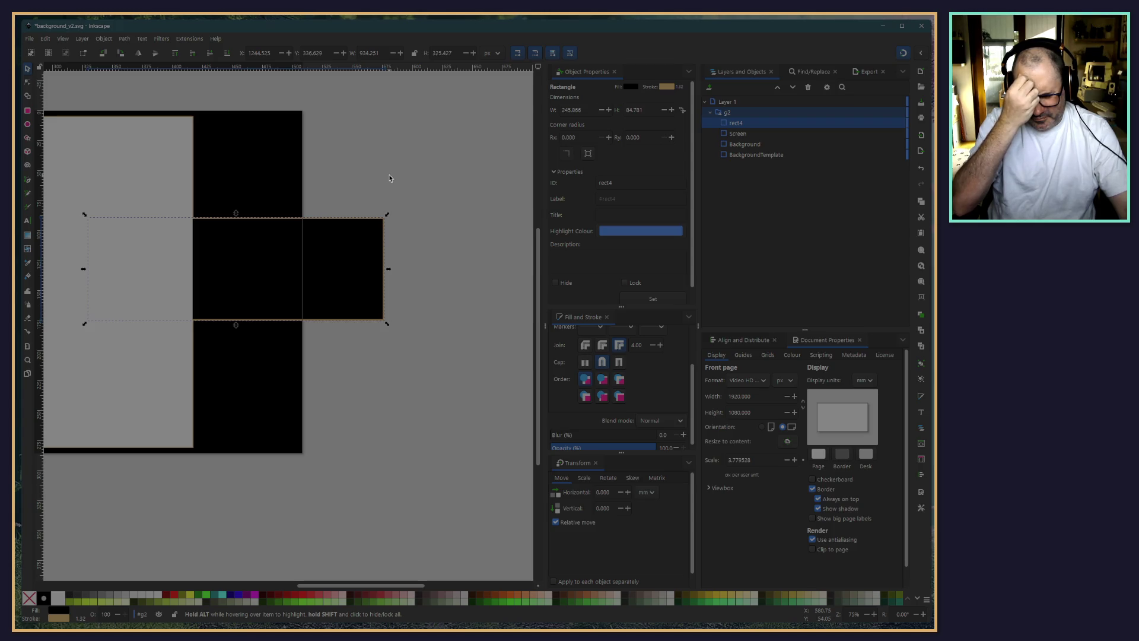
click(385, 302)
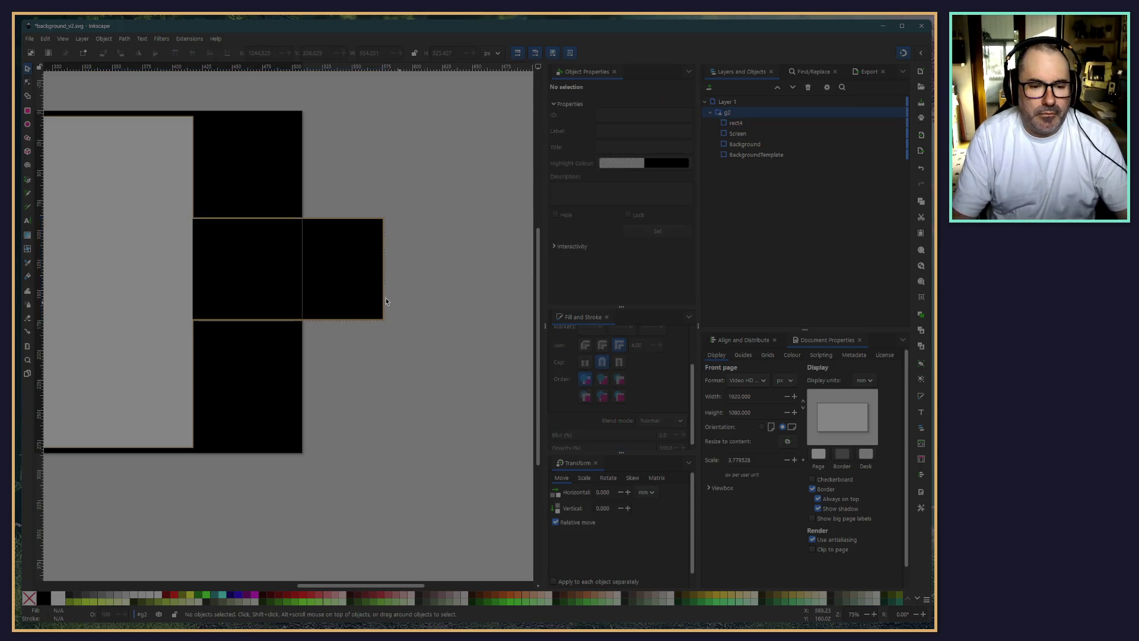
click(372, 301)
key(Delete)
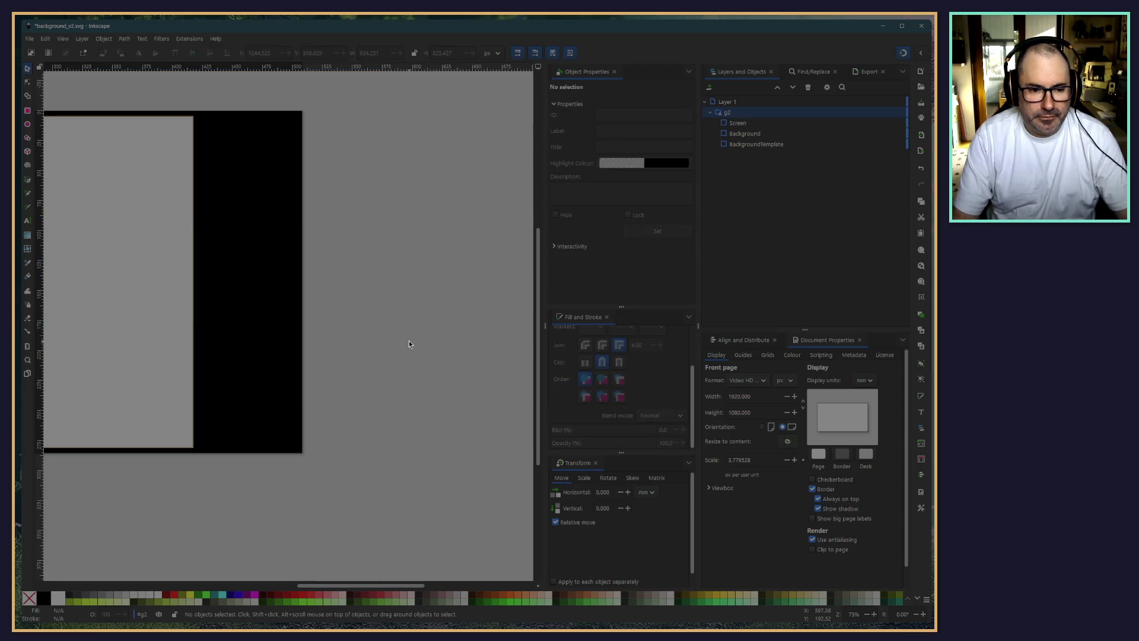
drag(408, 343, 566, 415)
mouse_move(130, 122)
mouse_down()
mouse_move(395, 117)
mouse_move(264, 81)
mouse_up()
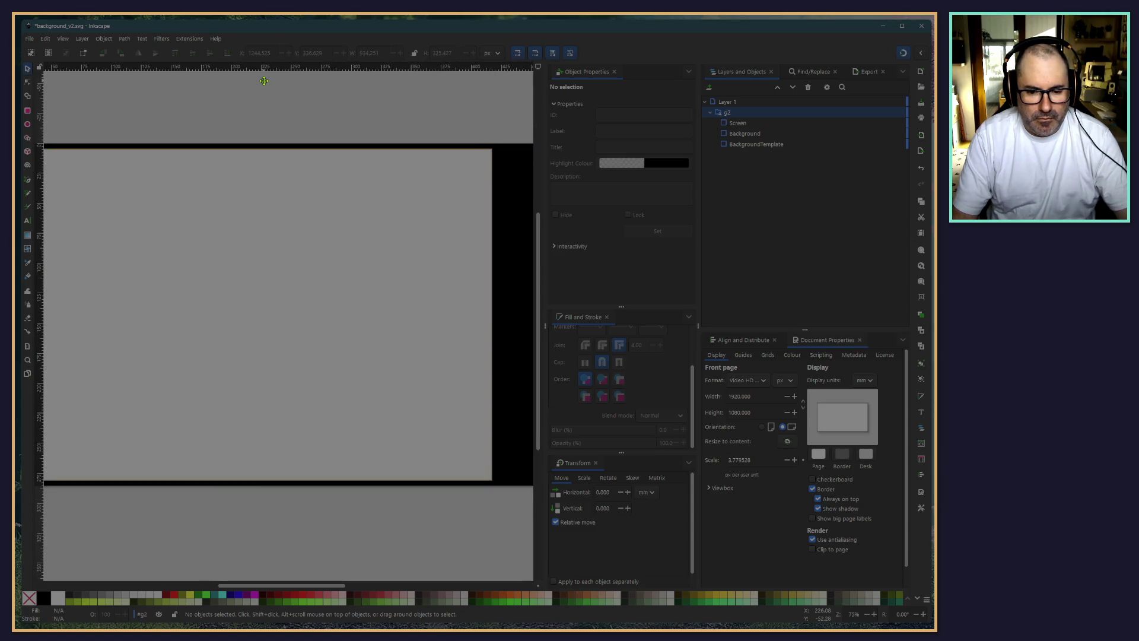
scroll(263, 81, right, 3)
scroll(247, 123, right, 6)
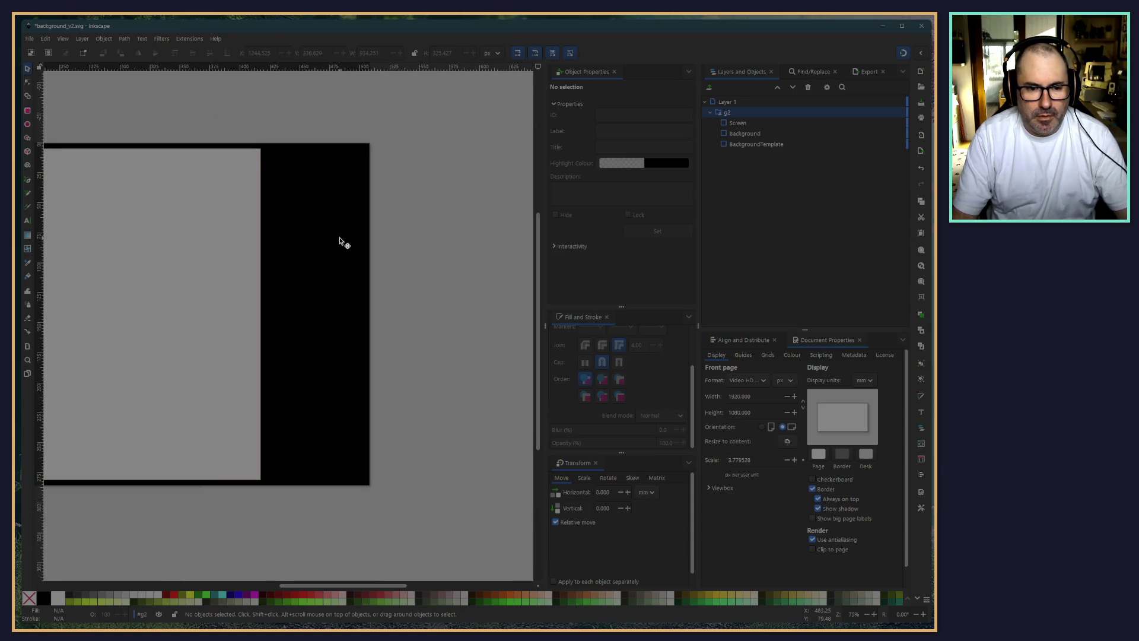
Delete the BackgroundTemplate rectangle from g2, then select Background
click(746, 134)
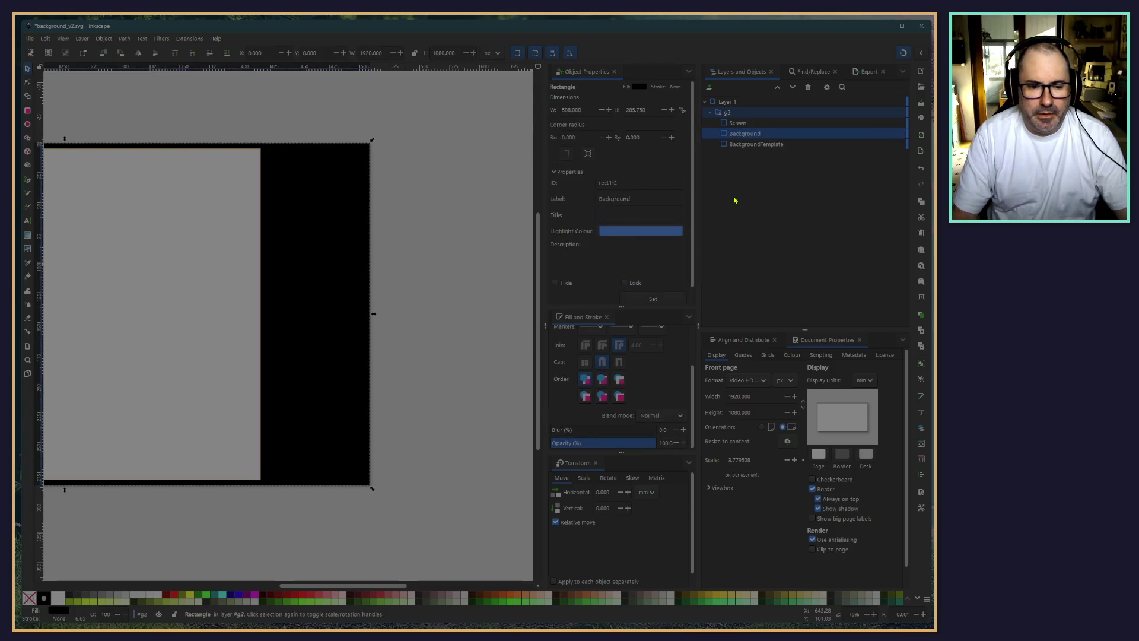
click(745, 144)
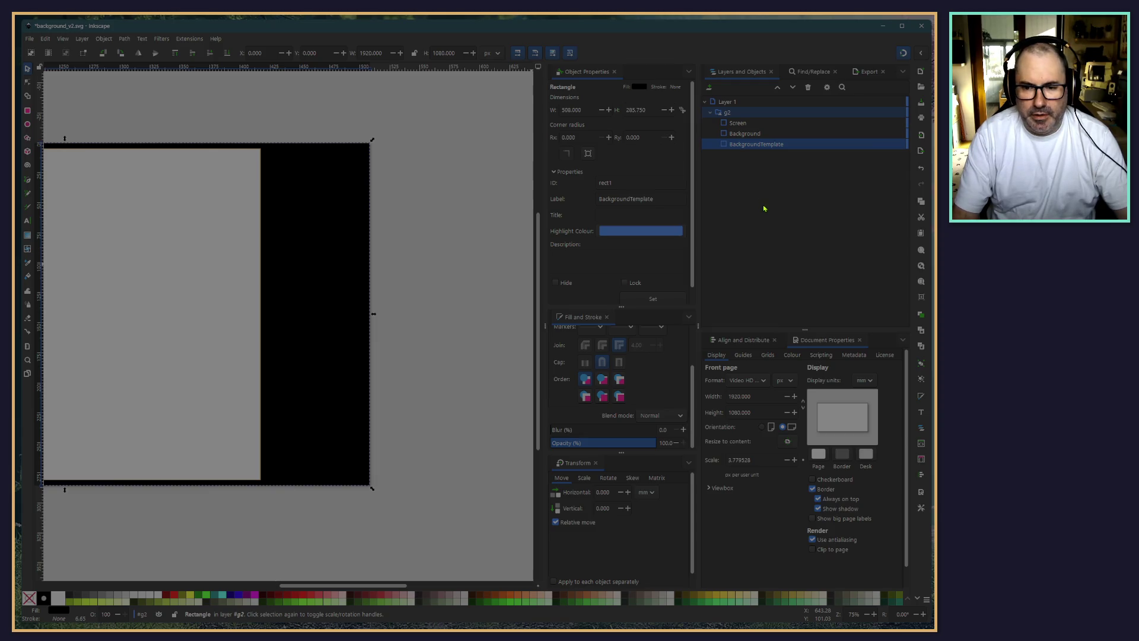
key(Delete)
click(735, 135)
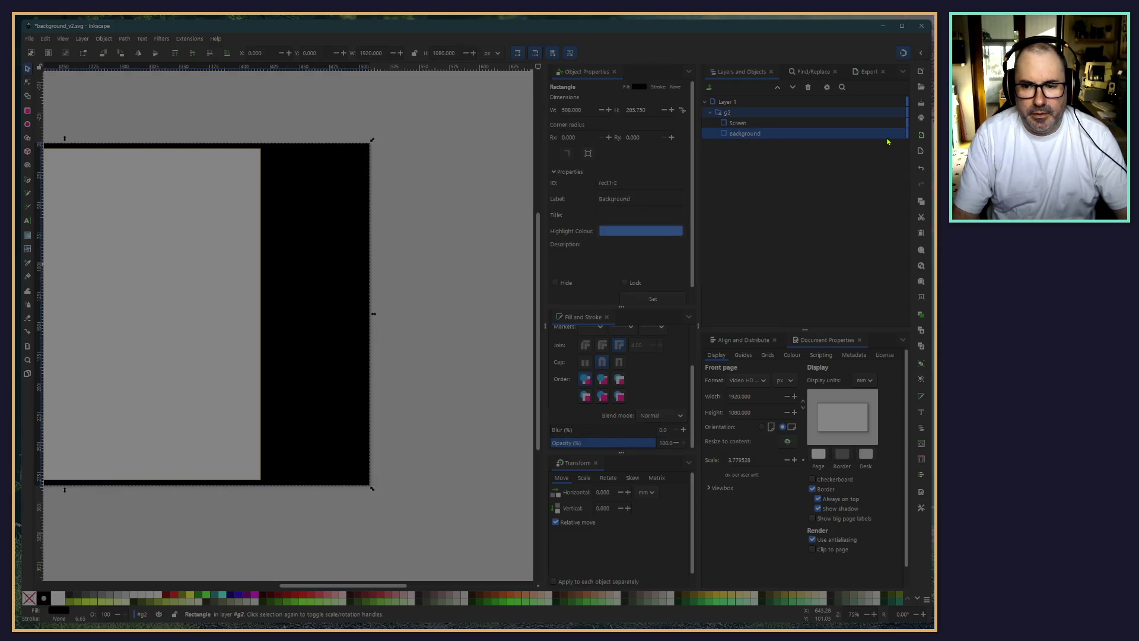
mouse_move(900, 140)
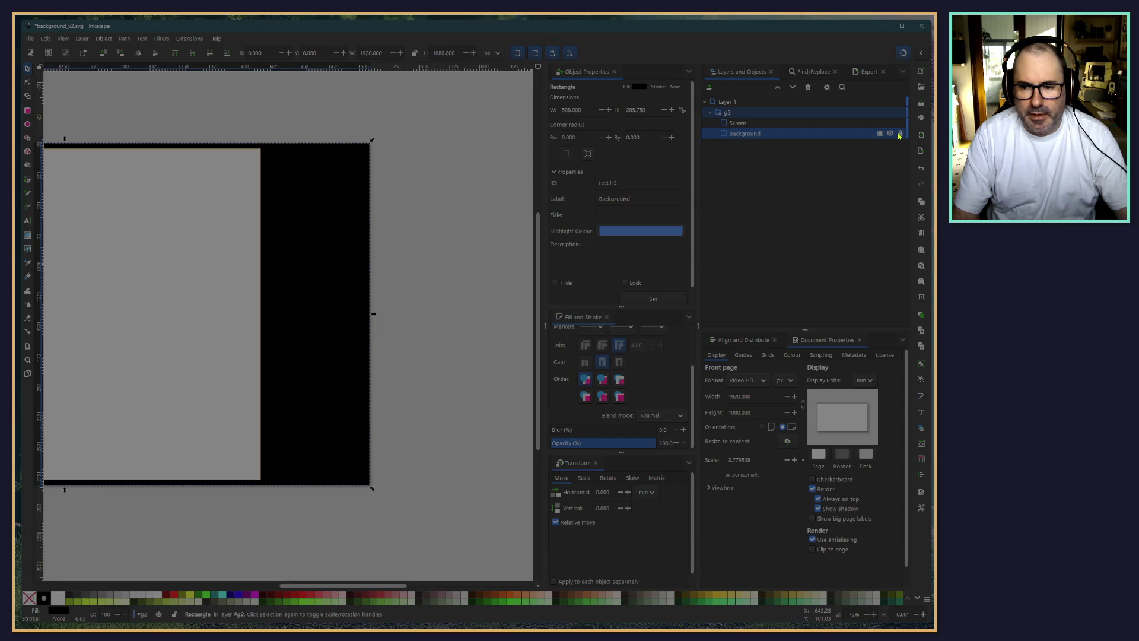
Toggle the Background rectangle's eye icon off and back on, then pan the canvas
click(891, 134)
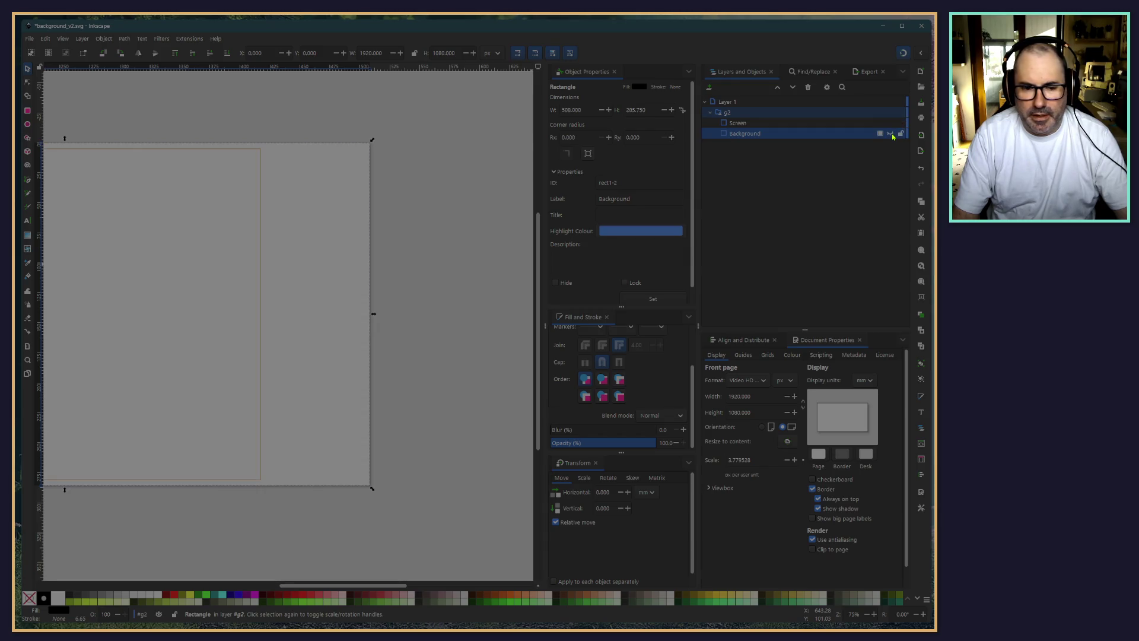
click(890, 134)
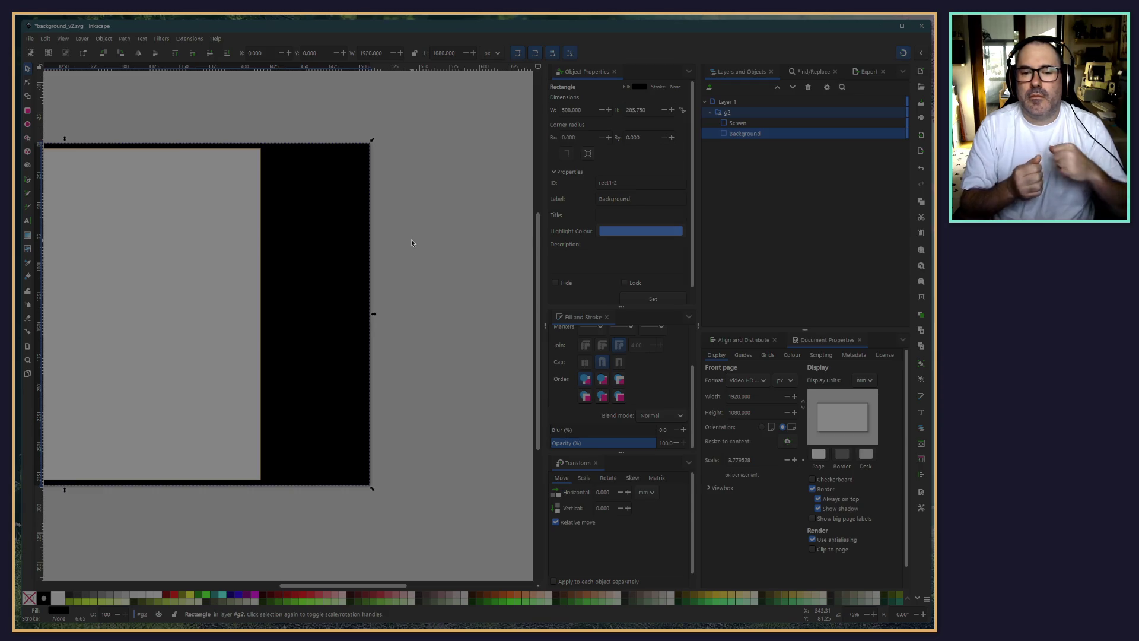
mouse_move(880, 104)
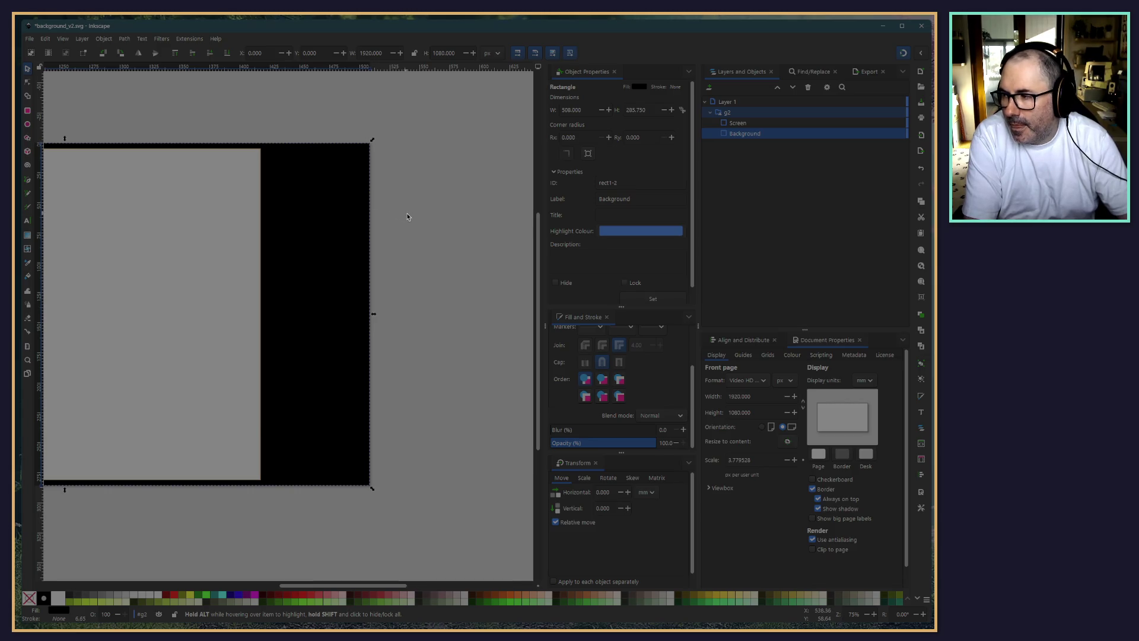
scroll(140, 115, left, 4)
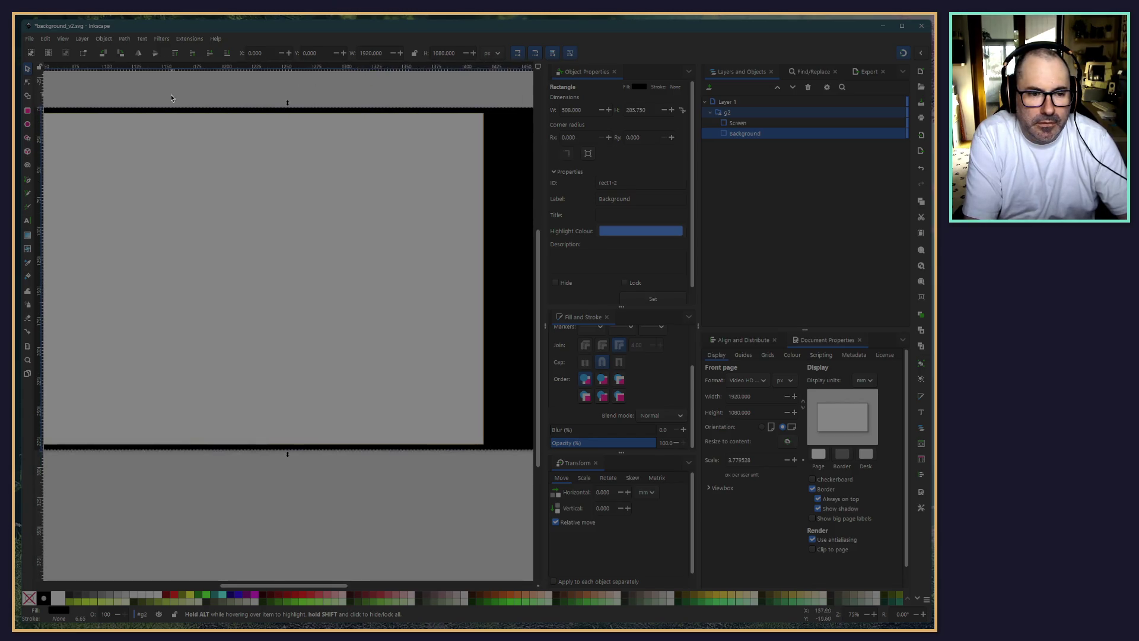
scroll(172, 98, up, 3)
scroll(262, 146, right, 3)
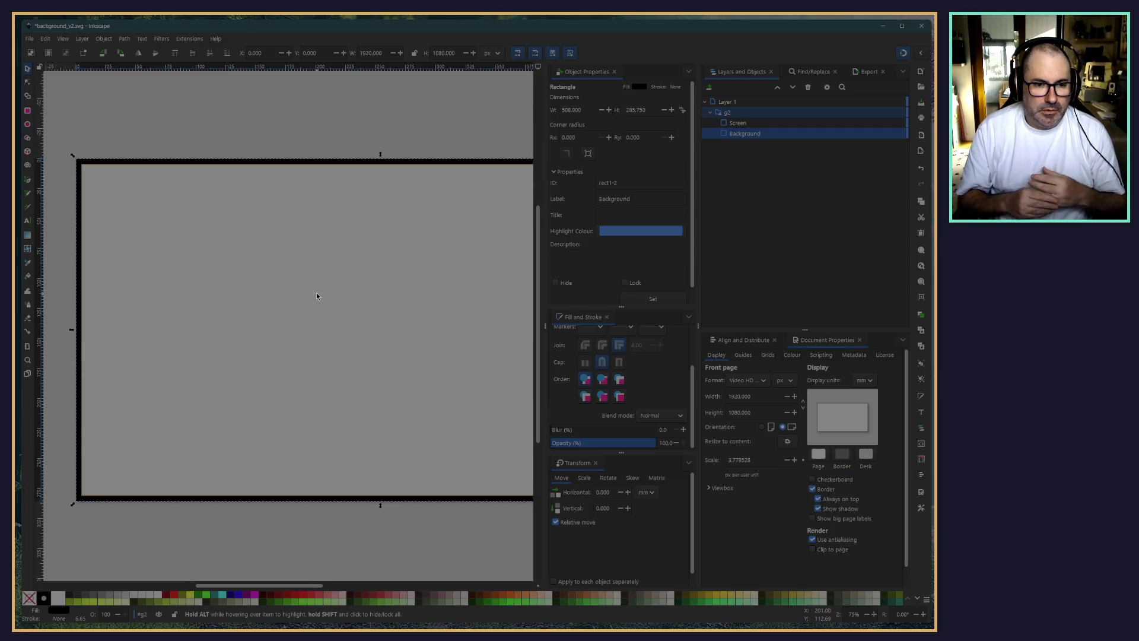
click(151, 140)
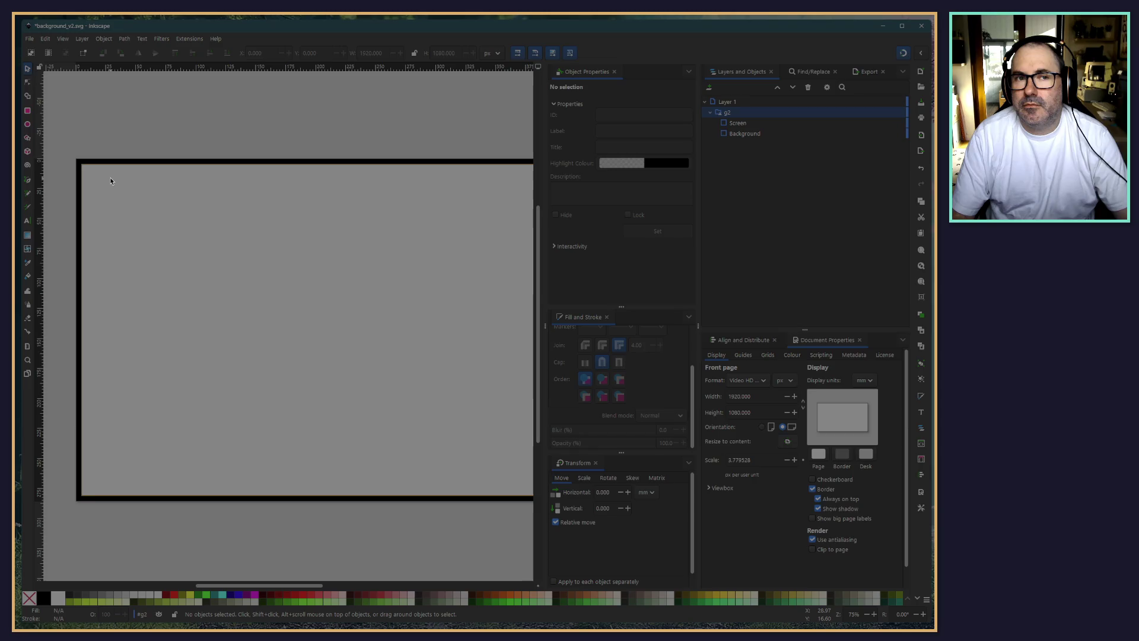
click(733, 133)
scroll(320, 132, right, 3)
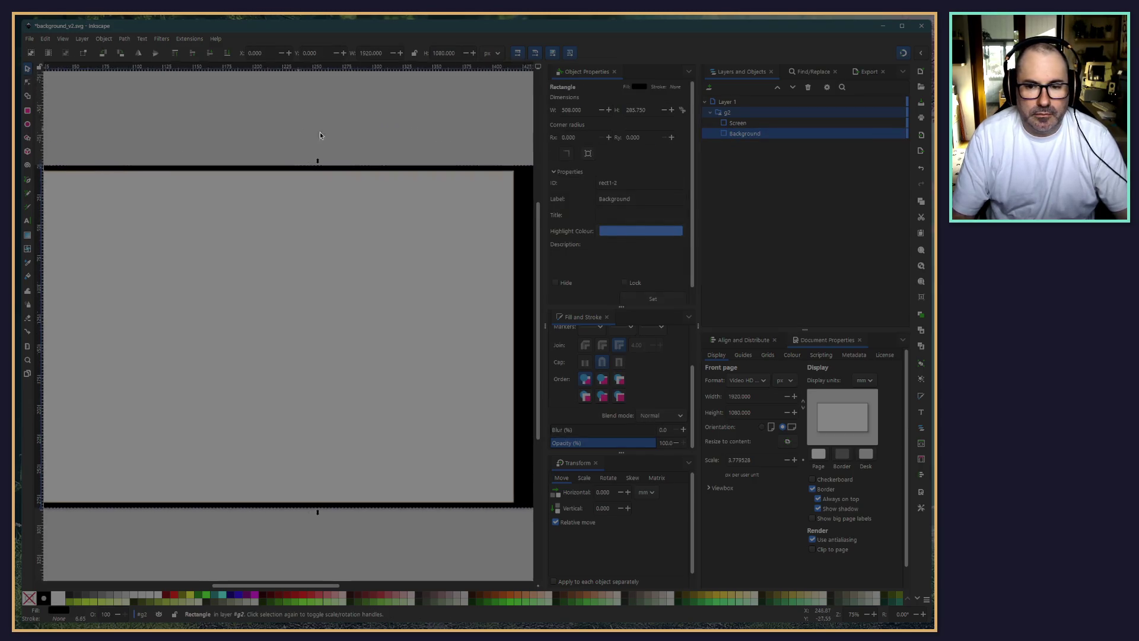
key(Tab)
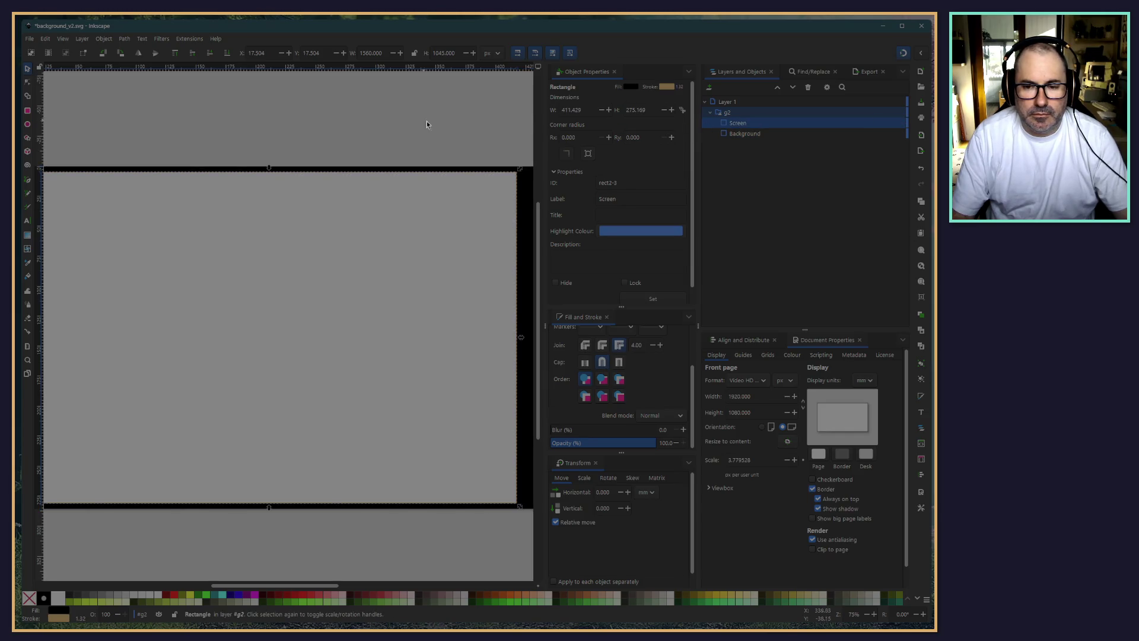
click(724, 113)
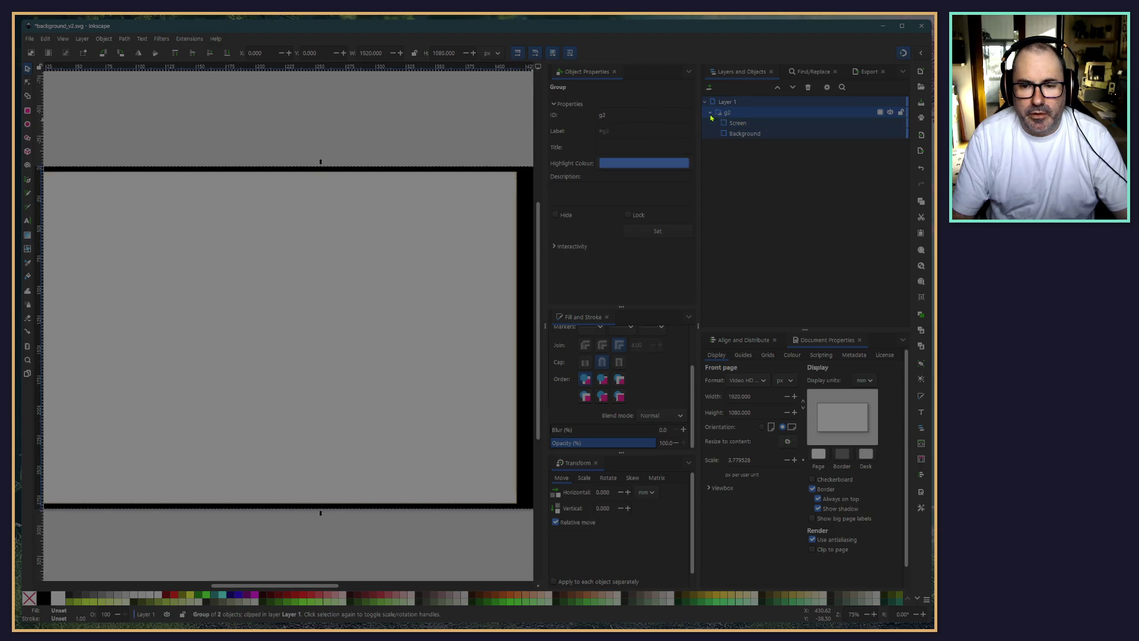
click(711, 113)
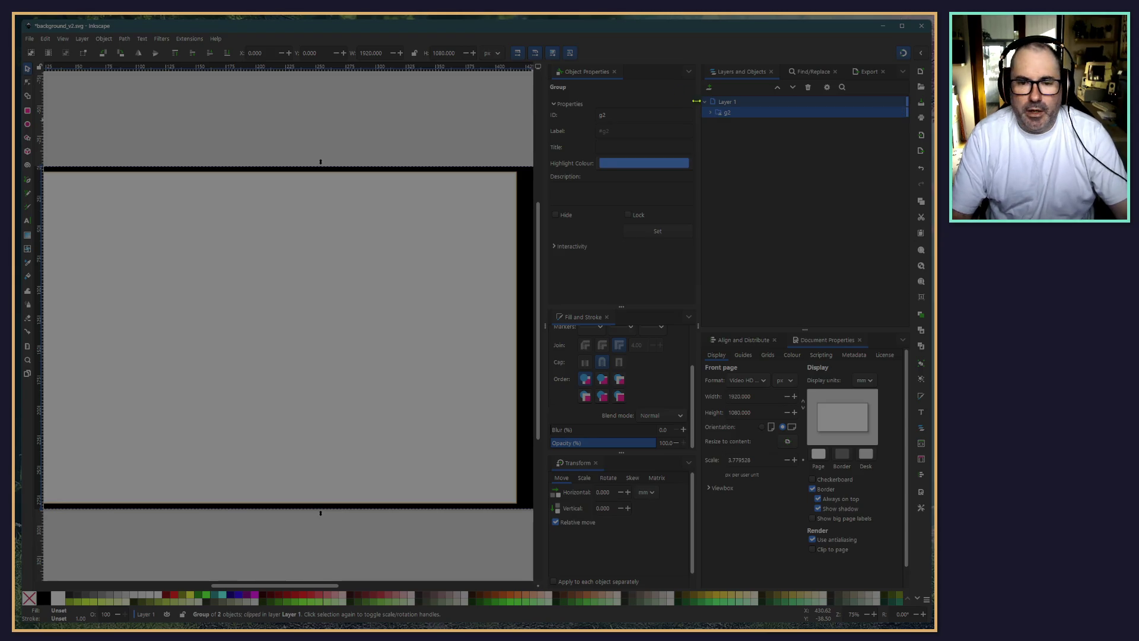
Apply Object > Clip > Release Clip to the expanded g2 group, freeing ScreenTemplate above it
click(711, 113)
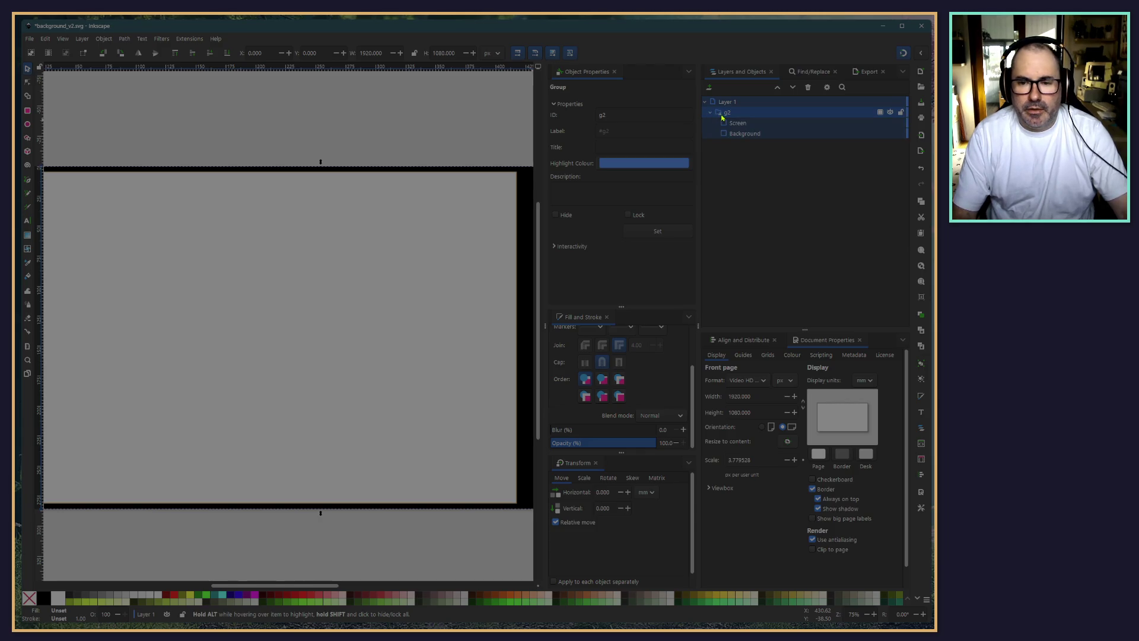
click(724, 117)
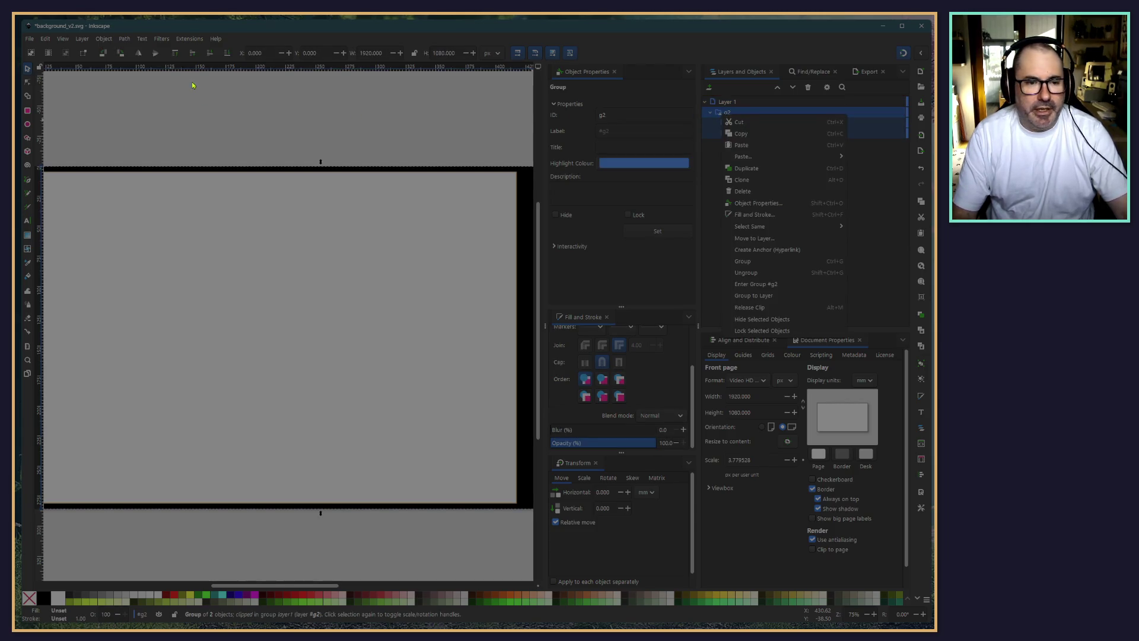
click(724, 118)
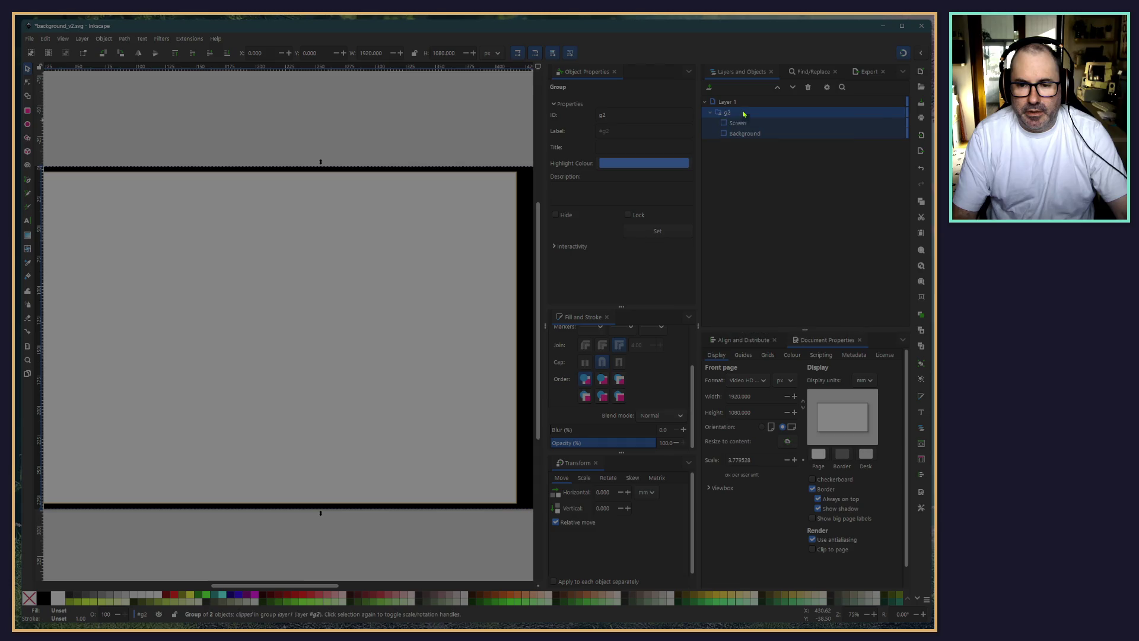
click(109, 38)
mouse_move(143, 165)
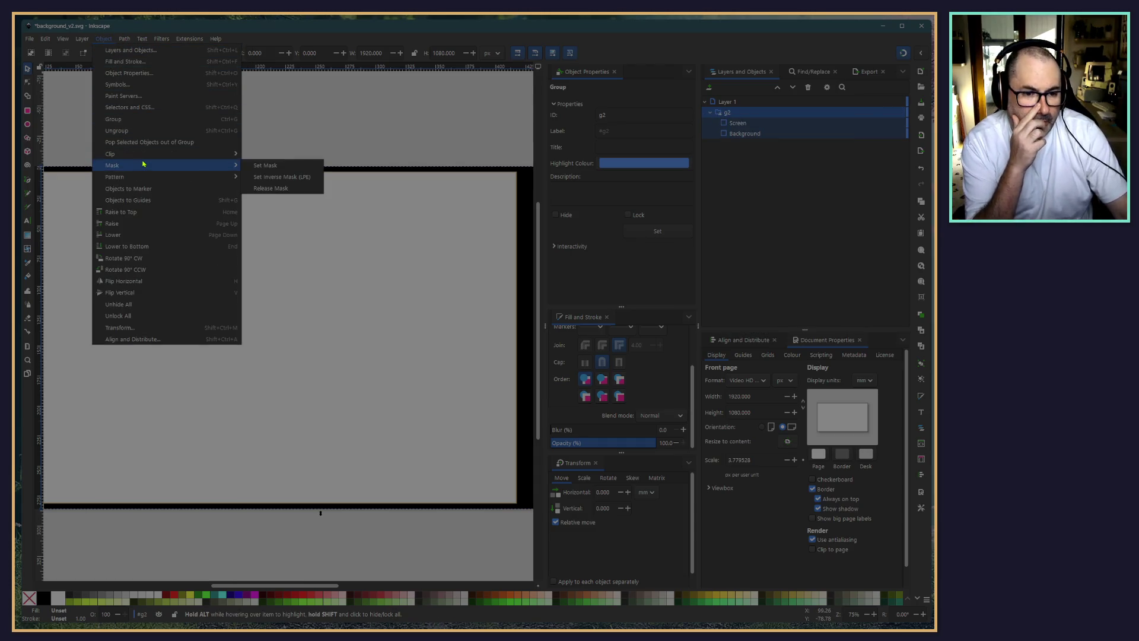
mouse_move(220, 153)
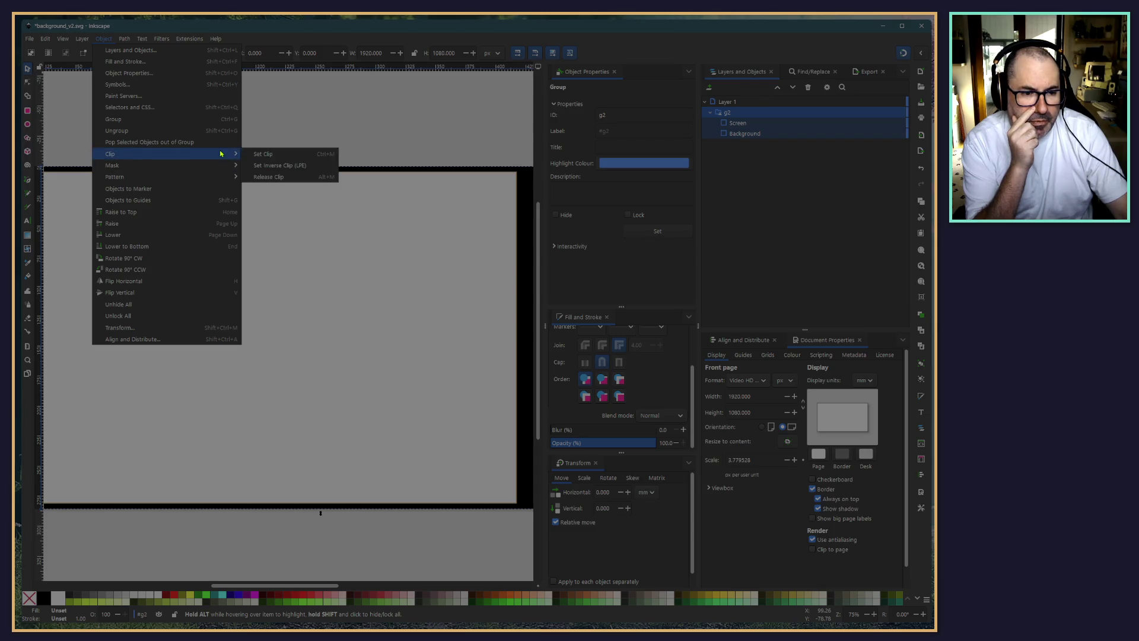
click(261, 177)
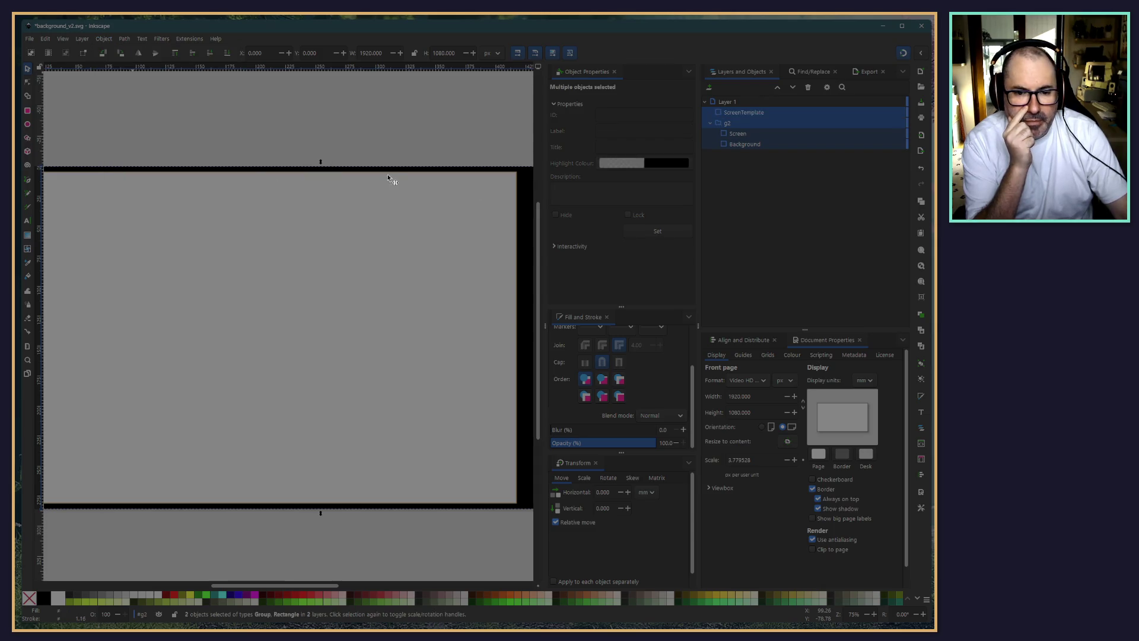
key(Escape)
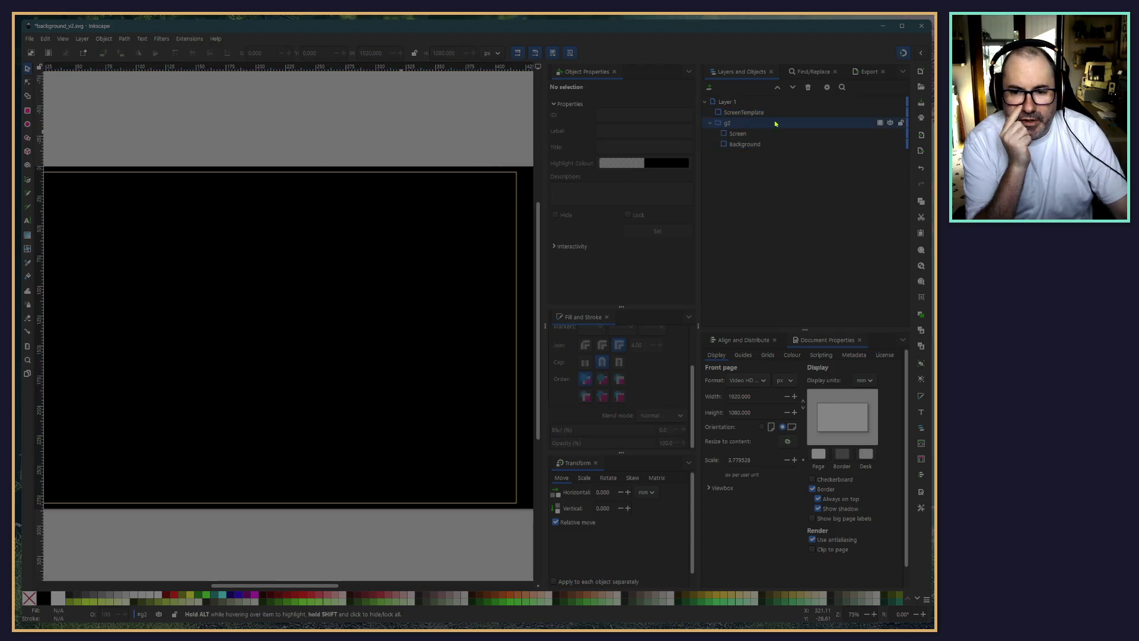
Move the ScreenTemplate rectangle to X 40, Y 40 px
click(765, 113)
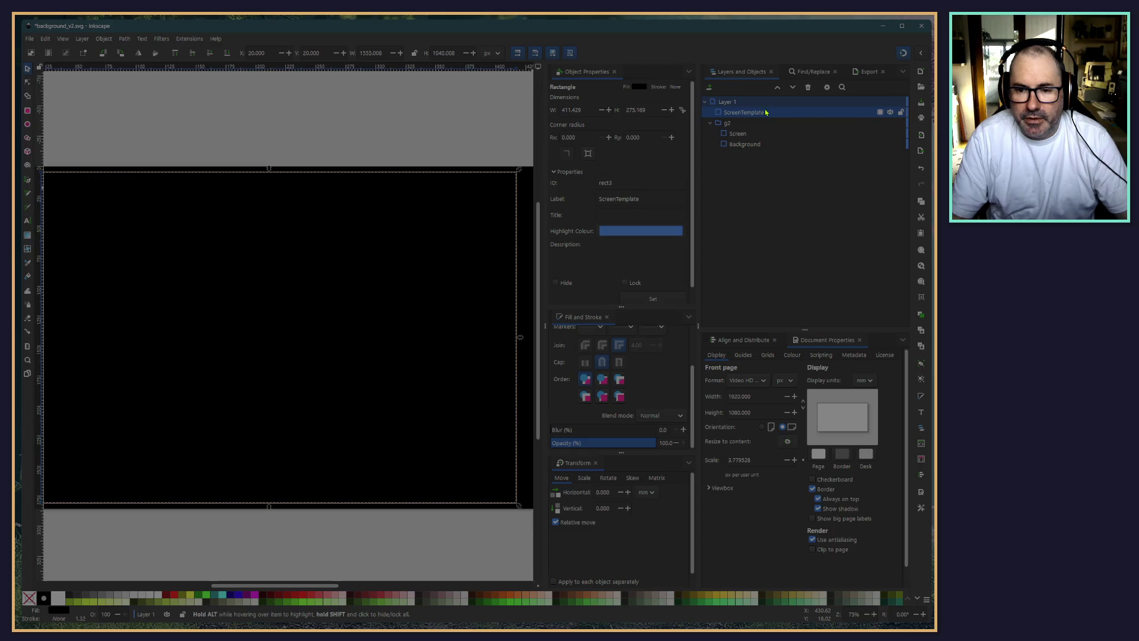
click(257, 53)
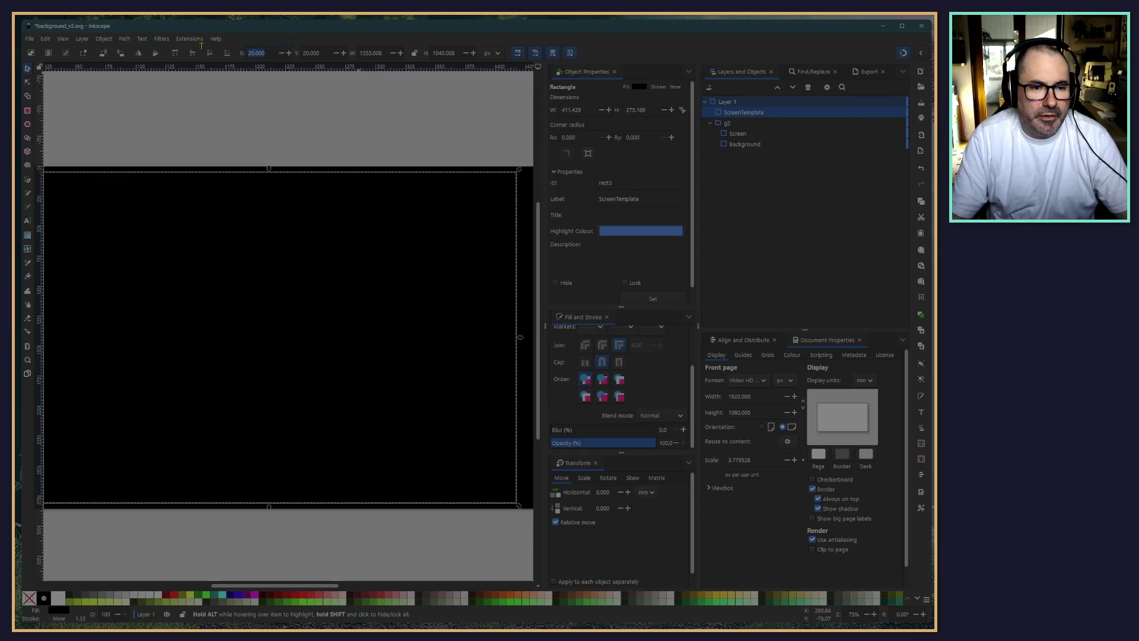
text(40)
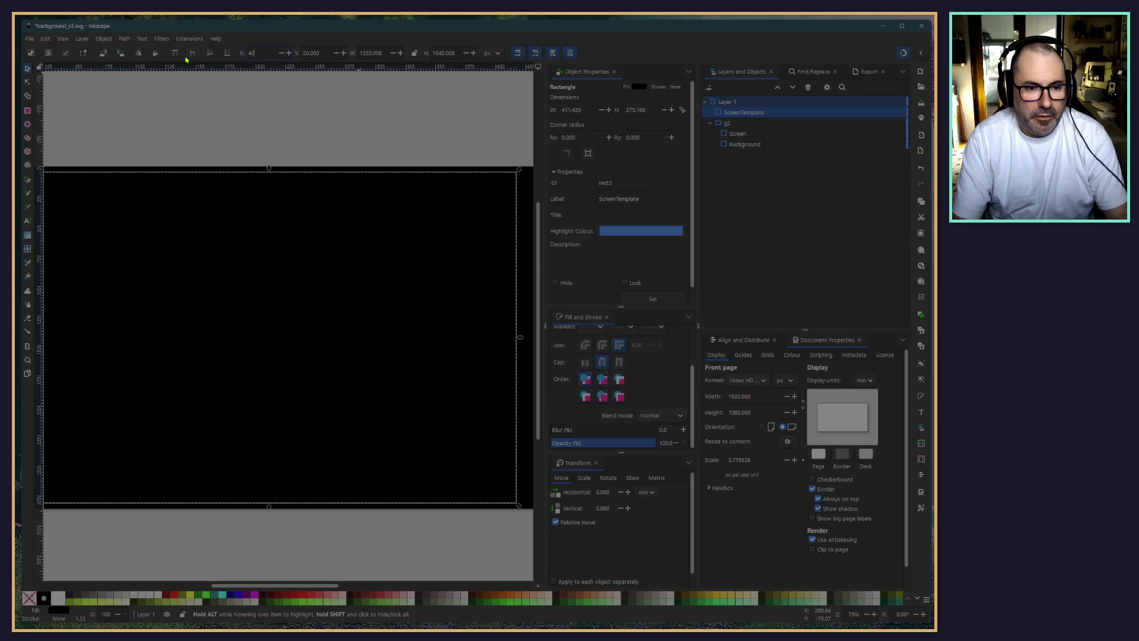
key(Tab)
text(40)
key(Tab)
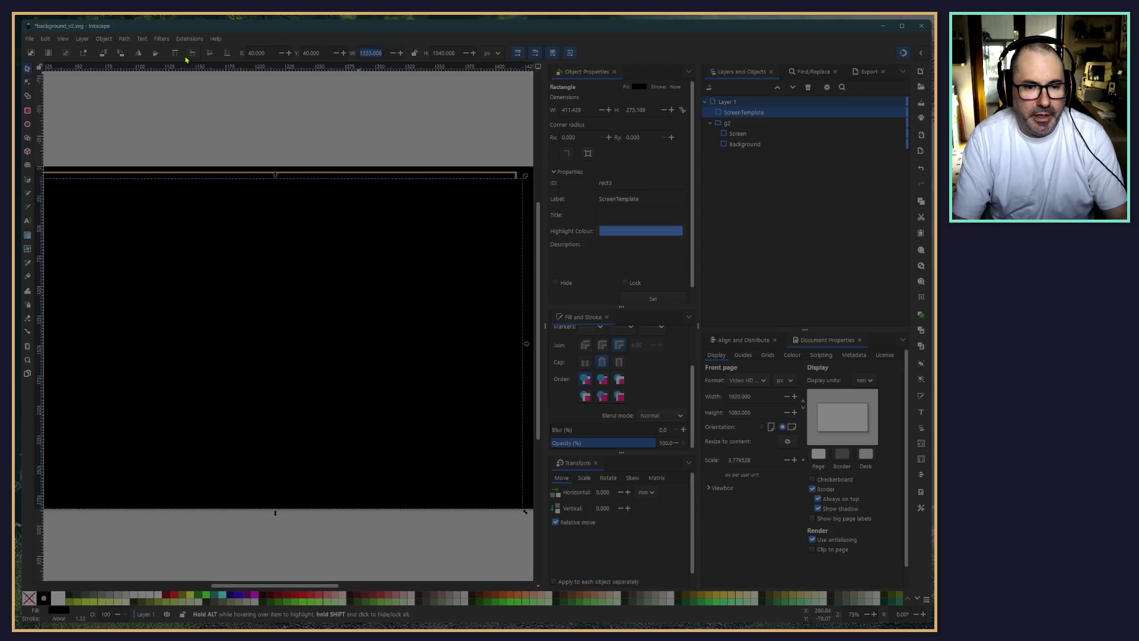
Shrink ScreenTemplate's width by 40 px and set its height to 1000 px
key(Escape)
text(-40)
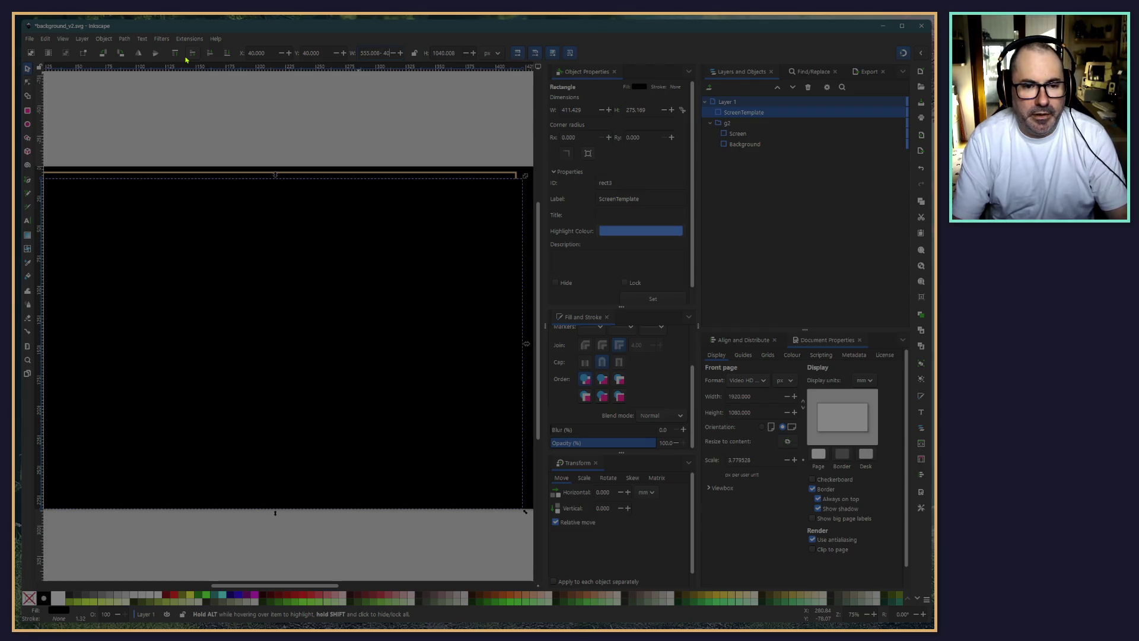
key(Return)
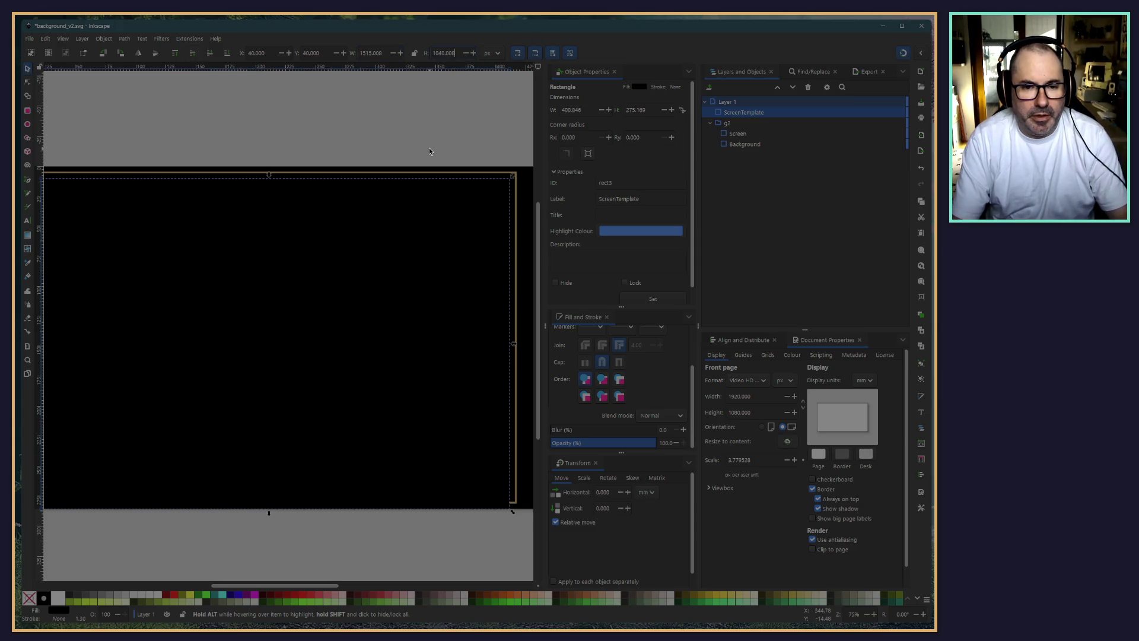
text(-40)
key(Return)
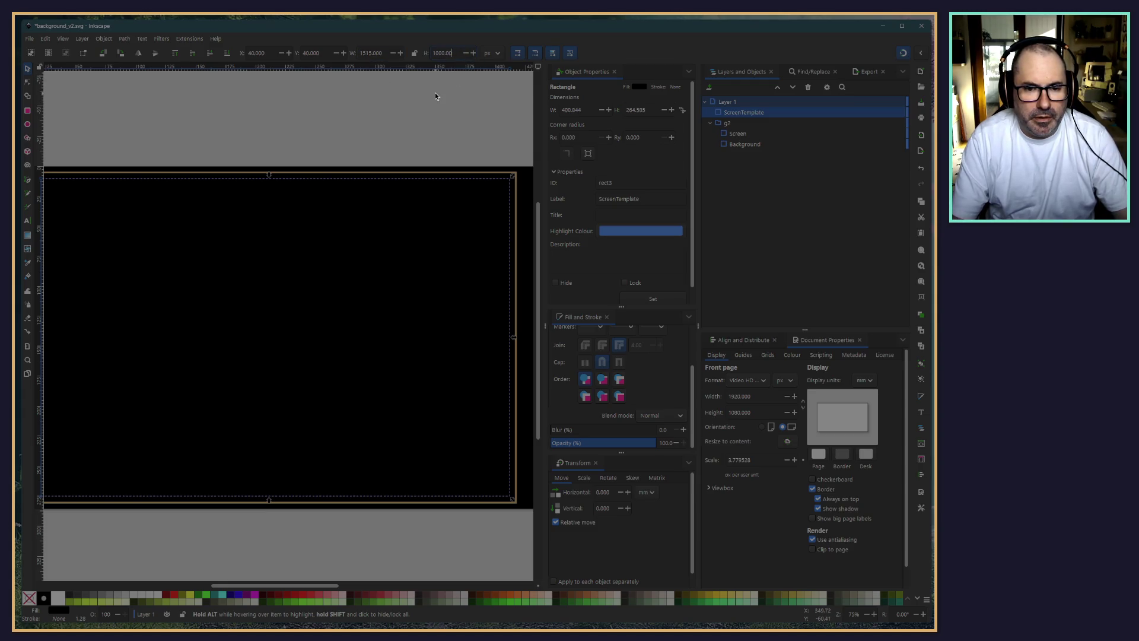
key(BackSpace)
key(BackSpace)
key(BackSpace)
key(Return)
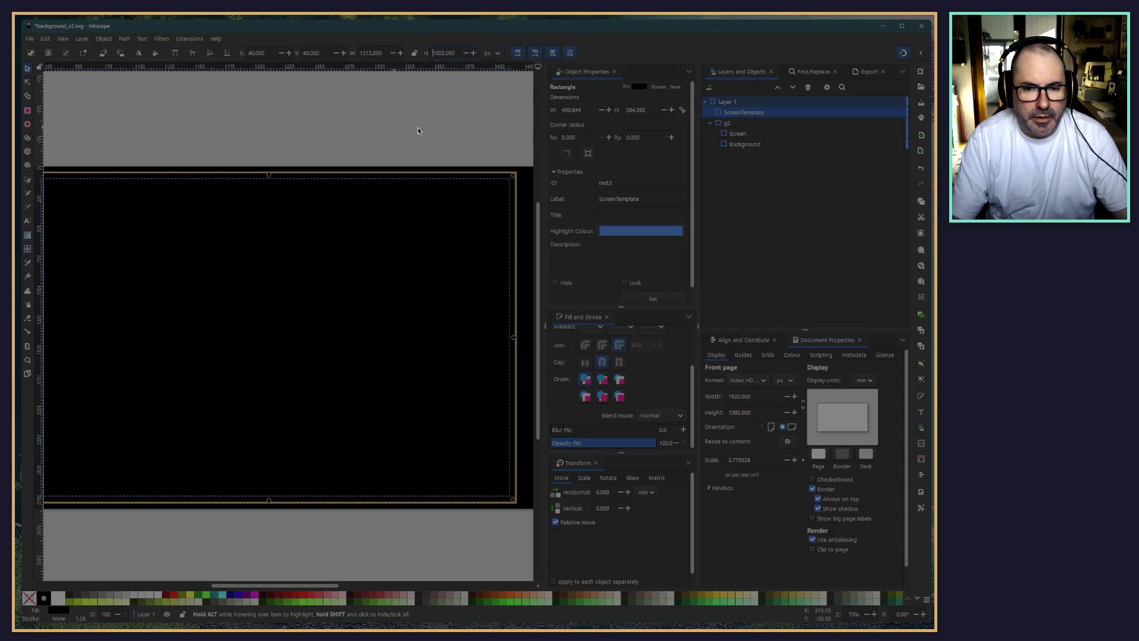
click(417, 130)
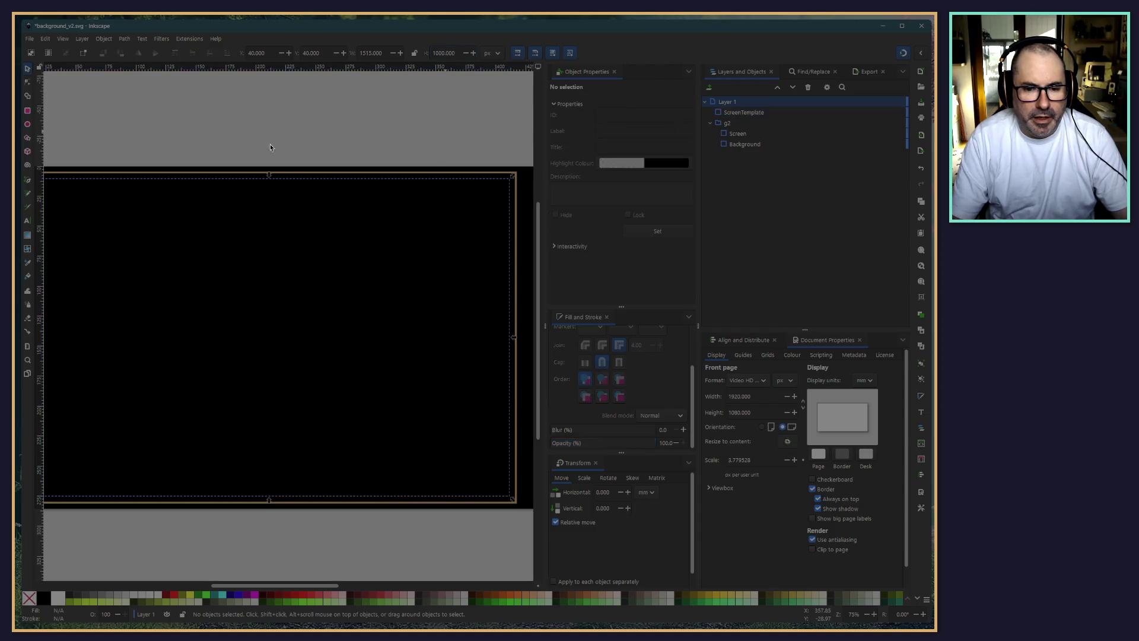
click(744, 112)
mouse_move(176, 130)
mouse_down()
mouse_move(270, 109)
mouse_move(187, 141)
mouse_up()
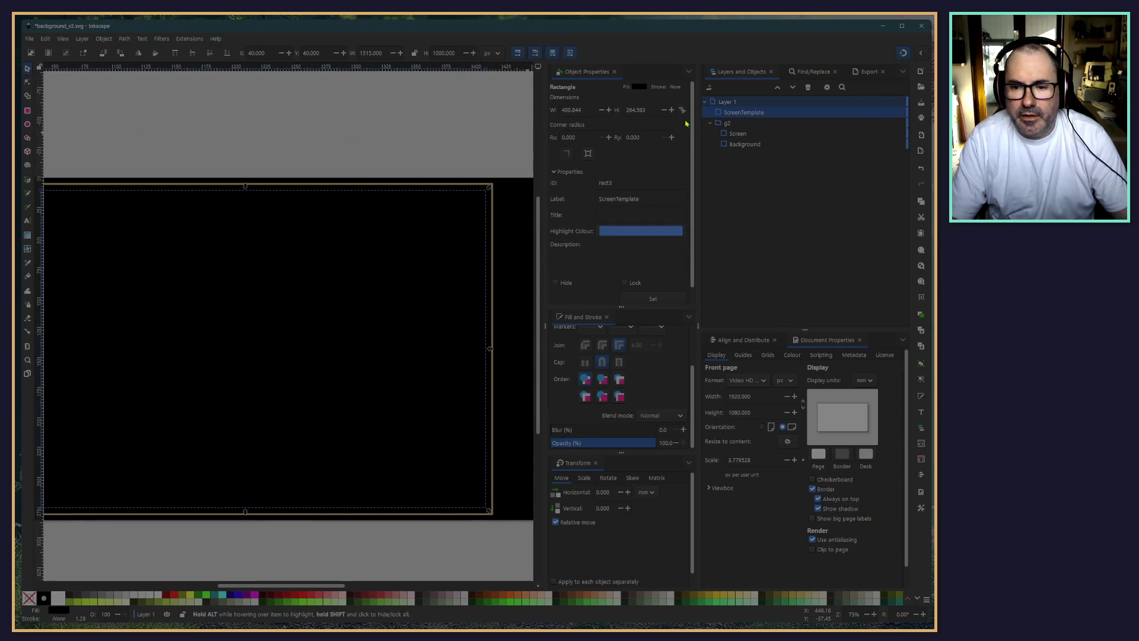
Place the Screen rectangle at X 40, Y 40 px
click(736, 134)
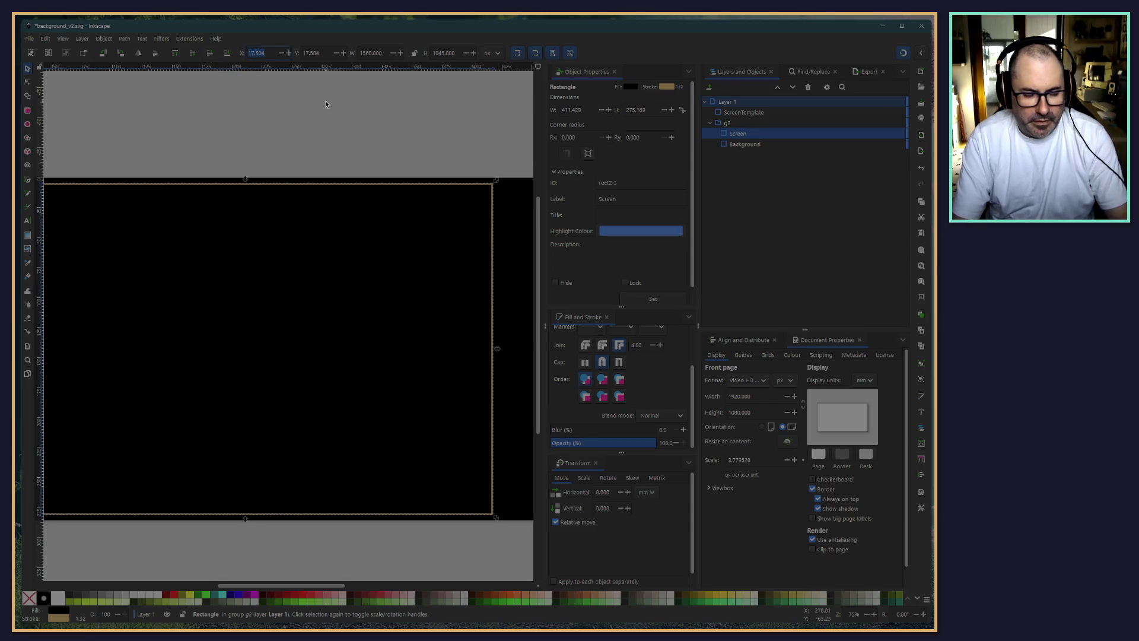
text(40)
key(Tab)
text(40)
key(Tab)
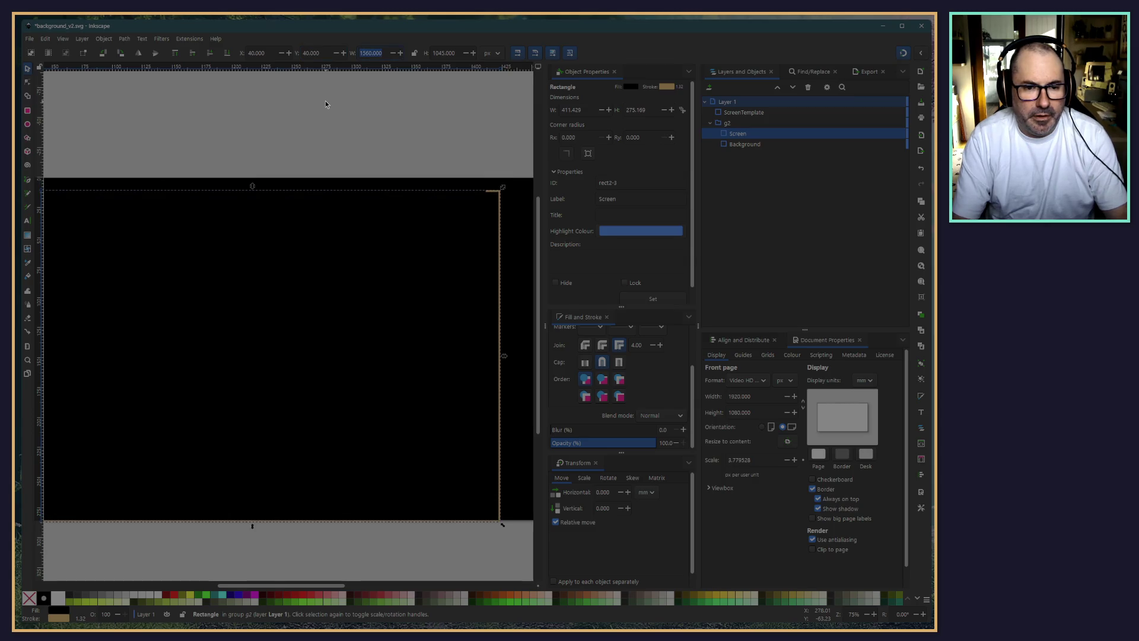
Resize Screen to 1520 px wide and reduce its height by 40 px to 1005
text(1520)
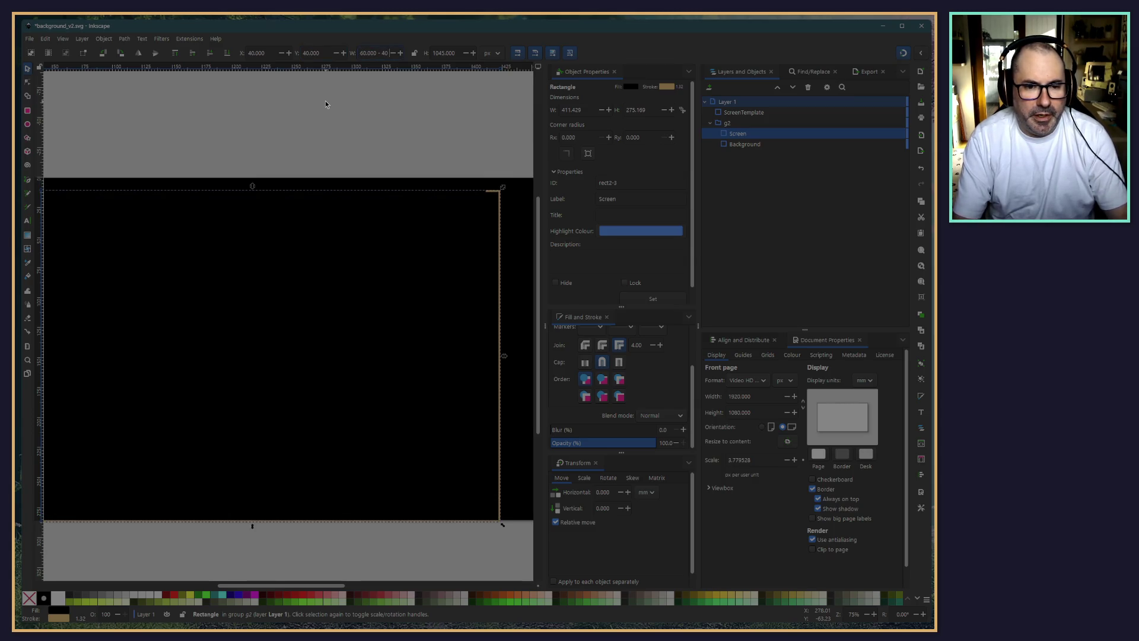
key(Return)
key(Tab)
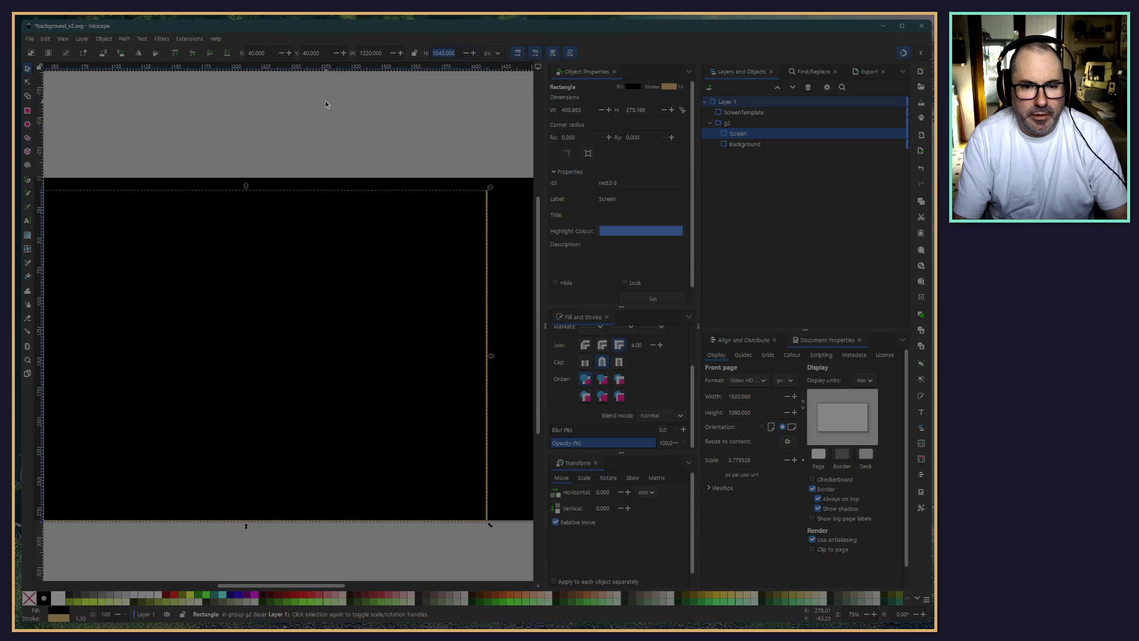
key(End)
text(- 40)
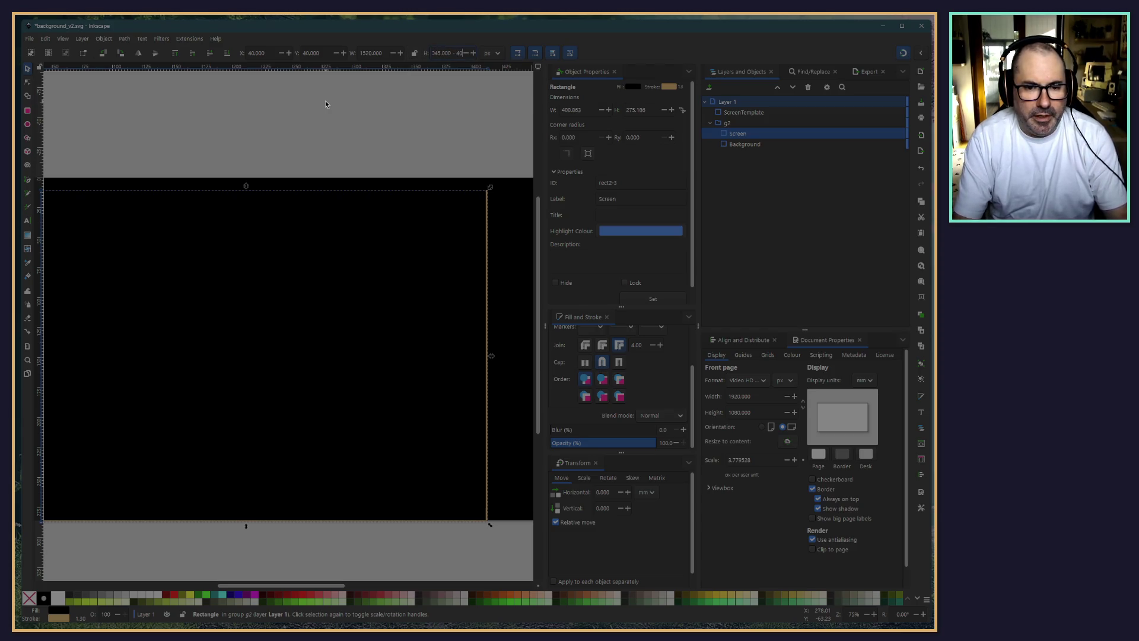
key(Return)
click(114, 137)
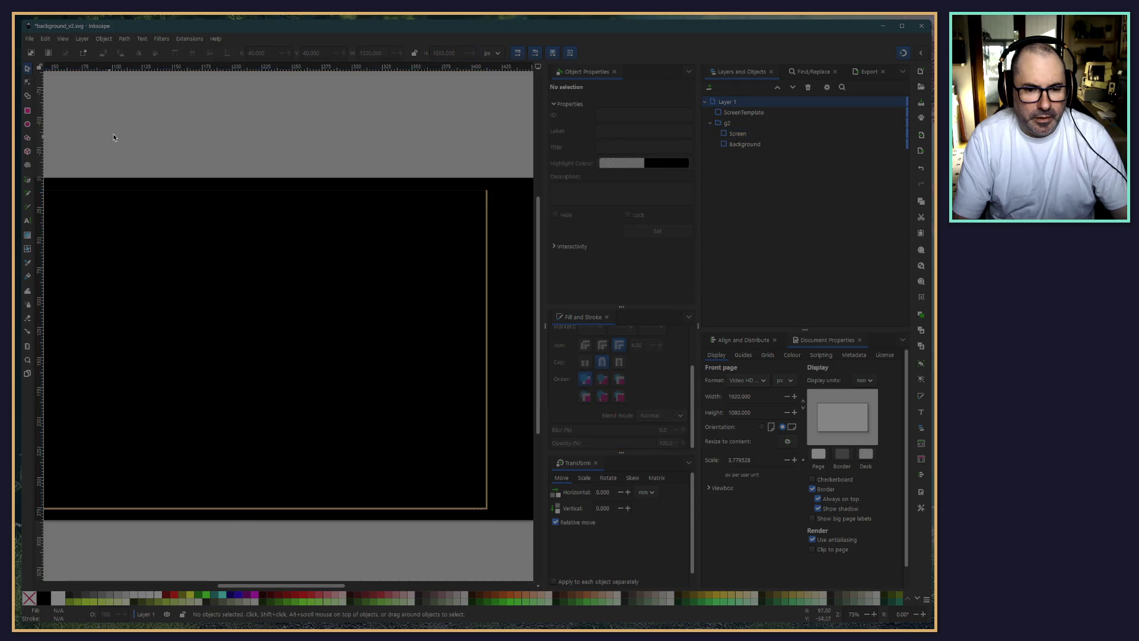
drag(114, 137, 168, 105)
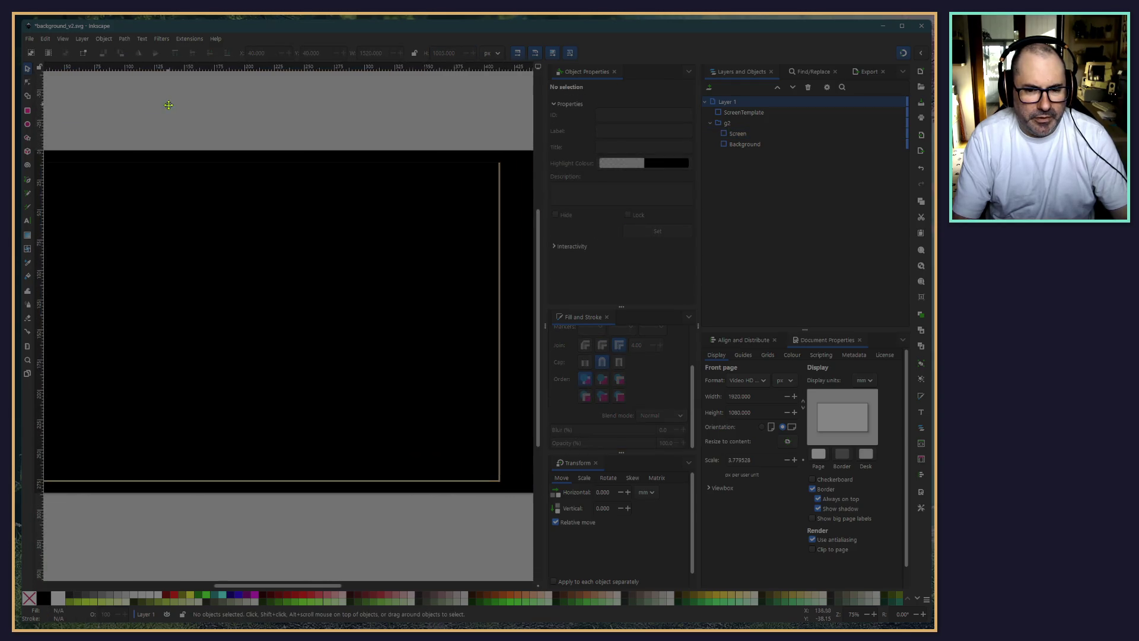
Compare the ScreenTemplate, Screen and Background rectangles by selecting each in Layers and Objects
scroll(180, 157, down, 1)
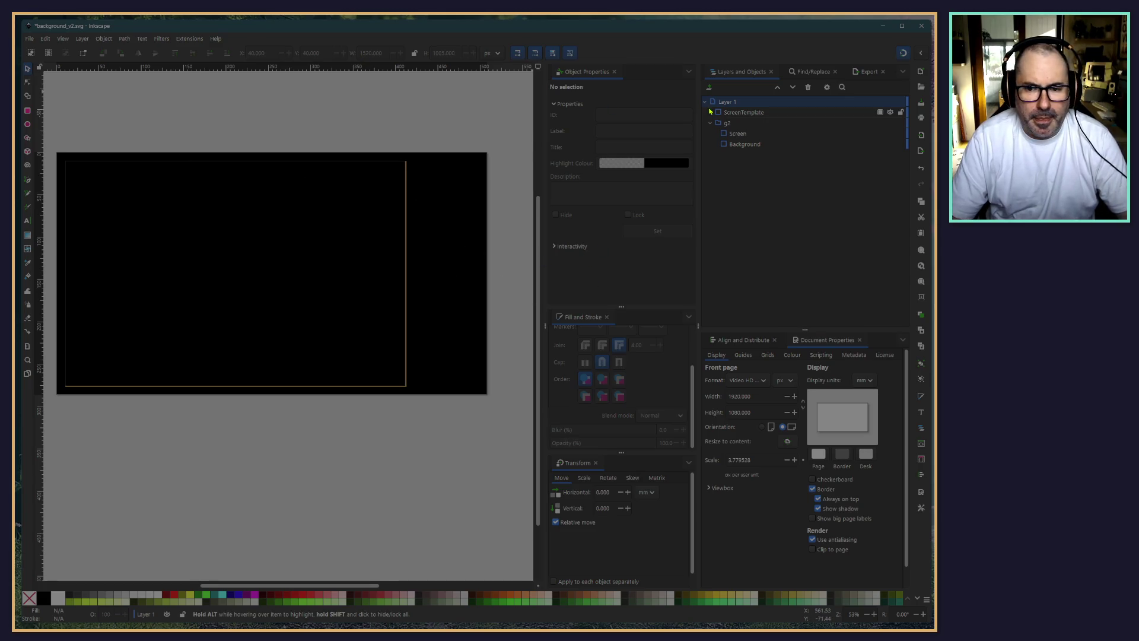
click(729, 112)
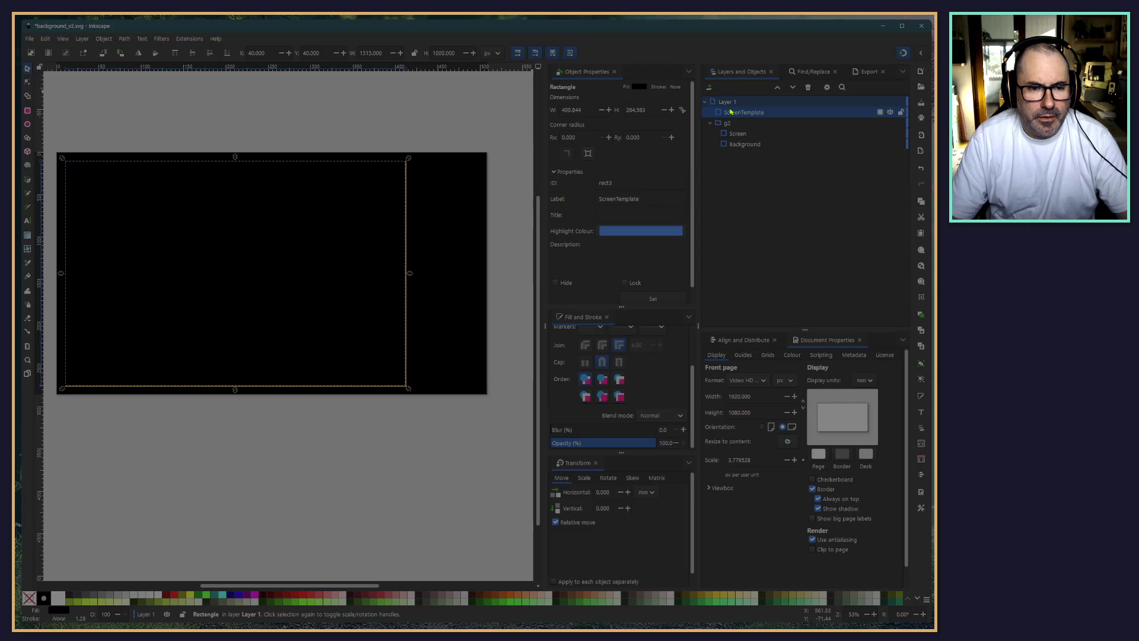
click(741, 145)
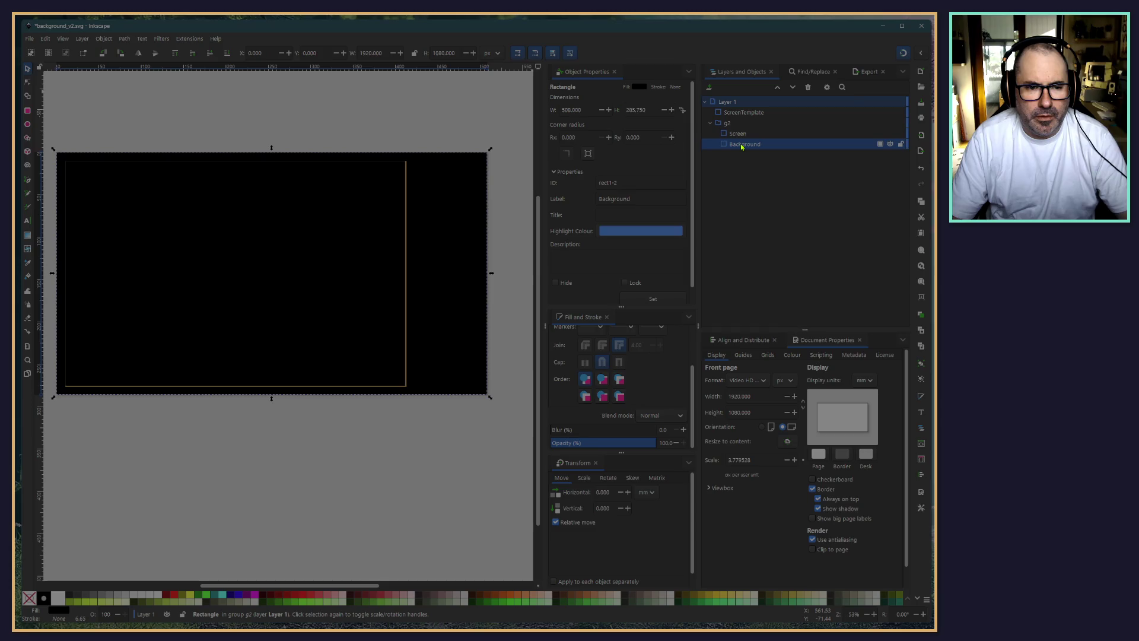
click(738, 137)
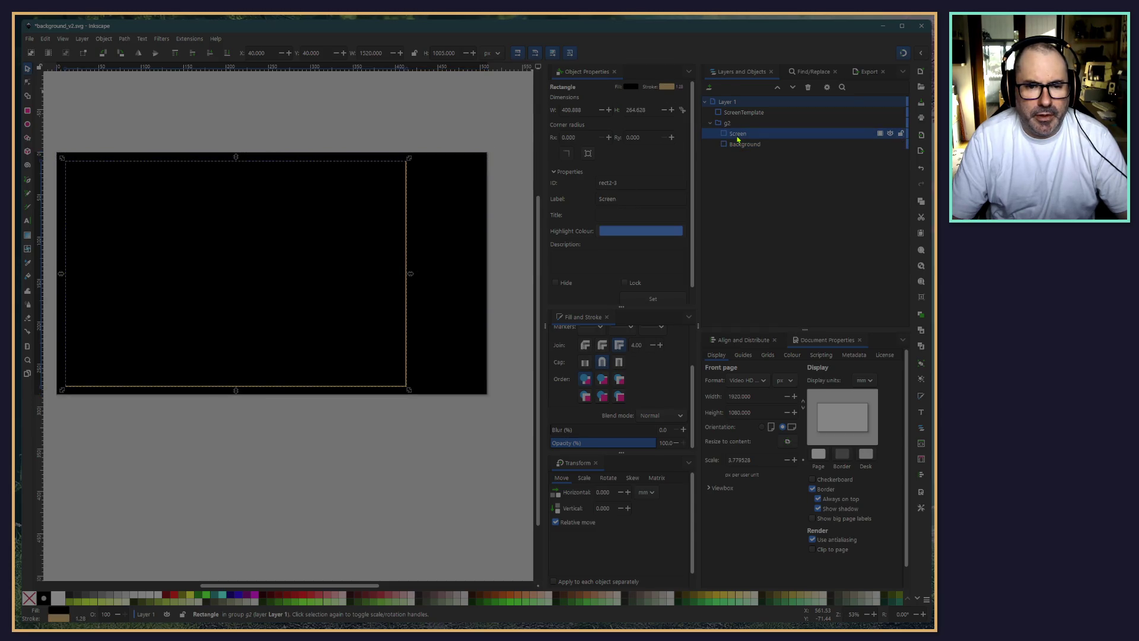
click(738, 114)
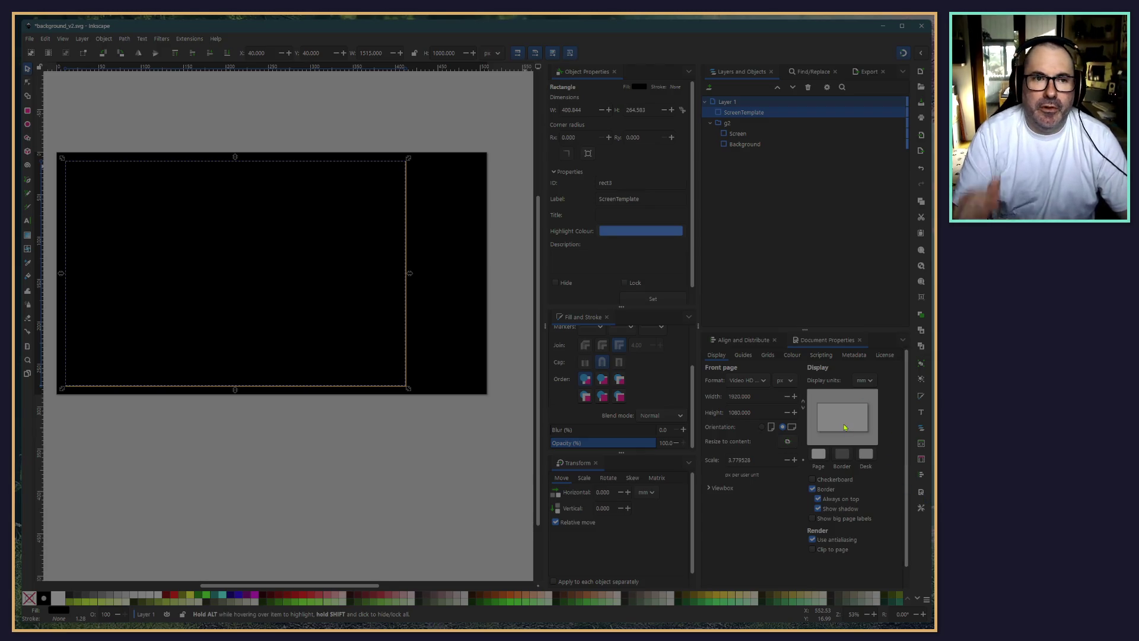
click(756, 135)
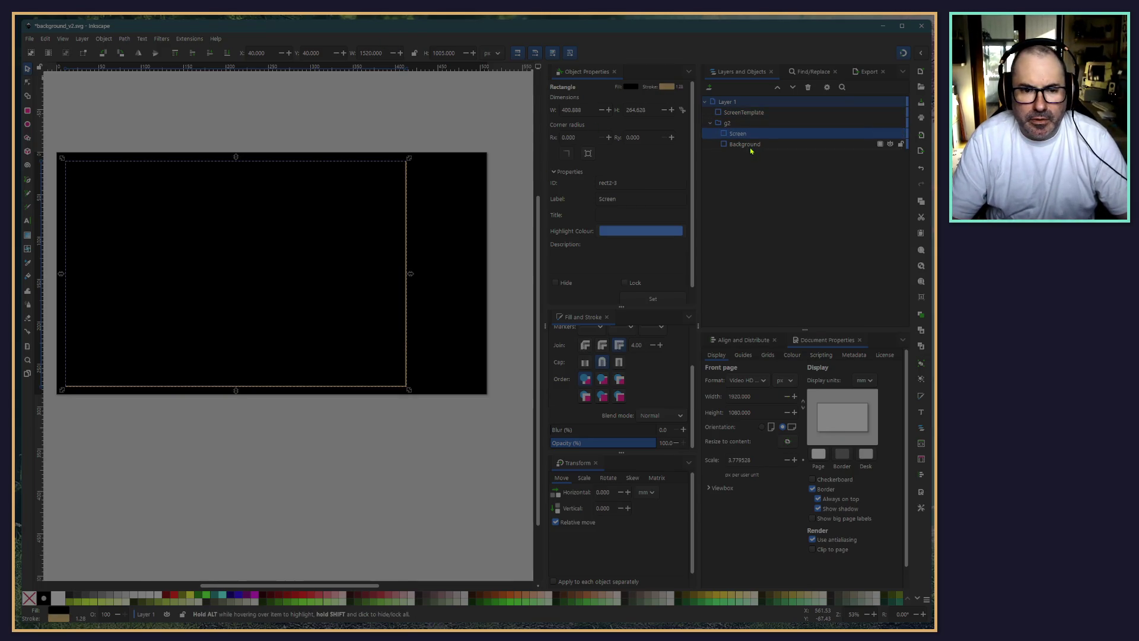
click(748, 145)
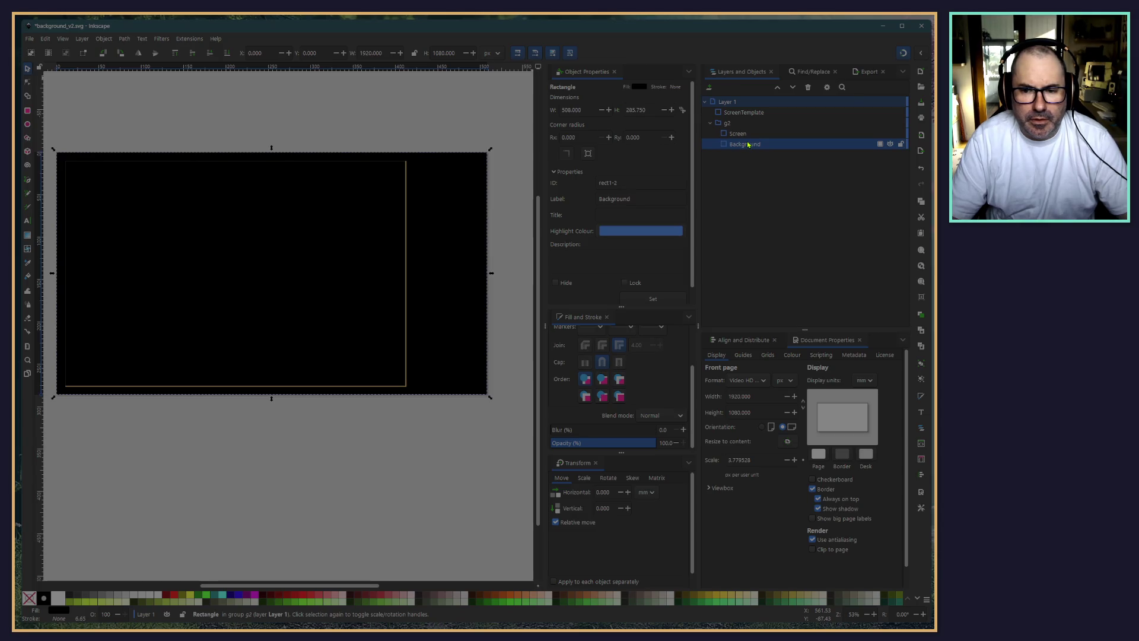
click(745, 134)
Trim the Screen rectangle's height from 1005 to 1000 px
click(444, 52)
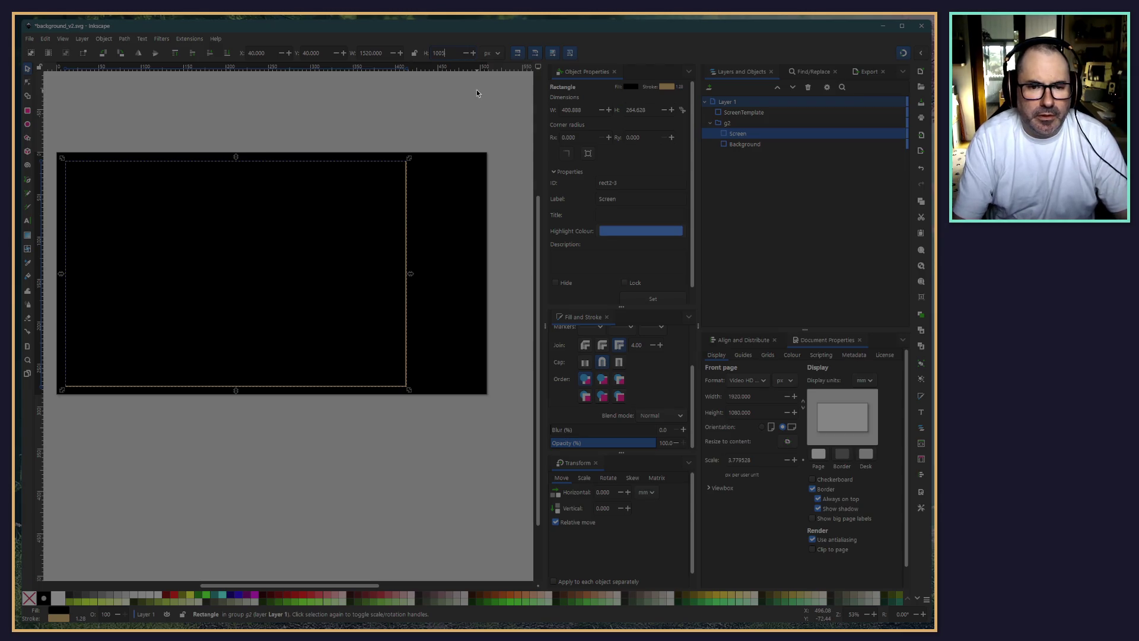
key(BackSpace)
text(0)
key(Return)
click(122, 123)
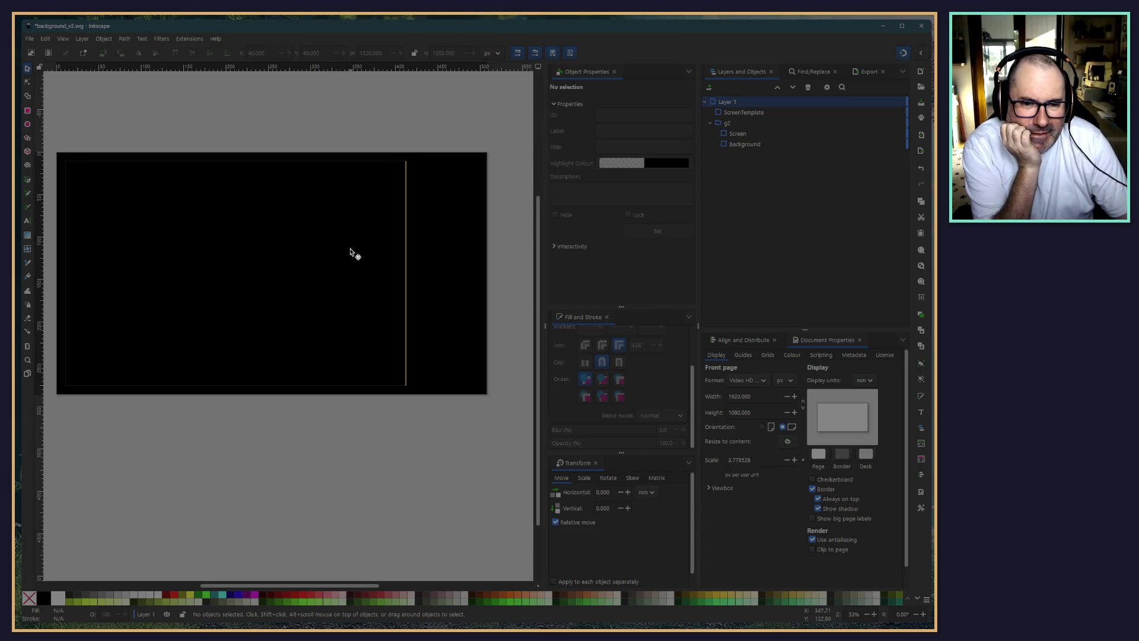
Set the canvas zoom to 100% and recheck the ScreenTemplate and Screen rectangles
click(731, 134)
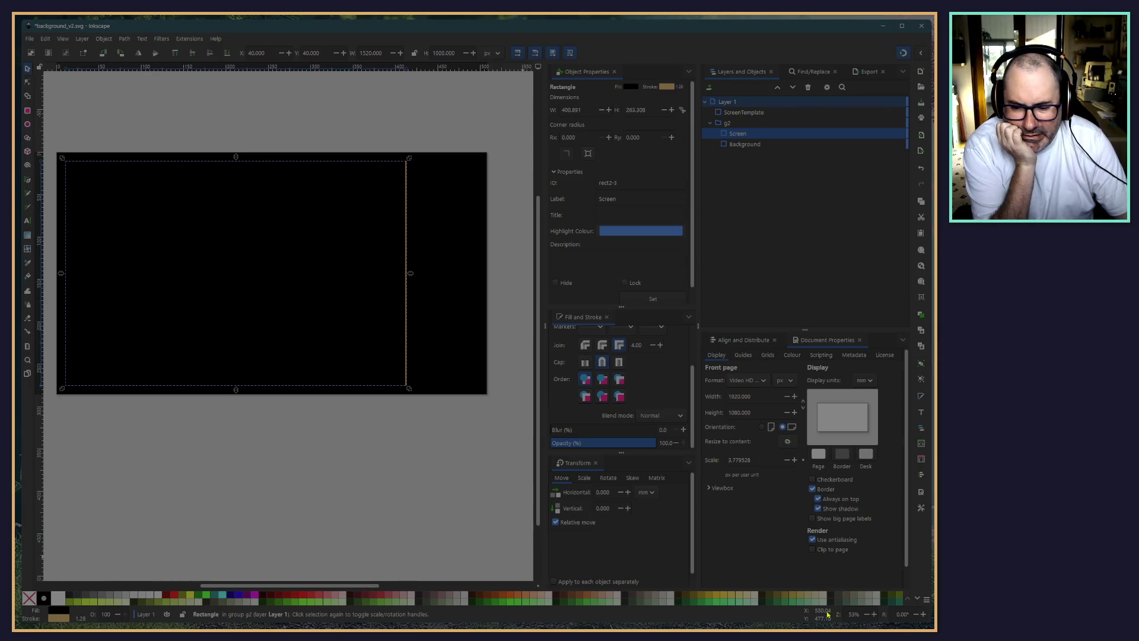
click(872, 619)
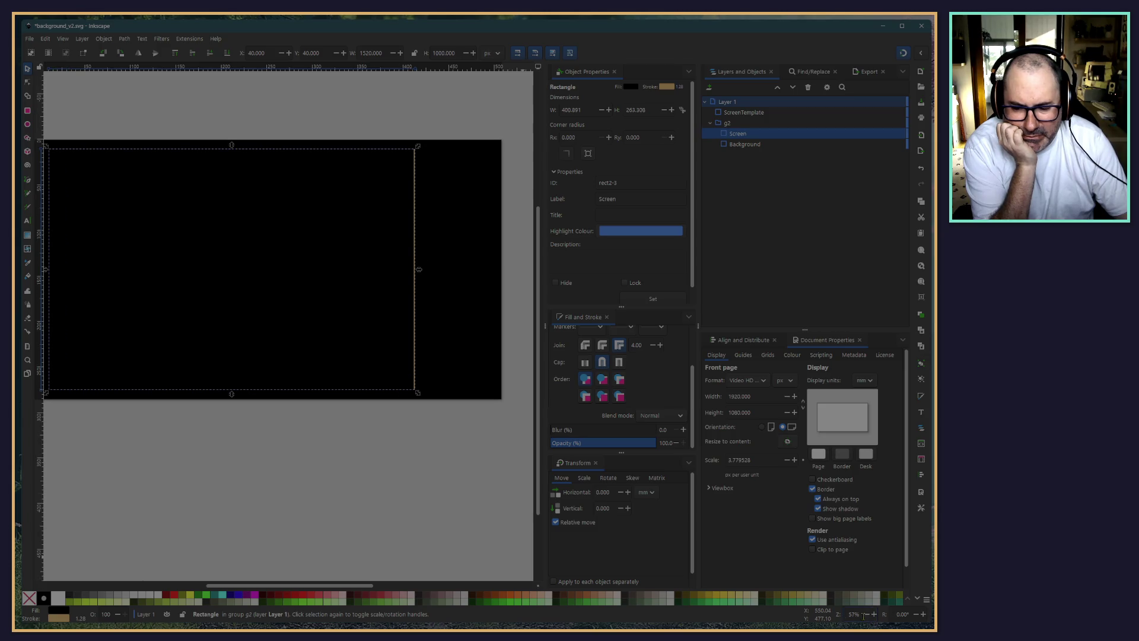
drag(865, 617, 839, 615)
text(100)
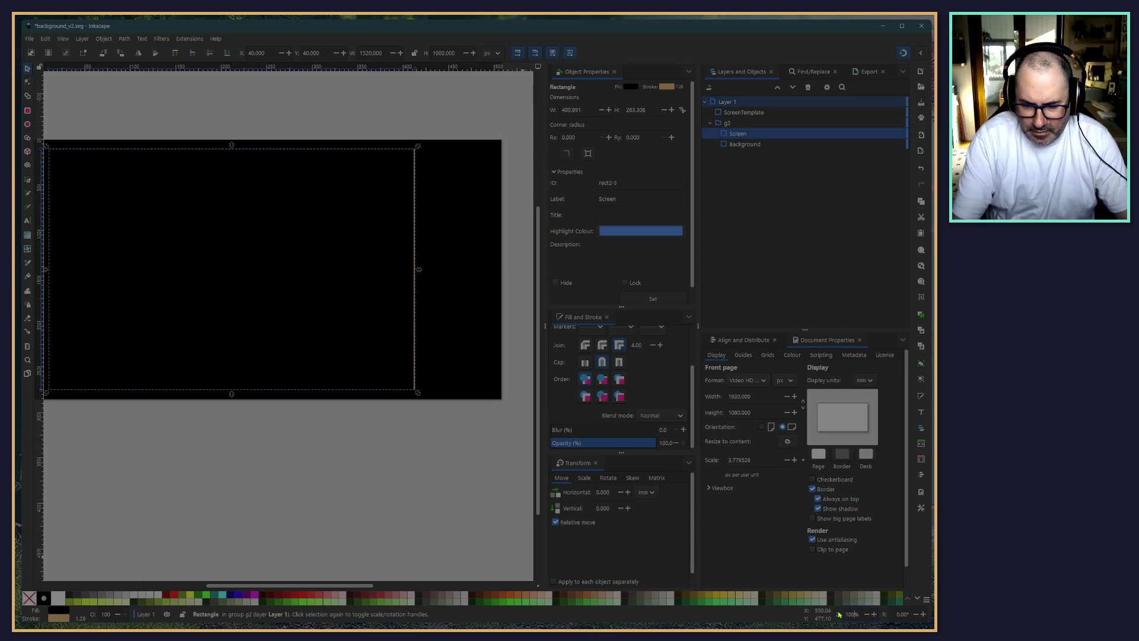
key(Return)
click(379, 496)
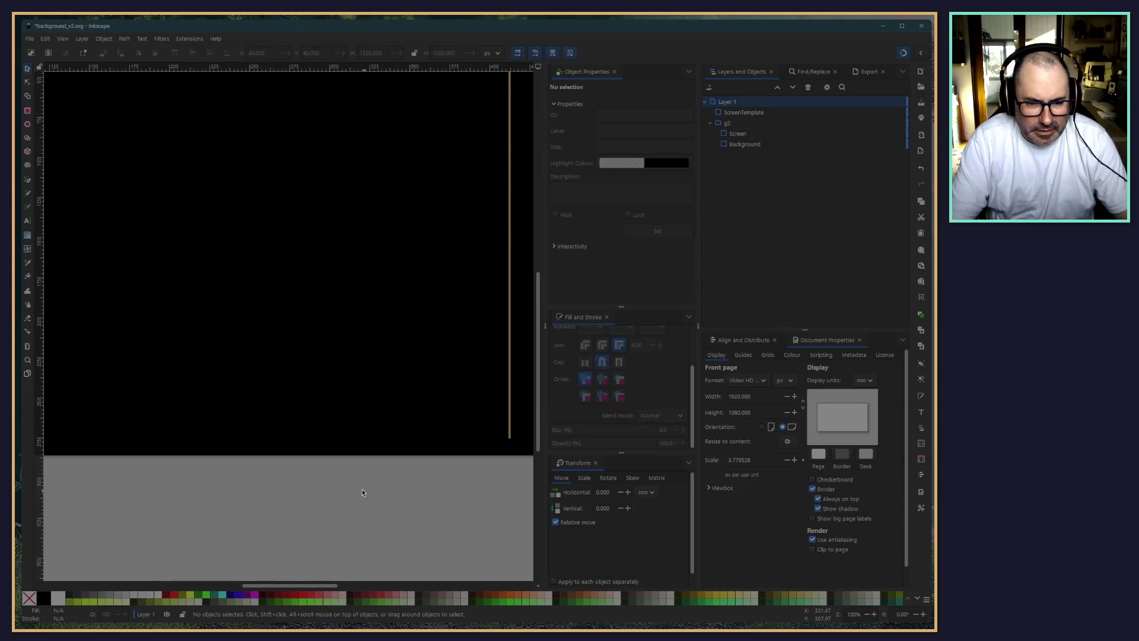
scroll(326, 399, up, 10)
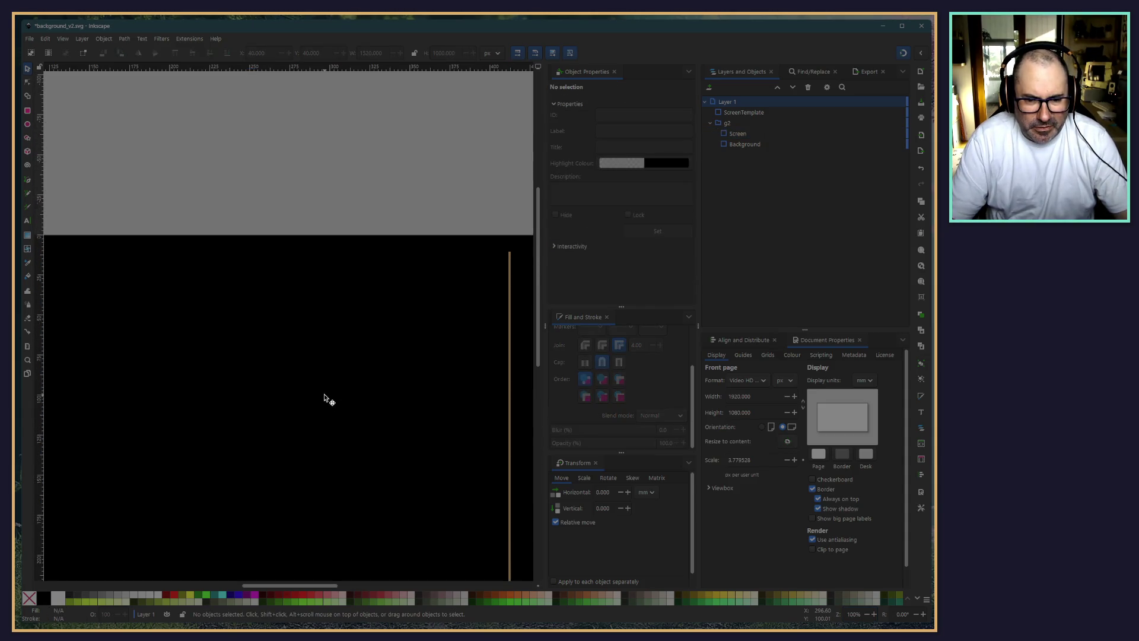
scroll(329, 397, down, 10)
scroll(356, 391, up, 4)
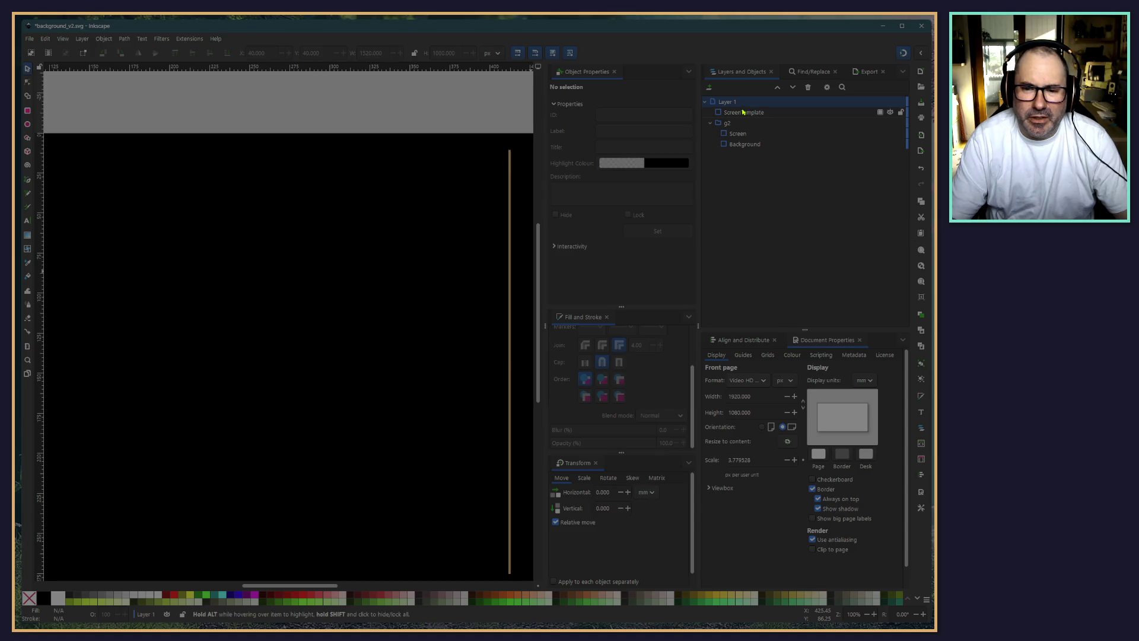
click(744, 112)
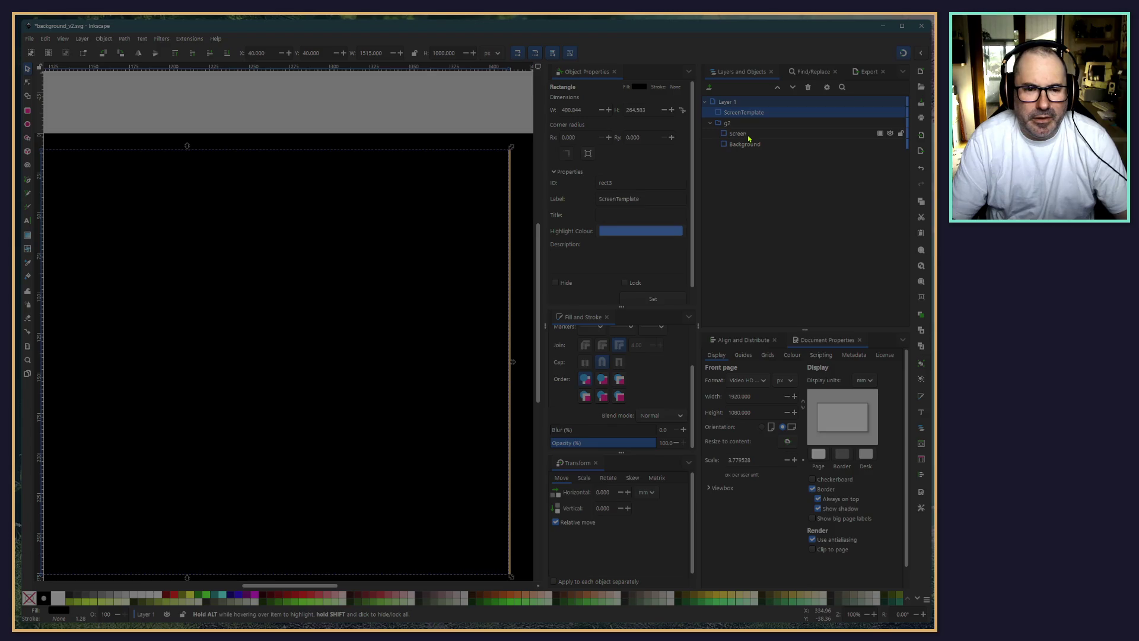
click(749, 138)
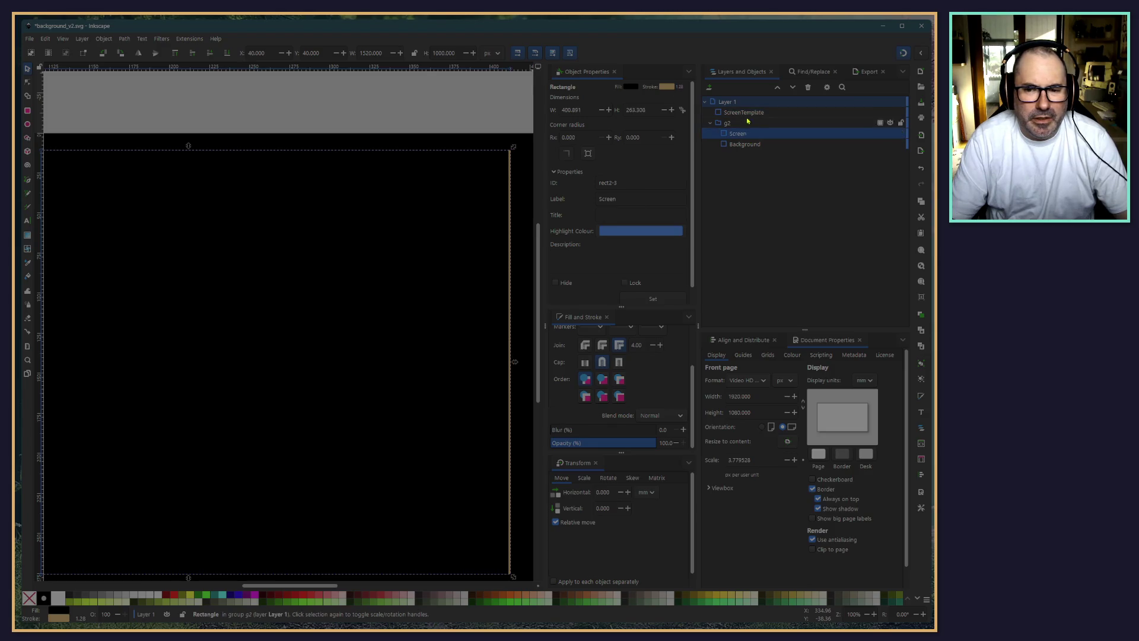
Change the ScreenTemplate label's 'Template' ending to 'Clip', making it ScreenClip
double_click(745, 113)
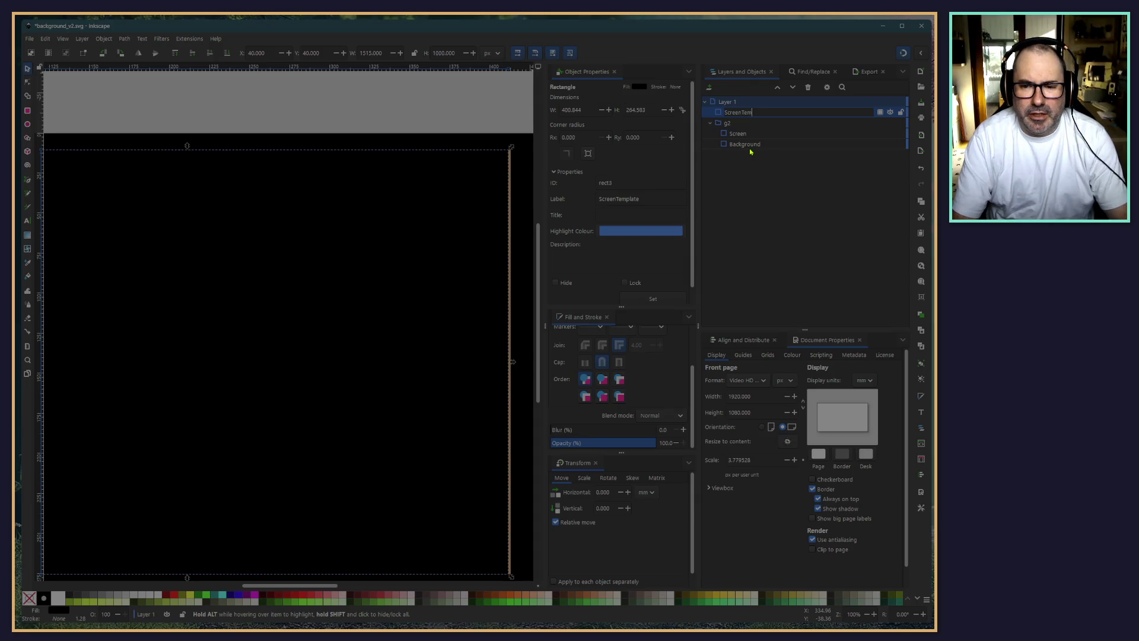
key(BackSpace)
key(BackSpace)
key(BackSpace)
text(Clip)
key(Return)
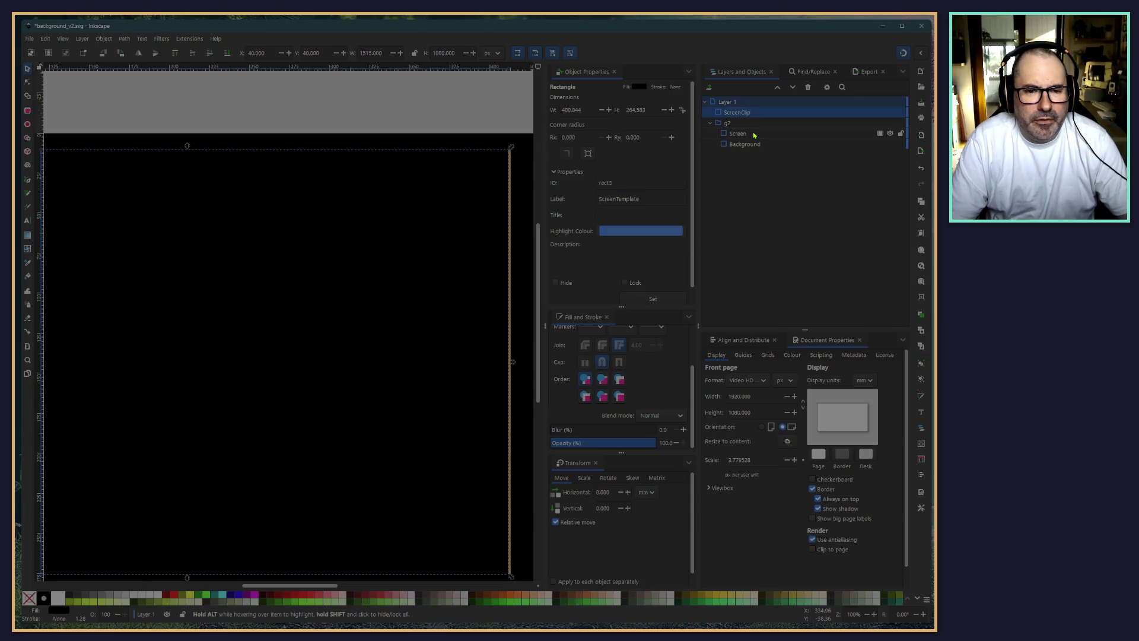
Select the Screen and Background rectangles in turn to review them
click(754, 135)
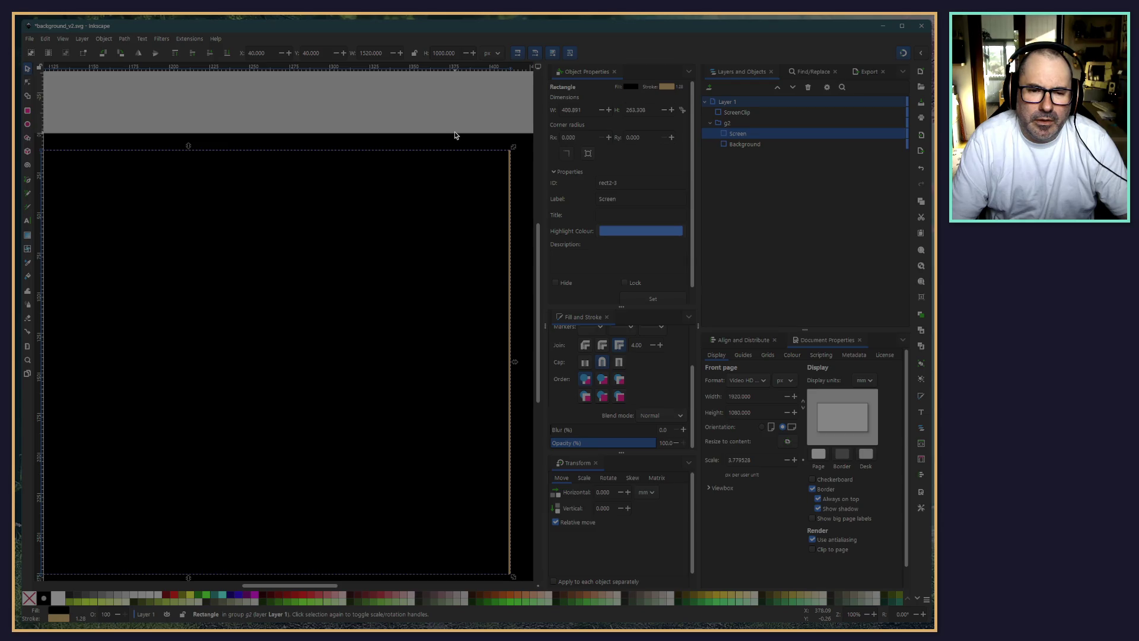
click(759, 145)
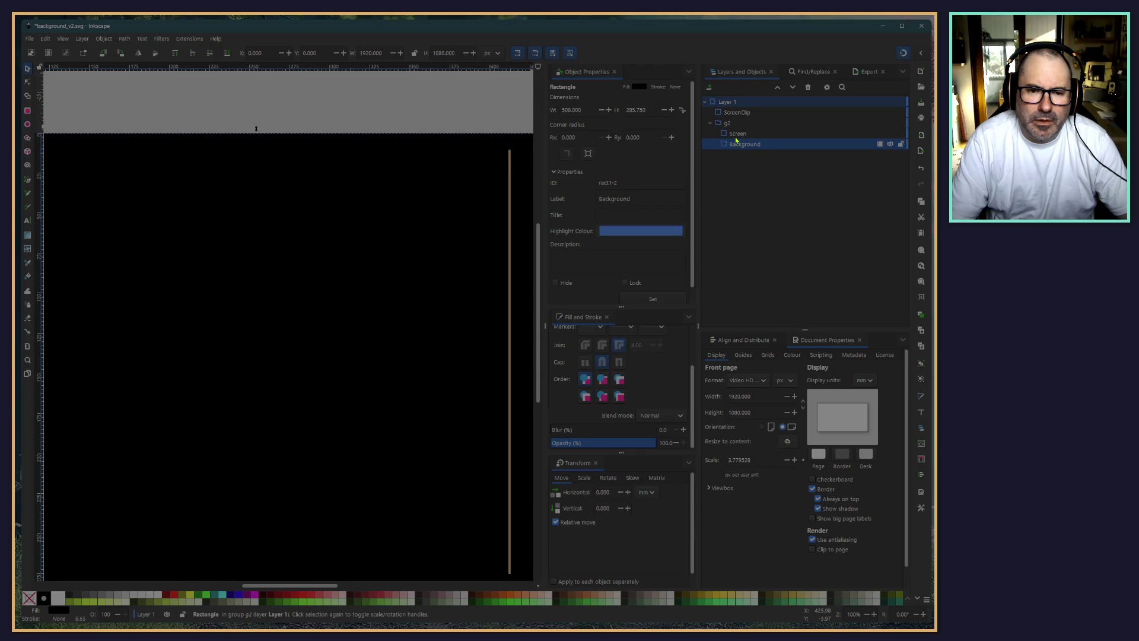
scroll(445, 234, down, 4)
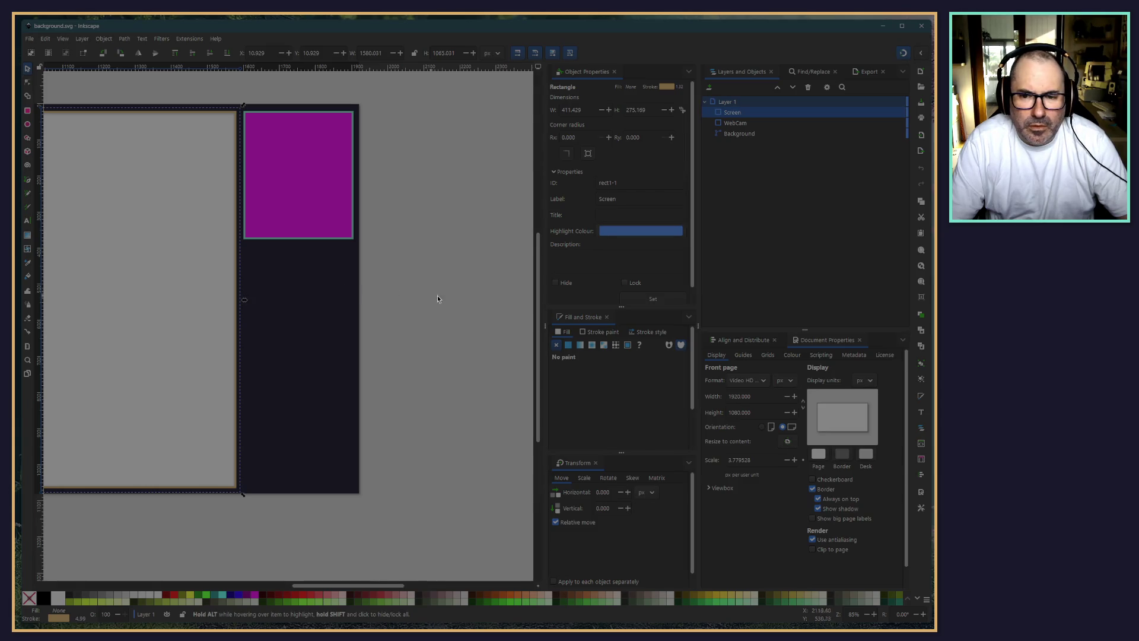
Select the Screen rectangle on the canvas and apply Filters > Remove Filters to drop its shadow
click(455, 294)
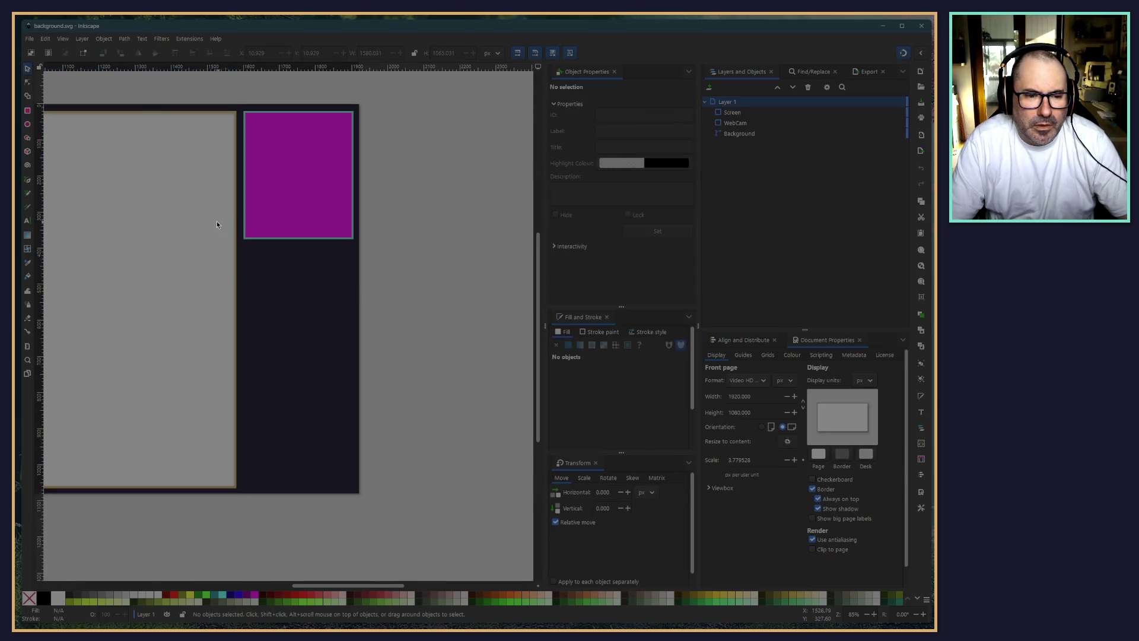
click(235, 304)
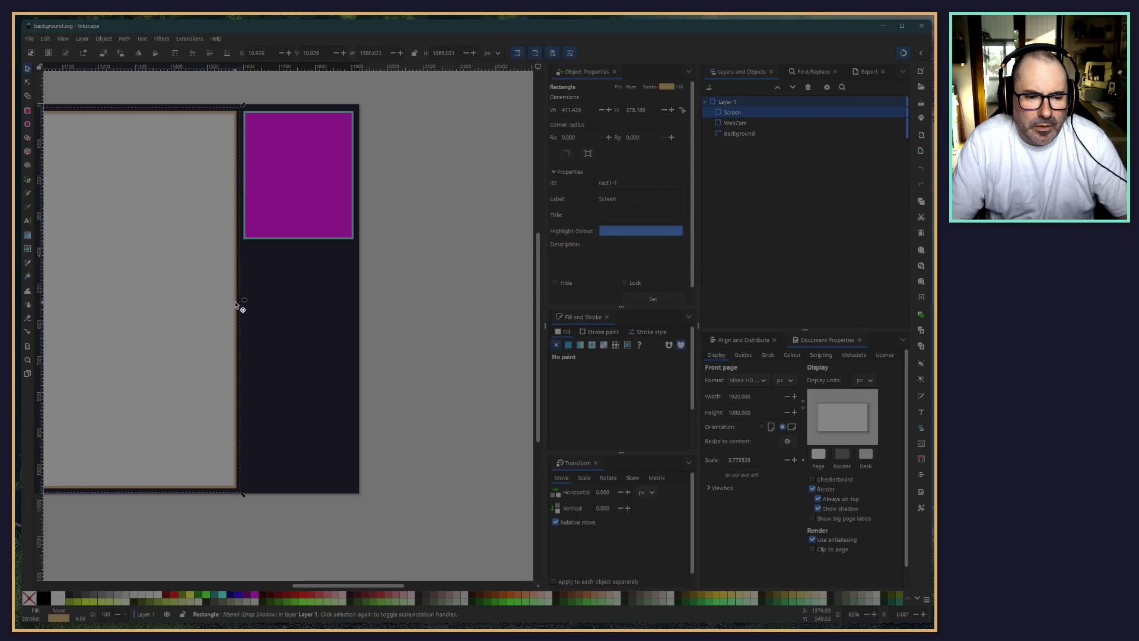
click(160, 39)
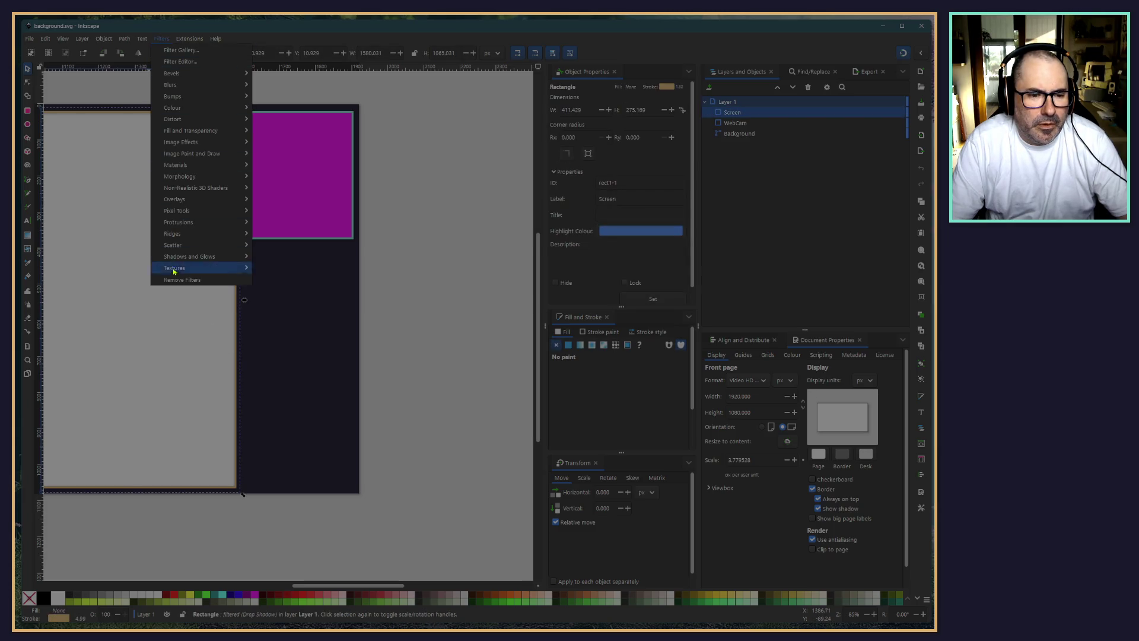
click(178, 274)
click(437, 217)
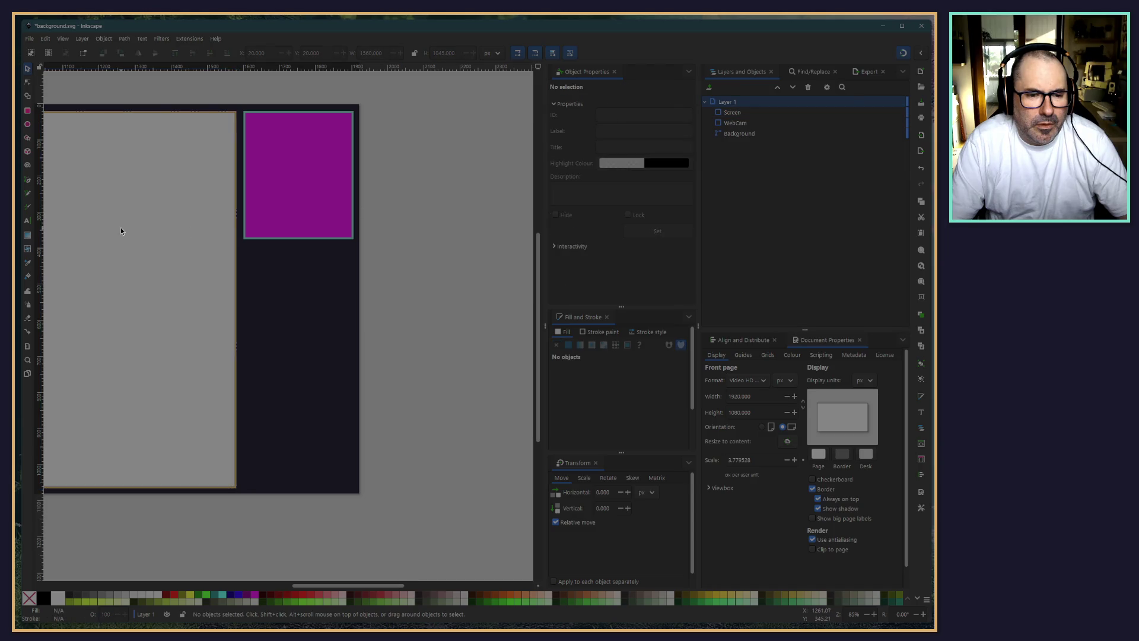
click(236, 315)
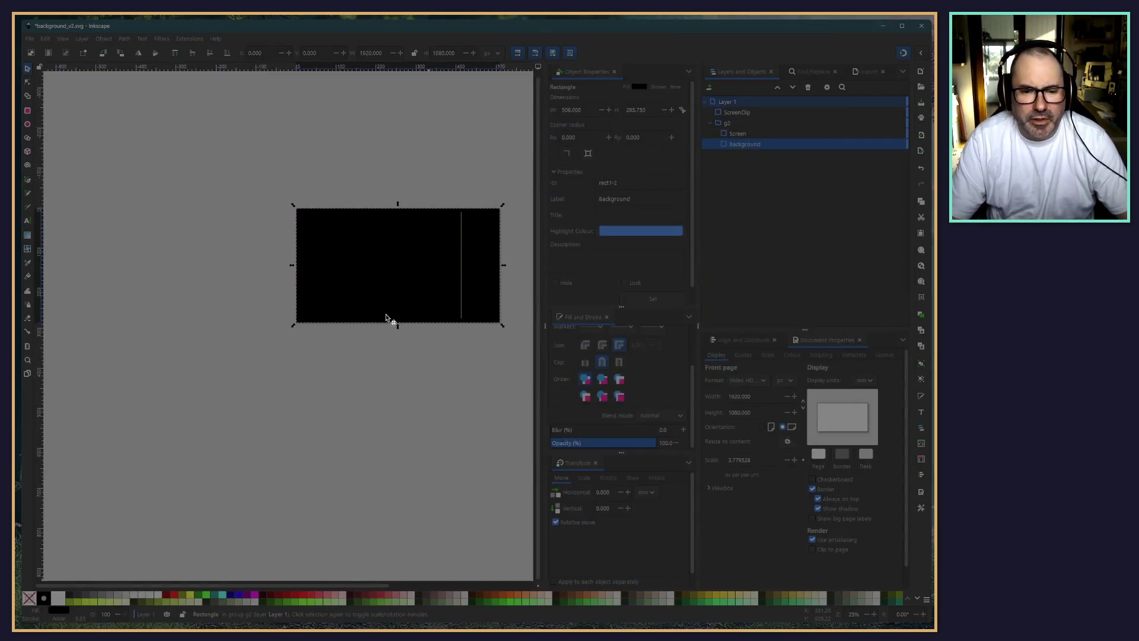
Change the ScreenClip rectangle's width to 1520 px
scroll(427, 300, up, 1)
click(736, 114)
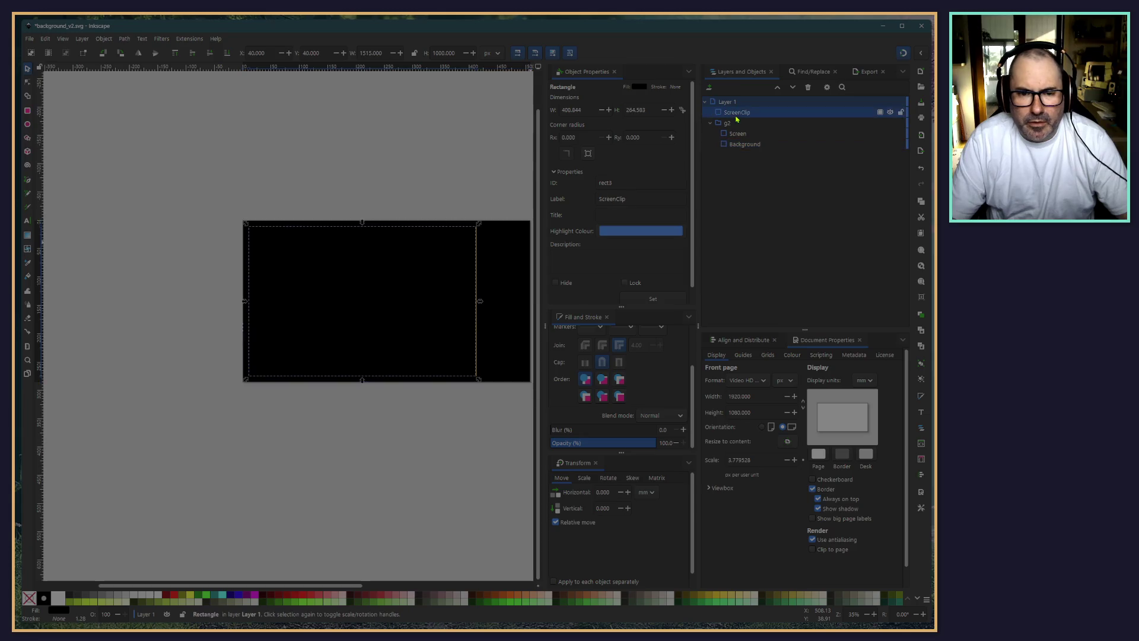
click(368, 52)
key(BackSpace)
key(BackSpace)
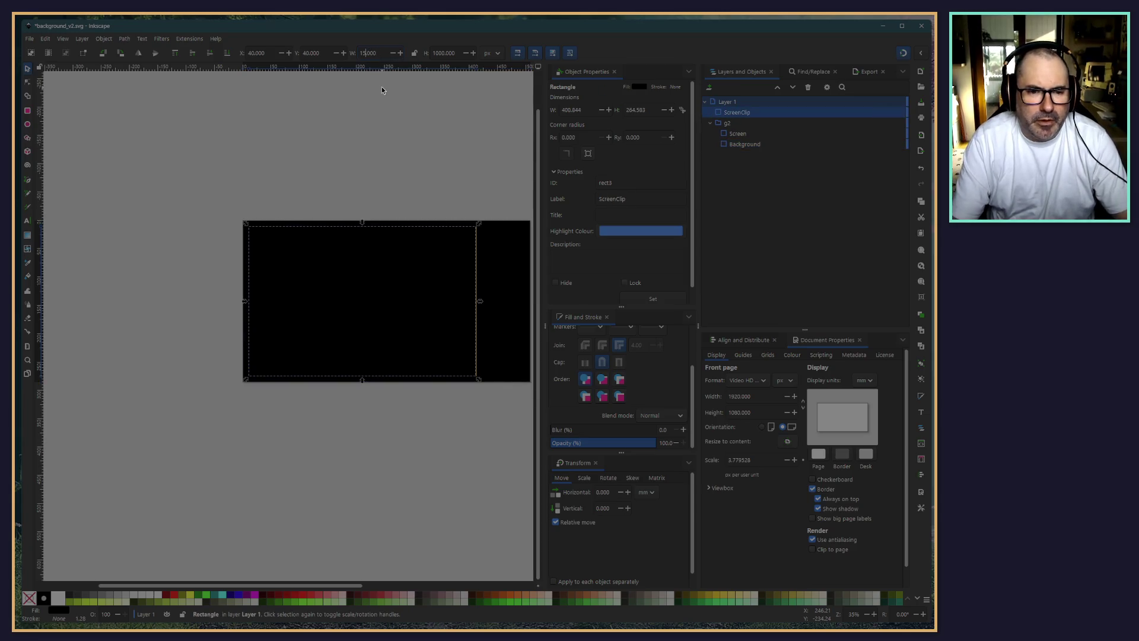
text(20)
key(Return)
click(338, 165)
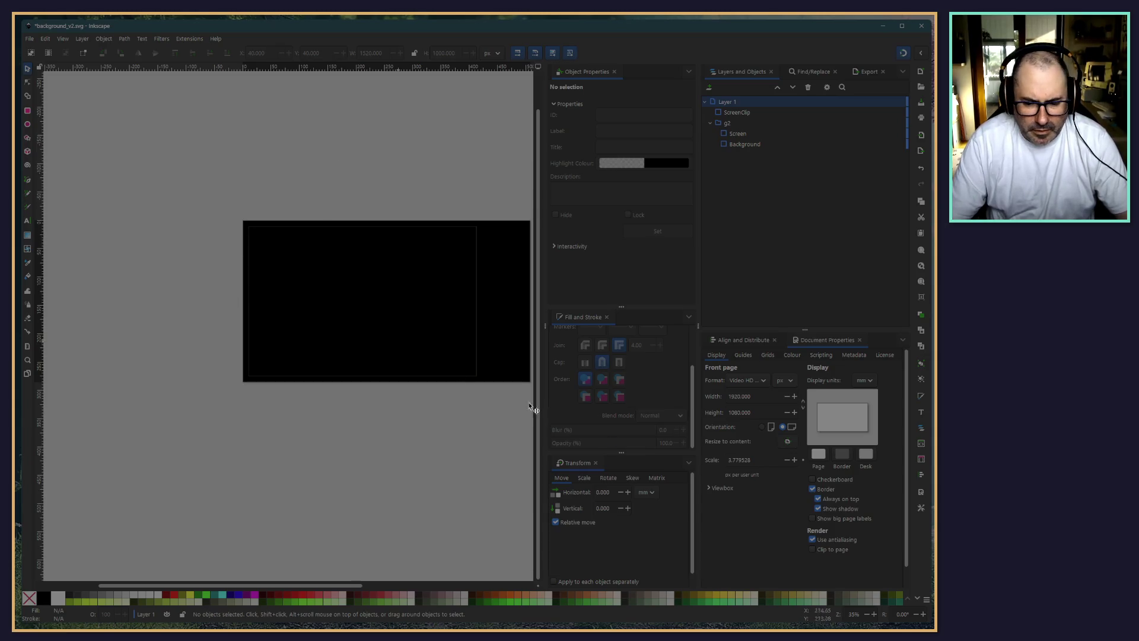
Inspect the page edges at 100% zoom, then zoom out to the whole page
double_click(844, 619)
text(10)
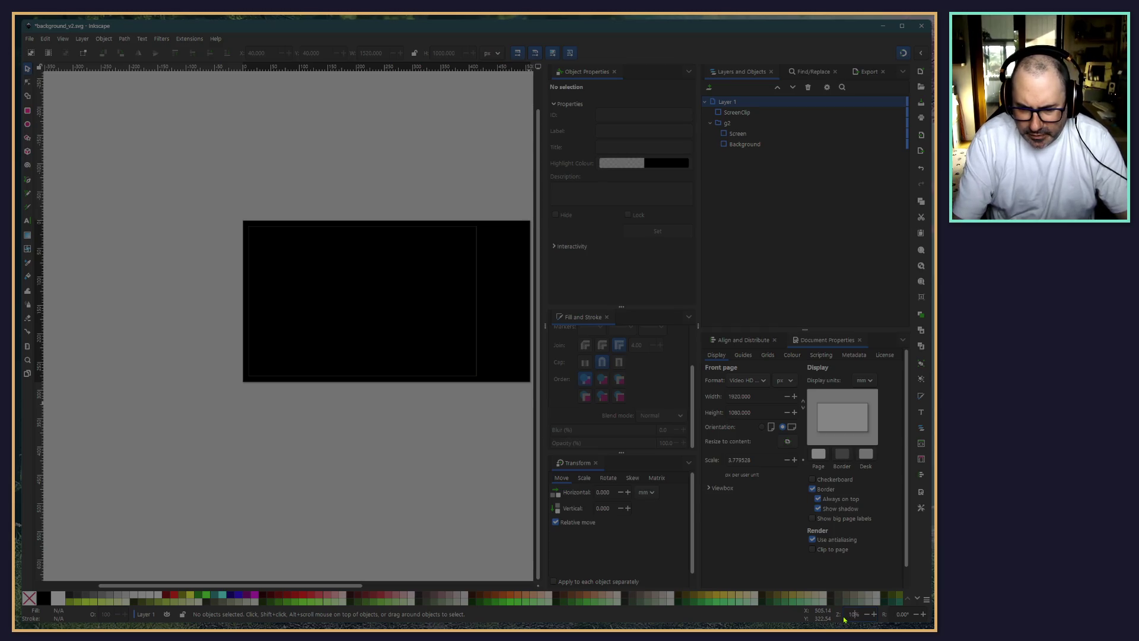
text(0)
key(Return)
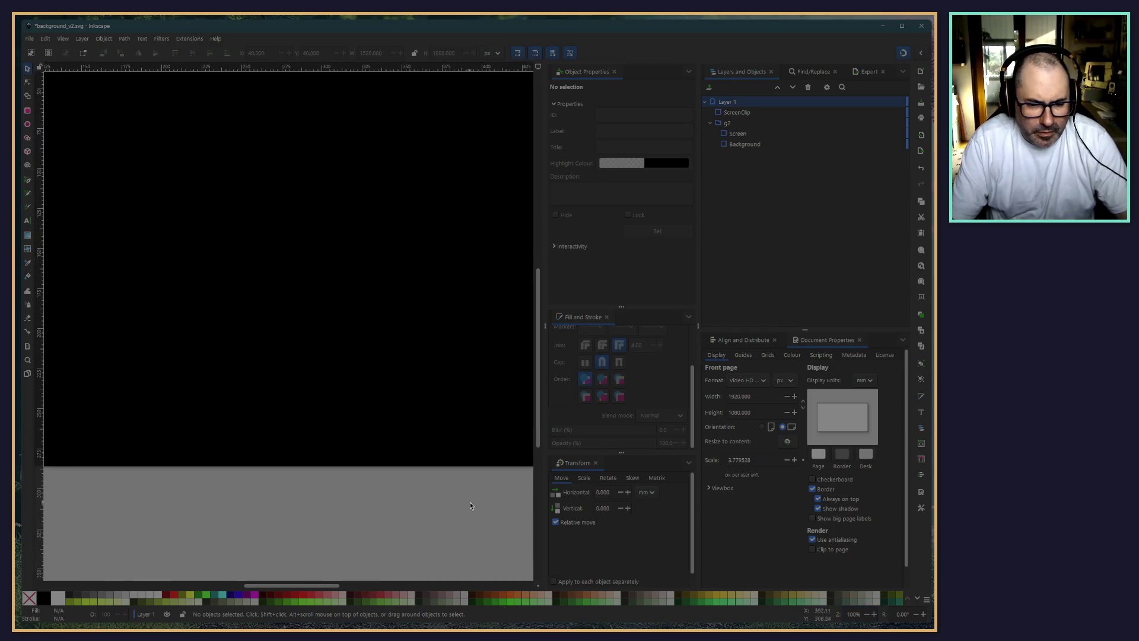
drag(469, 505, 258, 510)
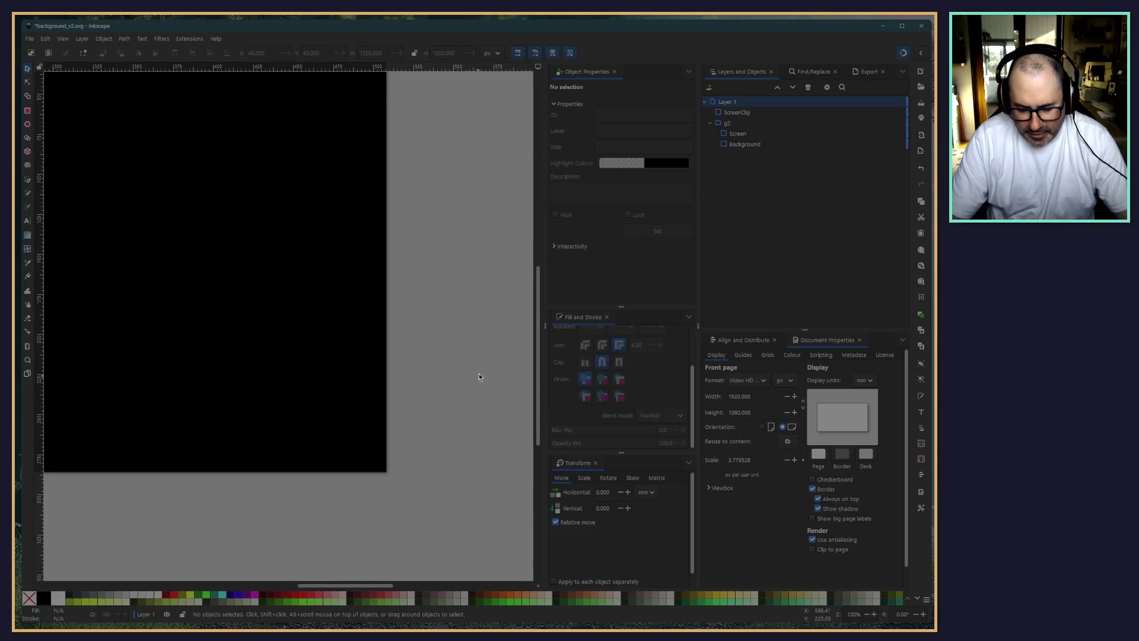
key(5)
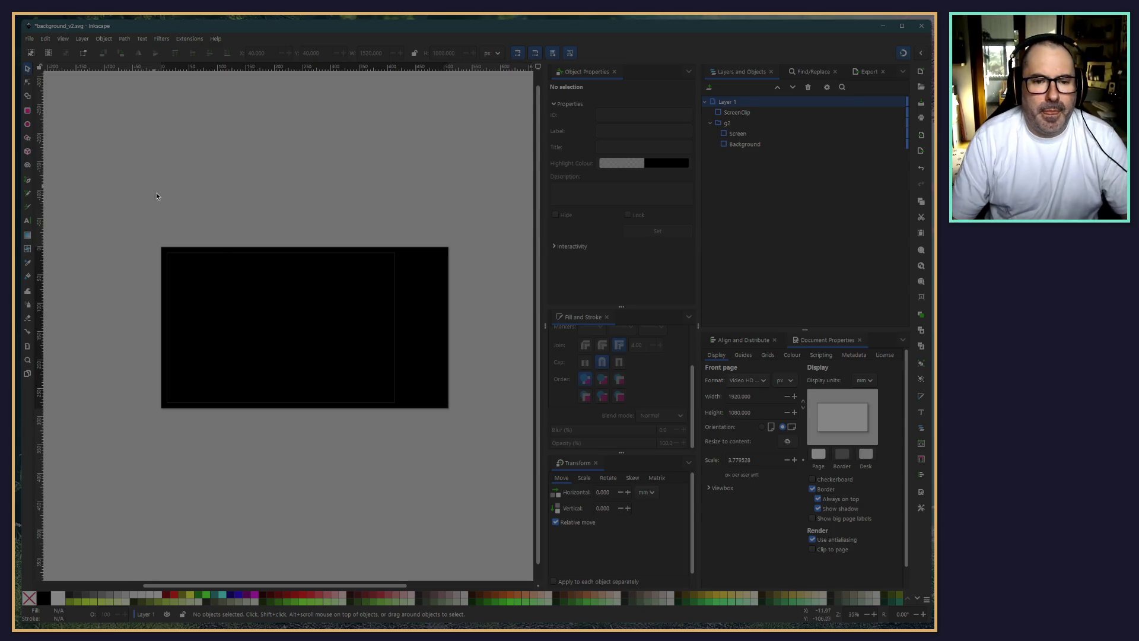
click(29, 39)
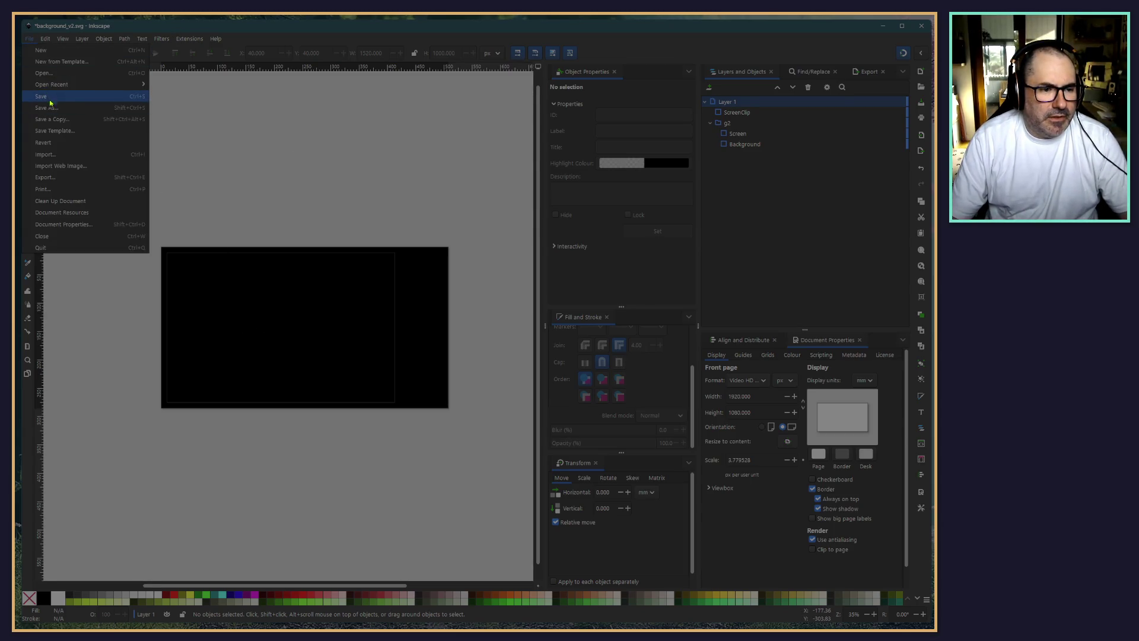
Save background_v2.svg and close the unresponsive Inkscape window
click(49, 100)
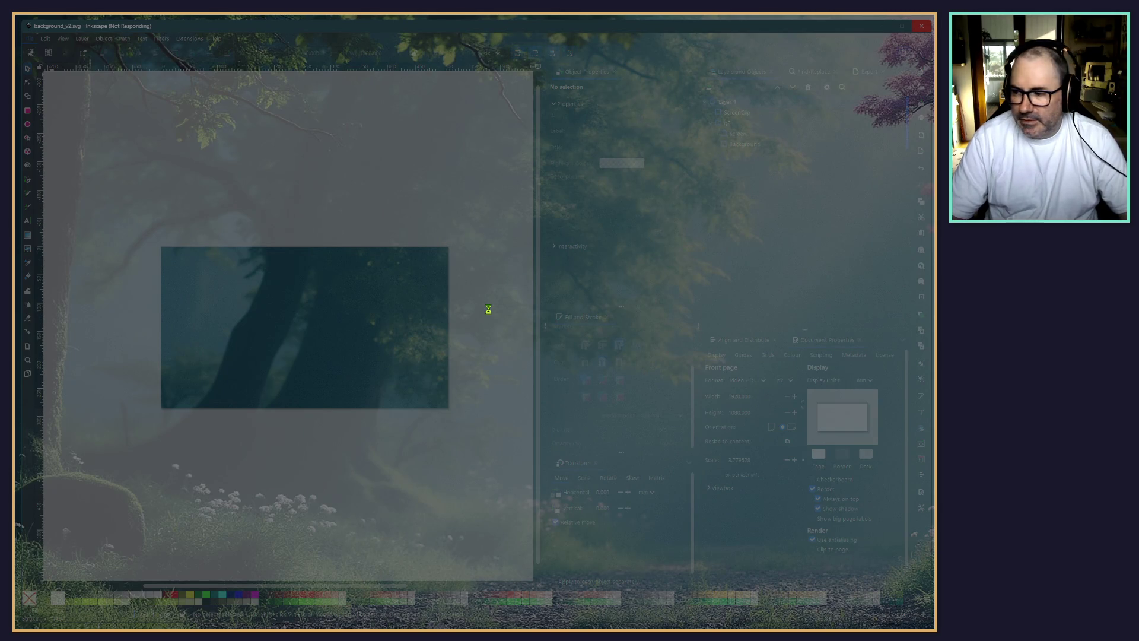
click(927, 32)
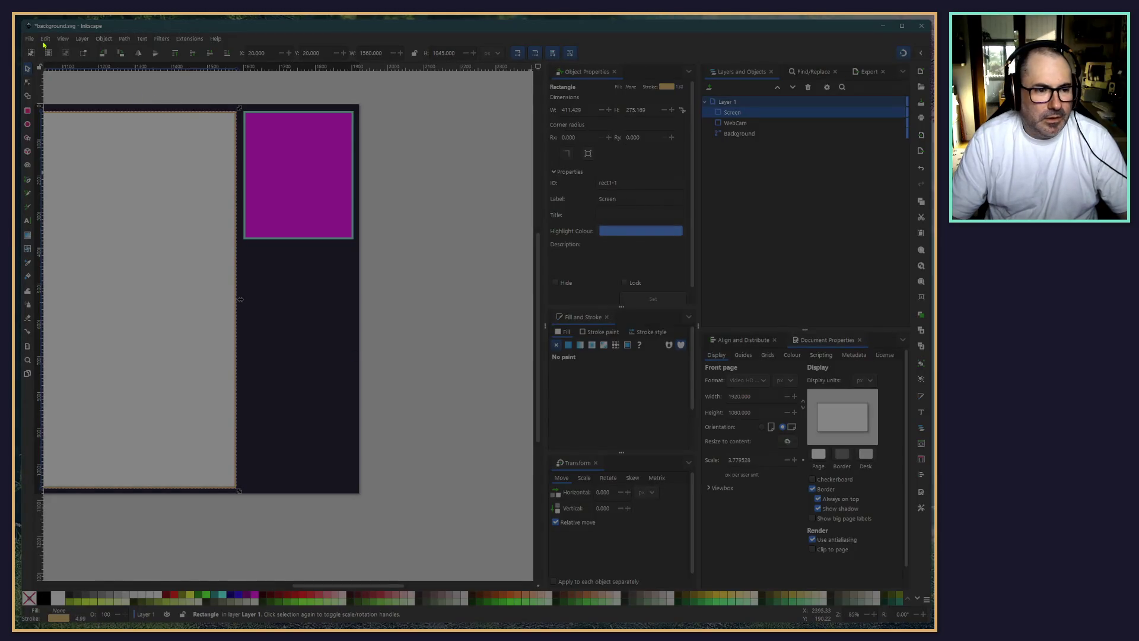
Reopen background_v2.svg from File > Open Recent
click(29, 38)
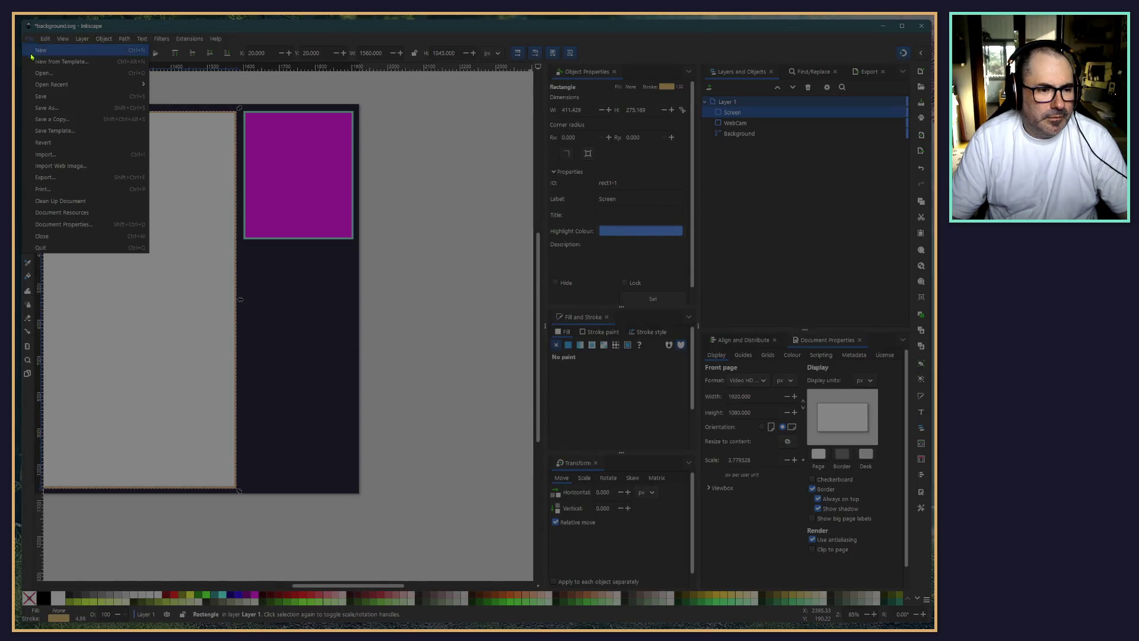
mouse_move(49, 86)
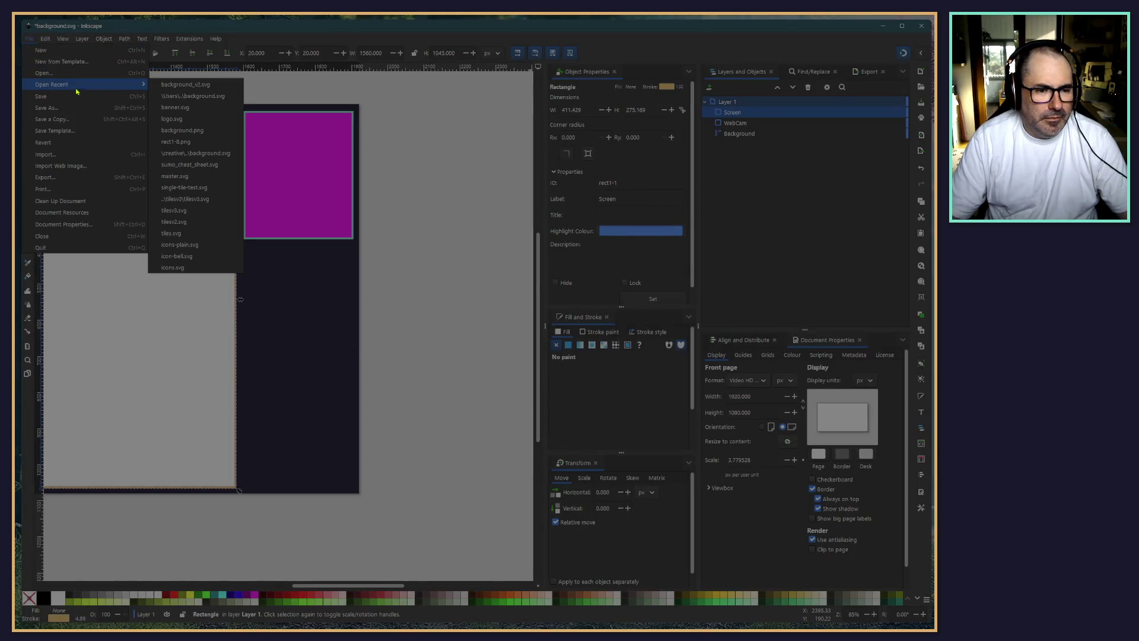
click(178, 85)
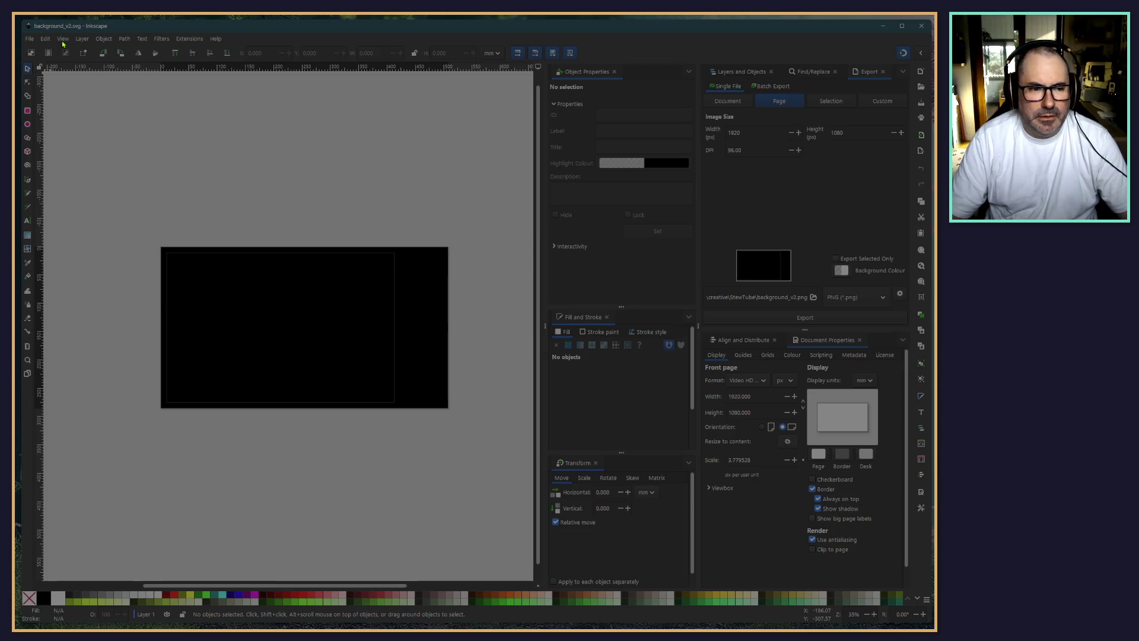
Attempt Save As background_v2.svg in StewTube, then decline the overwrite and dismiss the dialog
click(45, 40)
click(83, 102)
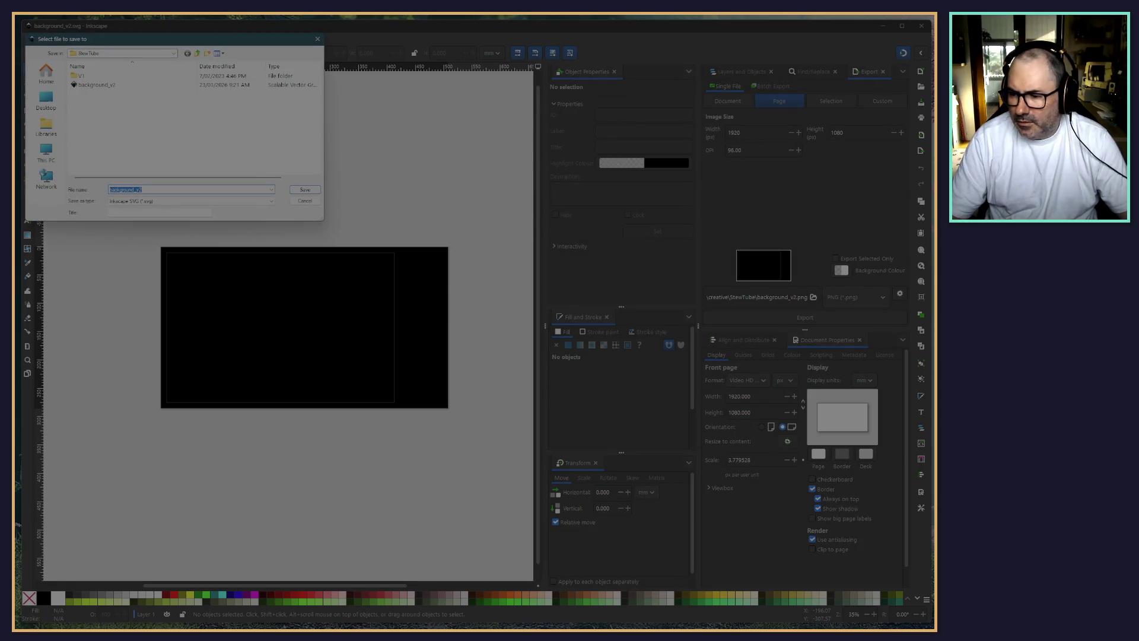
click(172, 54)
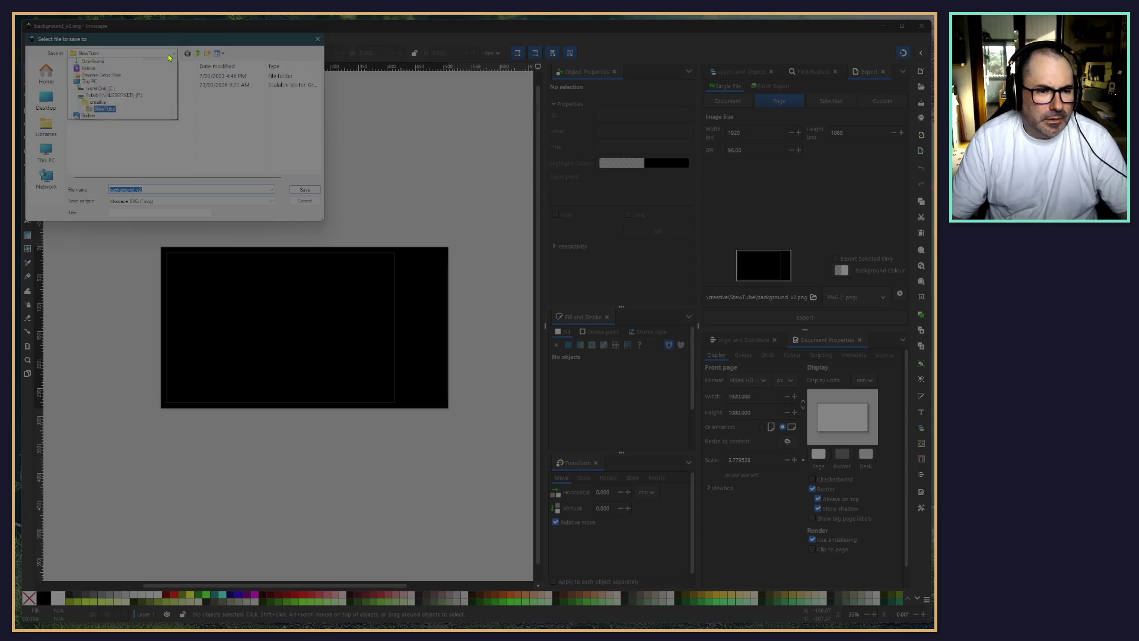
click(104, 177)
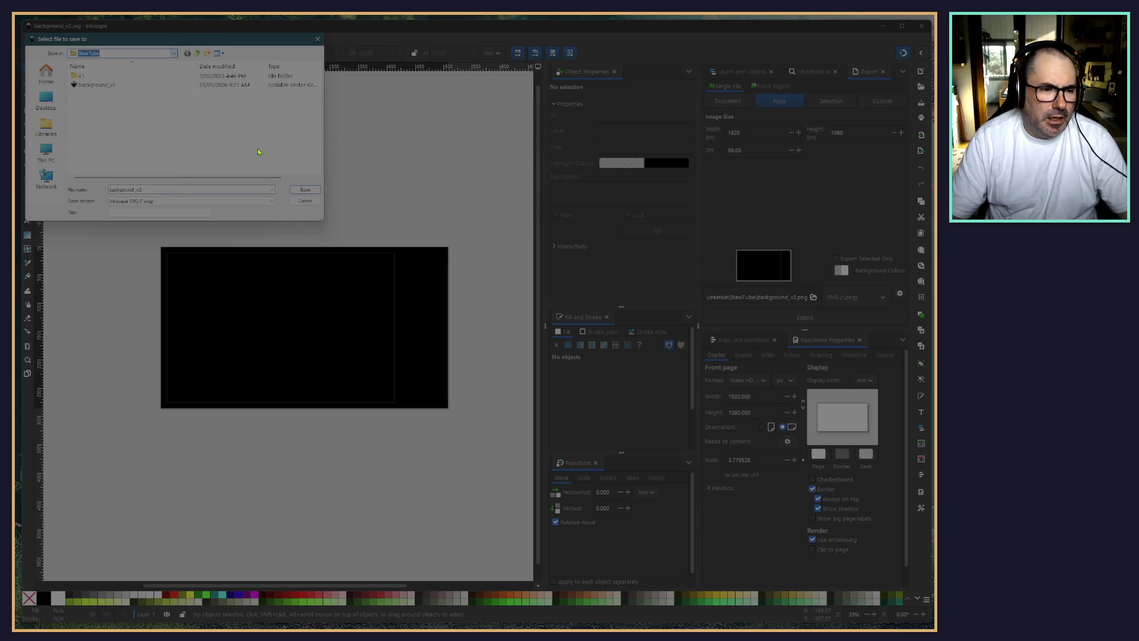
click(304, 189)
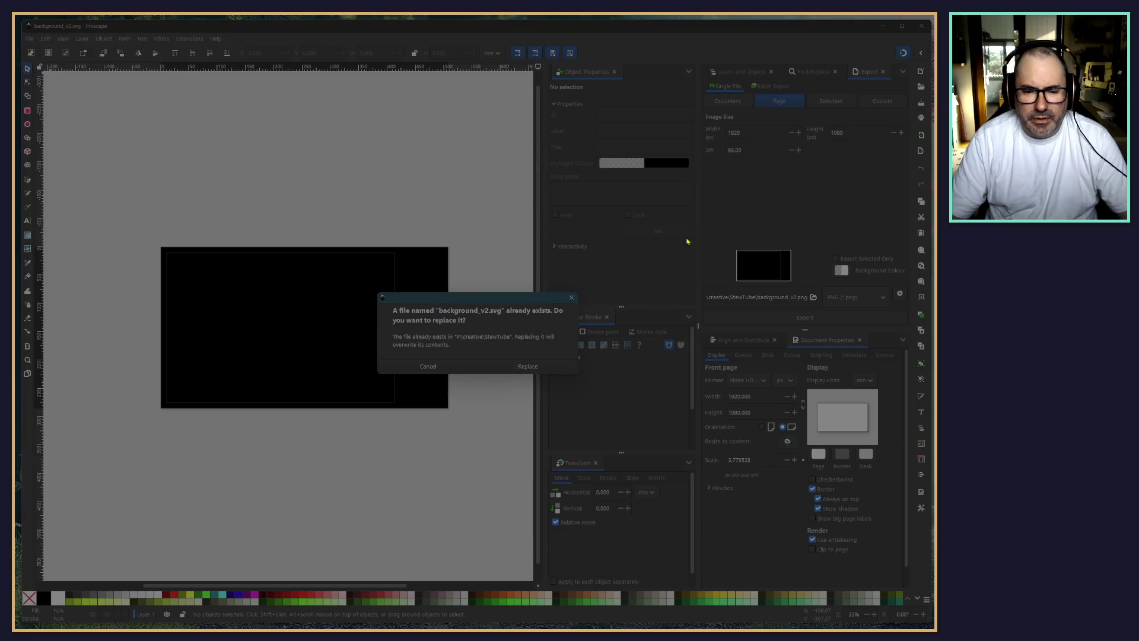
click(442, 364)
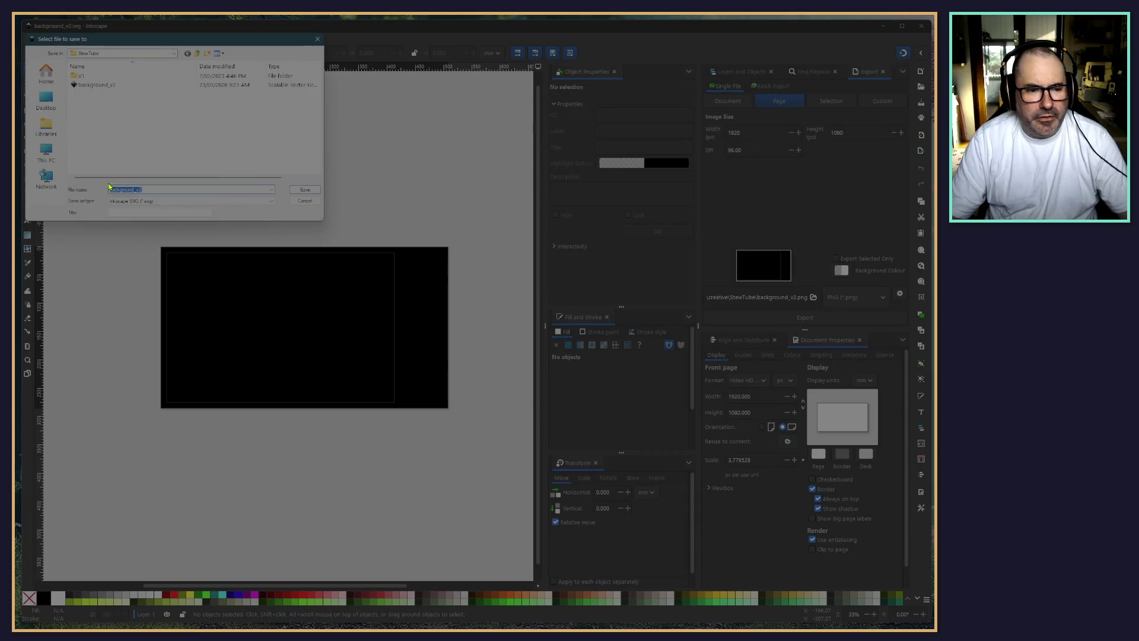
key(Escape)
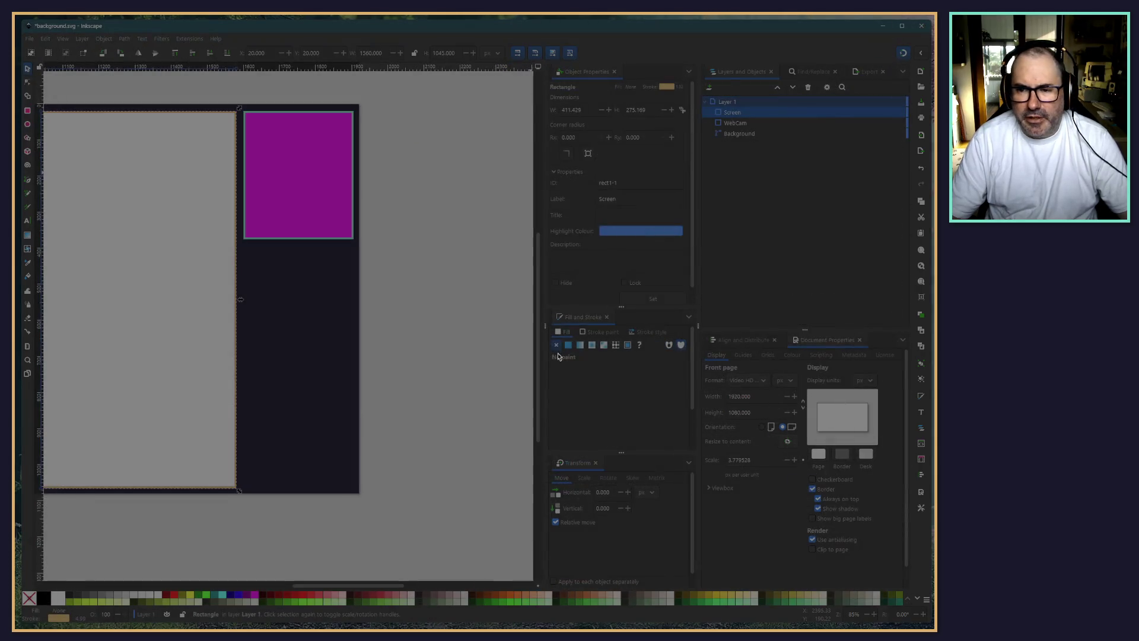
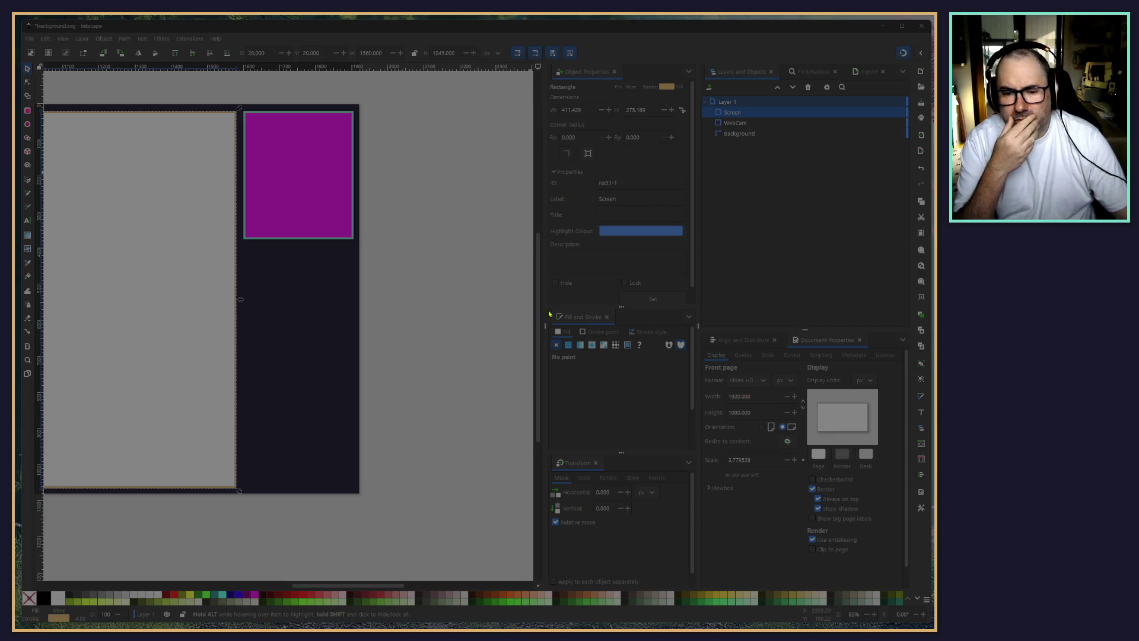
Switch to the background_v2.svg window and maximise it to fill the screen
key(alt+Tab)
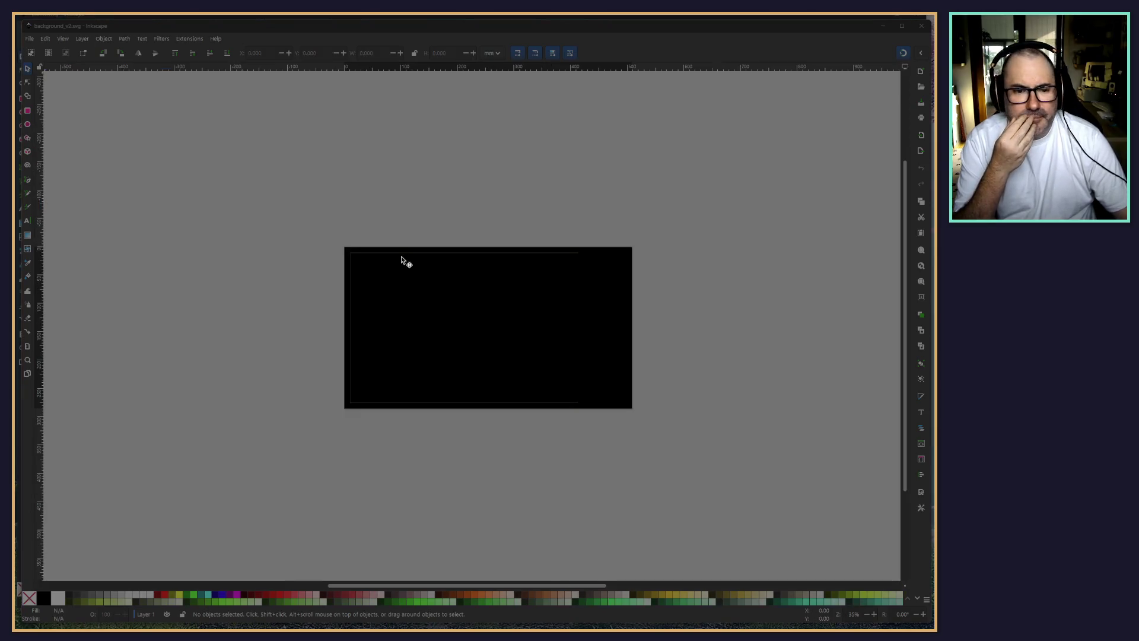
double_click(376, 29)
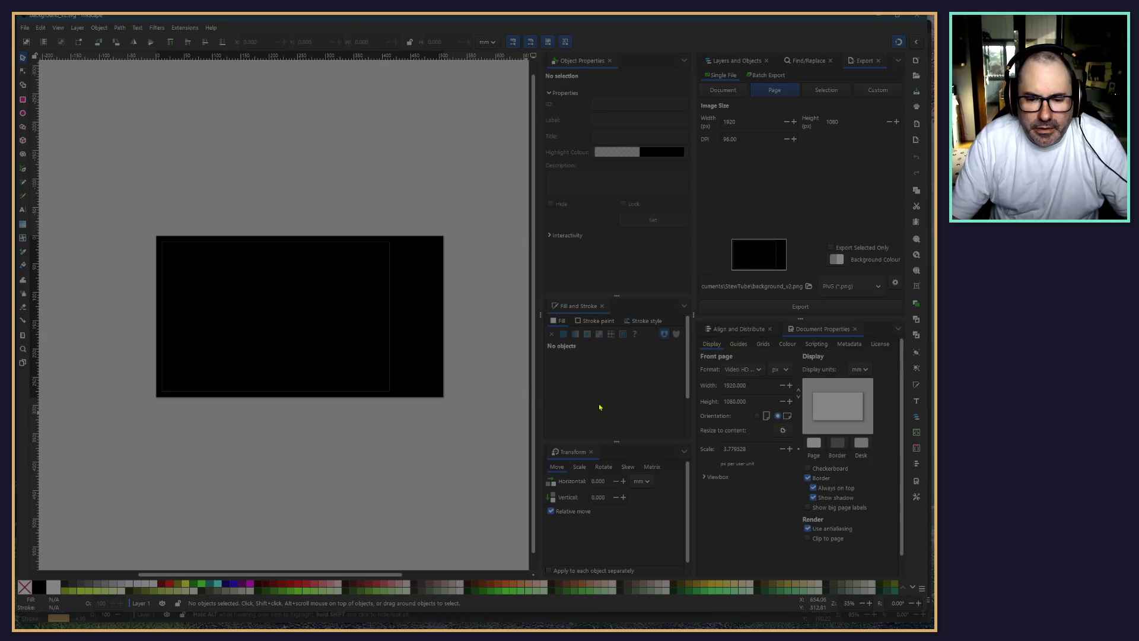
Select ScreenClip and g2 in Layers and Objects and apply Object > Clip > Set Clip
click(735, 60)
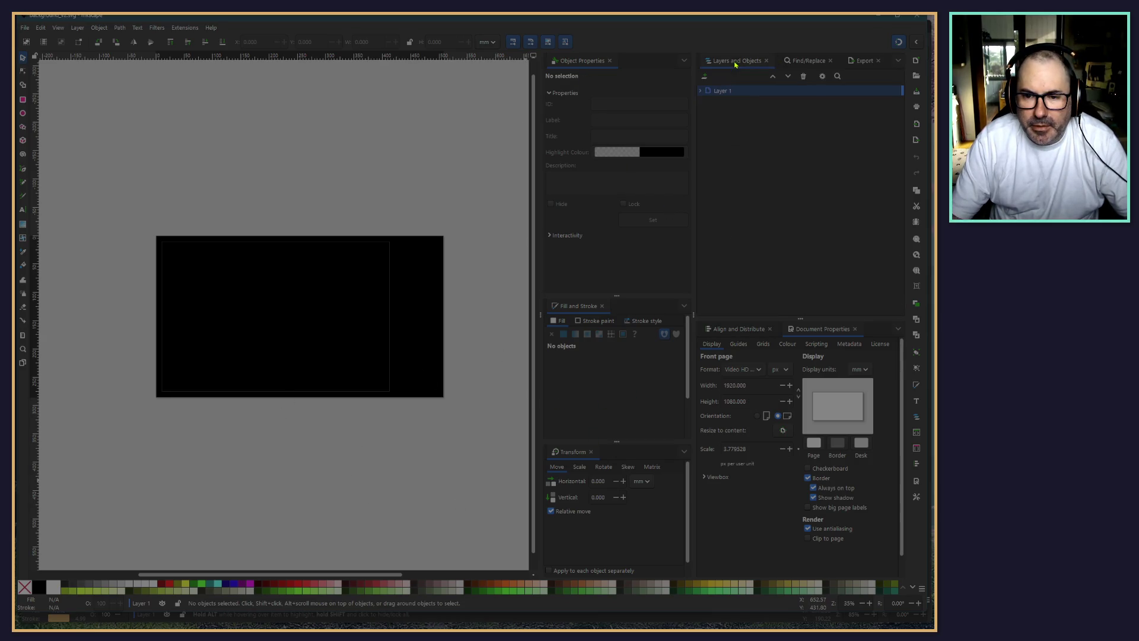
click(730, 102)
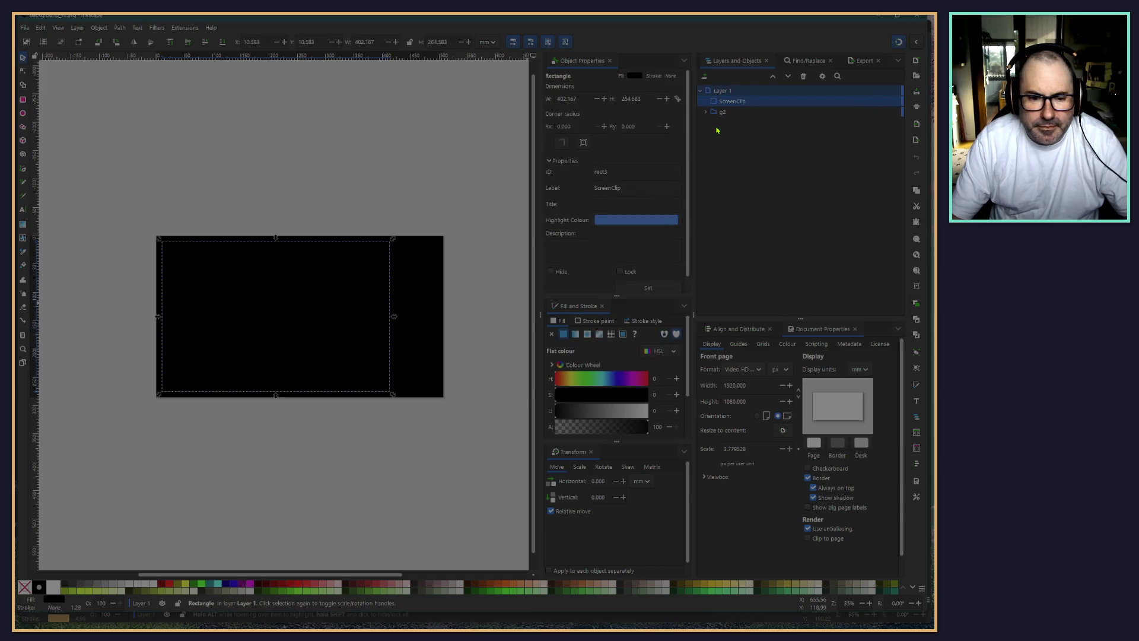
click(723, 113)
shift+click(723, 102)
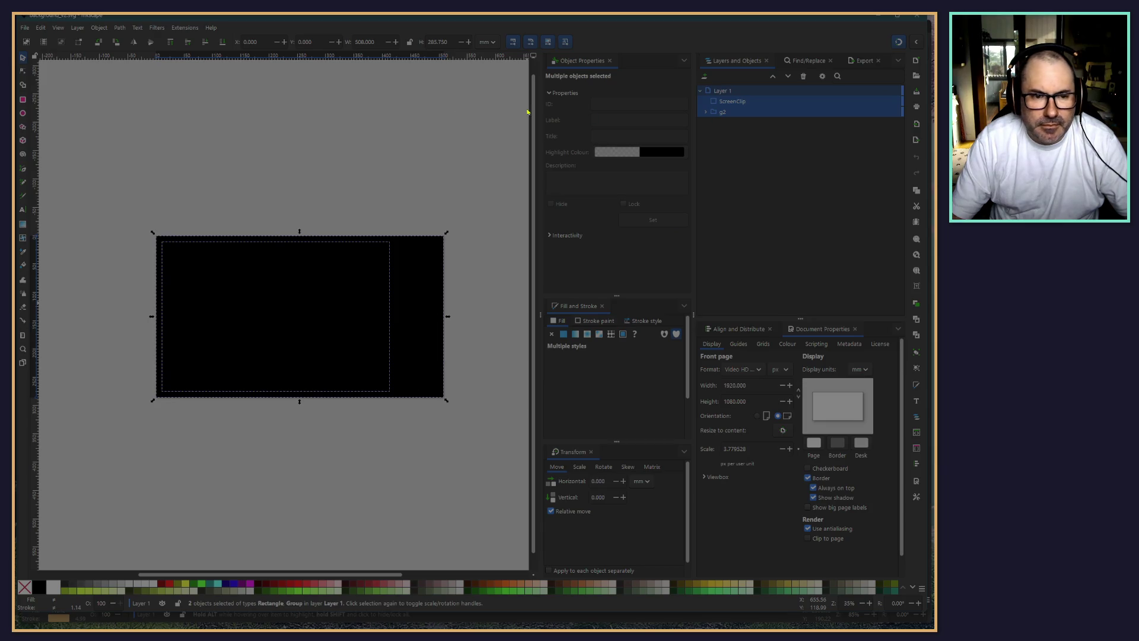
click(185, 109)
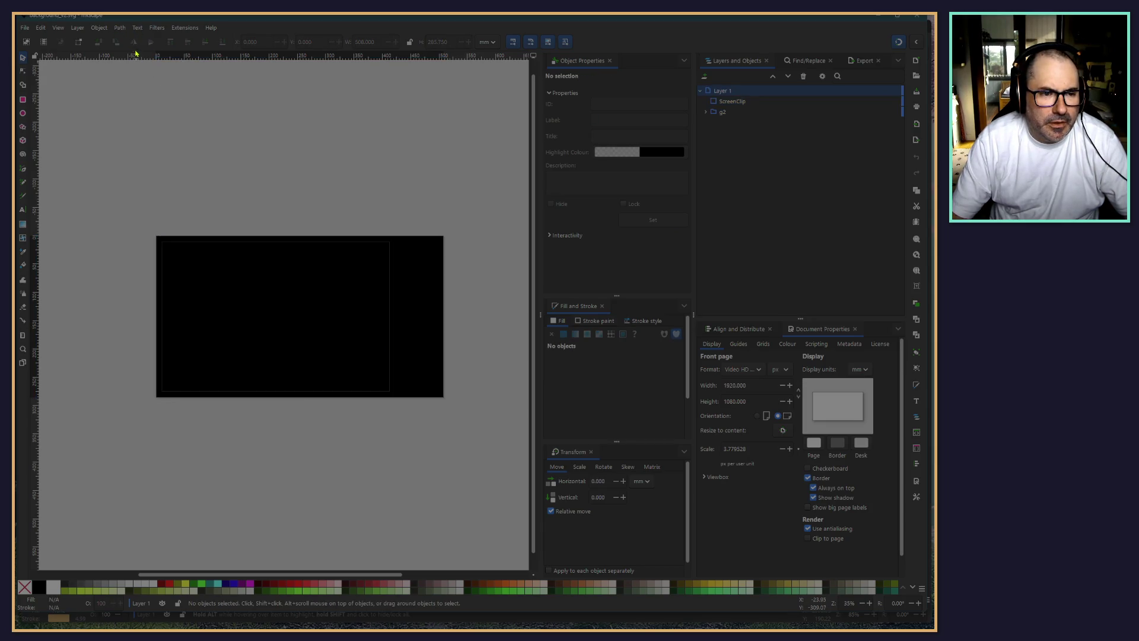
click(757, 104)
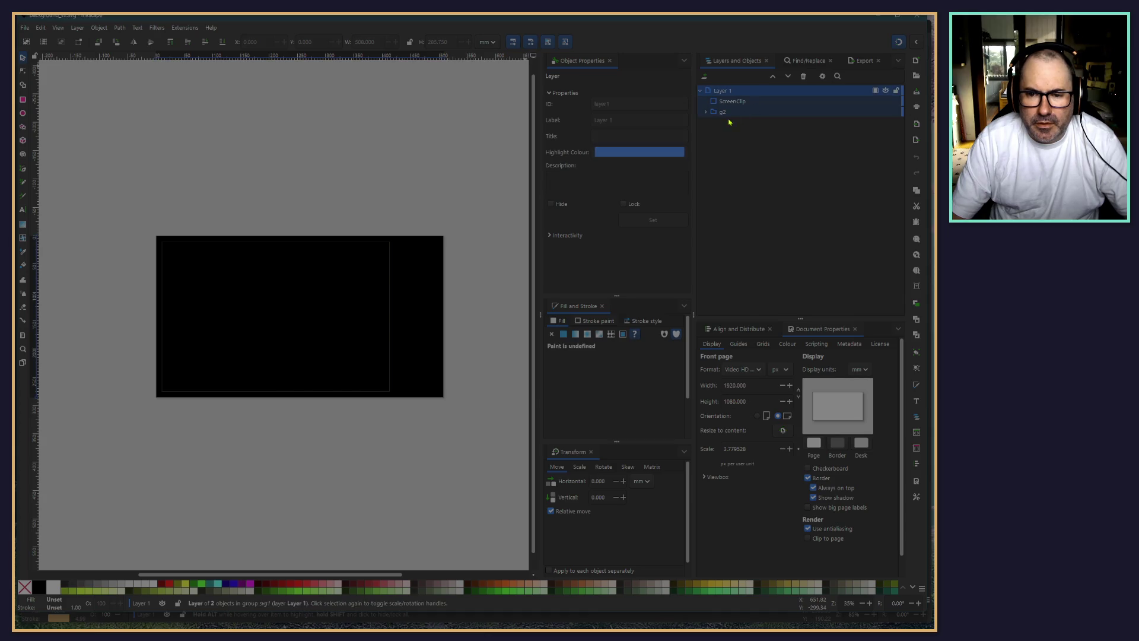
shift+click(722, 112)
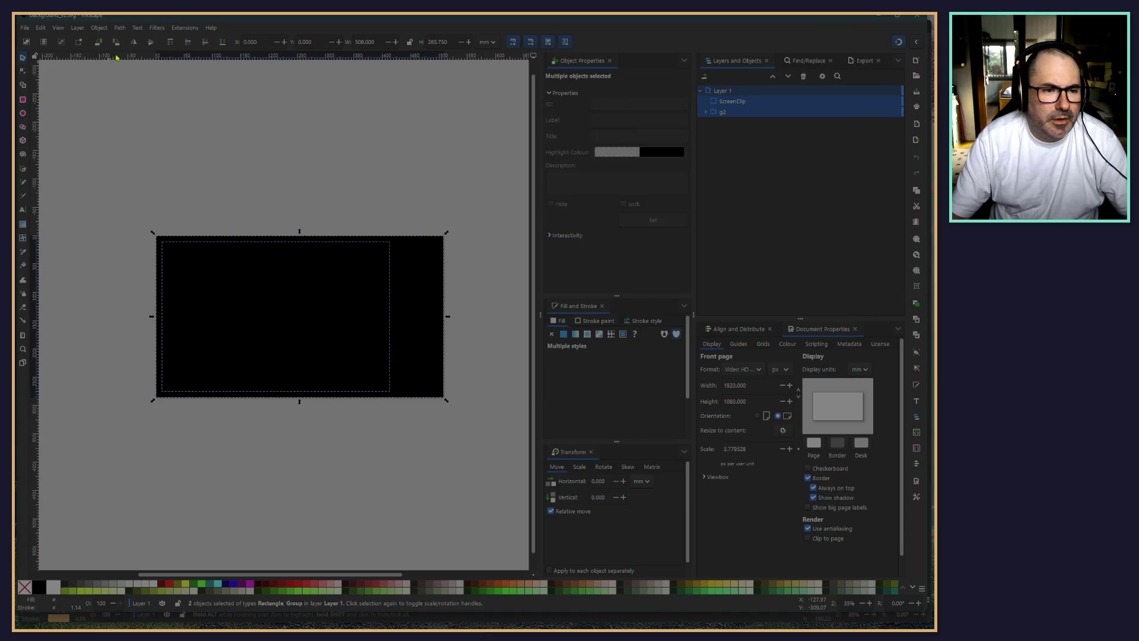
click(101, 28)
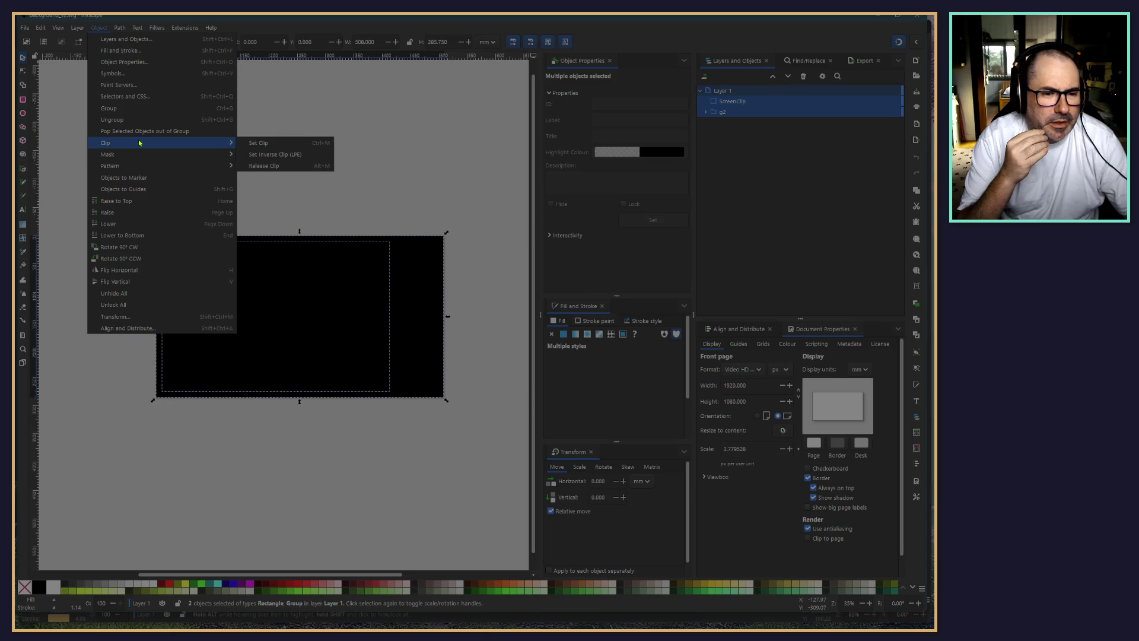
click(281, 219)
click(281, 463)
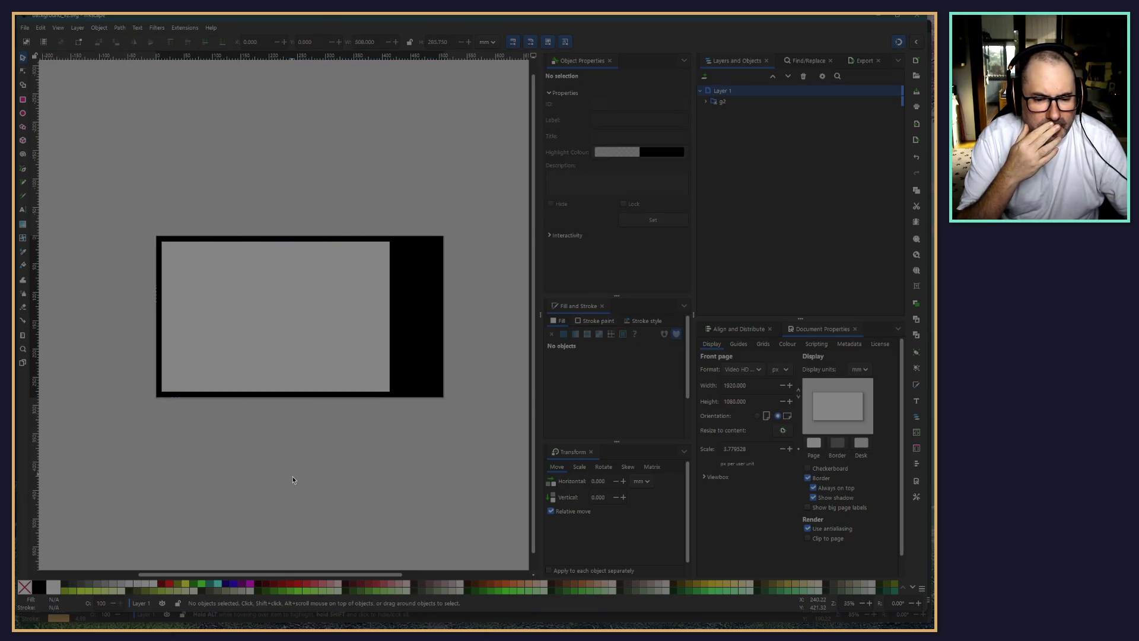
Expand the g2 group and select the Screen rectangle inside it
ctrl+scroll(326, 399, up, 3)
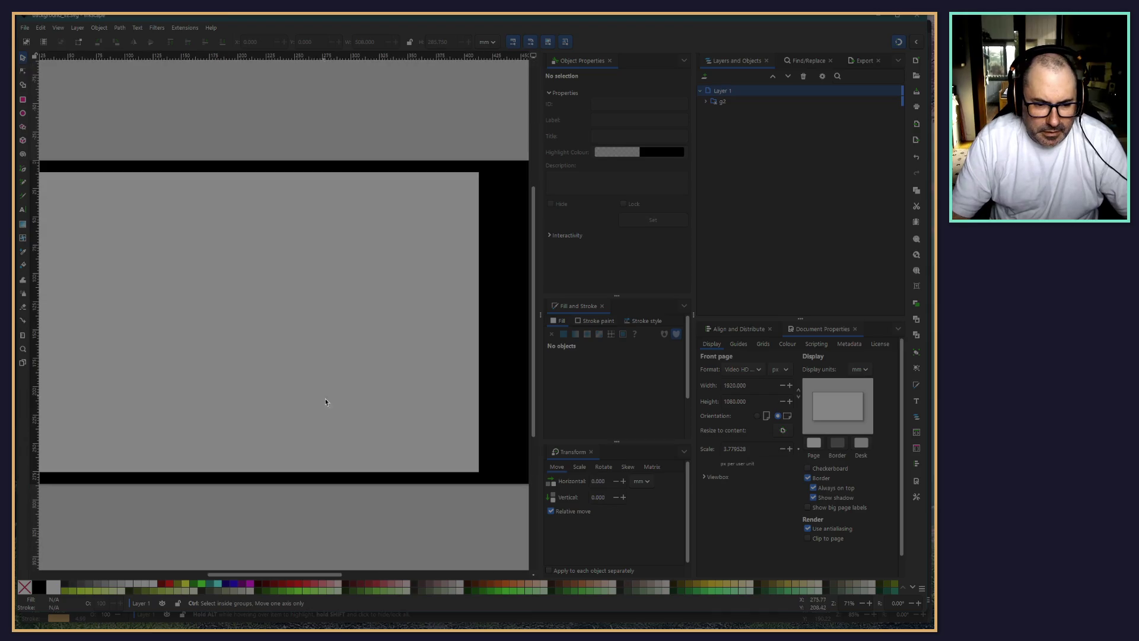
ctrl+scroll(461, 543, up, 2)
ctrl+scroll(440, 458, up, 2)
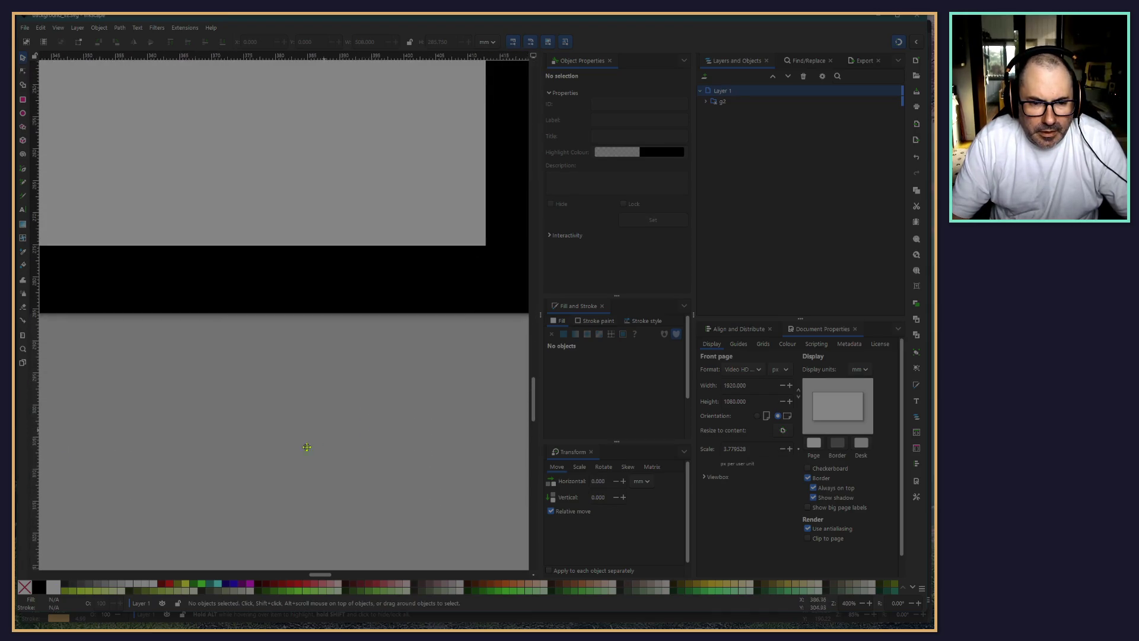
scroll(326, 427, up, 5)
scroll(267, 474, right, 10)
scroll(297, 474, down, 2)
scroll(362, 438, down, 5)
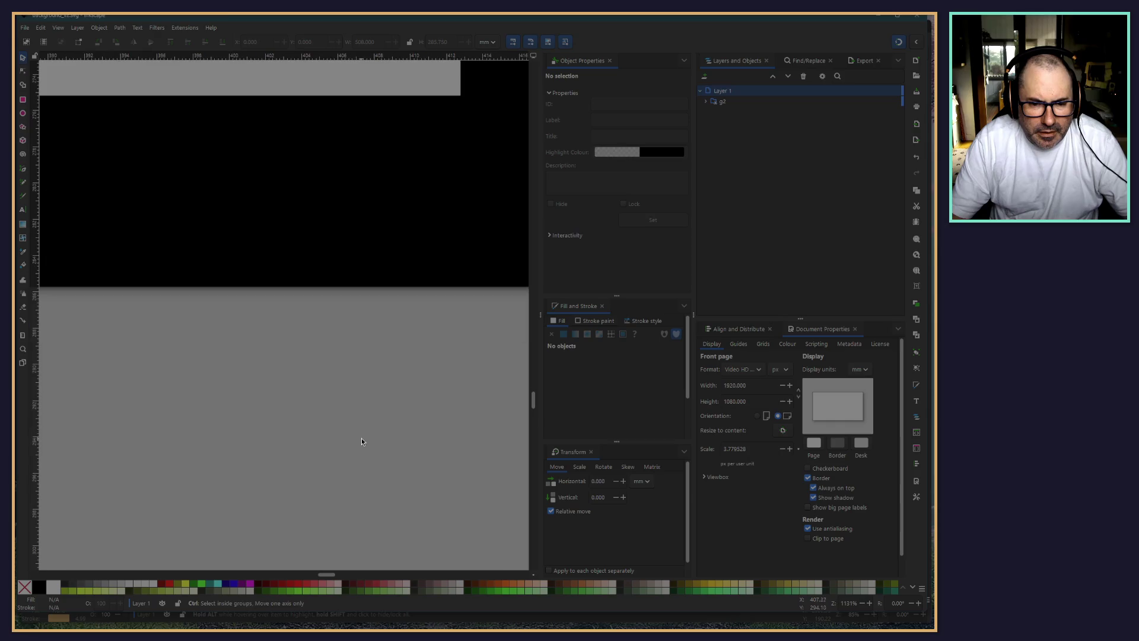
scroll(361, 438, up, 7)
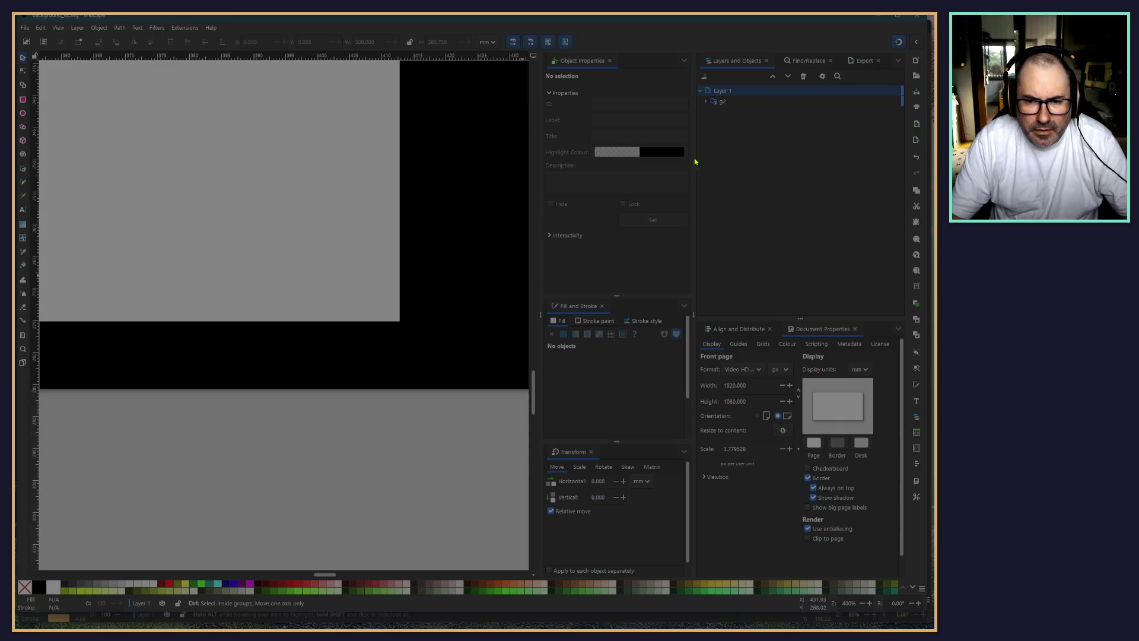
click(711, 102)
click(734, 113)
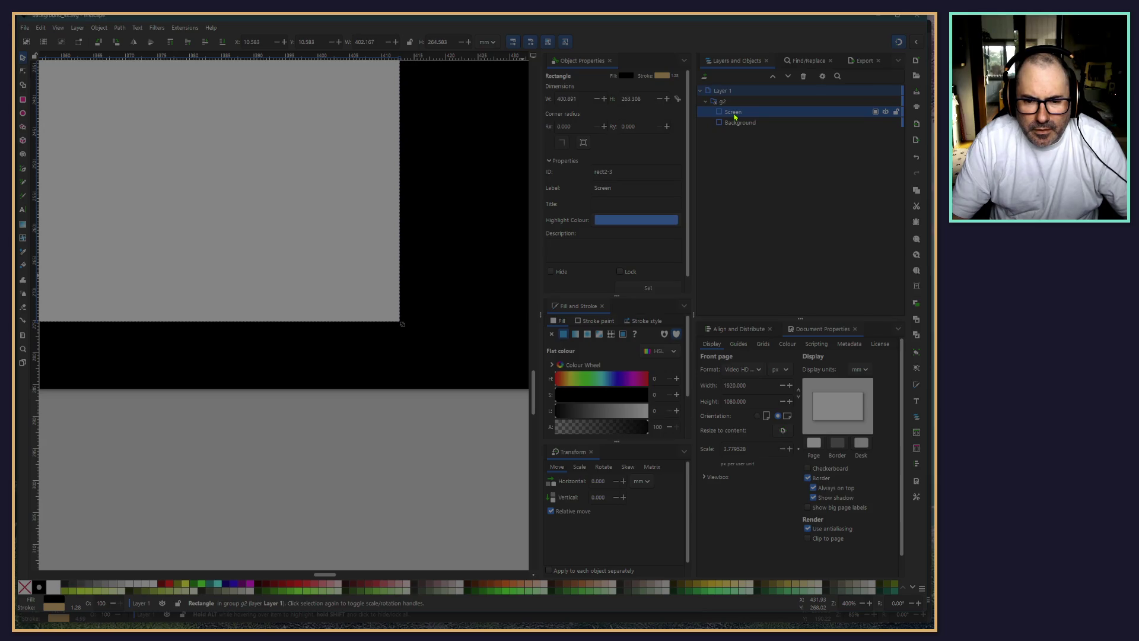
Switch the Screen stroke width unit to px with a width of 20
click(596, 323)
click(650, 322)
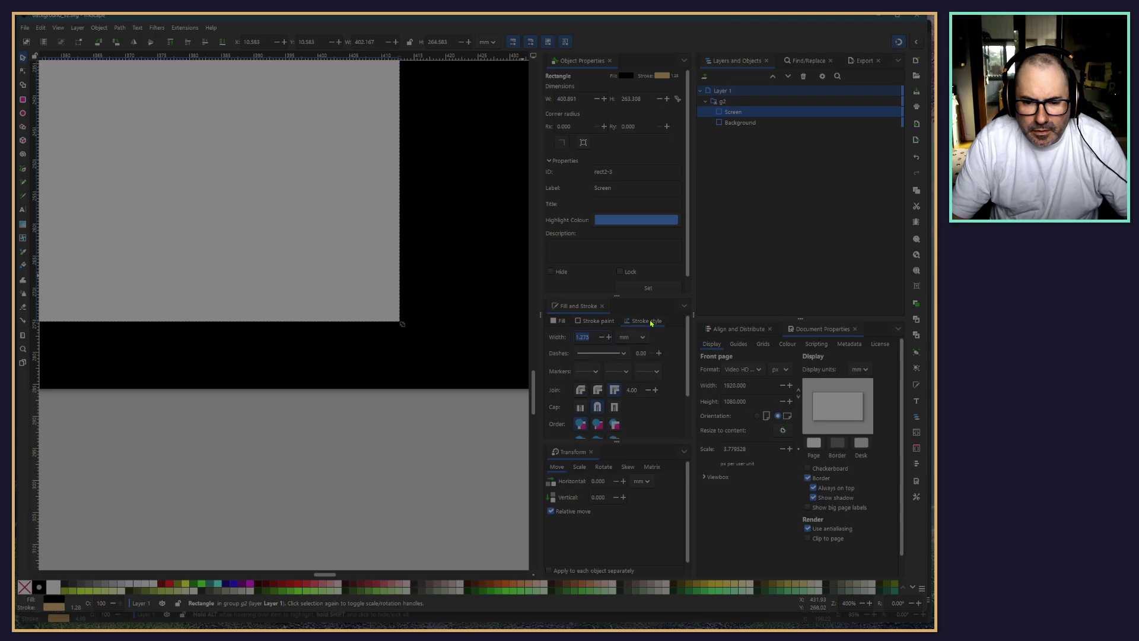
click(626, 336)
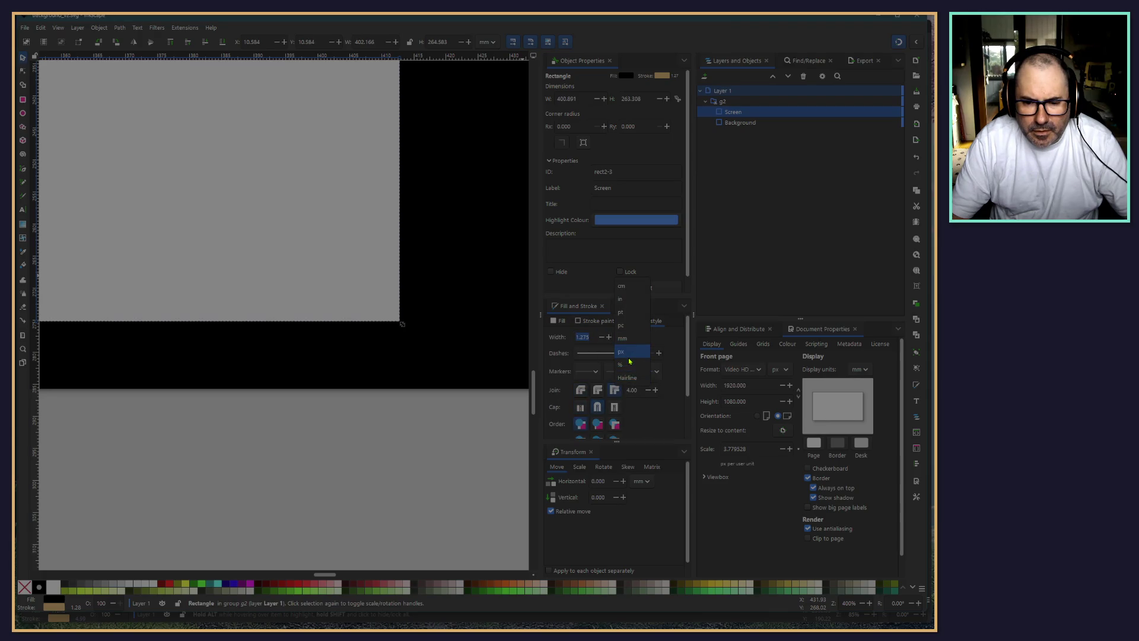
click(628, 350)
triple_click(586, 336)
text(20)
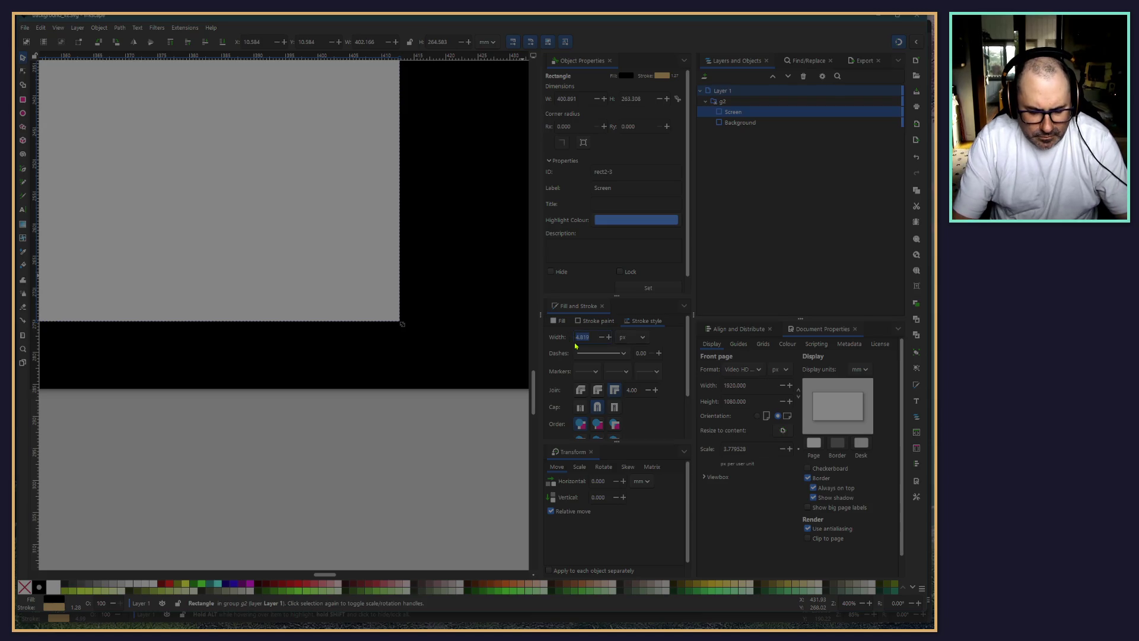
key(Return)
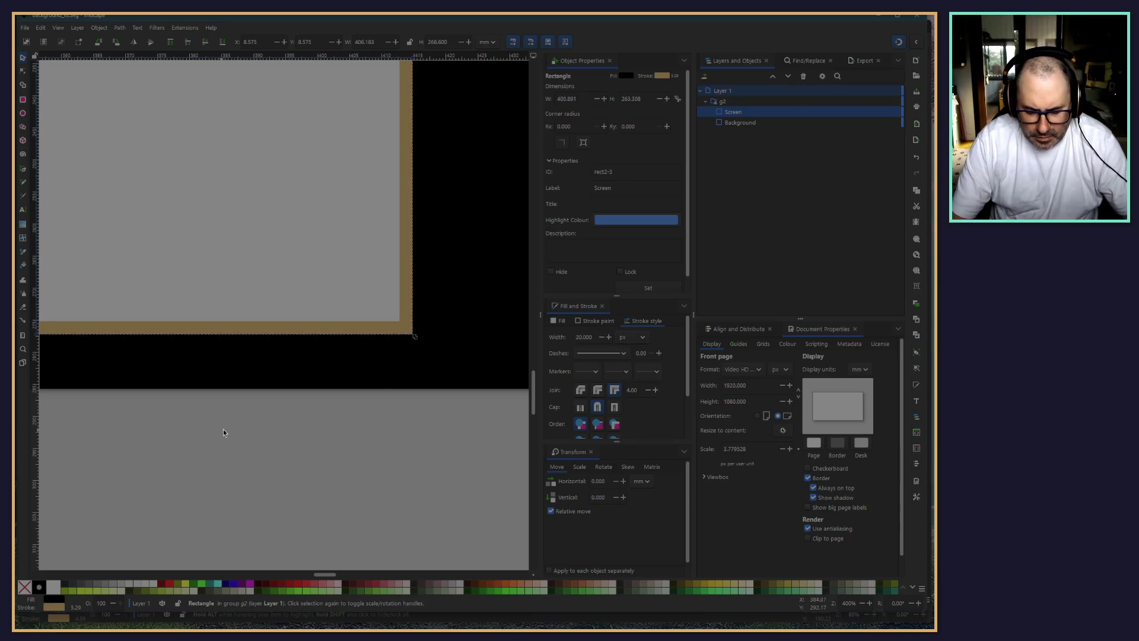
Change the Screen stroke width to 5 px
scroll(223, 428, down, 7)
scroll(245, 419, up, 6)
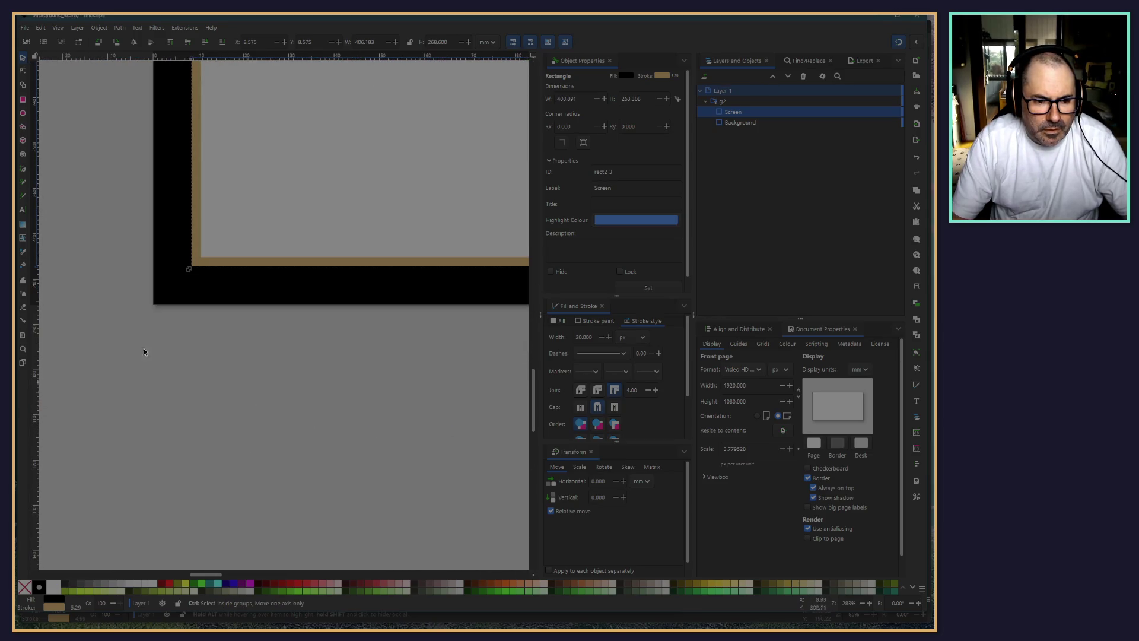
scroll(190, 248, up, 3)
scroll(297, 239, up, 3)
scroll(297, 239, right, 8)
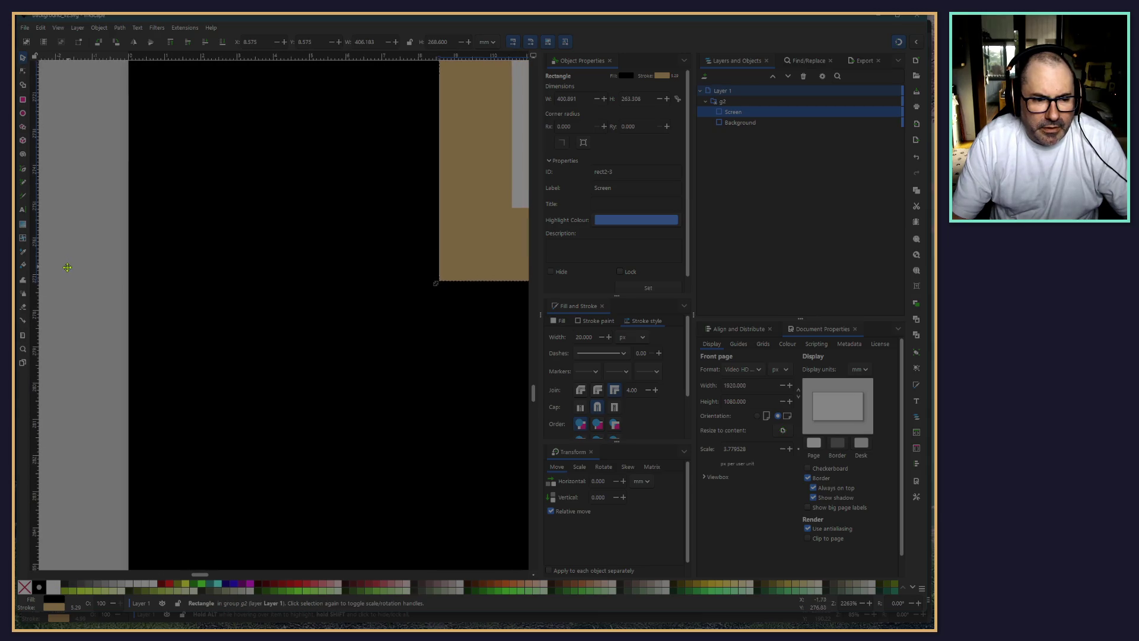
scroll(96, 329, down, 6)
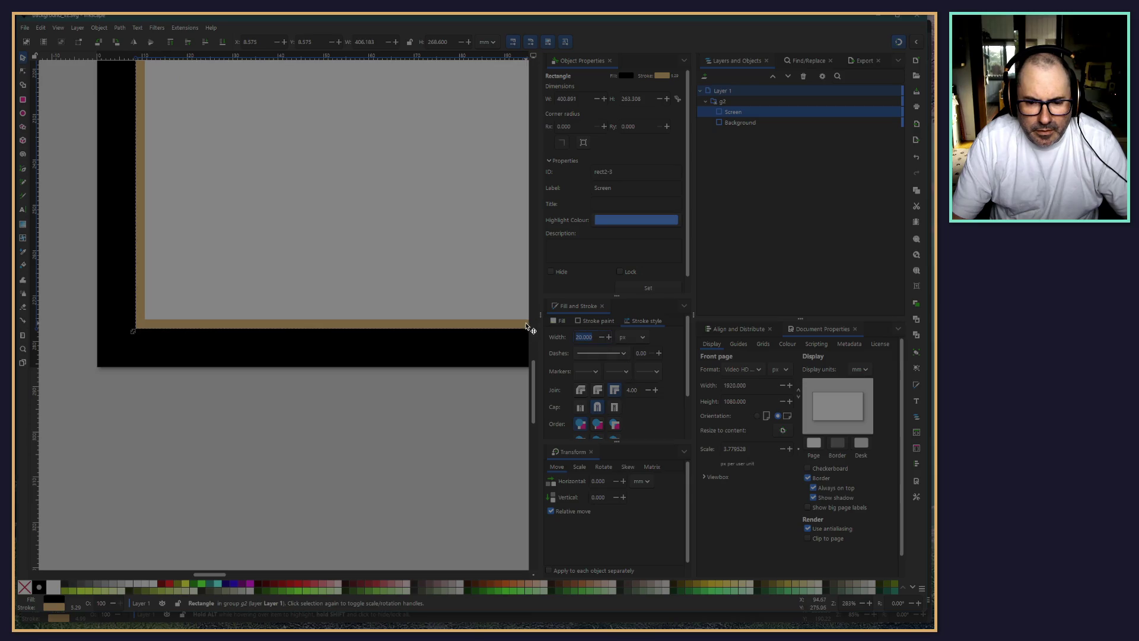
text(5)
key(Return)
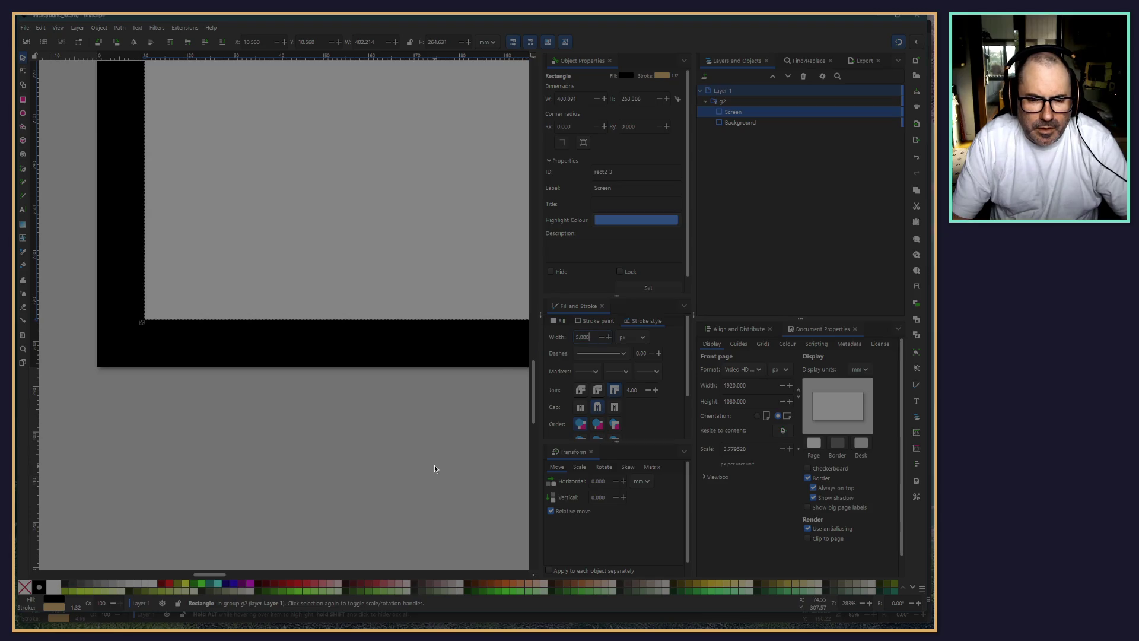
scroll(434, 467, down, 2)
scroll(291, 458, down, 3)
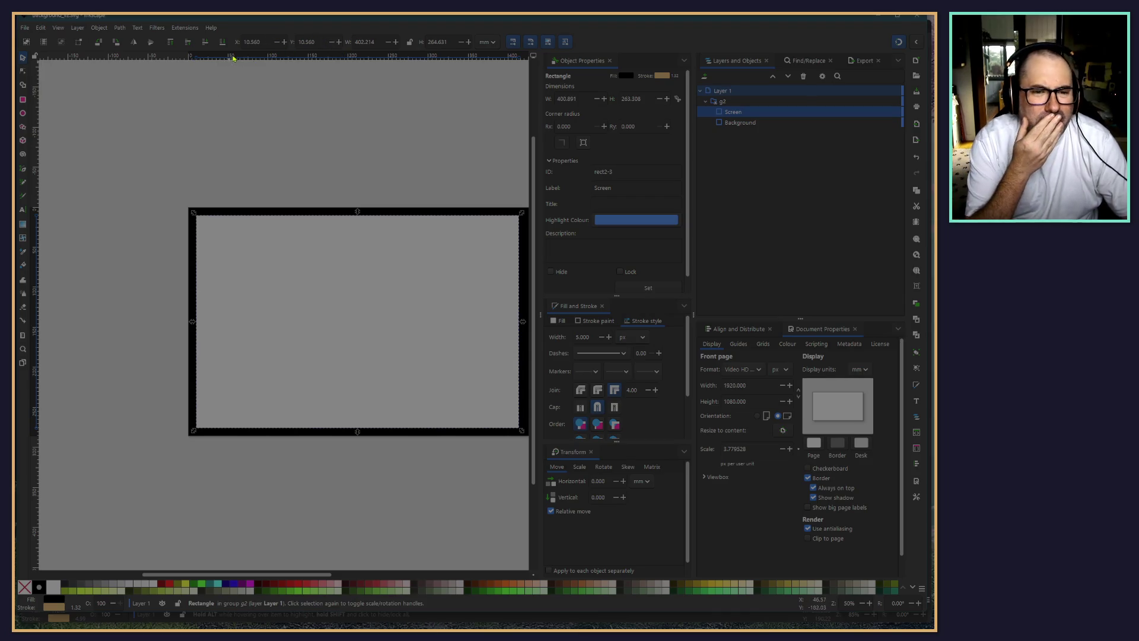
Set toolbar units to px and enter the Screen rectangle's position and 1520 × 1000 size
click(485, 41)
click(484, 54)
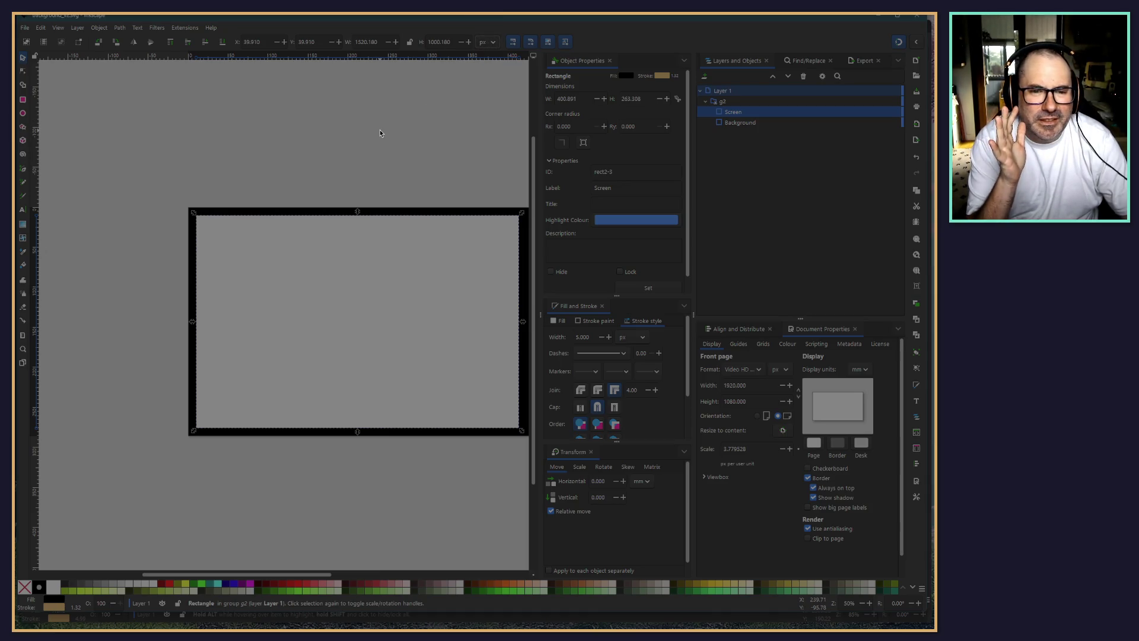
click(254, 41)
text(34)
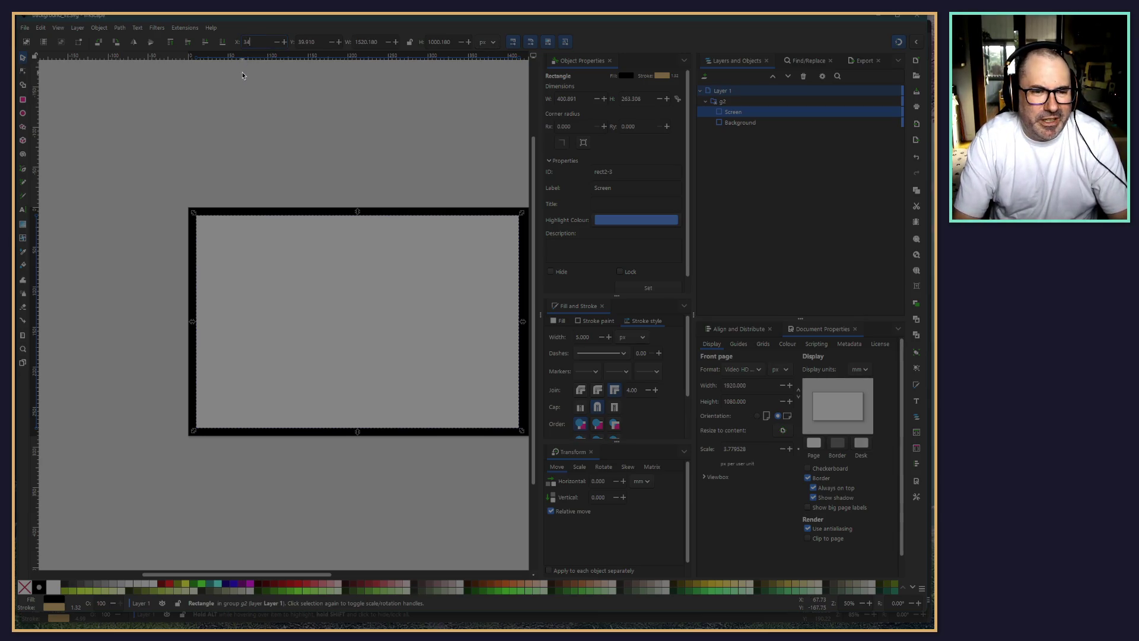
key(Tab)
text(40.000)
key(Tab)
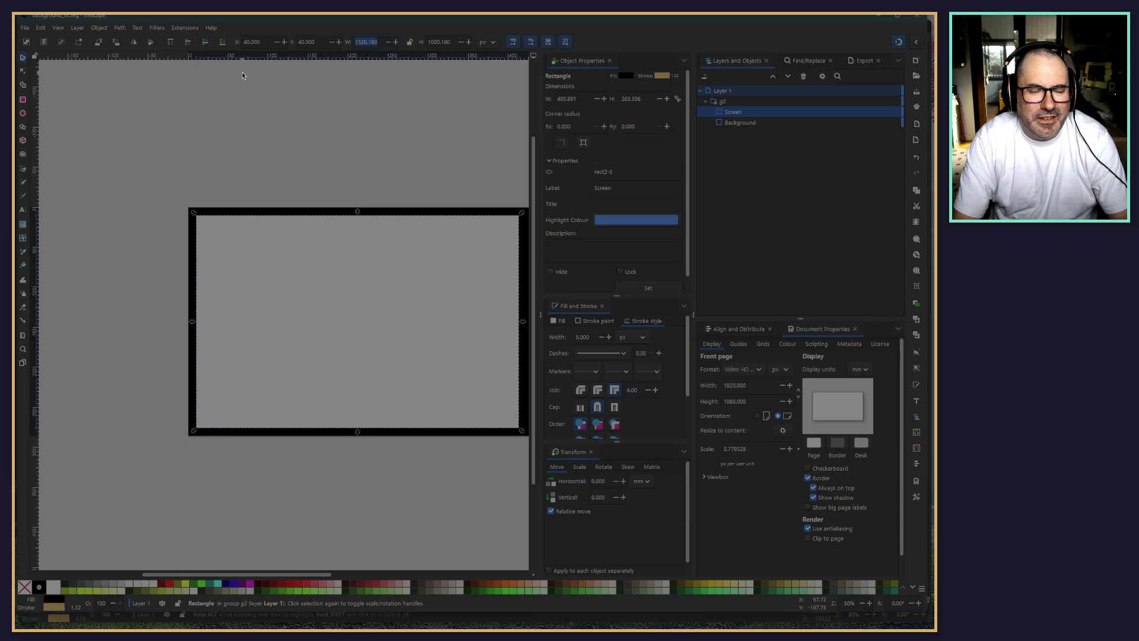
text(1520)
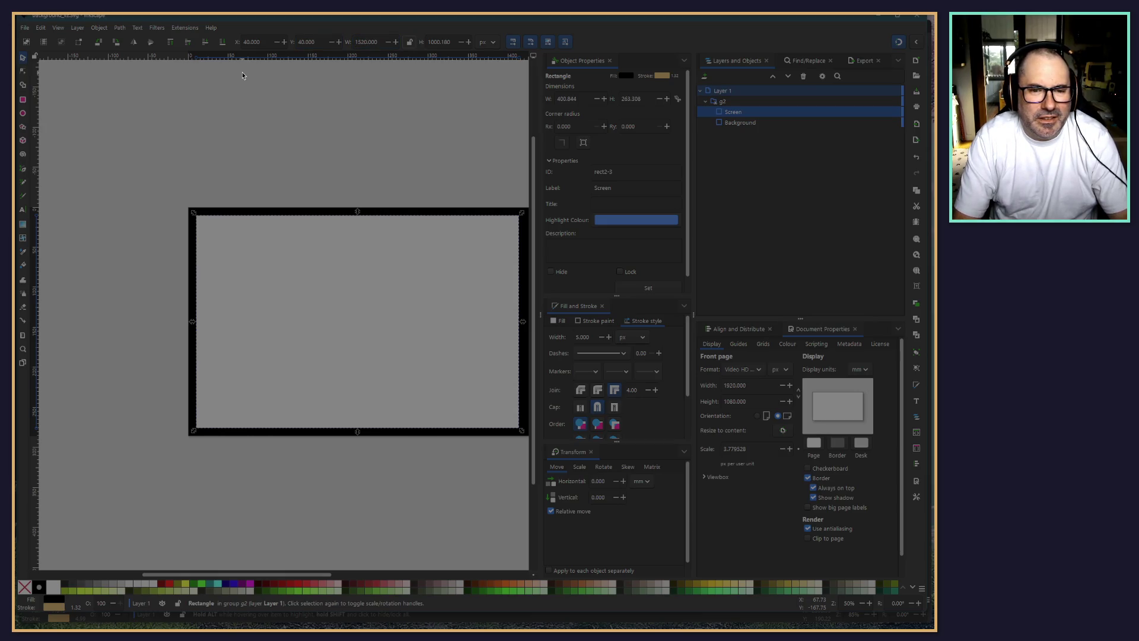
text(1000)
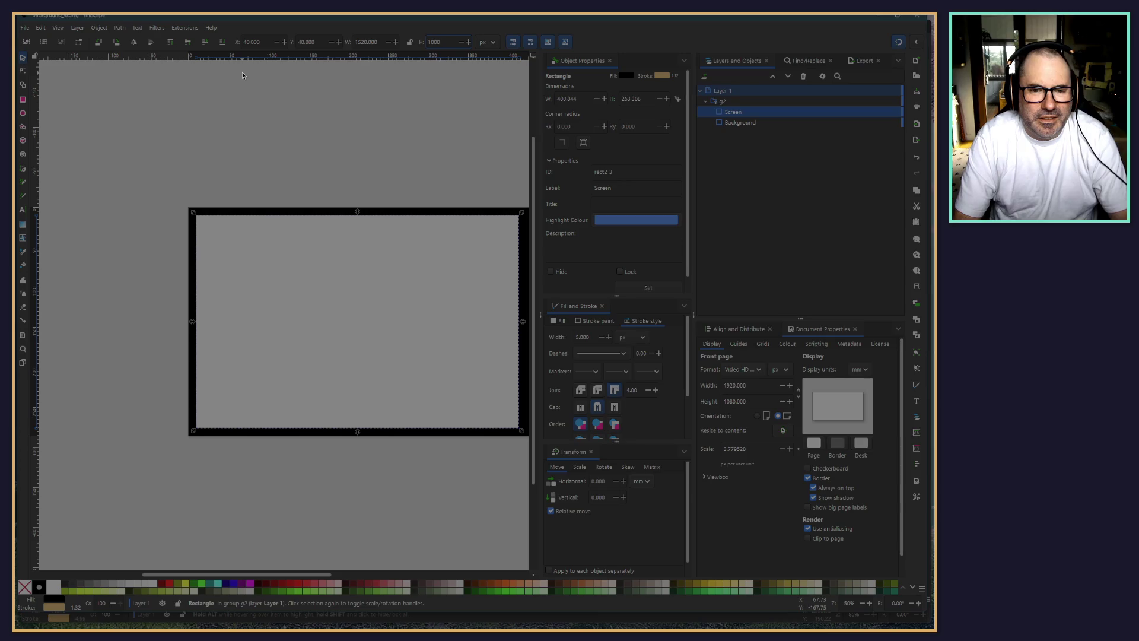
click(169, 287)
Reselect Screen, commit its width as exactly 1520 px, and deselect
scroll(170, 284, up, 2)
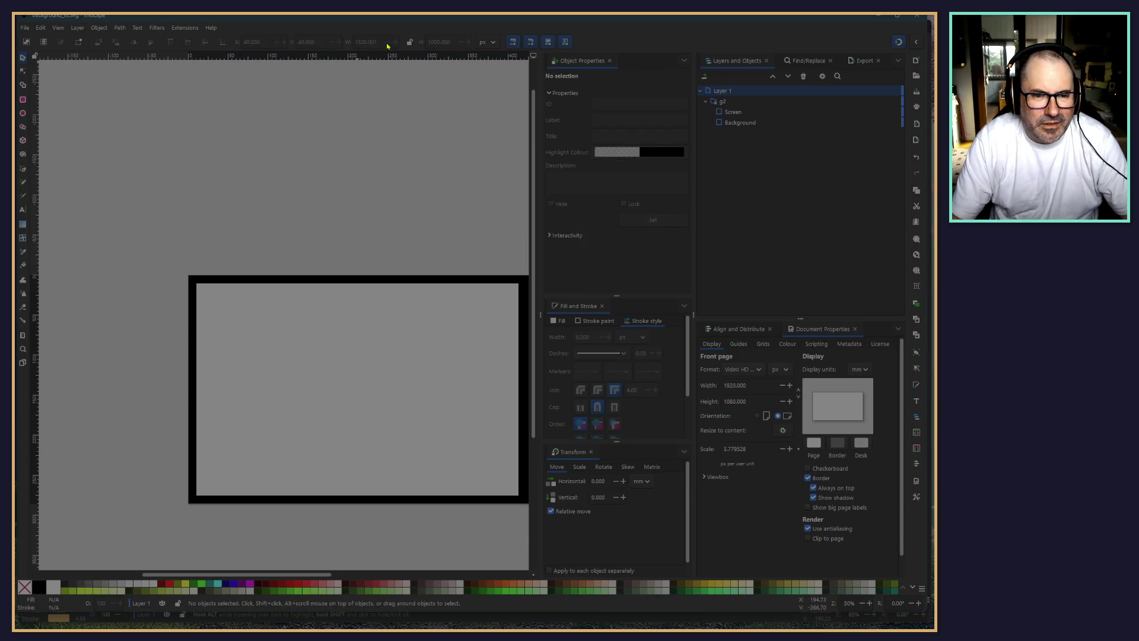
click(747, 112)
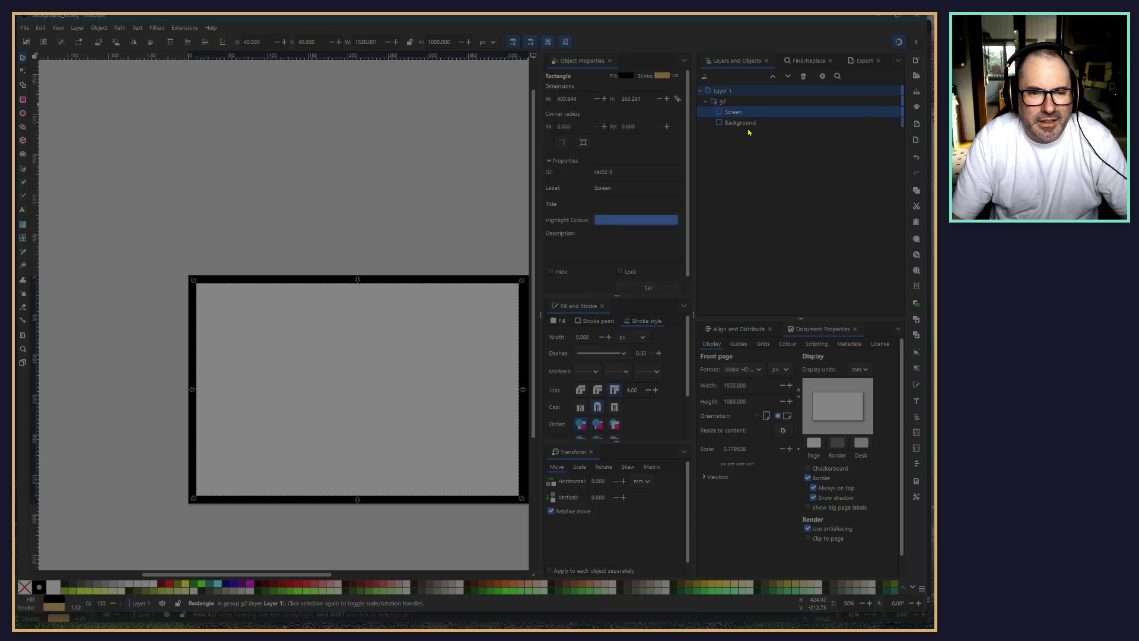
click(749, 124)
click(742, 112)
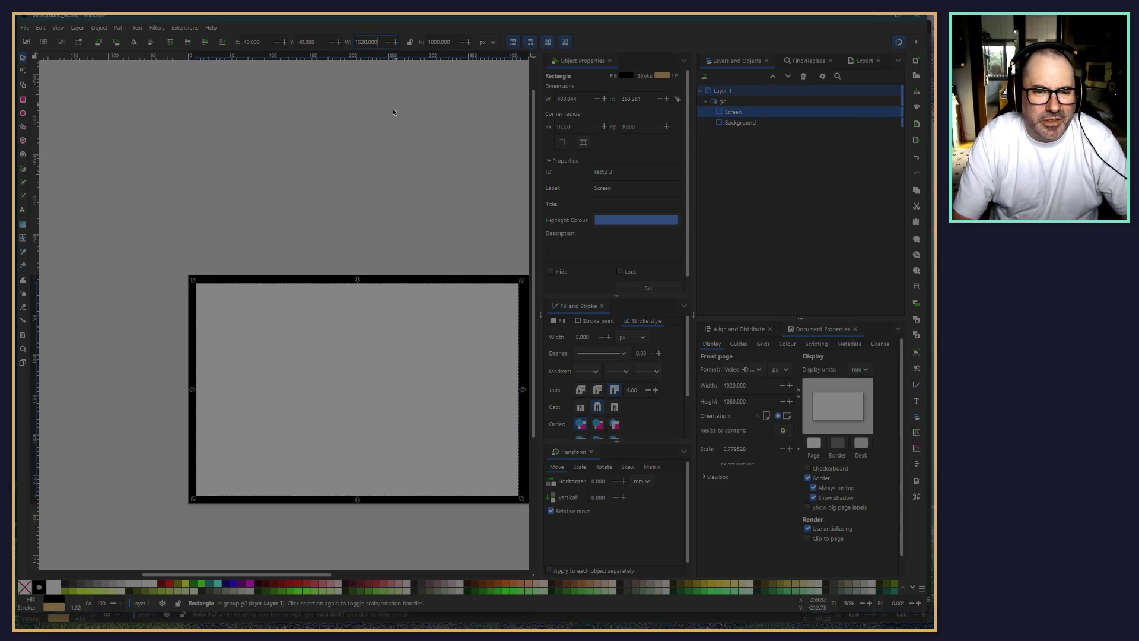
key(Return)
click(393, 172)
Zoom to 100%, select Screen, and set its stroke width to 10 px
scroll(388, 192, down, 3)
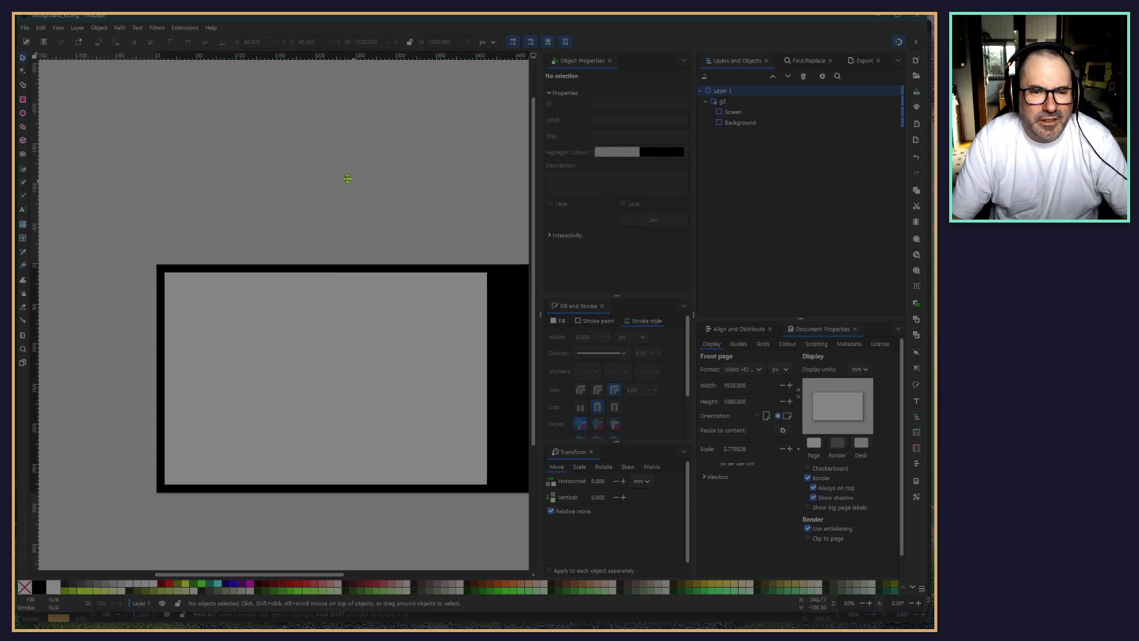
scroll(388, 192, right, 4)
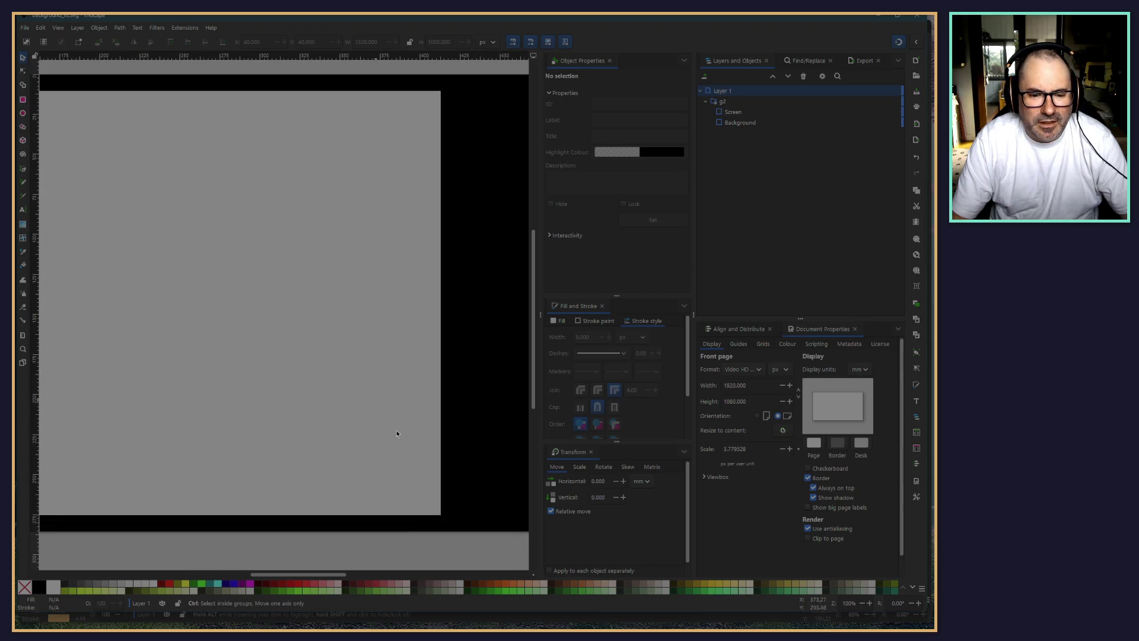
key(1)
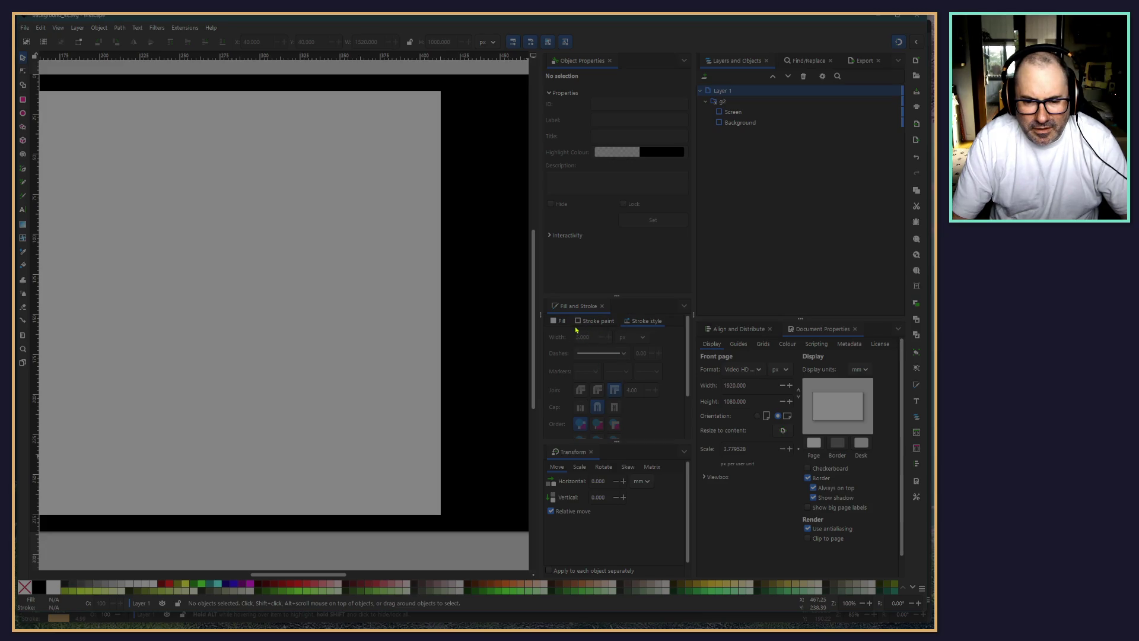
click(732, 112)
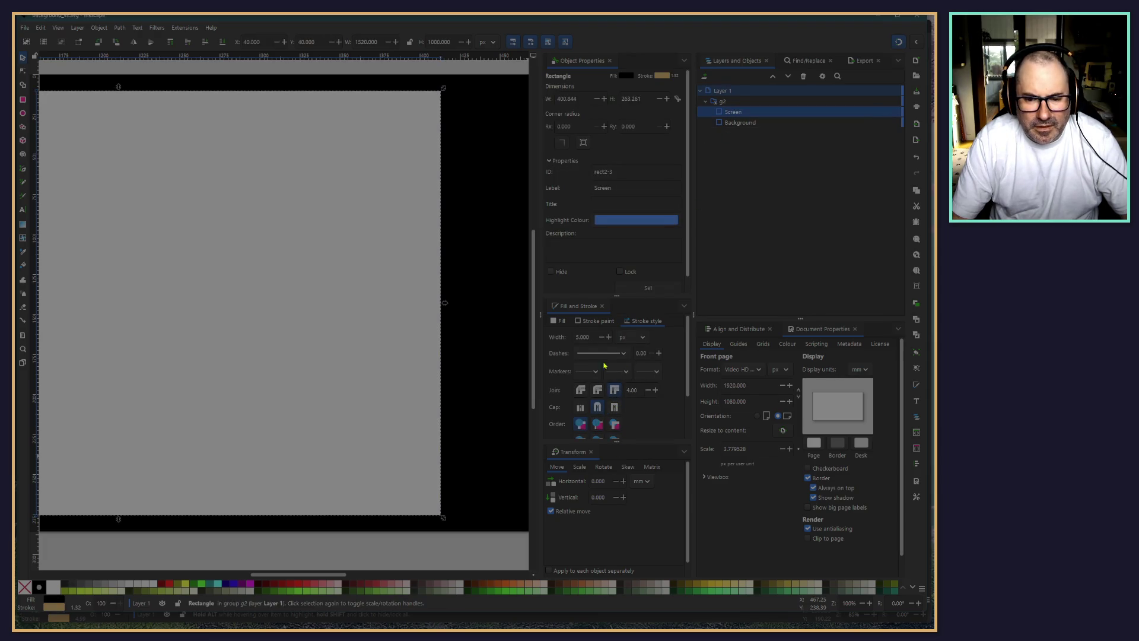
click(608, 337)
click(608, 337)
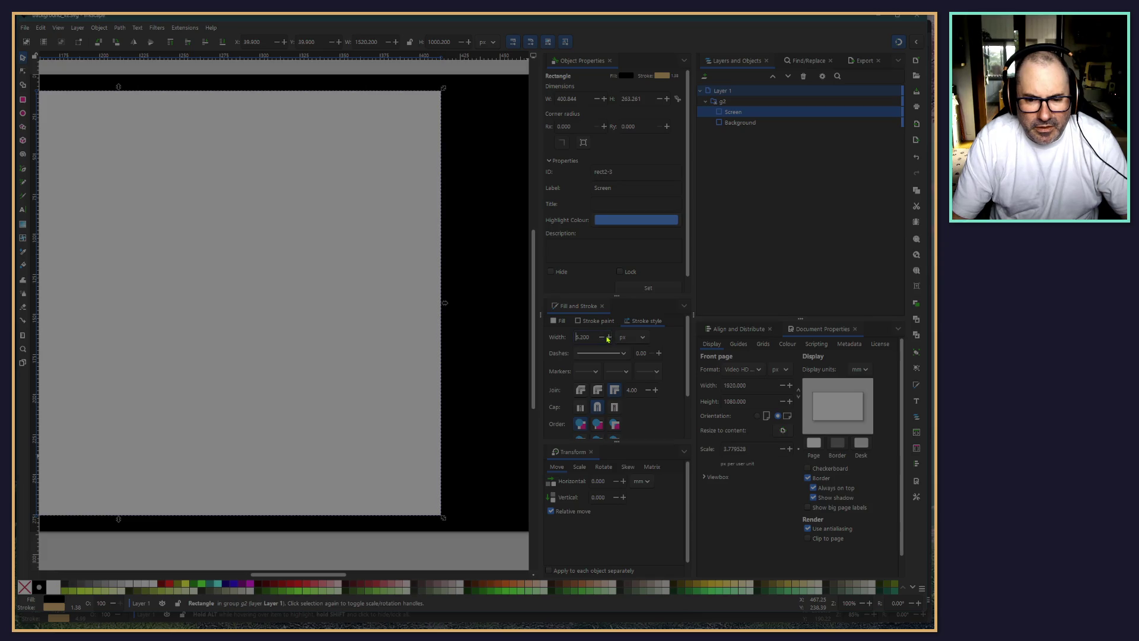
double_click(587, 339)
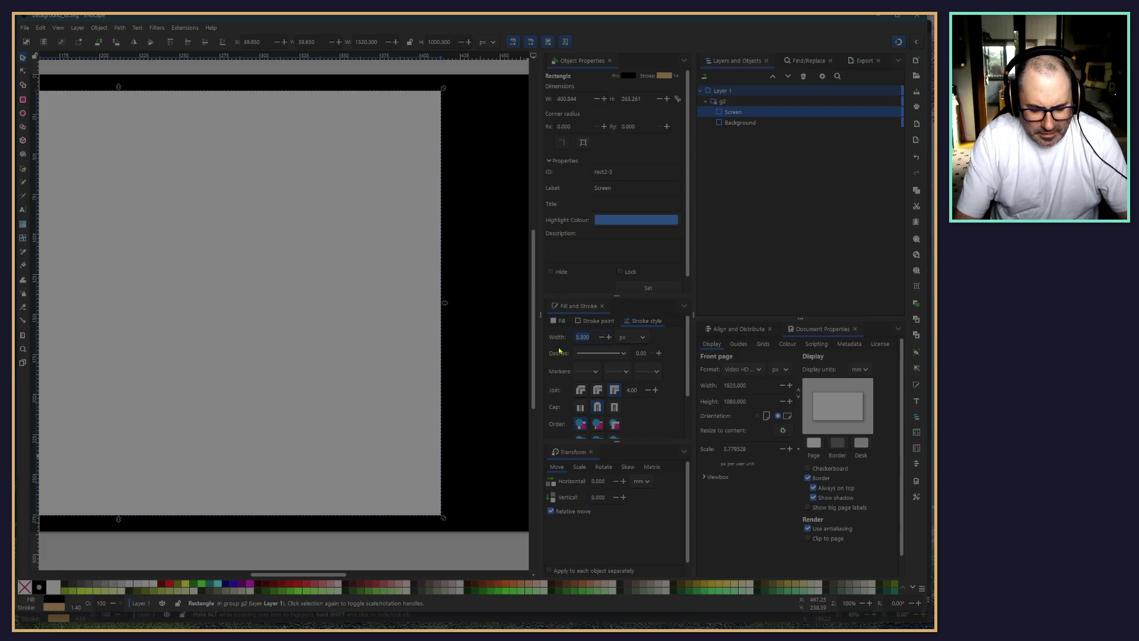
text(10)
key(Return)
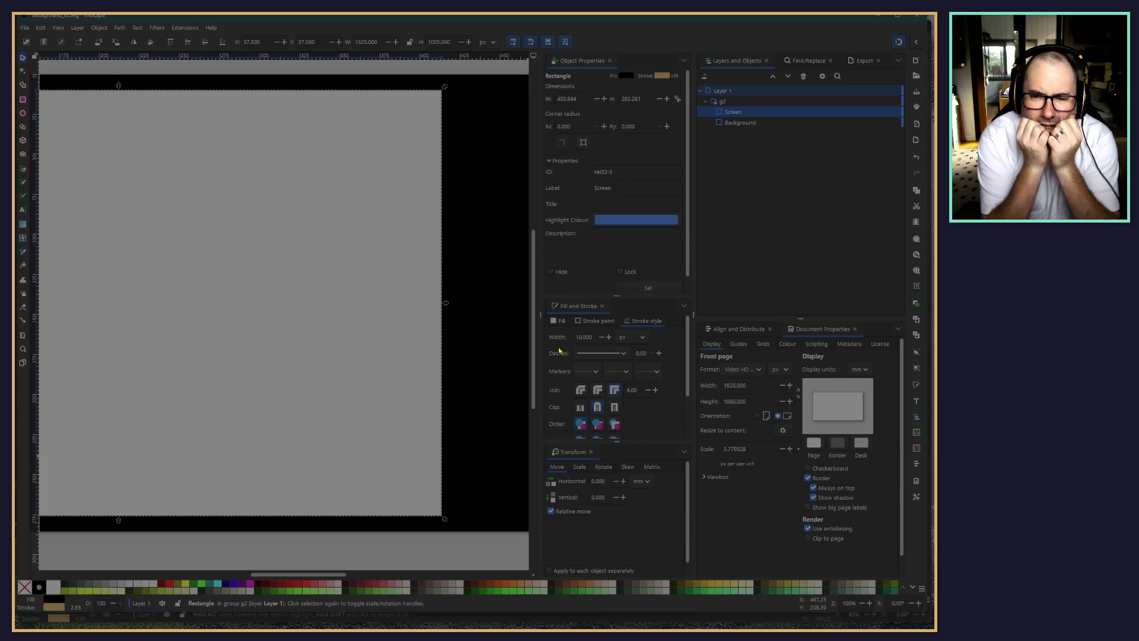
click(764, 102)
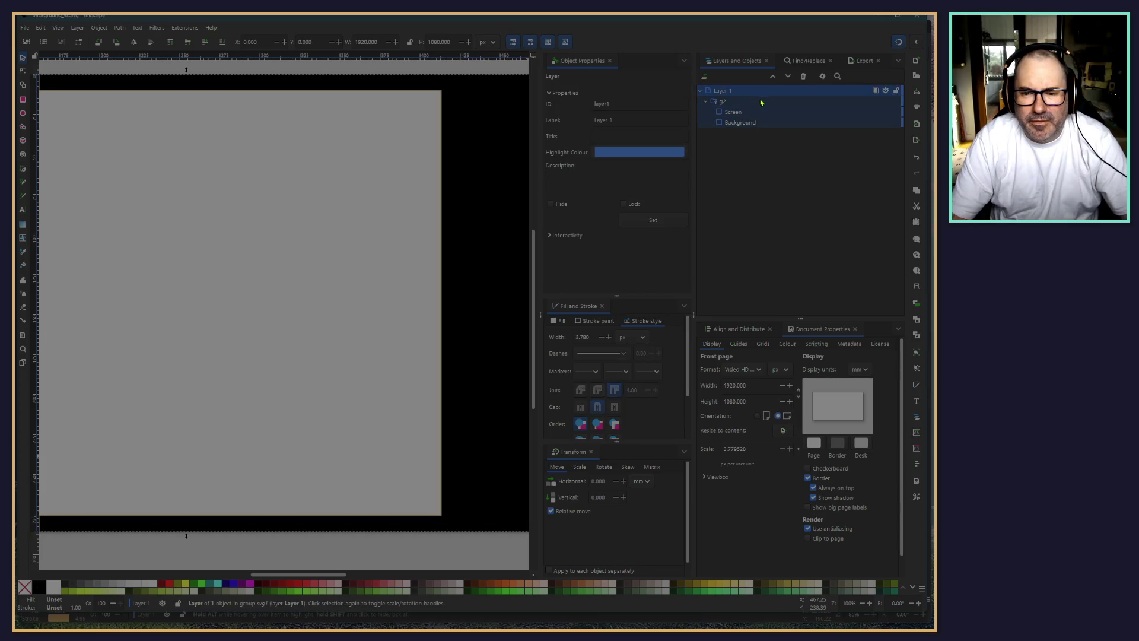
right_click(758, 102)
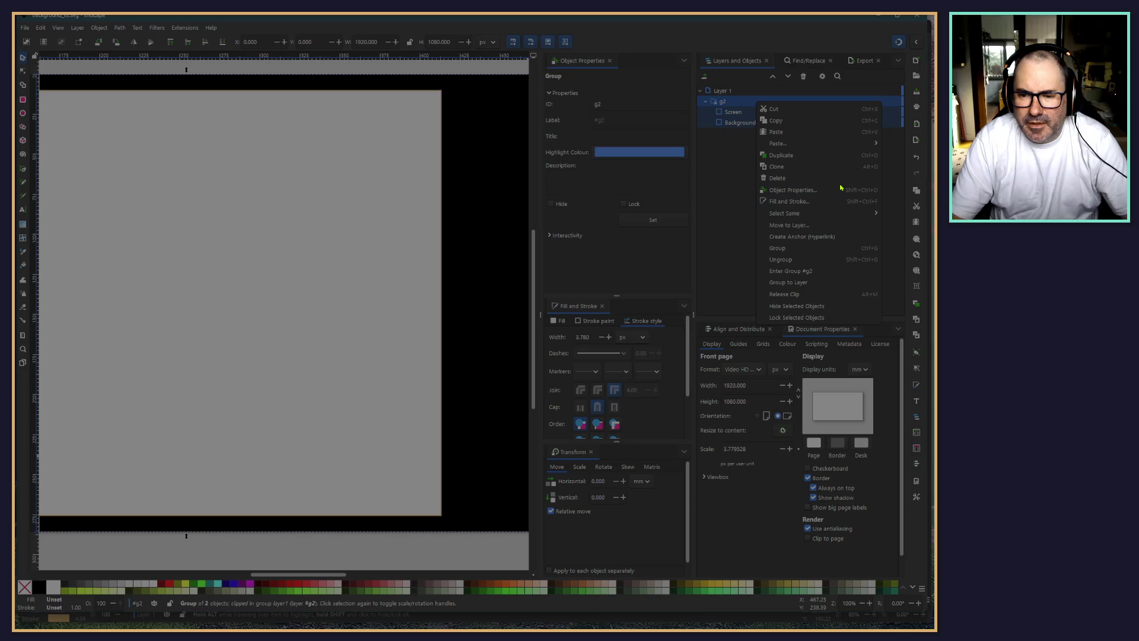
key(Escape)
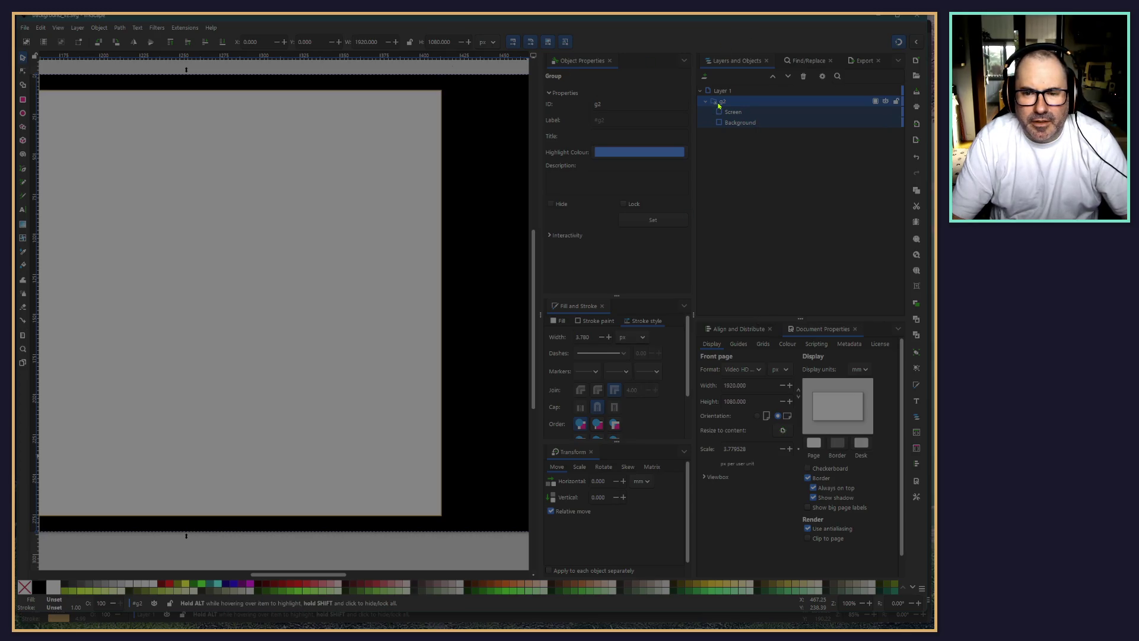
key(Escape)
click(115, 28)
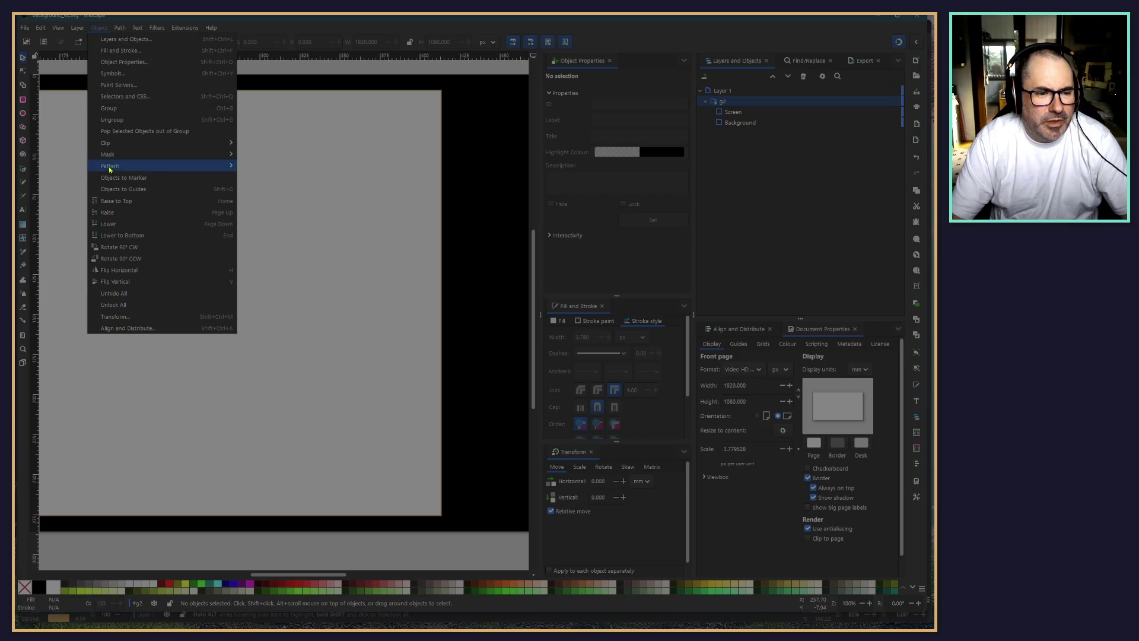
mouse_move(116, 142)
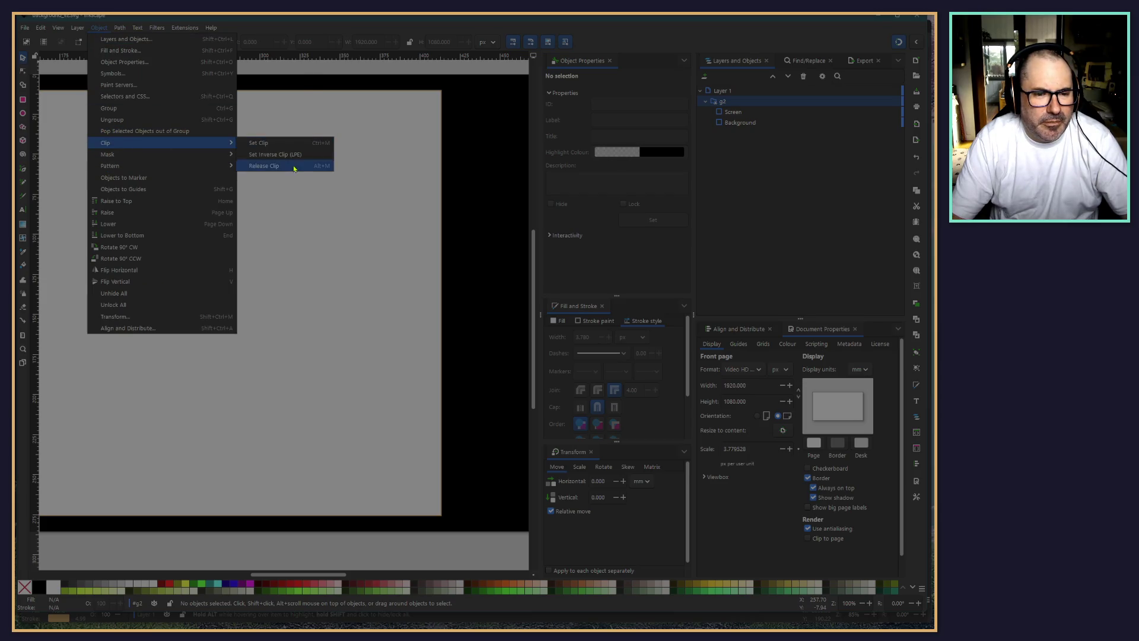
click(291, 169)
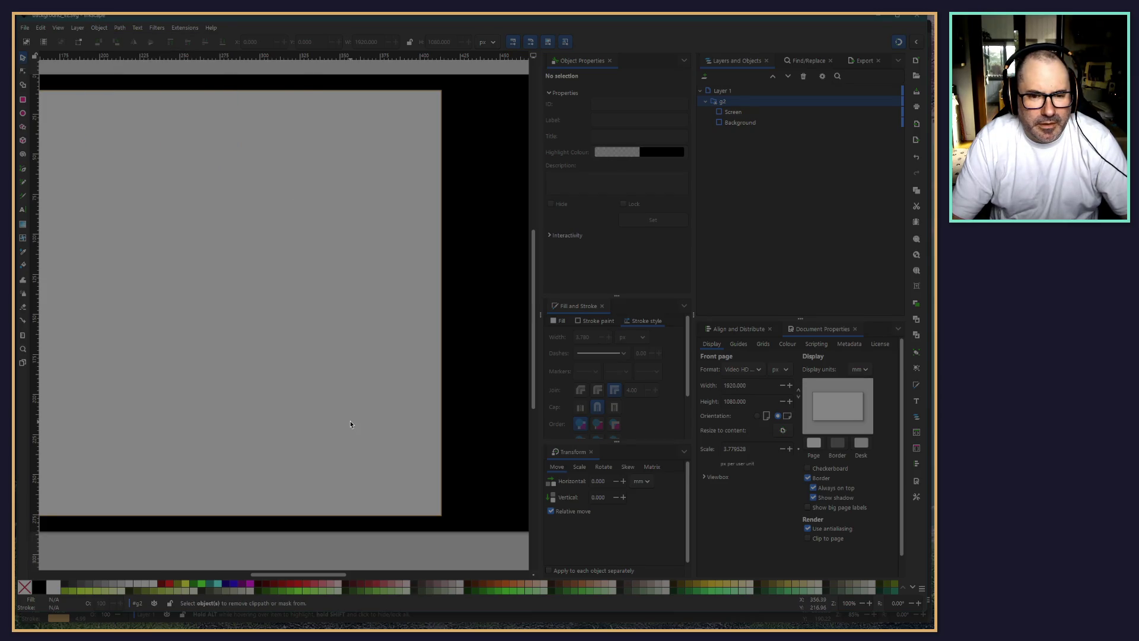
scroll(352, 423, down, 2)
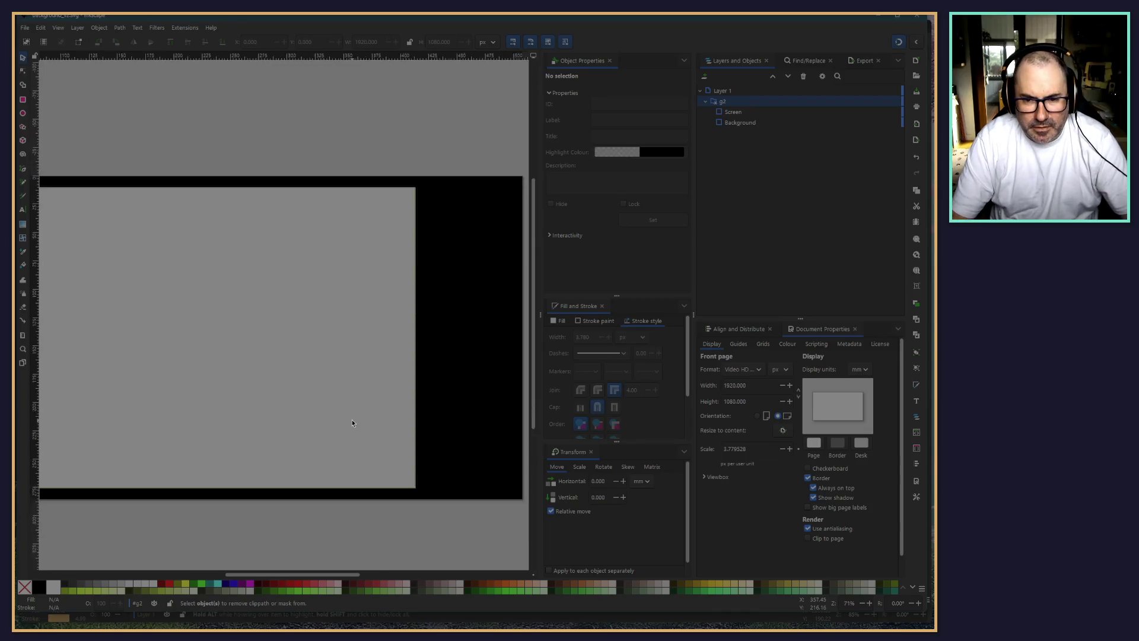
click(705, 102)
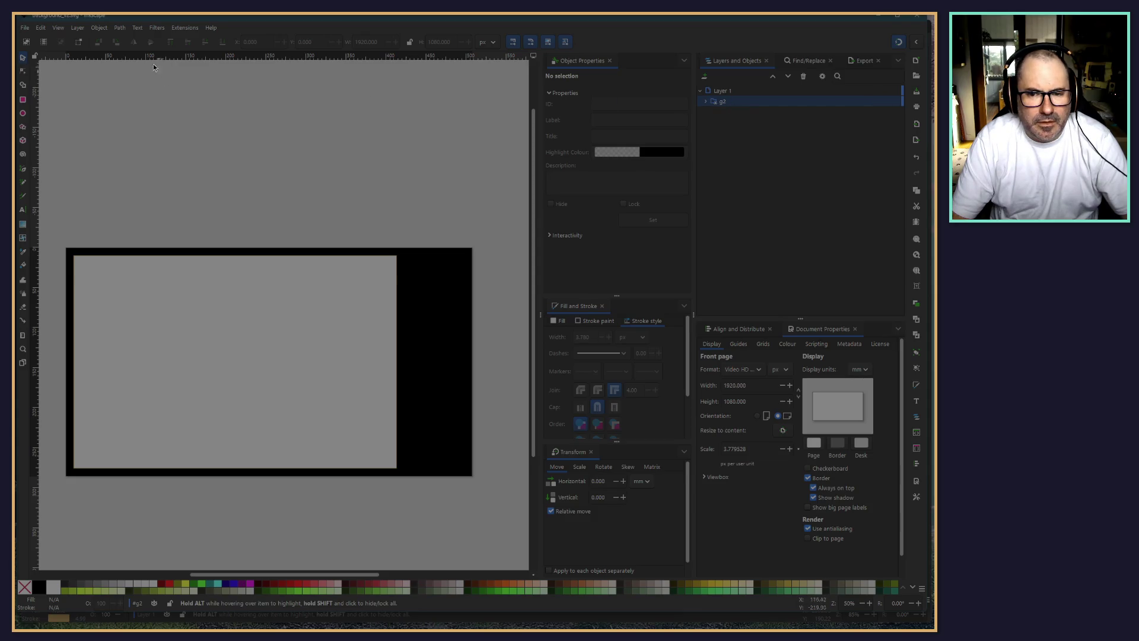
click(99, 28)
mouse_move(136, 148)
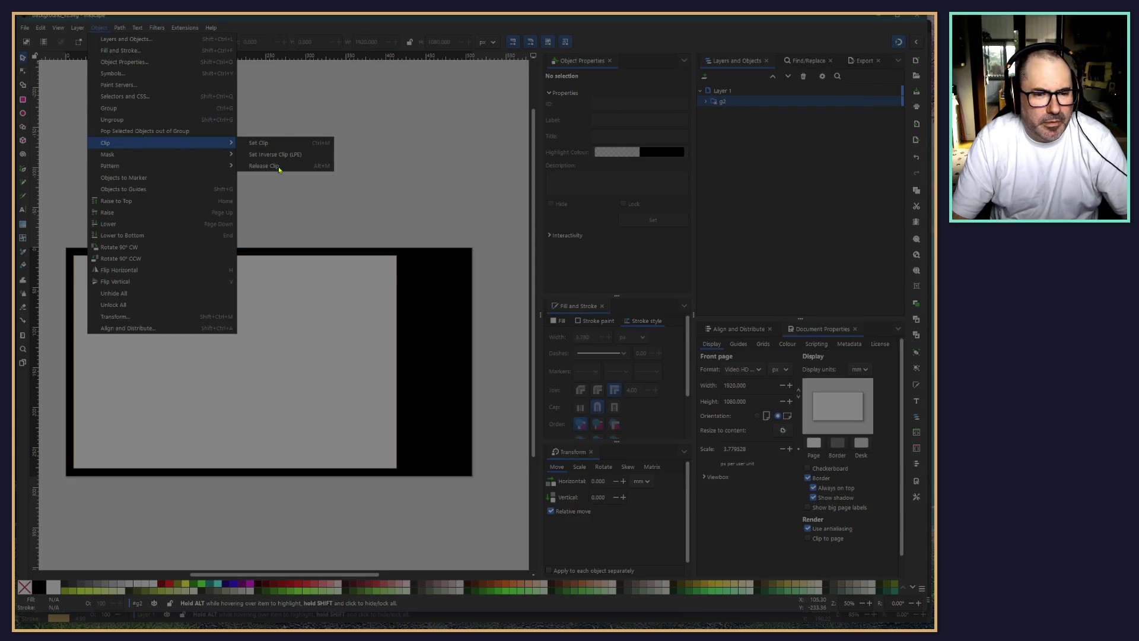
click(258, 167)
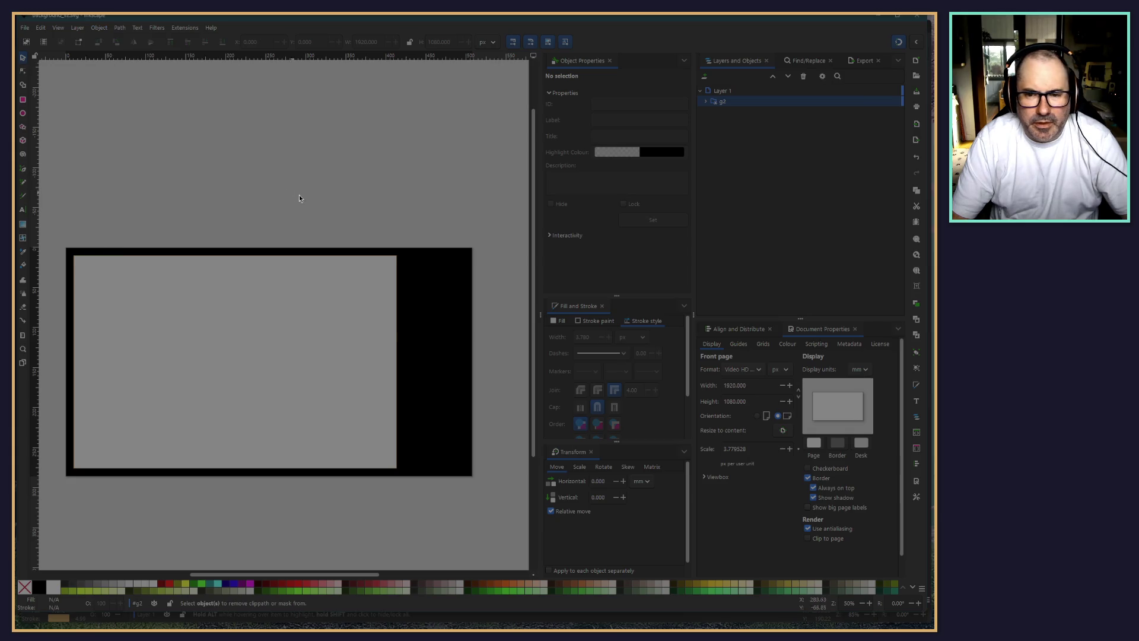
click(706, 102)
click(718, 103)
right_click(719, 103)
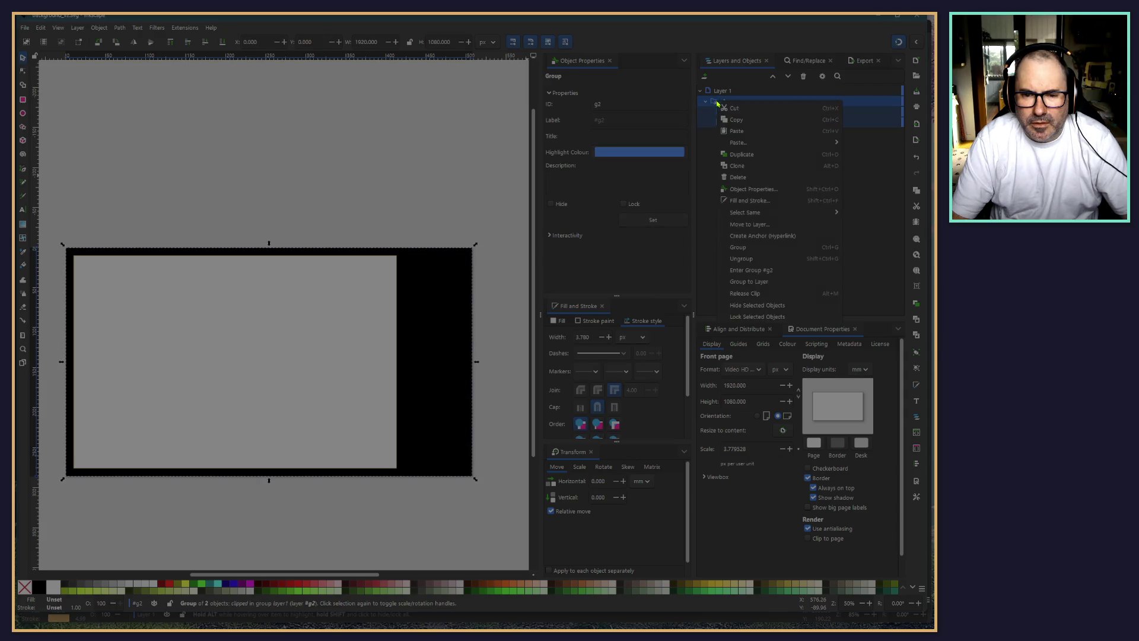
click(706, 213)
click(301, 148)
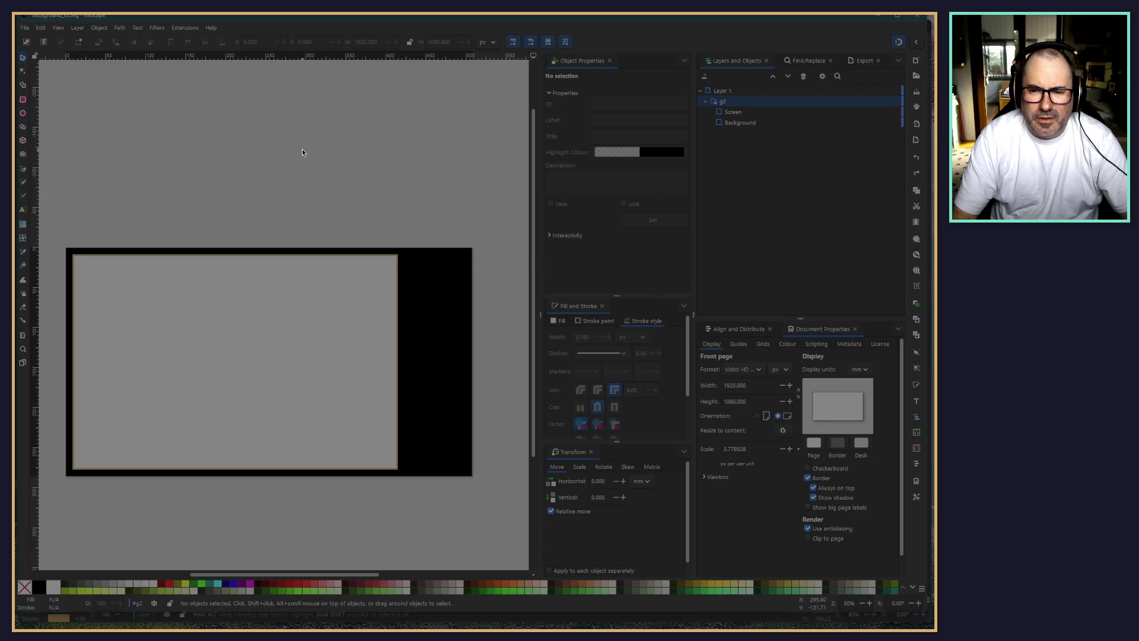
click(412, 366)
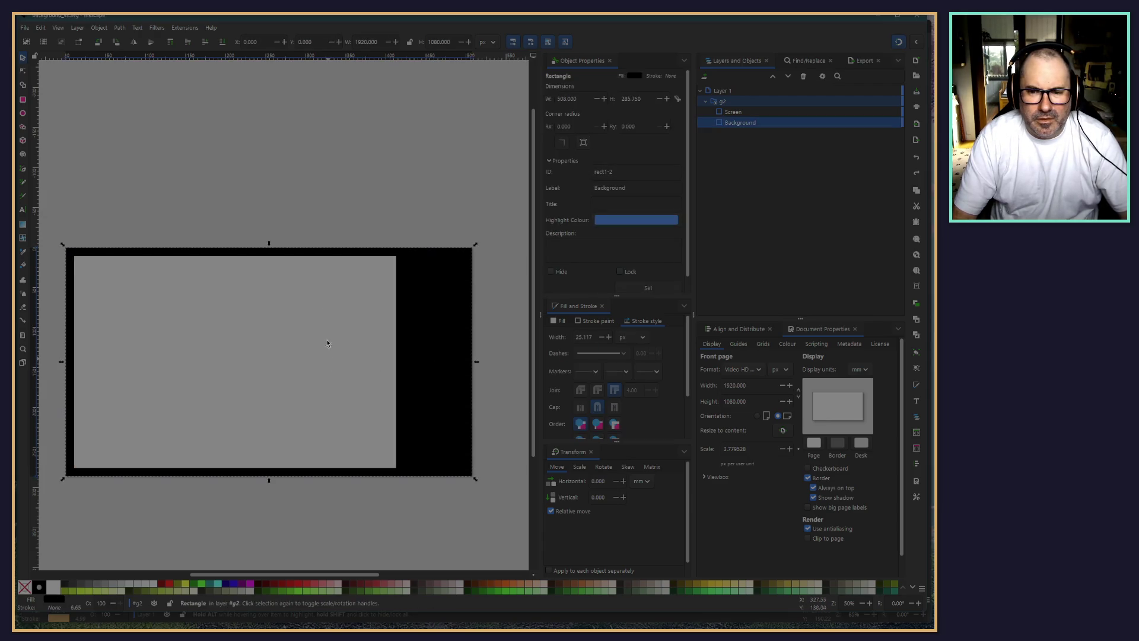
key(Escape)
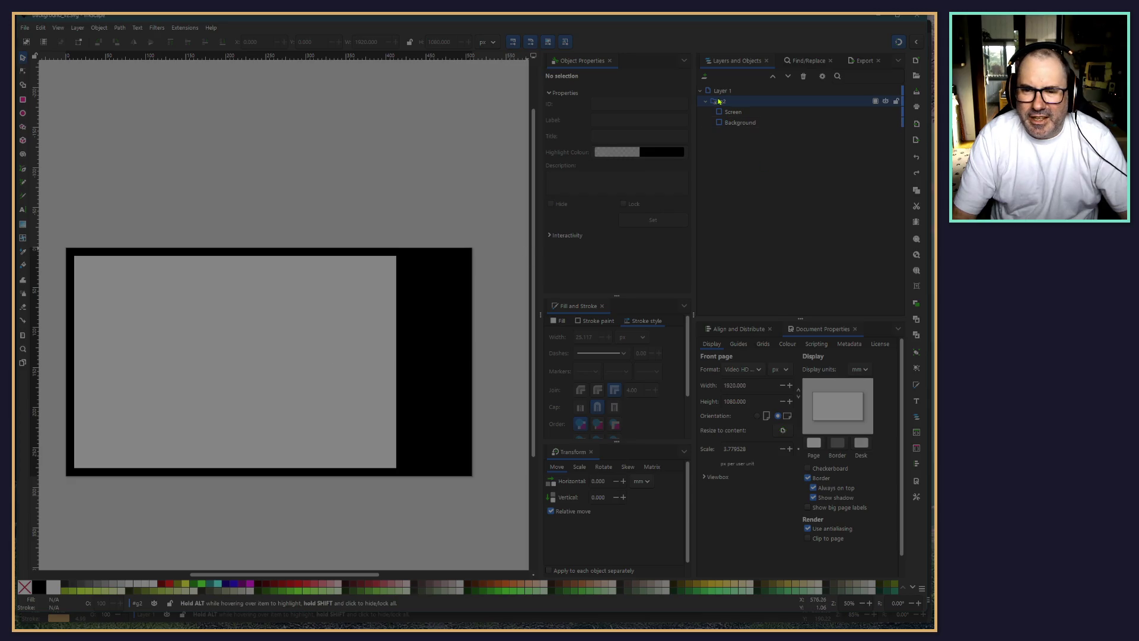
click(716, 103)
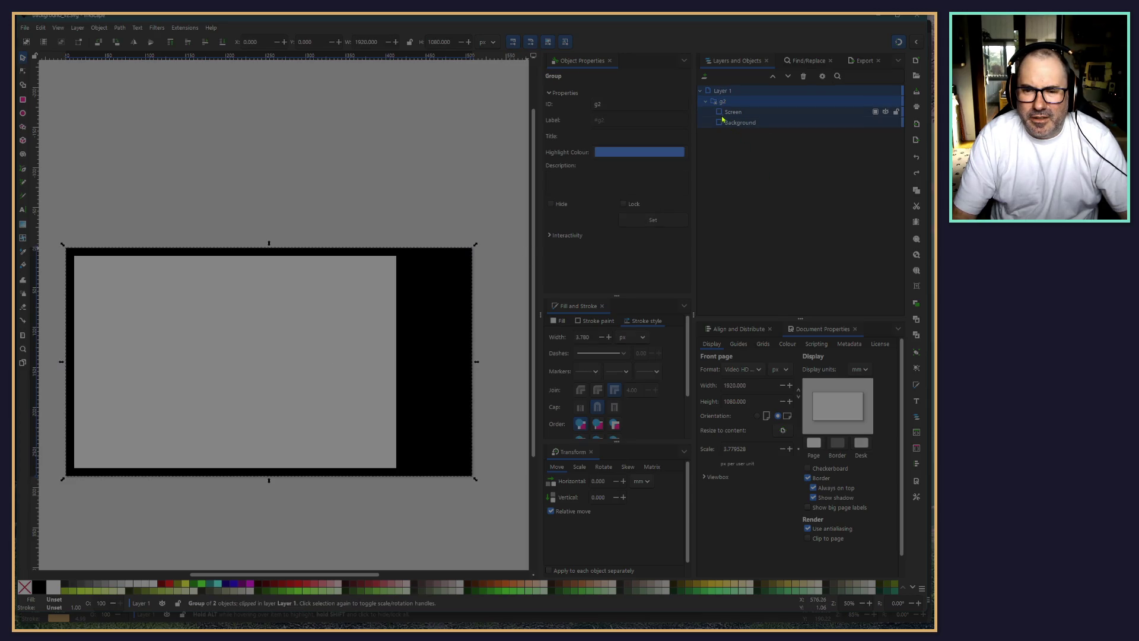
click(713, 102)
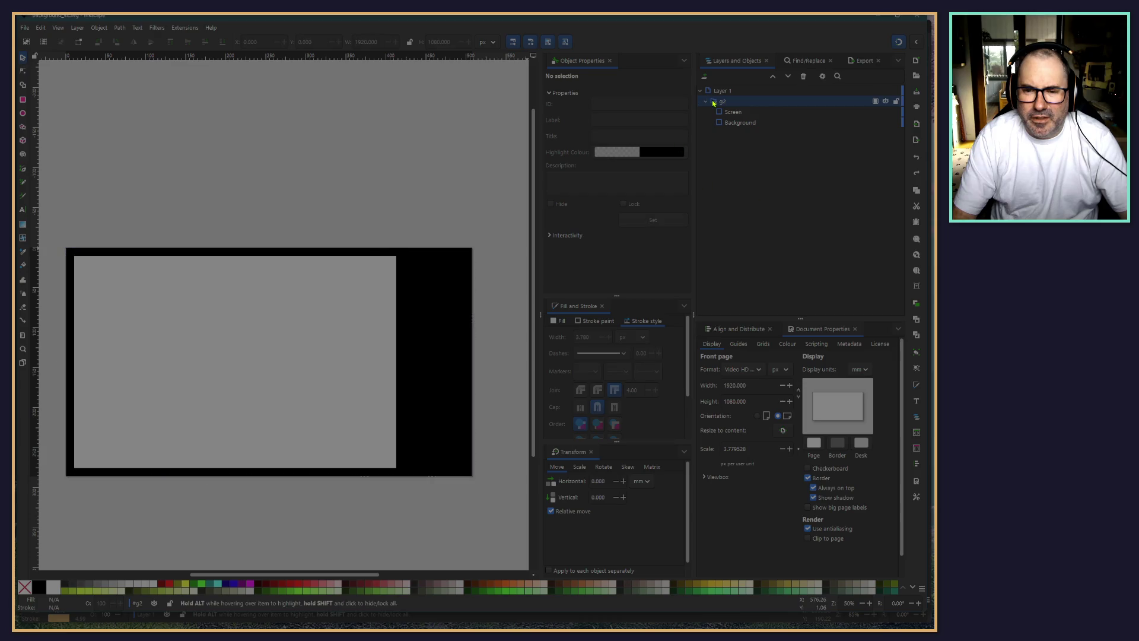
click(721, 102)
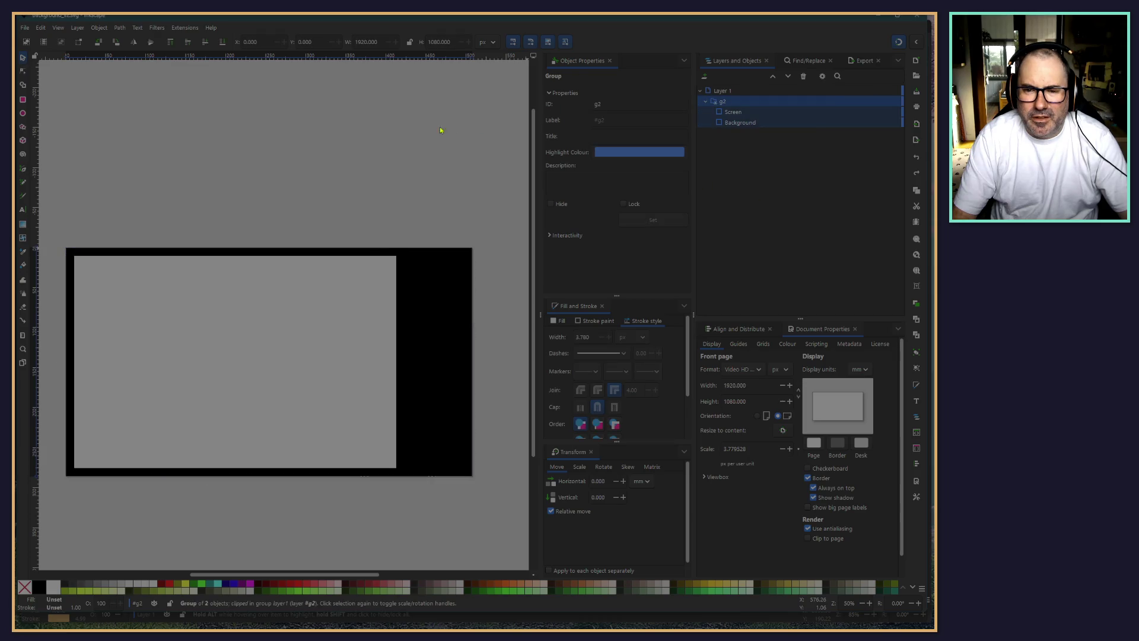
click(725, 104)
click(121, 28)
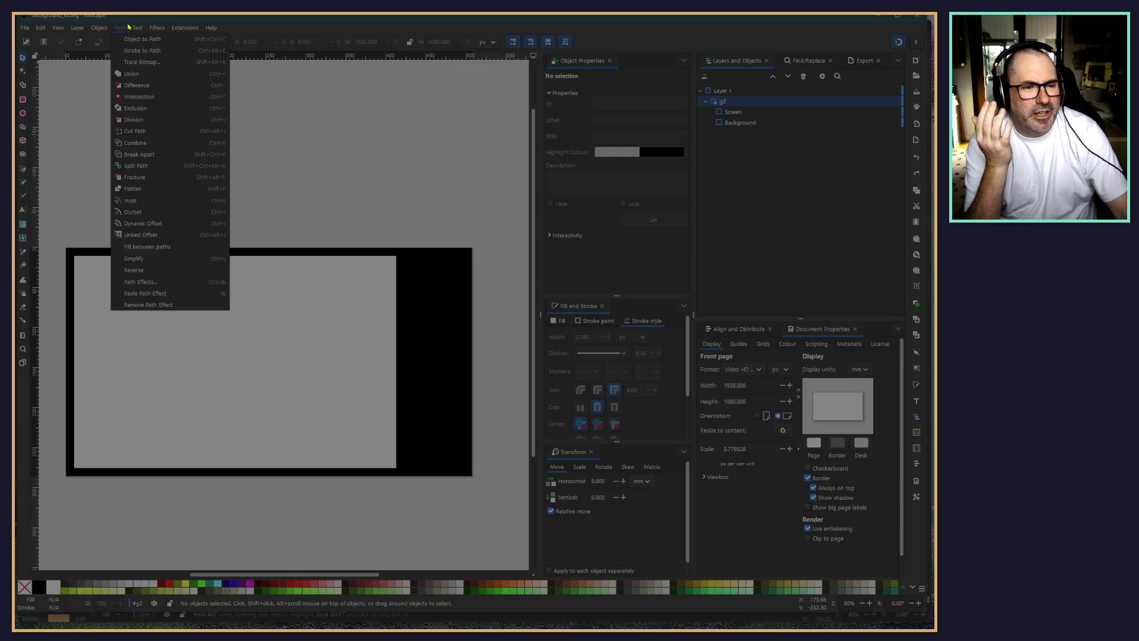
mouse_move(98, 28)
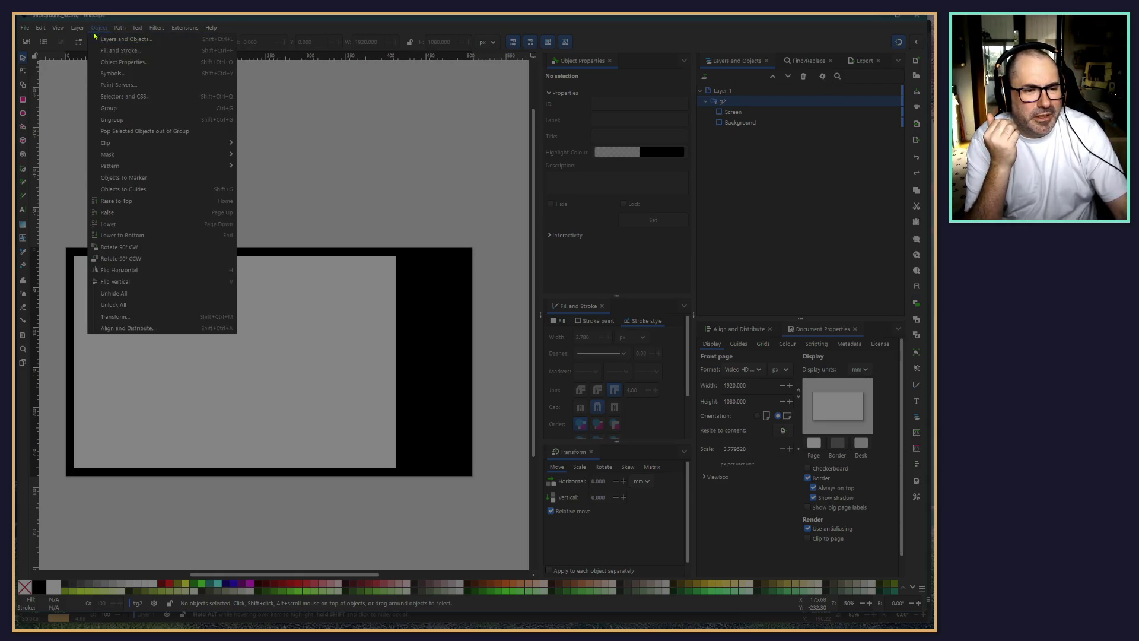
mouse_move(226, 145)
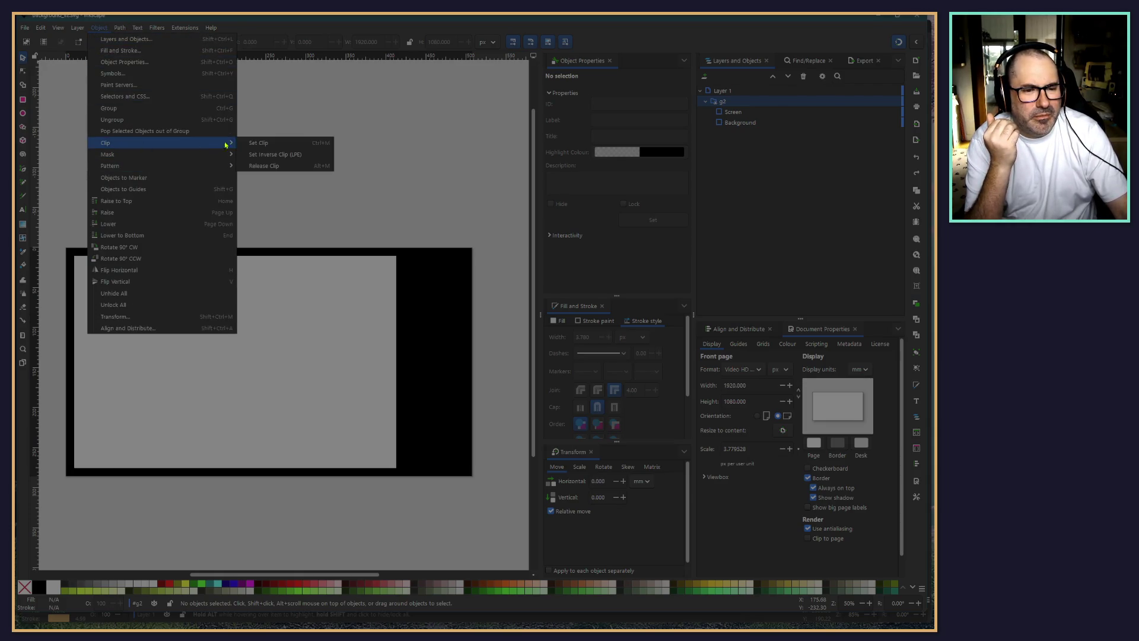
click(253, 167)
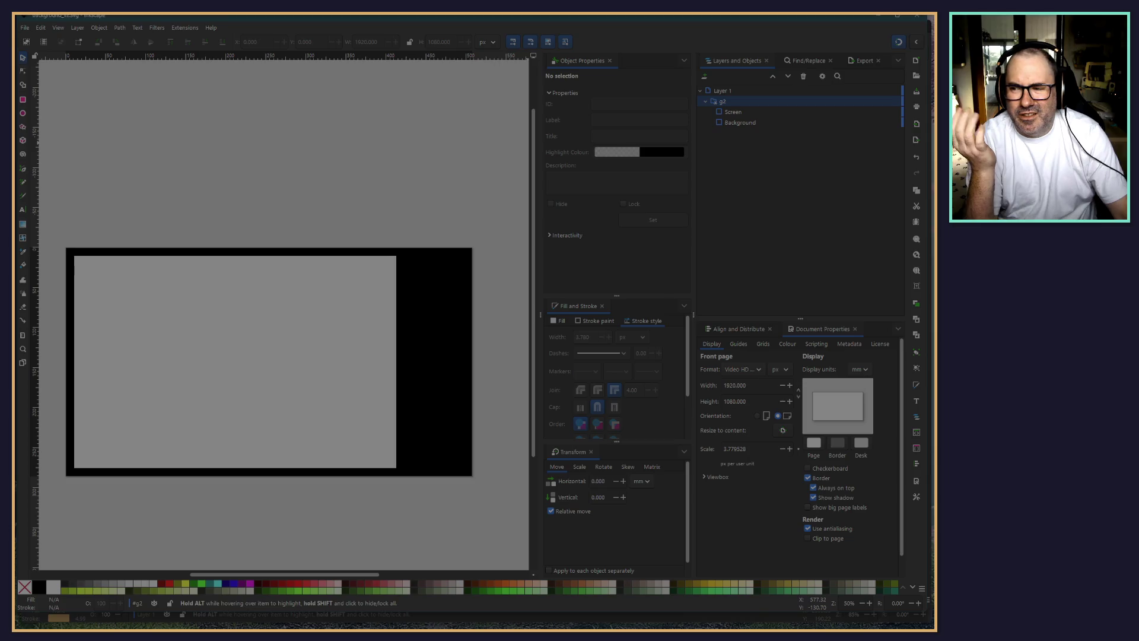
drag(815, 11, 815, 22)
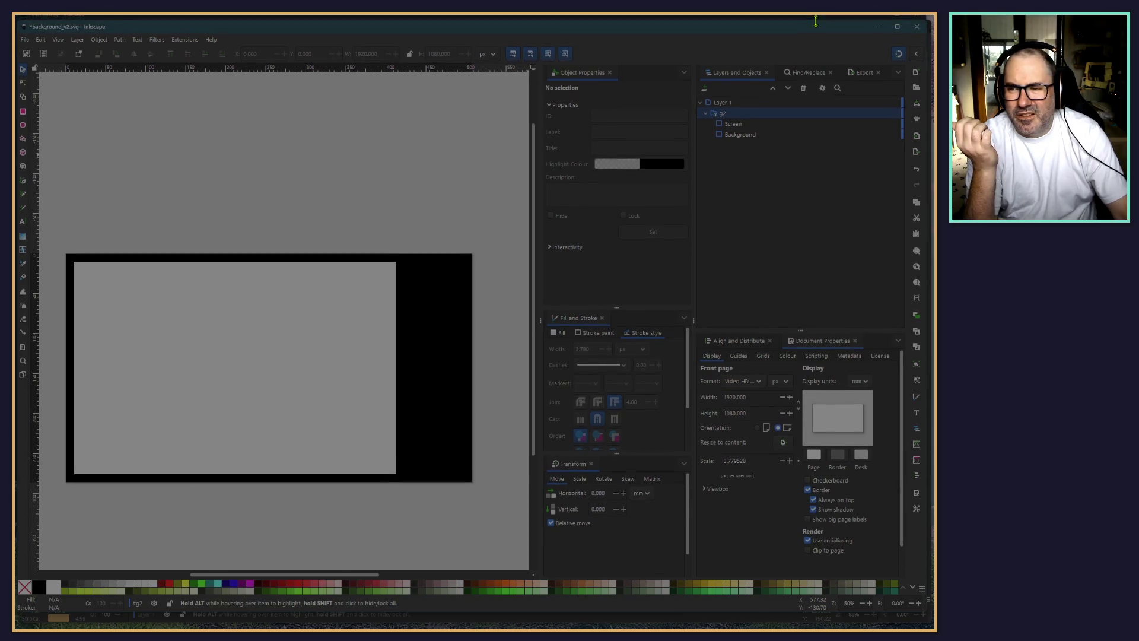
Close background_v2.svg, background.svg and the banner document, discarding their changes
click(923, 26)
click(443, 370)
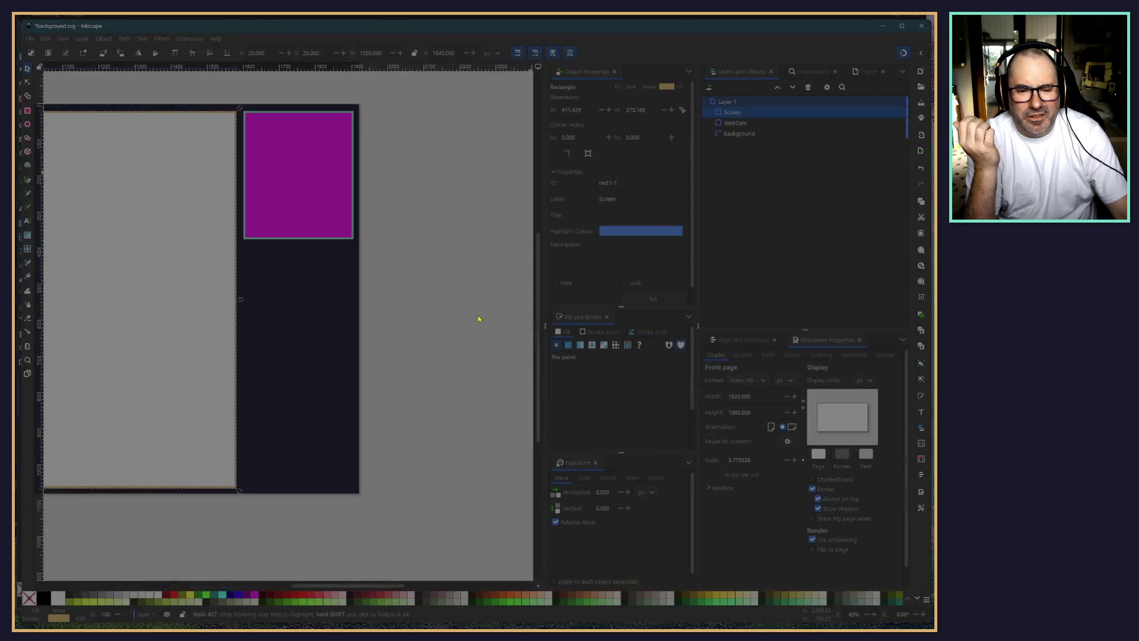
click(922, 27)
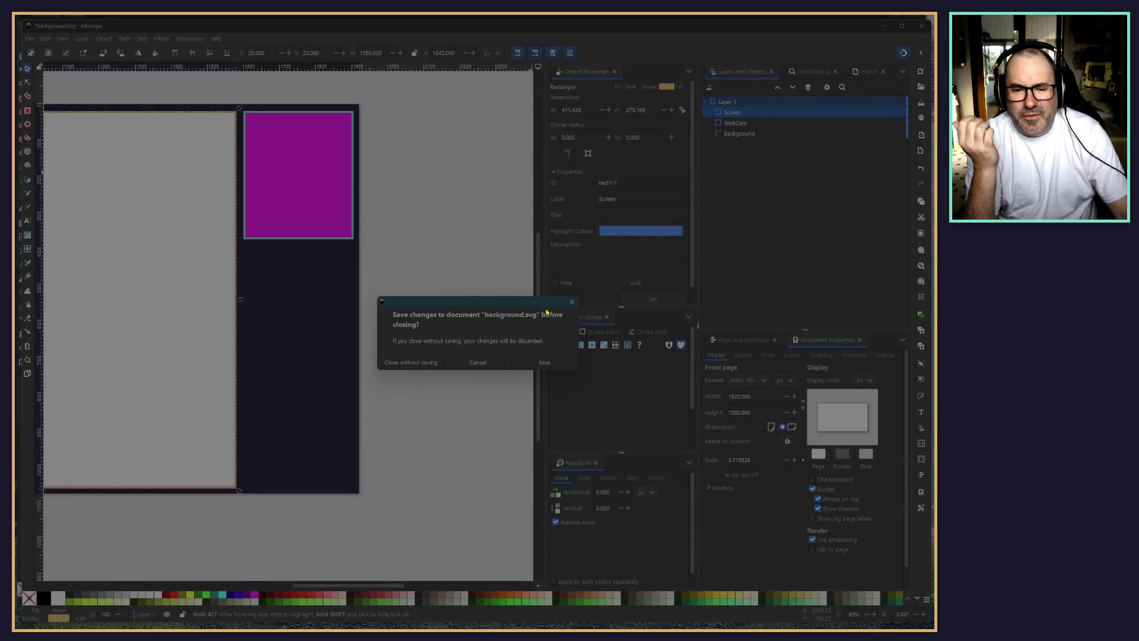
click(430, 363)
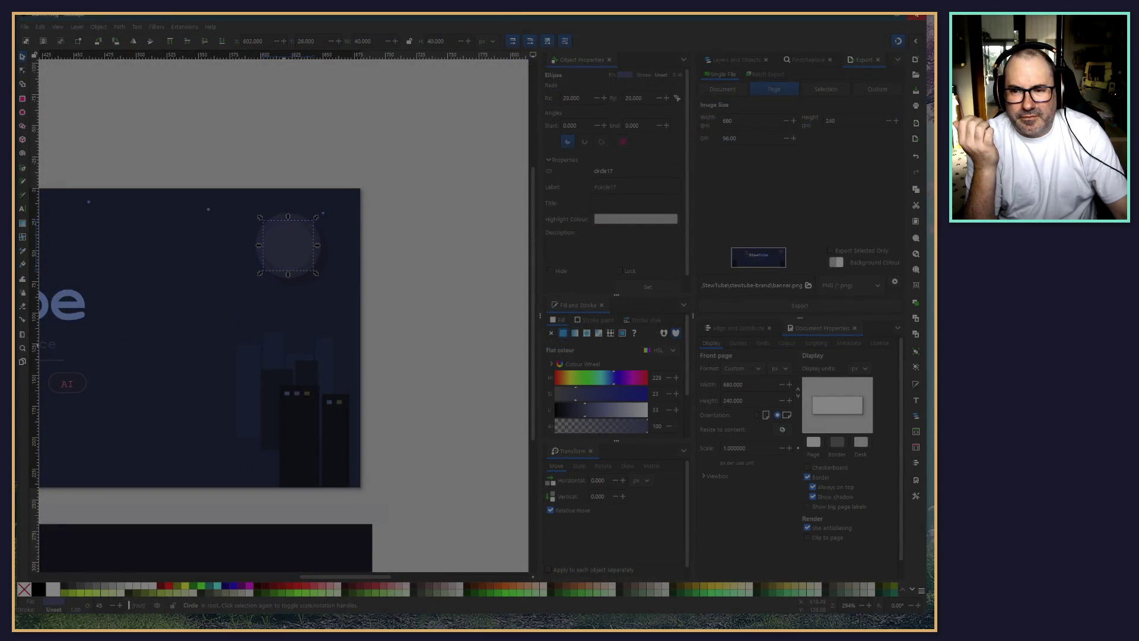
click(917, 16)
click(428, 353)
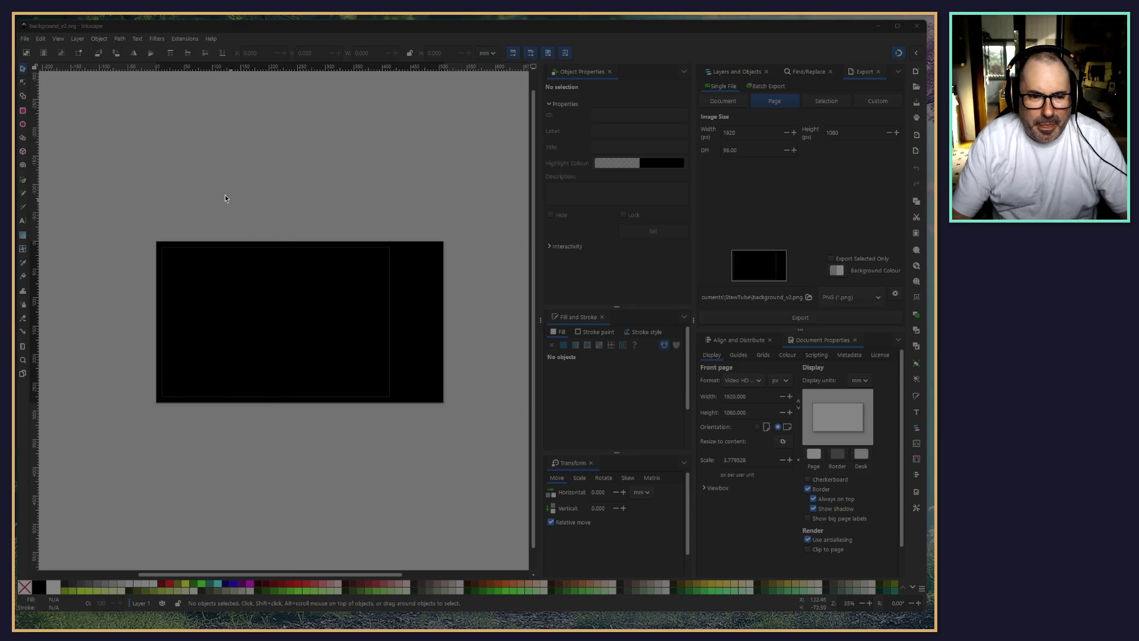
Open Layers and Objects, expand Layer 1, select ScreenClip, and set toolbar units to px
drag(225, 198, 207, 188)
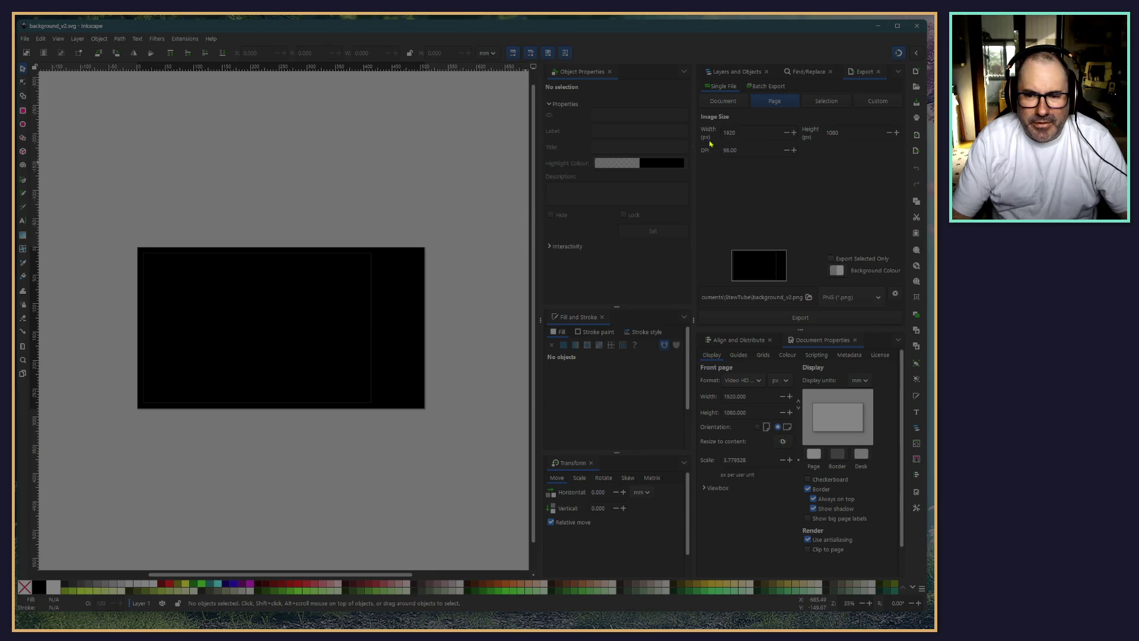
click(719, 78)
click(706, 102)
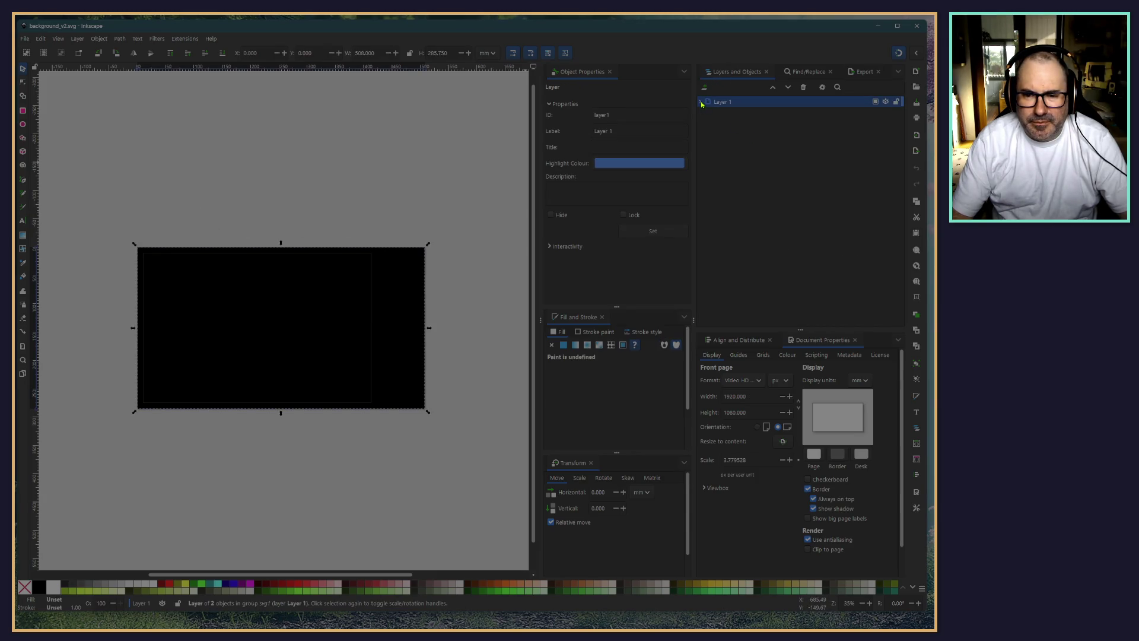
click(700, 102)
click(732, 112)
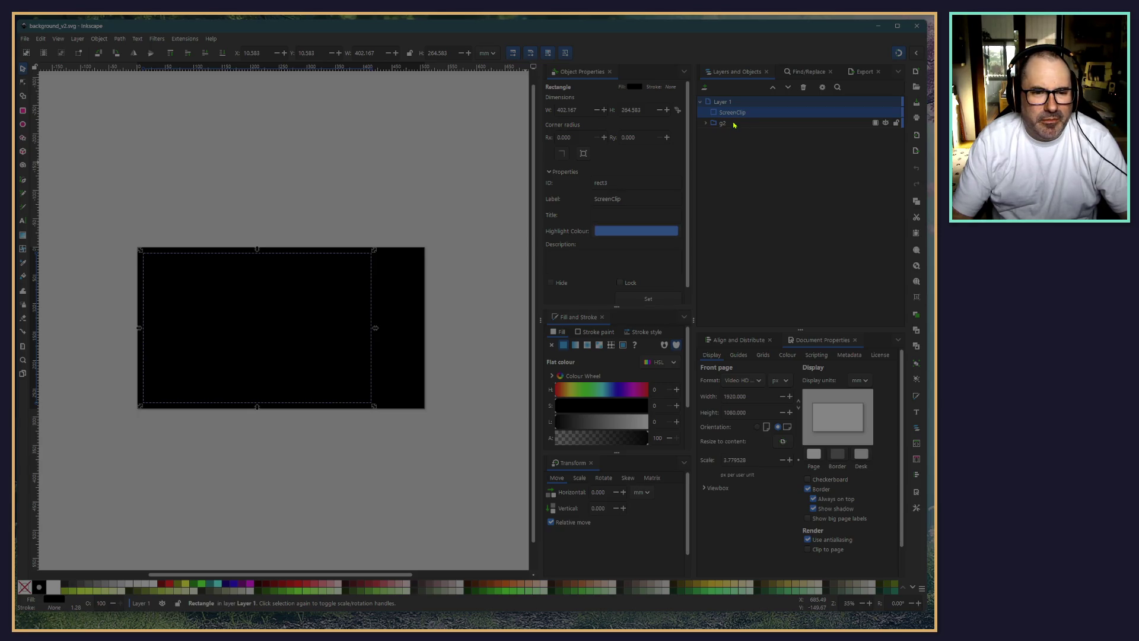
click(486, 53)
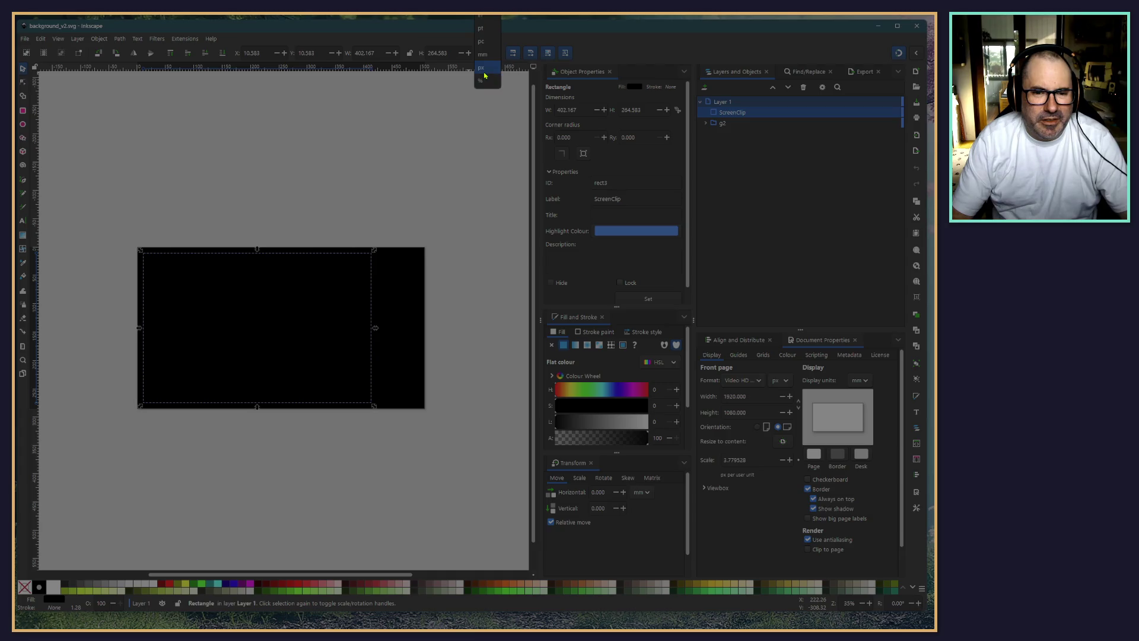
click(482, 68)
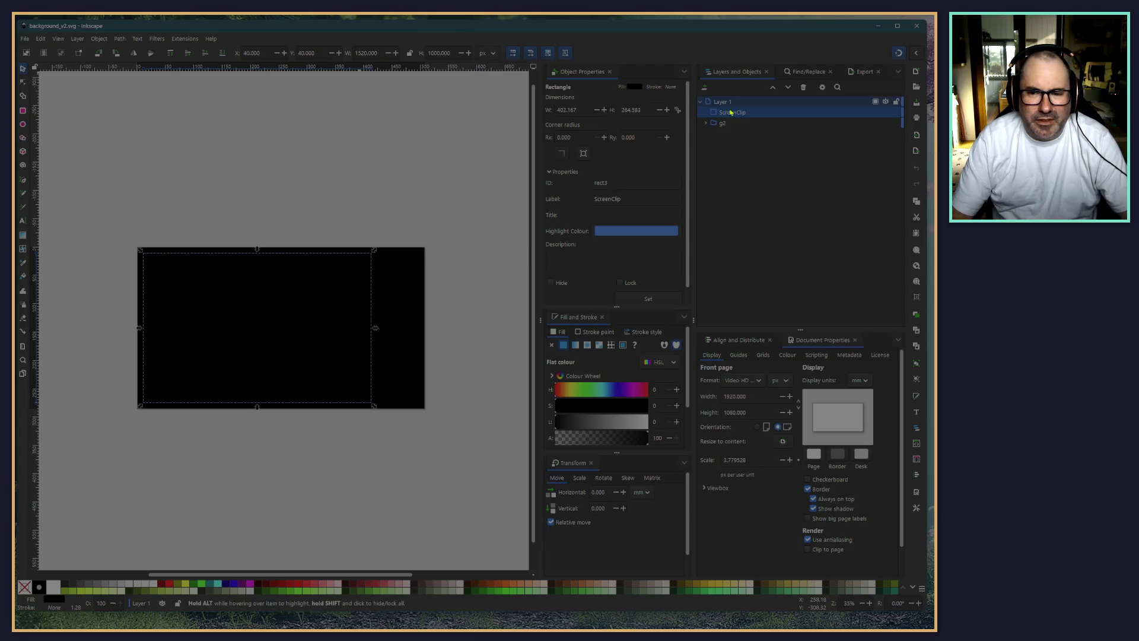
Expand g2, check the Screen rectangle's stroke paint, then reselect ScreenClip
click(740, 124)
click(705, 125)
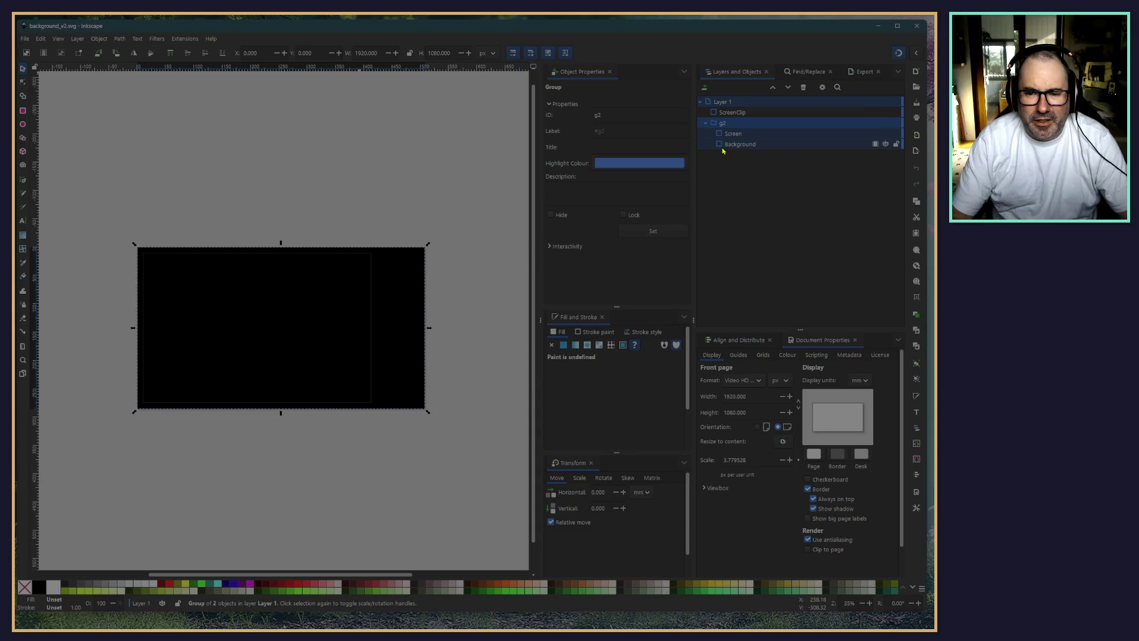
click(733, 137)
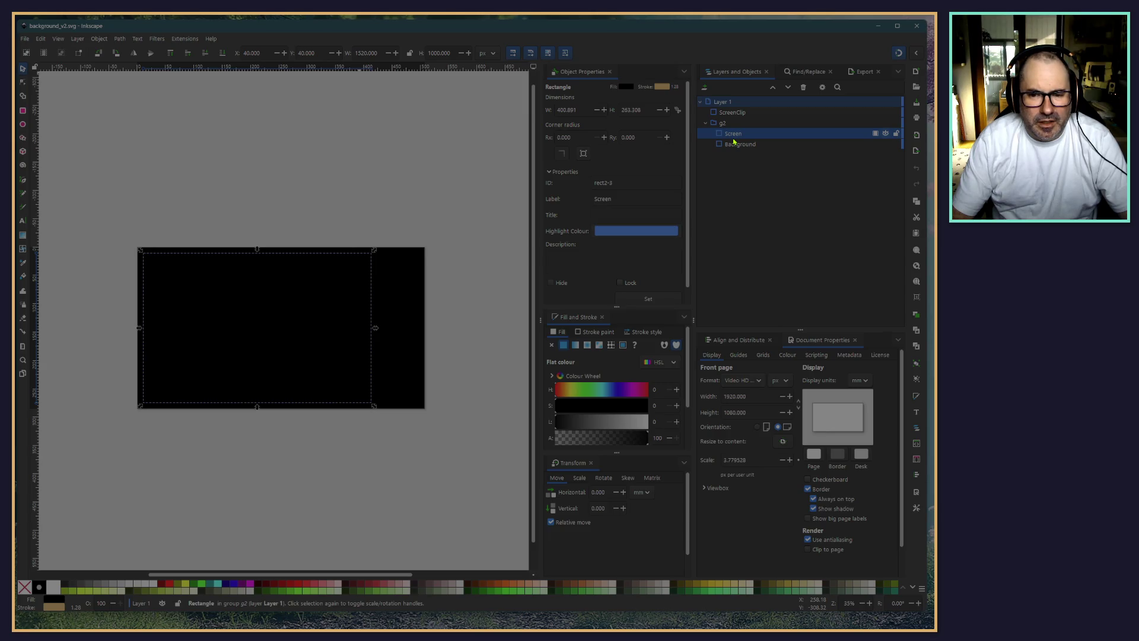
click(579, 332)
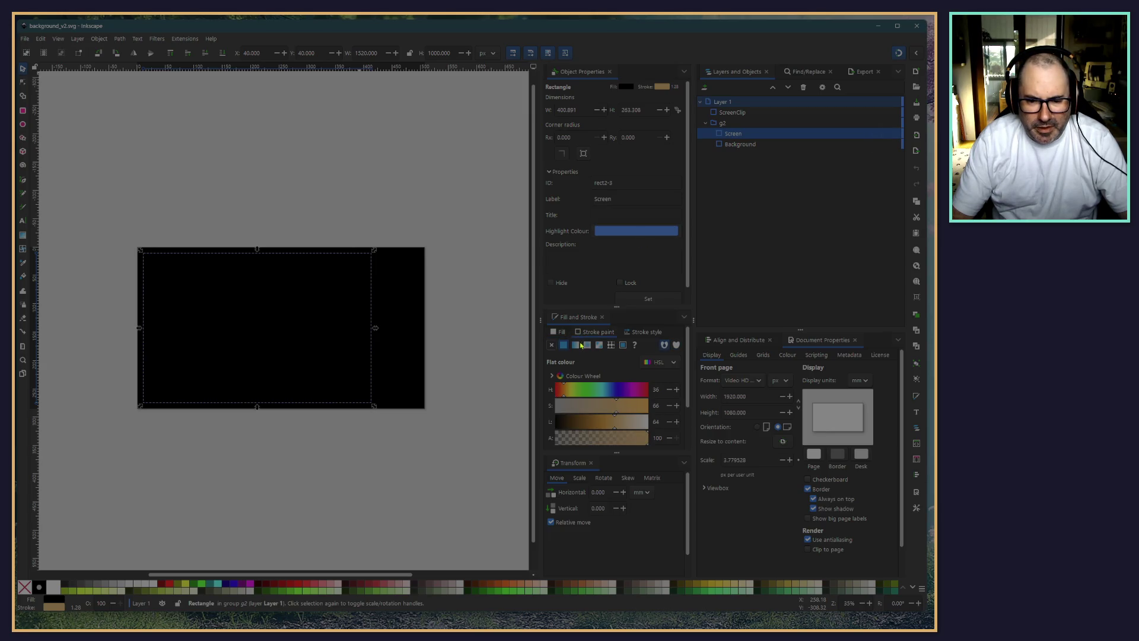
click(724, 113)
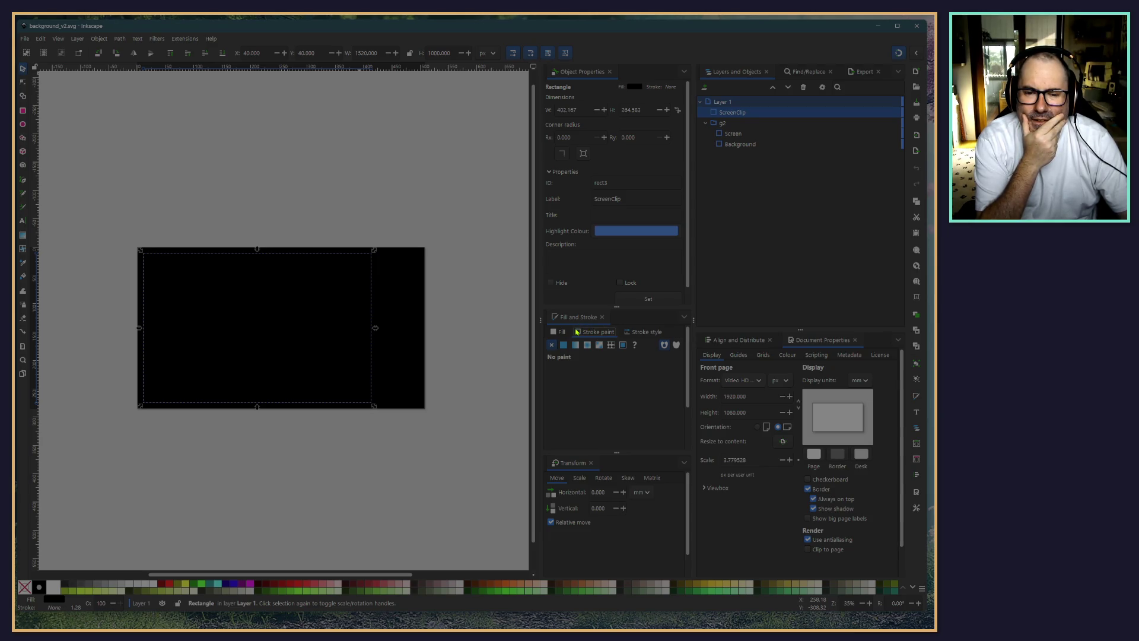
Select Screen and set its stroke width unit to px, rounding the width to 5
scroll(326, 231, up, 1)
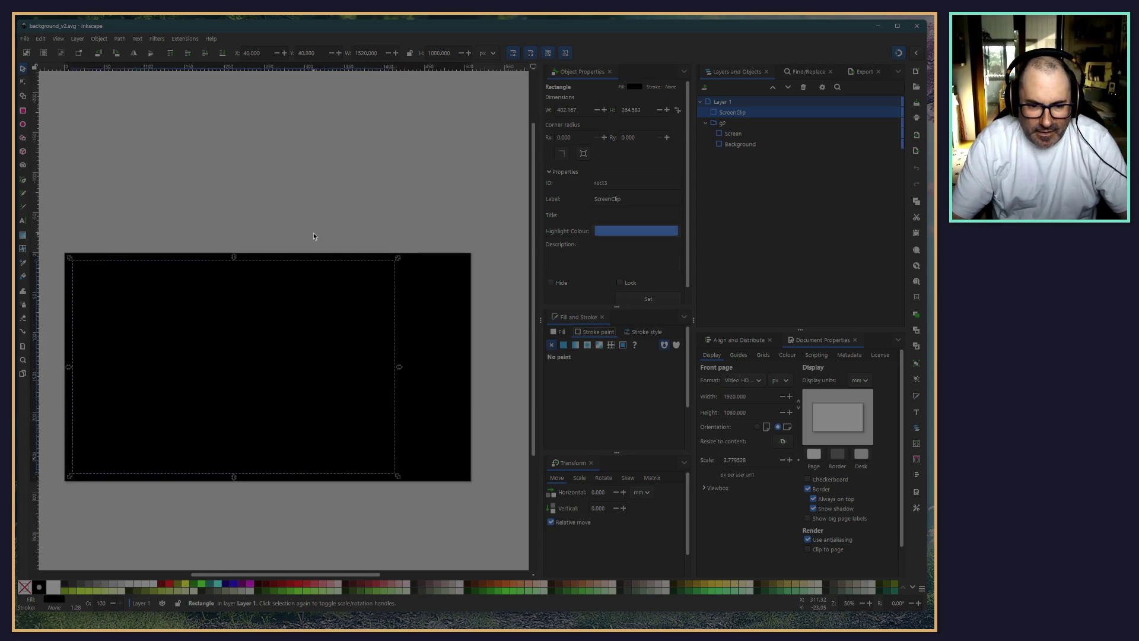
scroll(326, 231, up, 1)
scroll(326, 231, up, 1)
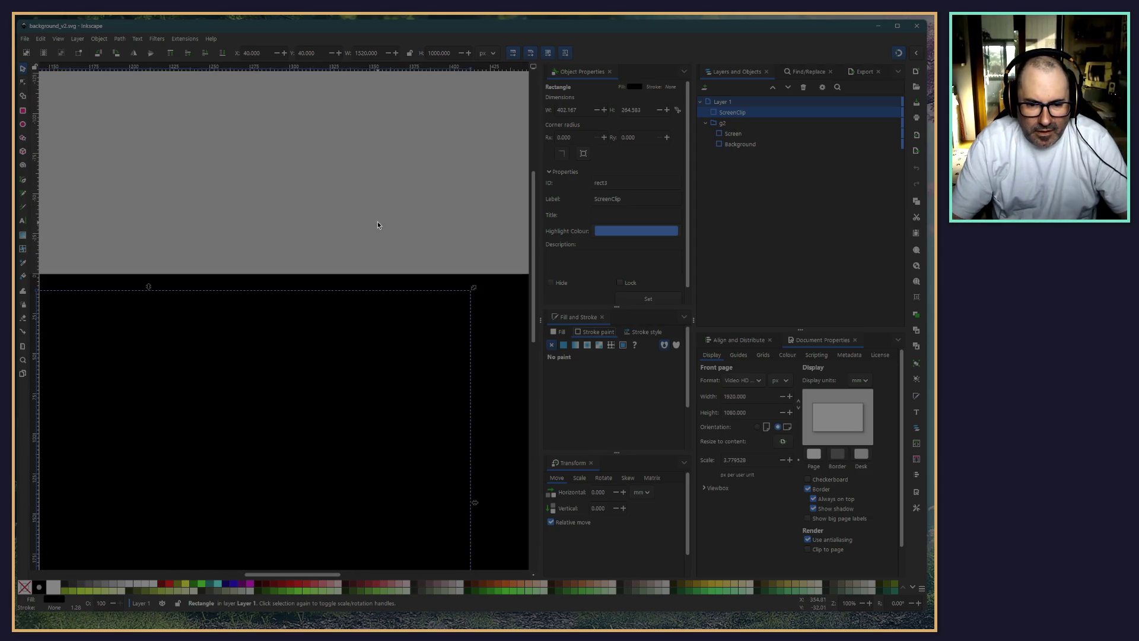
click(734, 134)
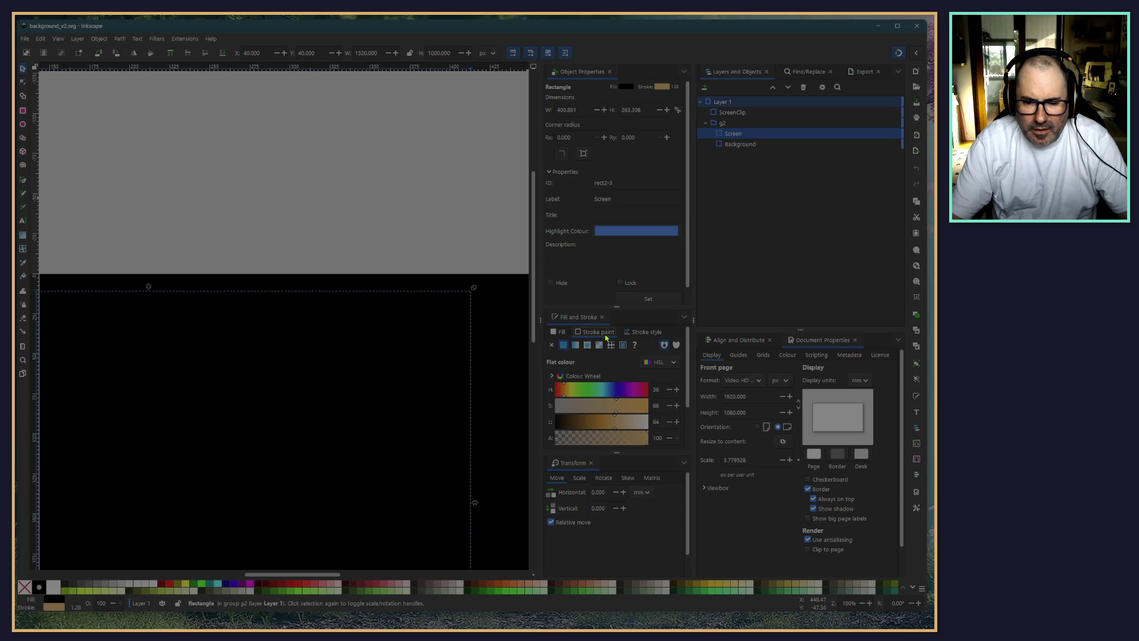
click(631, 332)
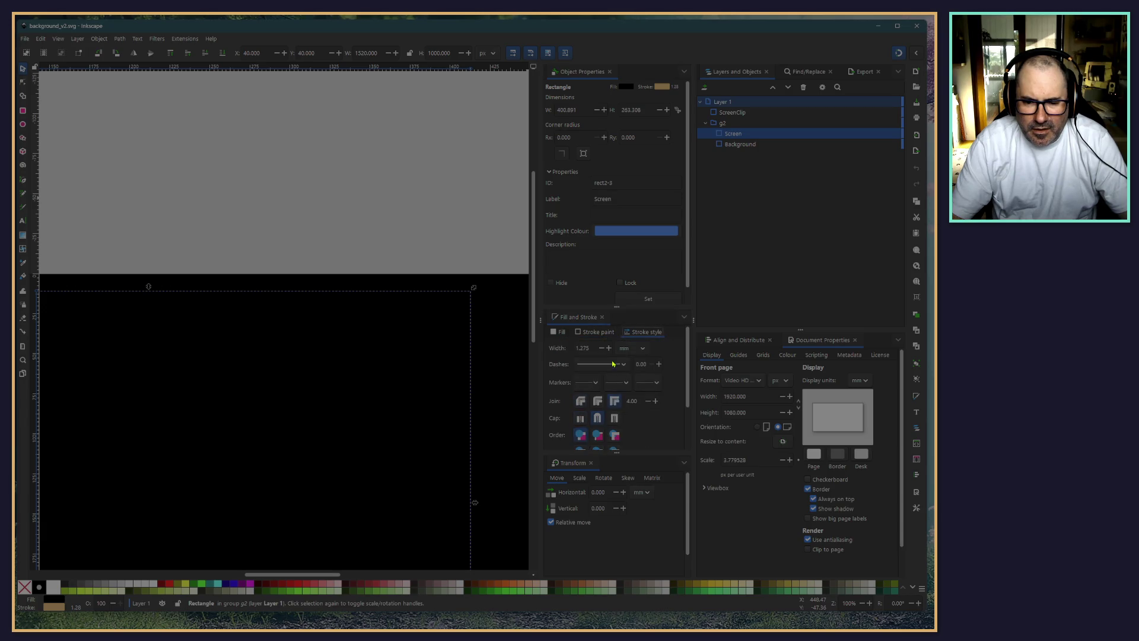
click(632, 348)
click(624, 361)
click(608, 348)
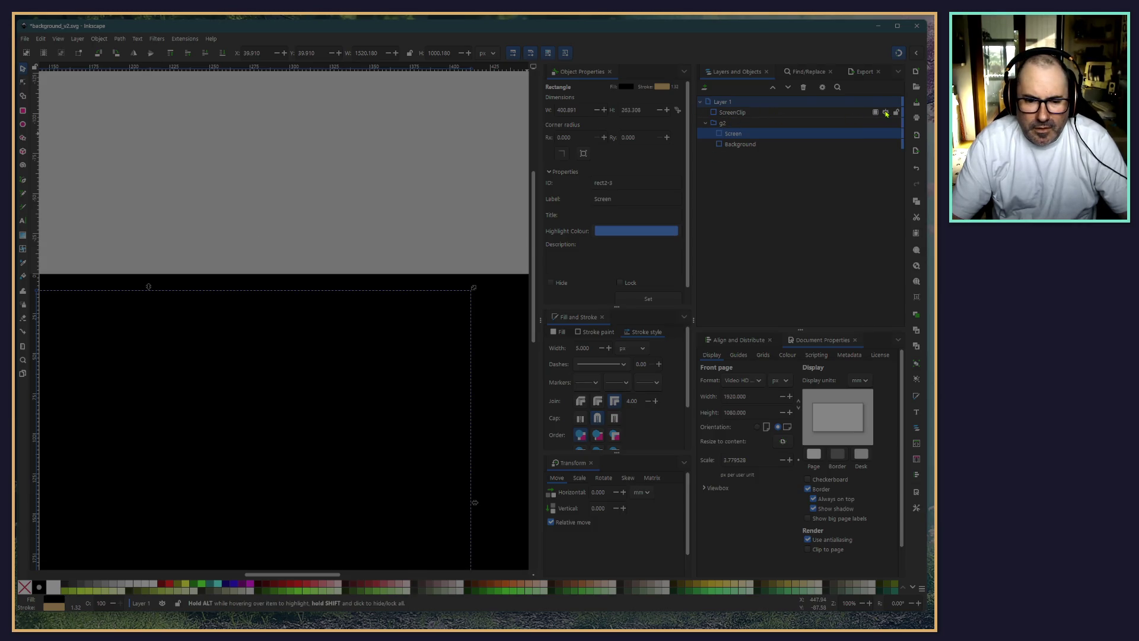
Try Screen stroke widths of 1000 px (undone) and 40 px while toggling ScreenClip's visibility
click(886, 113)
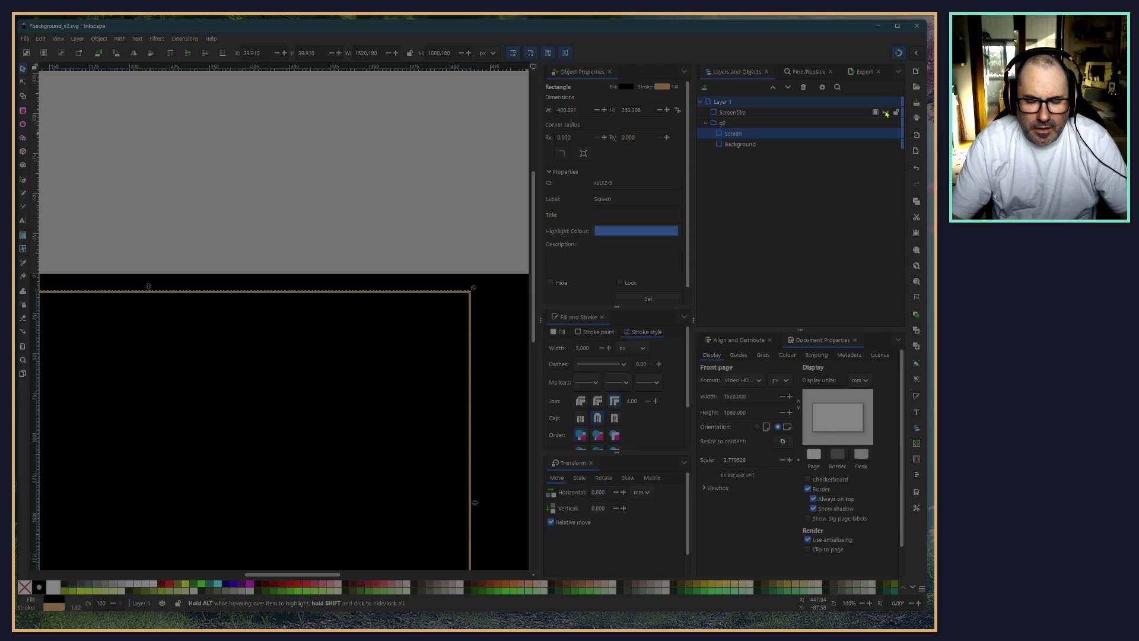
click(886, 113)
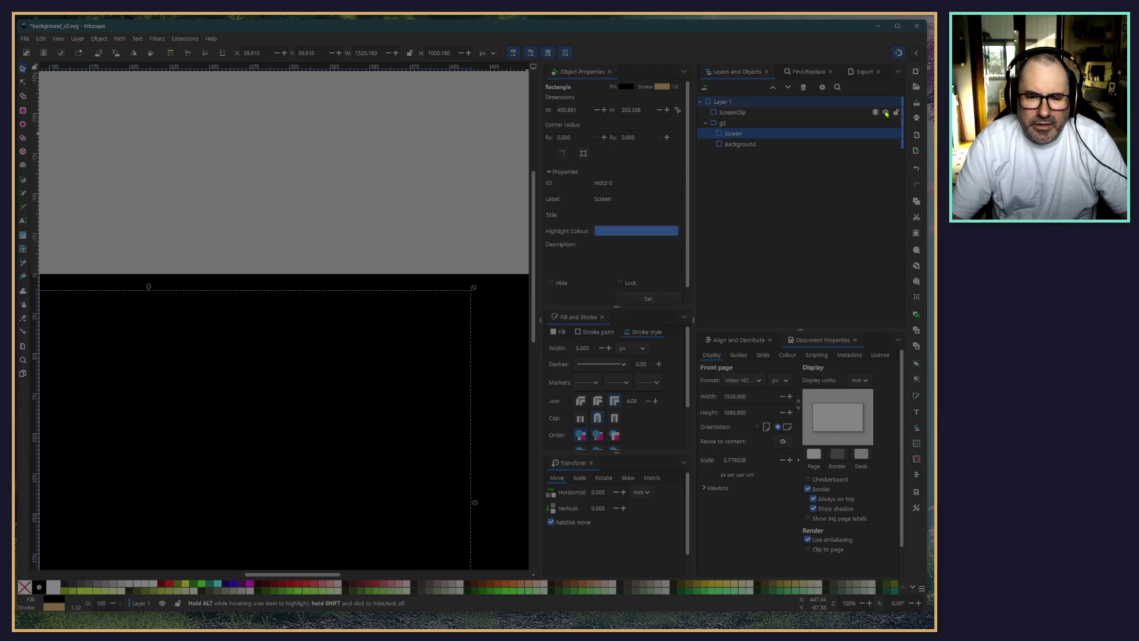
click(885, 112)
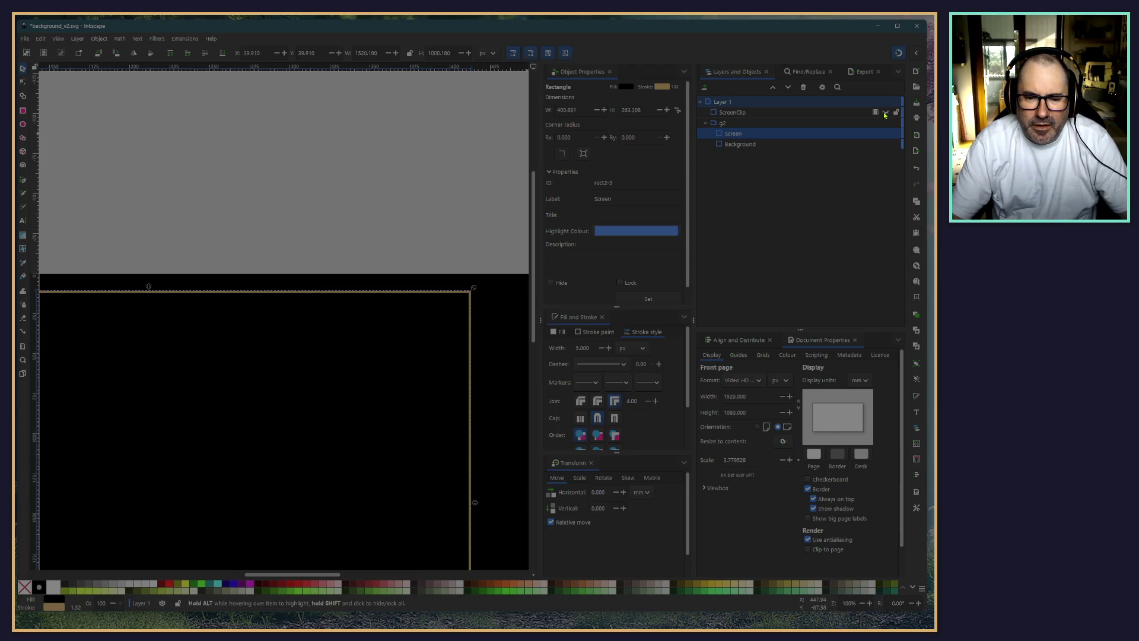
triple_click(591, 349)
text(1)
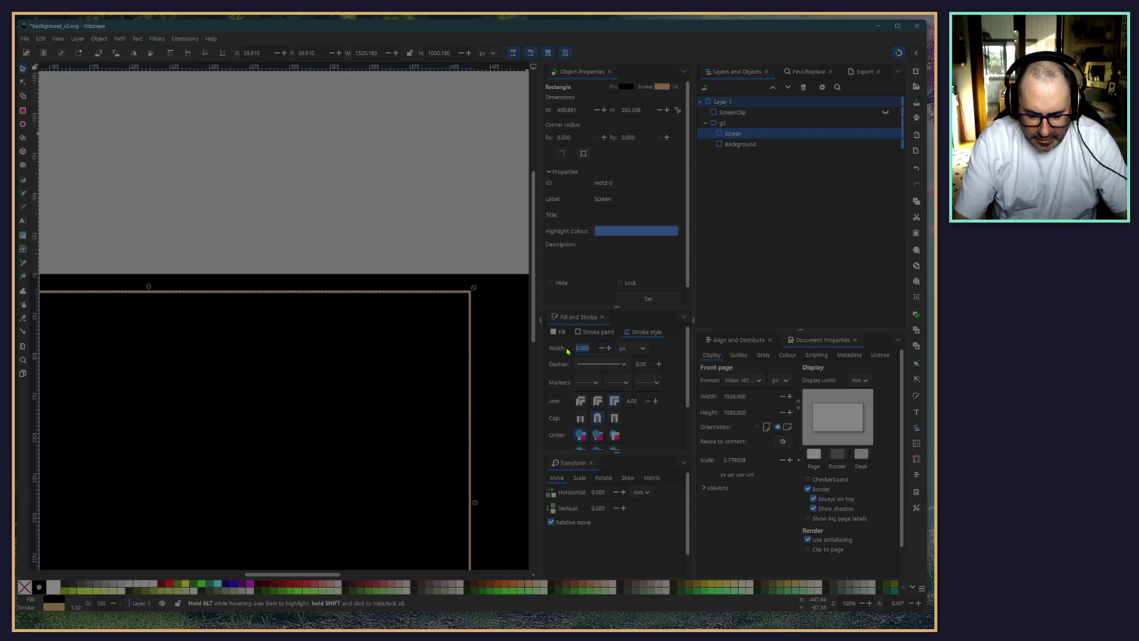
text(000)
key(Return)
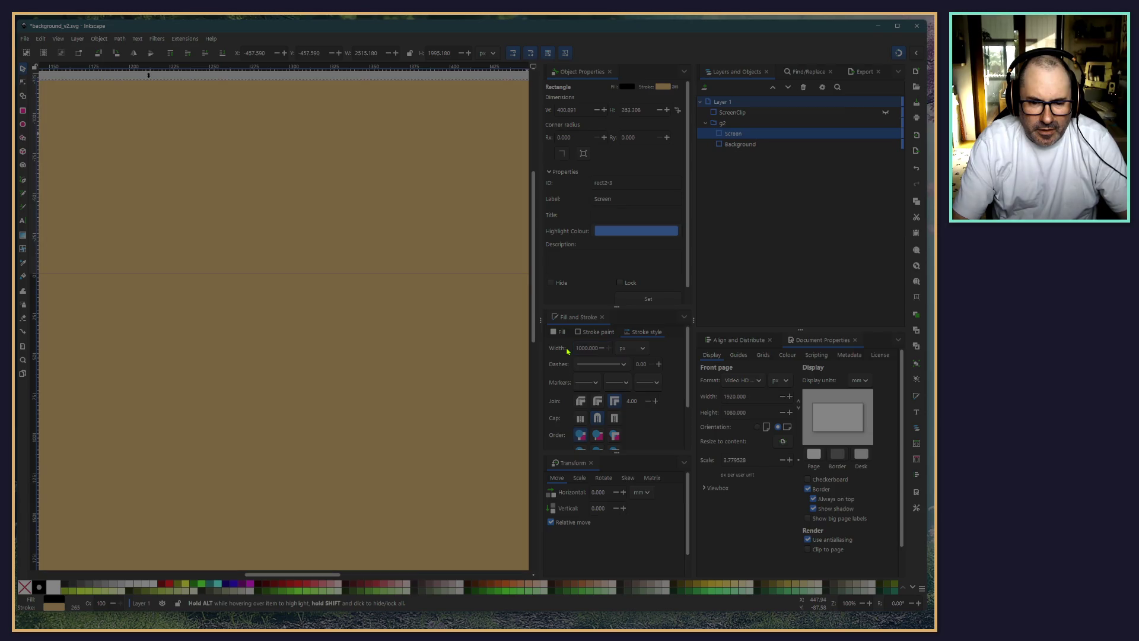
key(ctrl+z)
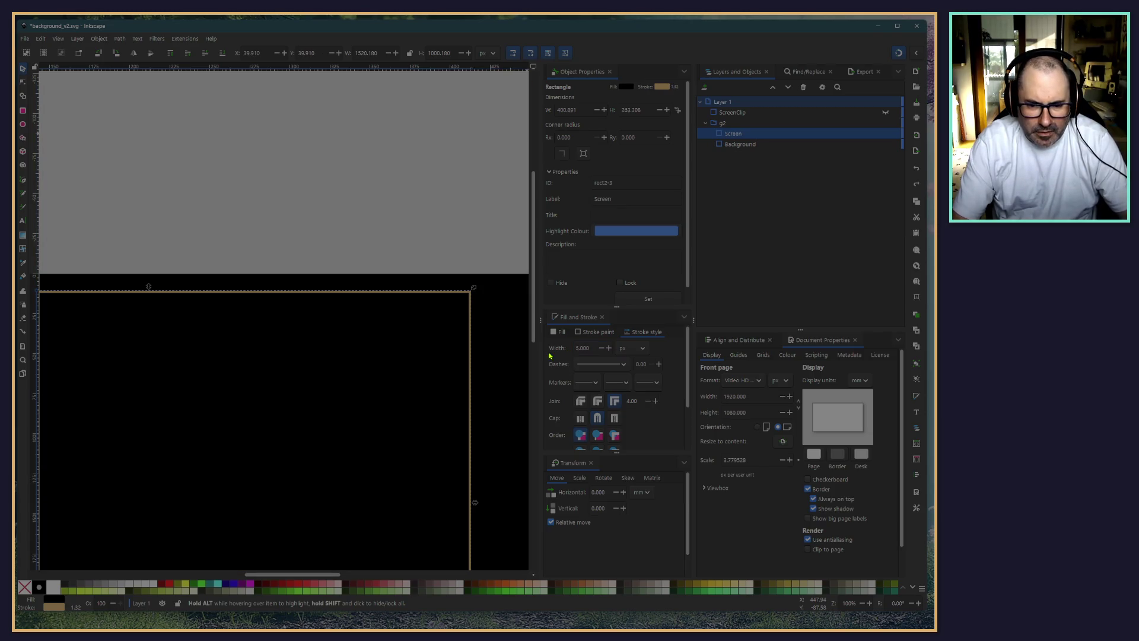
triple_click(591, 349)
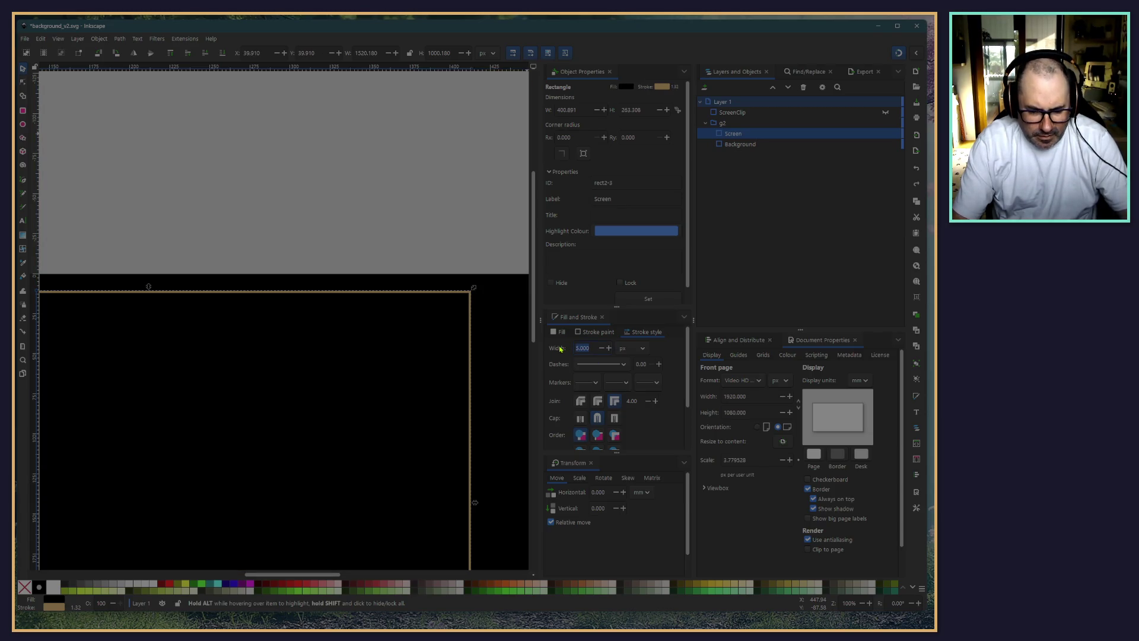
text(40)
key(Return)
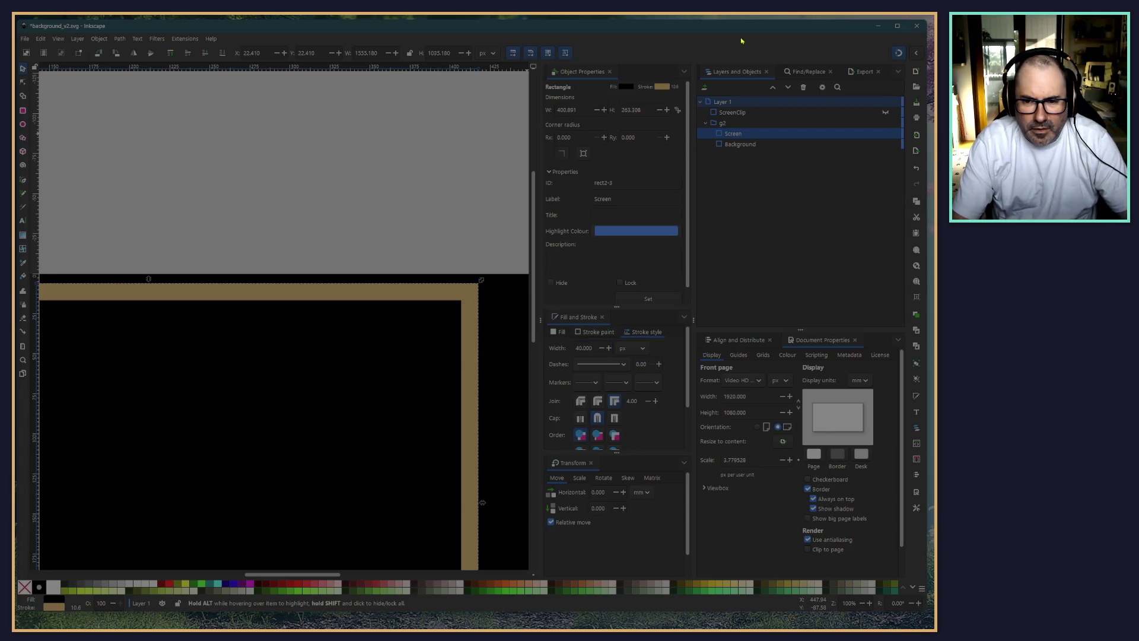
Compare the border with ScreenClip toggled, then set Screen's stroke width to 10 px
click(885, 113)
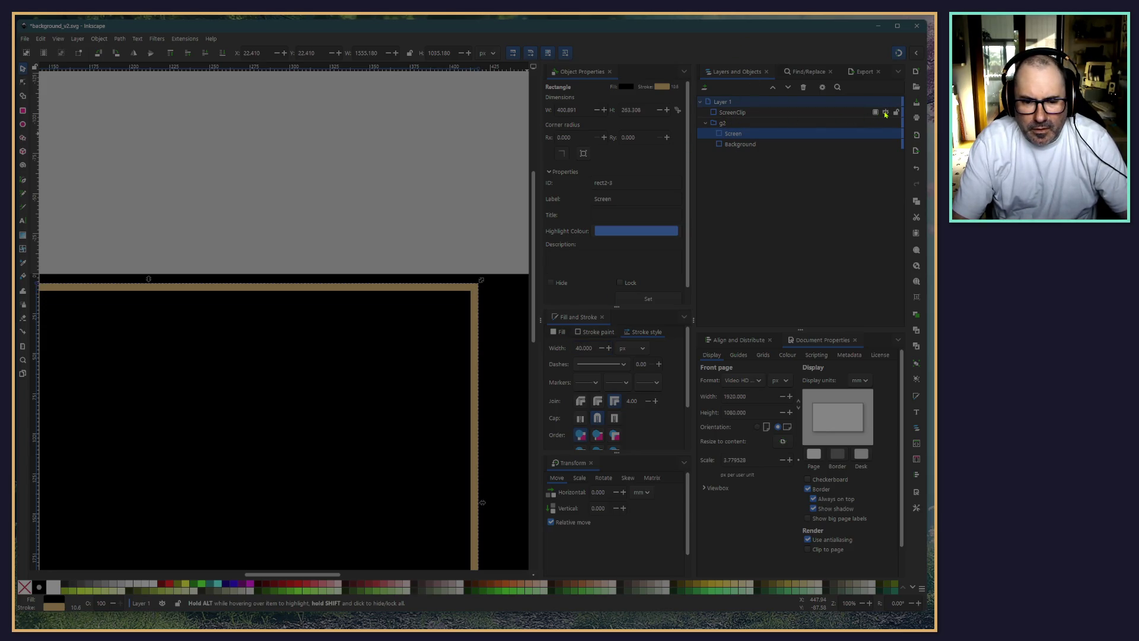
click(885, 113)
click(885, 113)
click(885, 113)
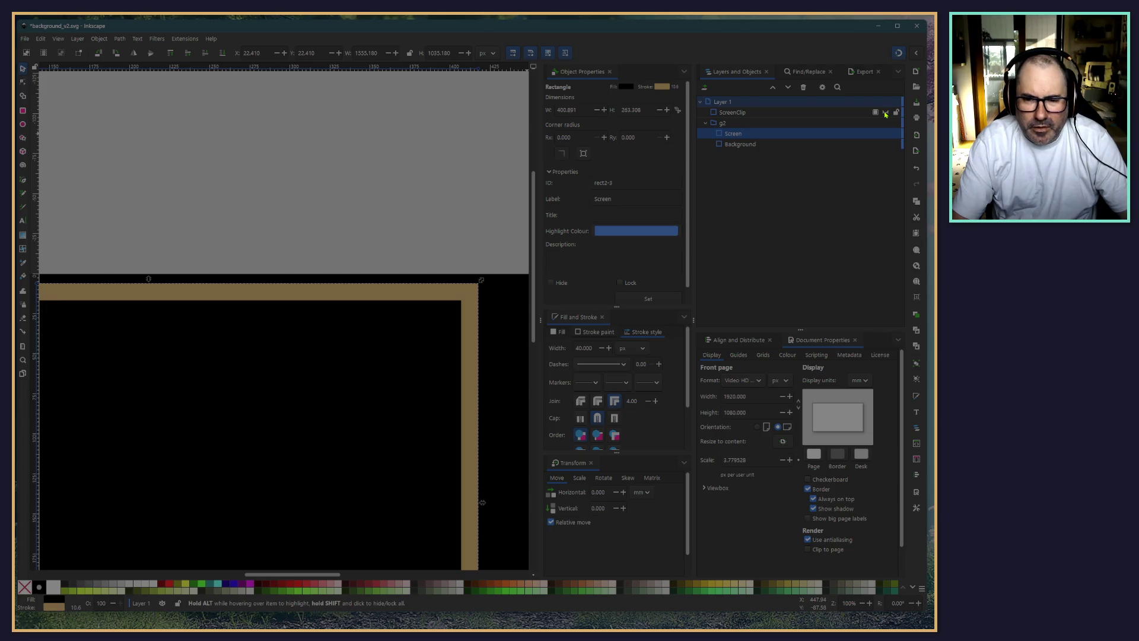
click(885, 112)
click(885, 112)
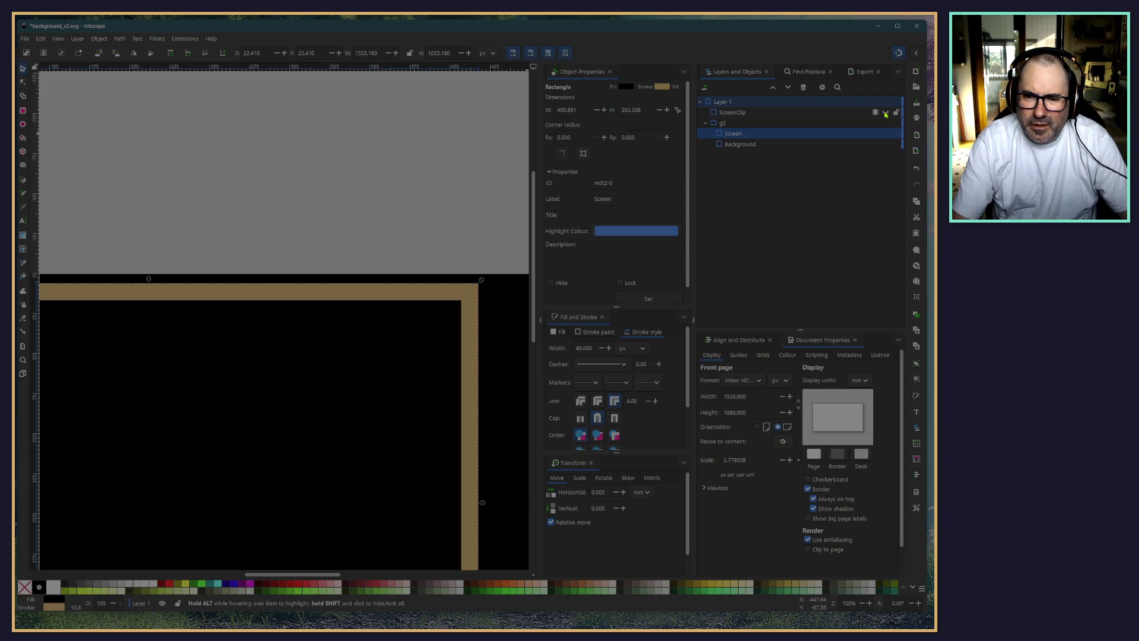
click(885, 113)
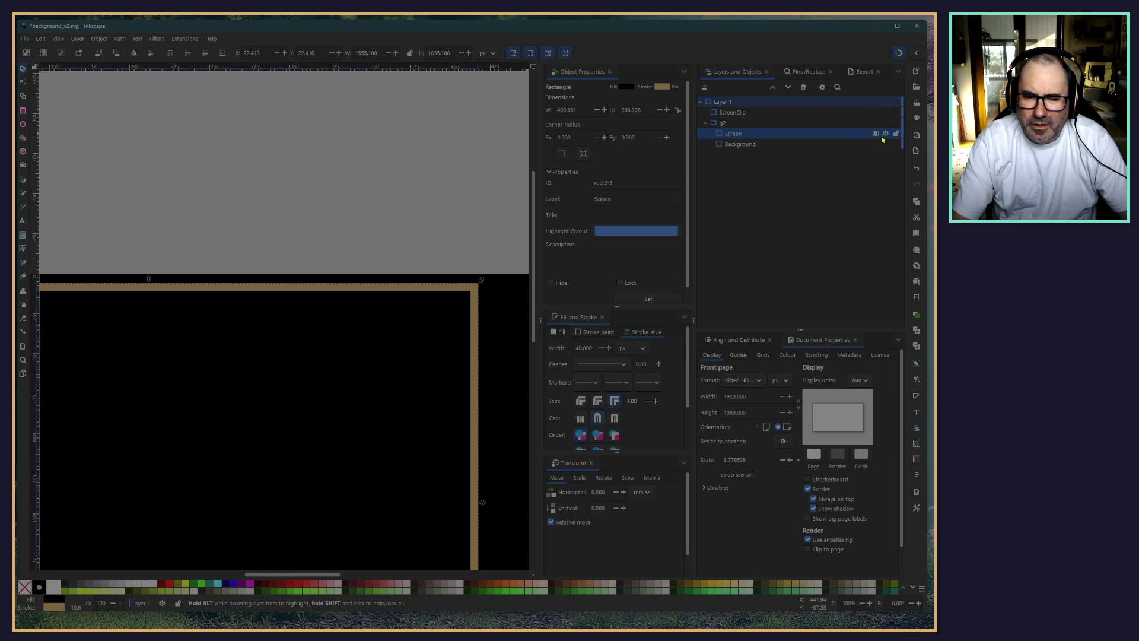
triple_click(593, 348)
text(10)
key(Return)
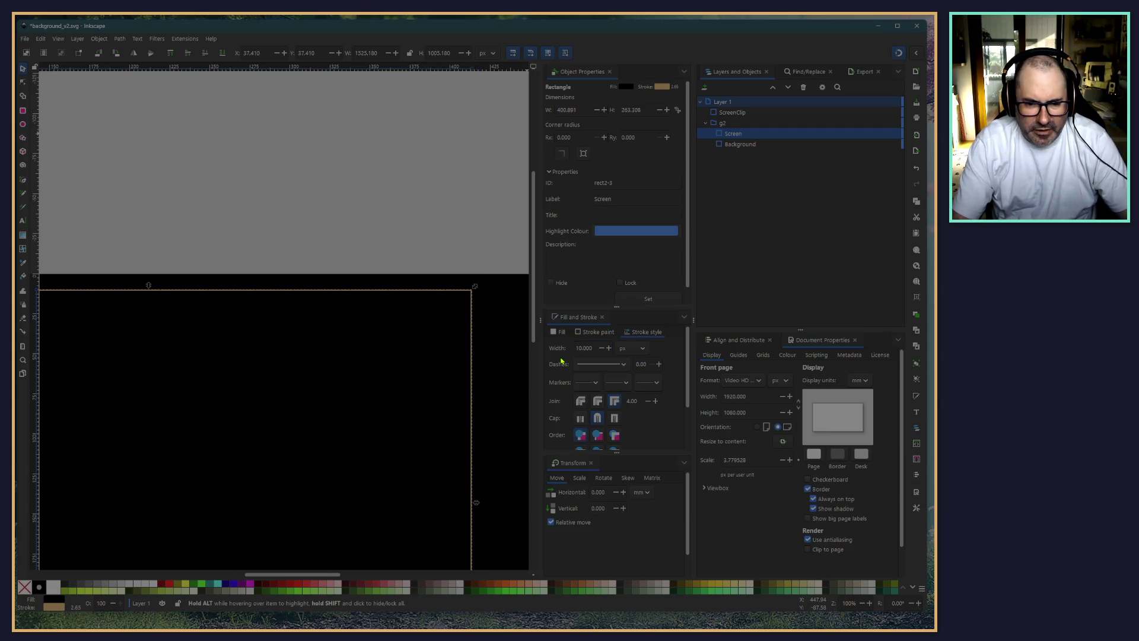
Set Screen's stroke width back to 5 px
scroll(414, 305, up, 3)
ctrl+scroll(397, 329, up, 2)
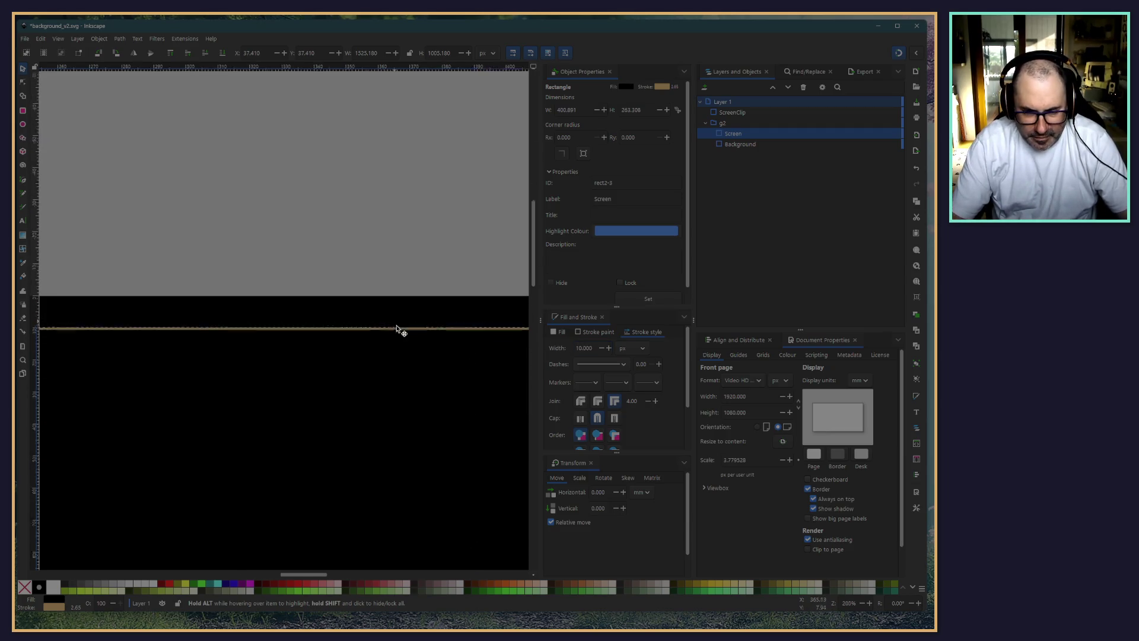
ctrl+scroll(397, 329, up, 3)
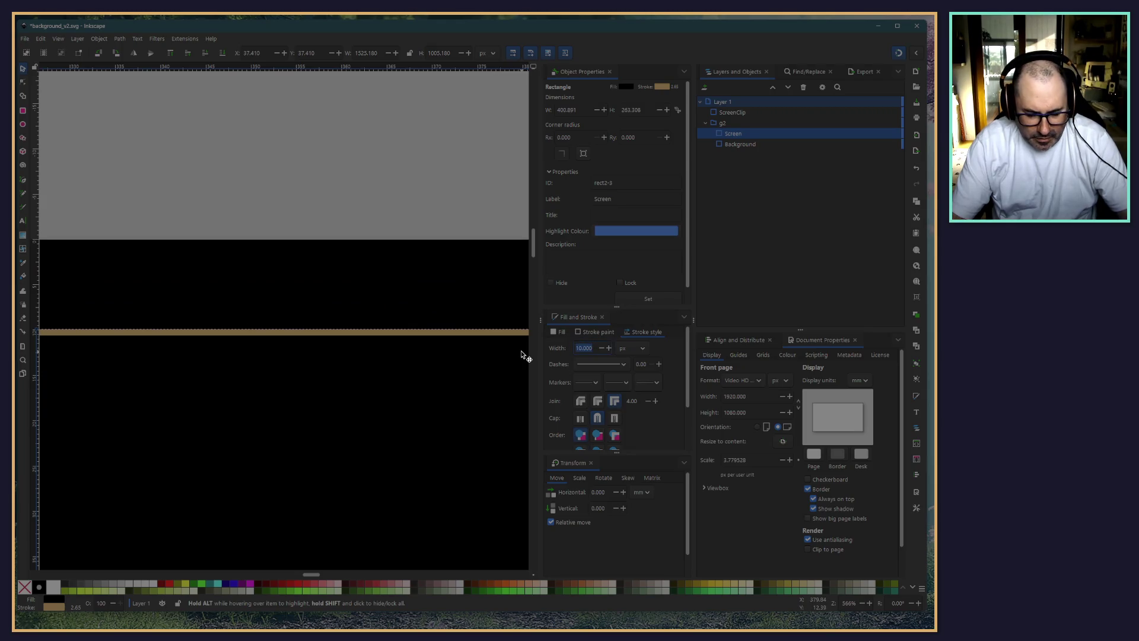
text(35)
key(Return)
ctrl+scroll(426, 260, down, 2)
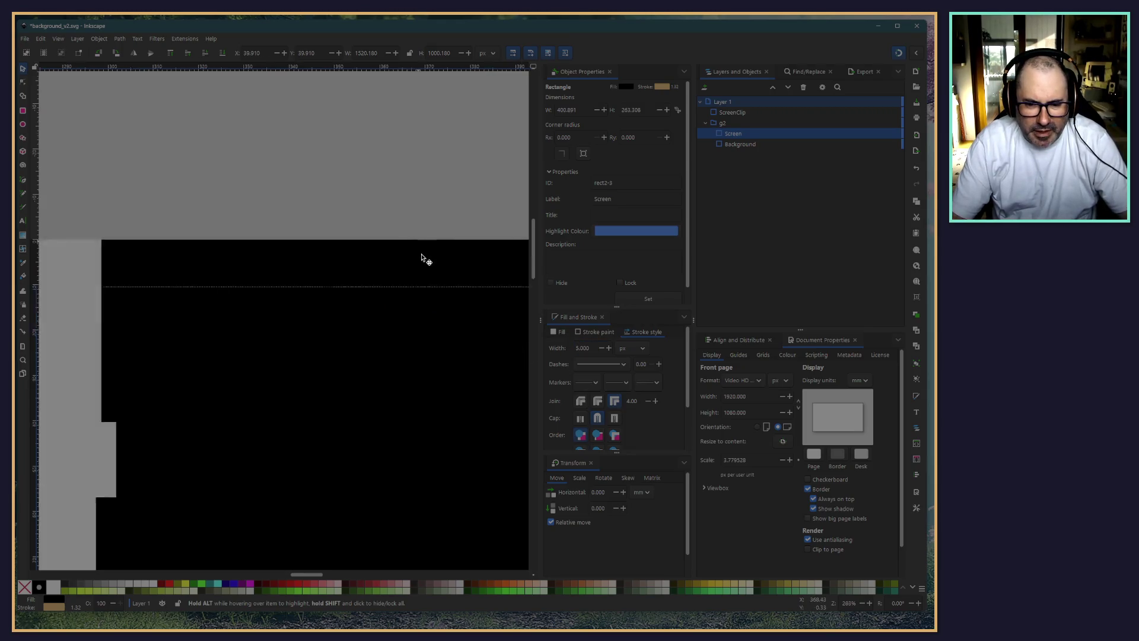
ctrl+scroll(426, 259, down, 1)
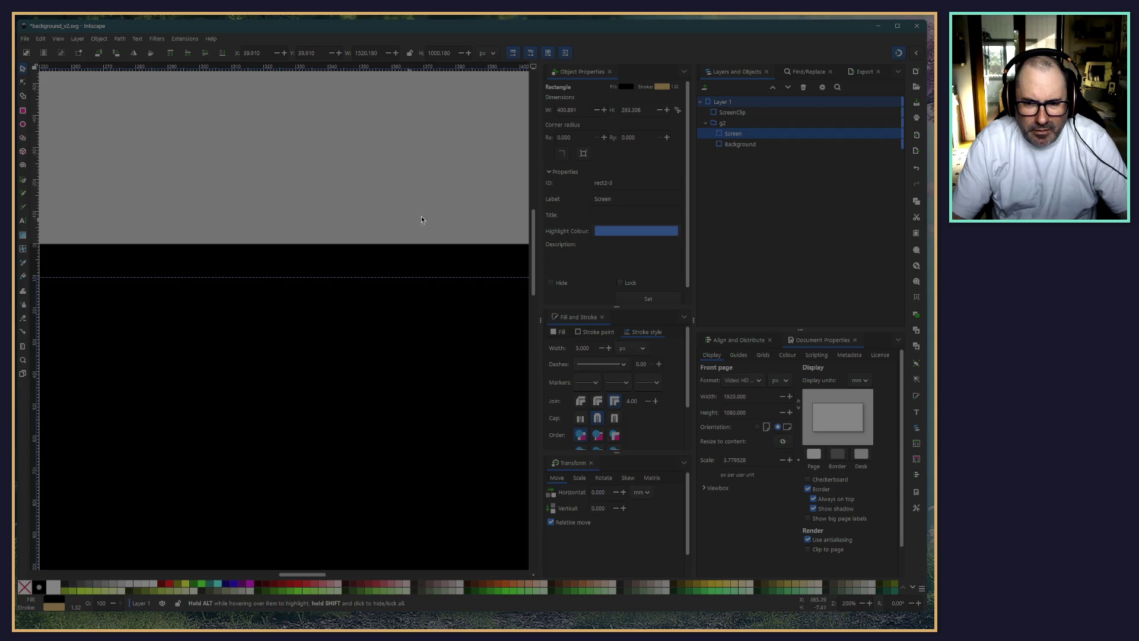
click(740, 146)
click(737, 135)
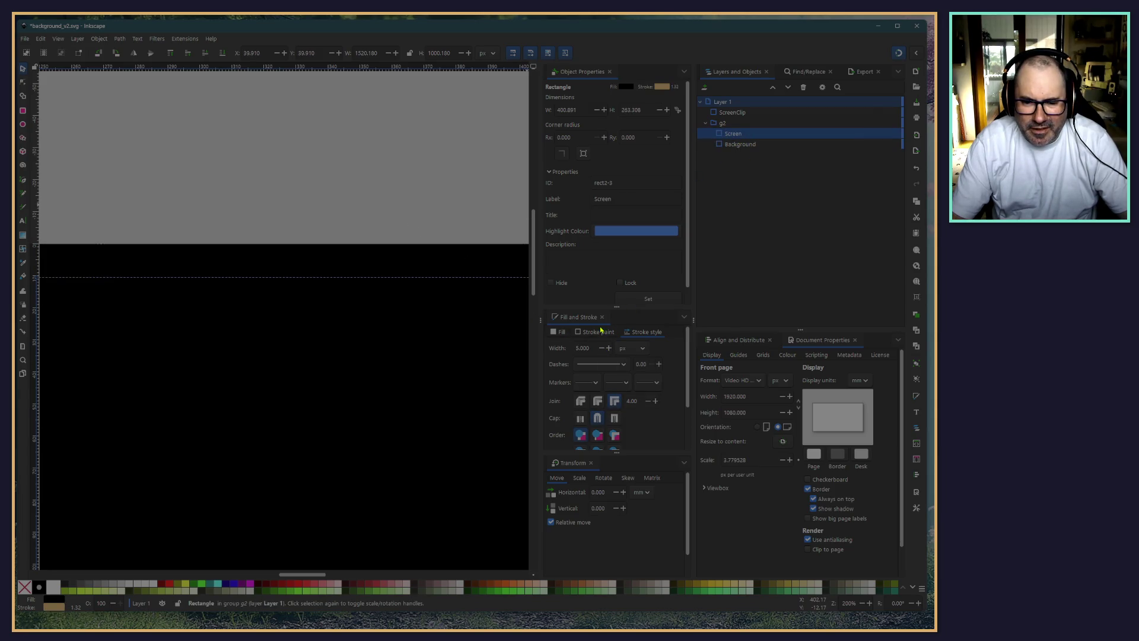
Give the ScreenClip rectangle a stroke width of 0
ctrl+scroll(401, 197, down, 2)
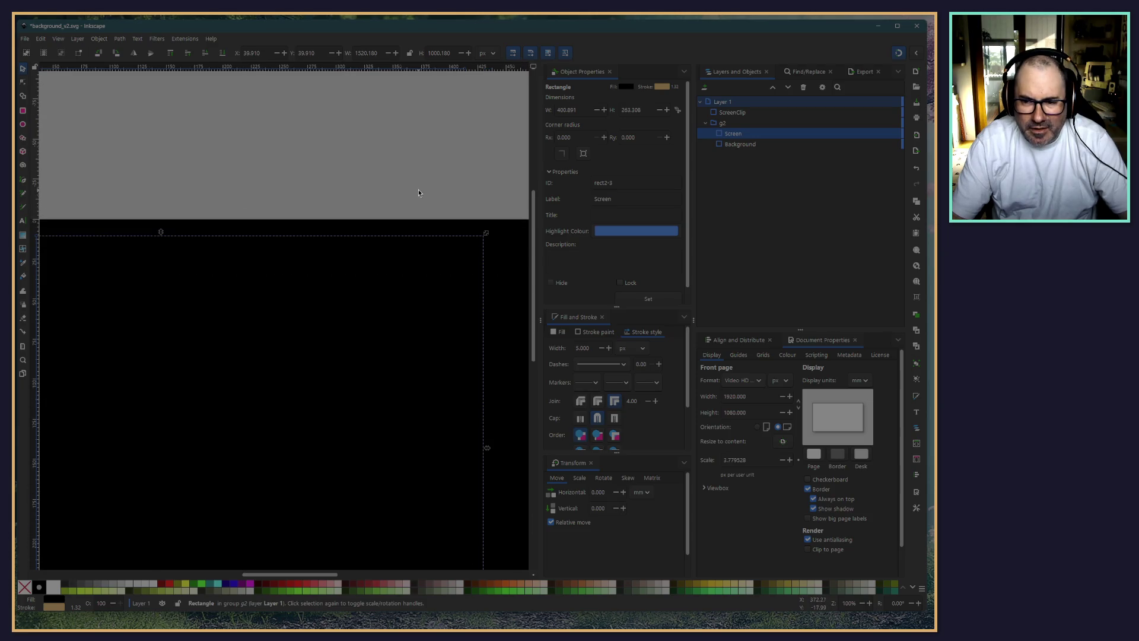
ctrl+scroll(419, 190, down, 1)
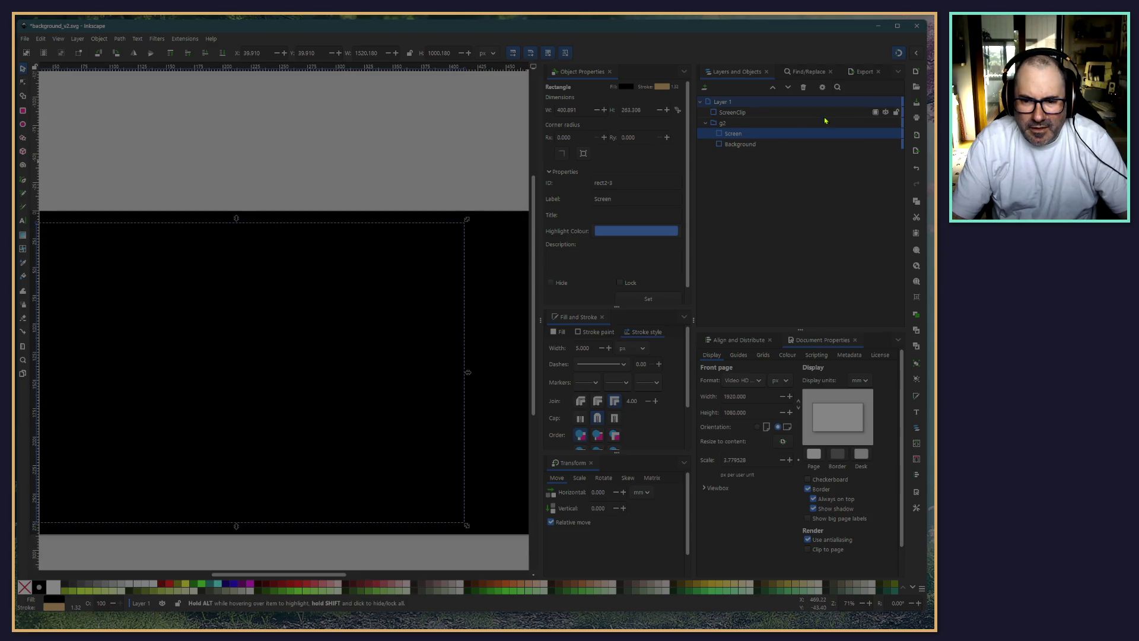
click(742, 115)
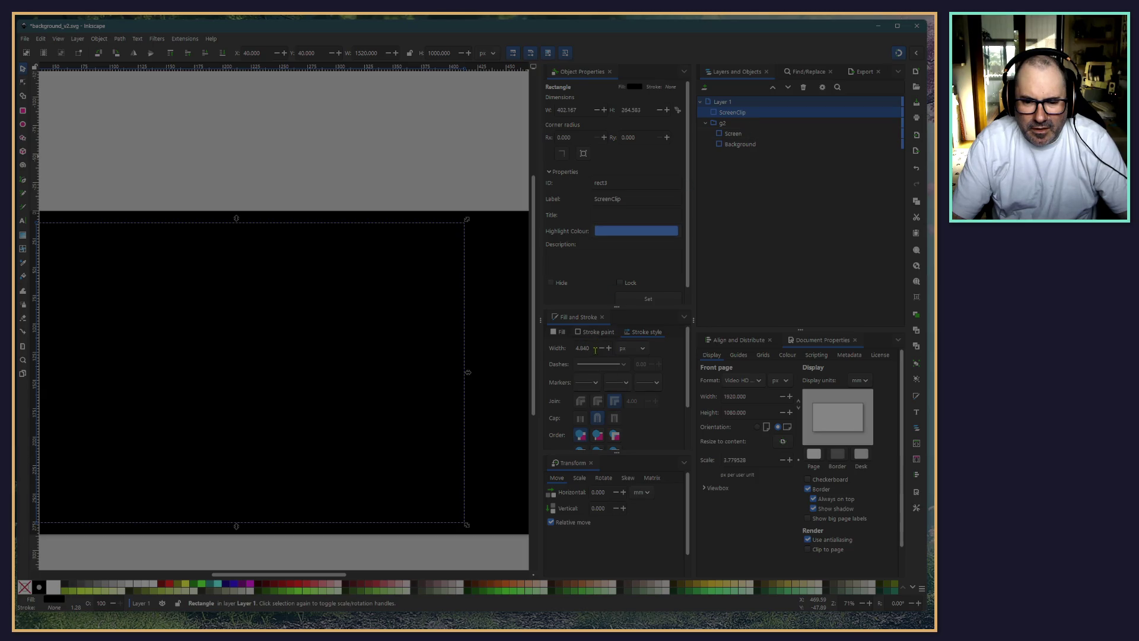
triple_click(593, 350)
text(0)
key(Return)
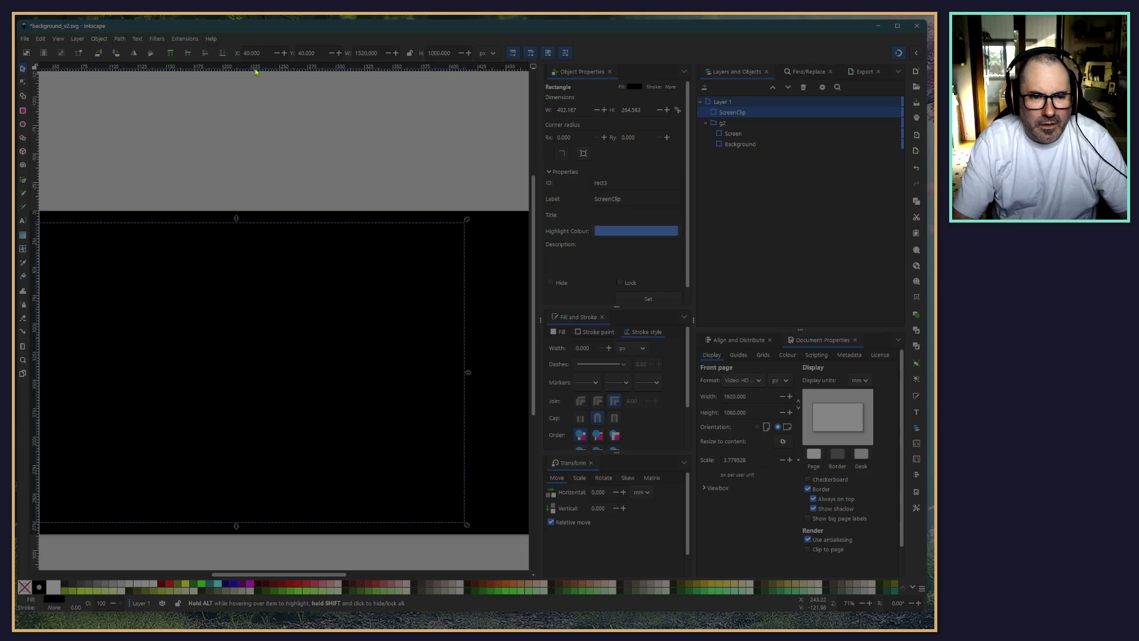
Try a 10 px stroke on Screen, then undo back to 5 px
click(734, 133)
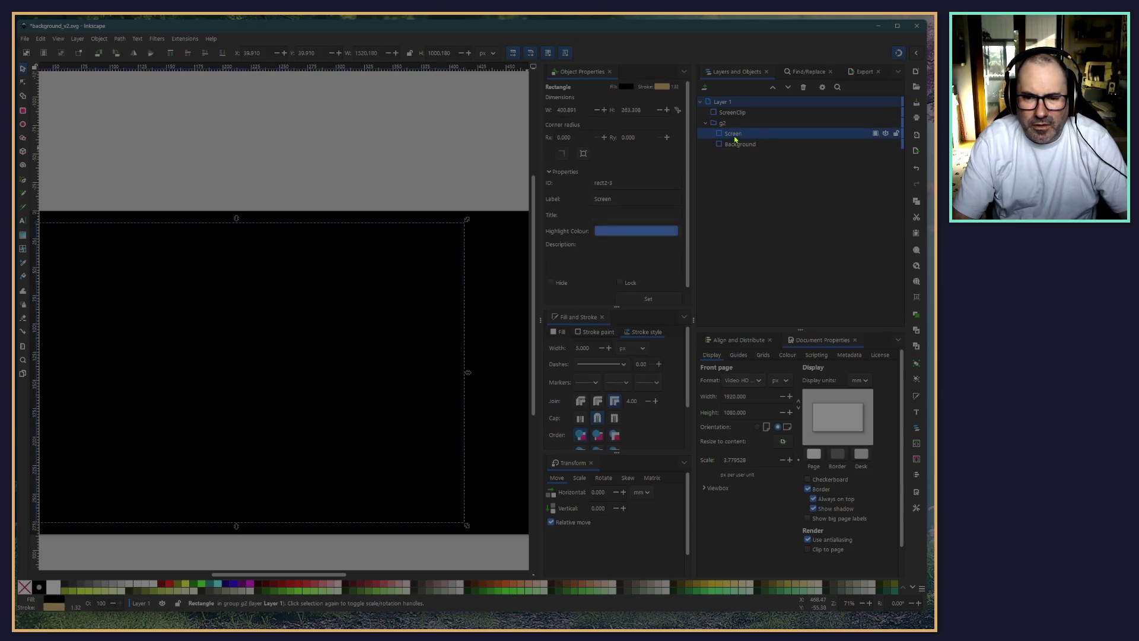
double_click(596, 350)
text(10)
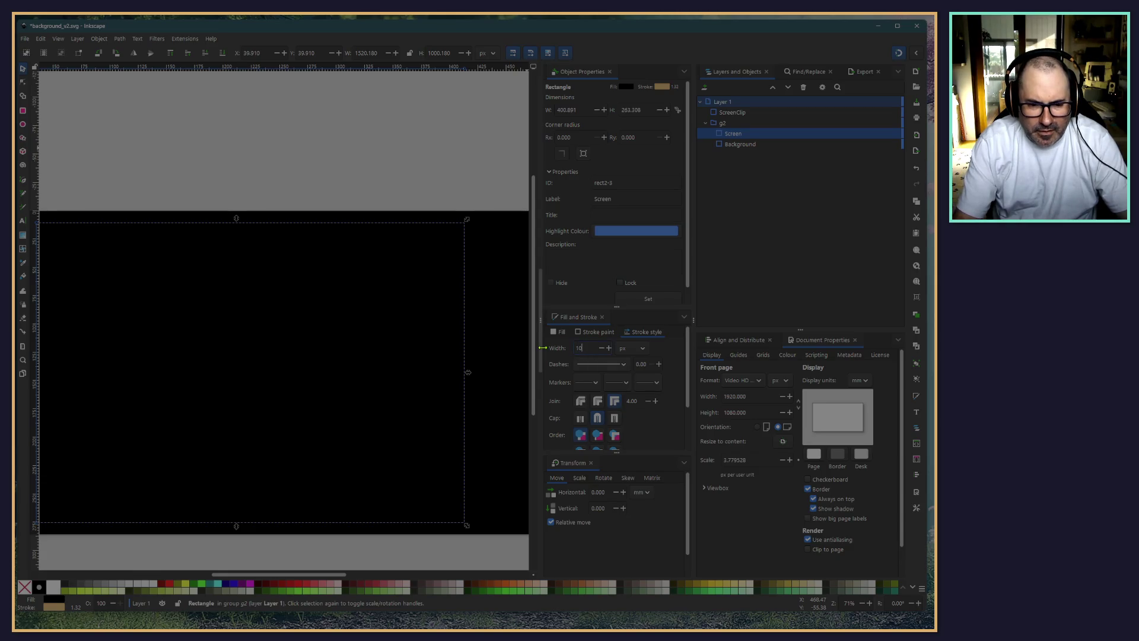
key(Return)
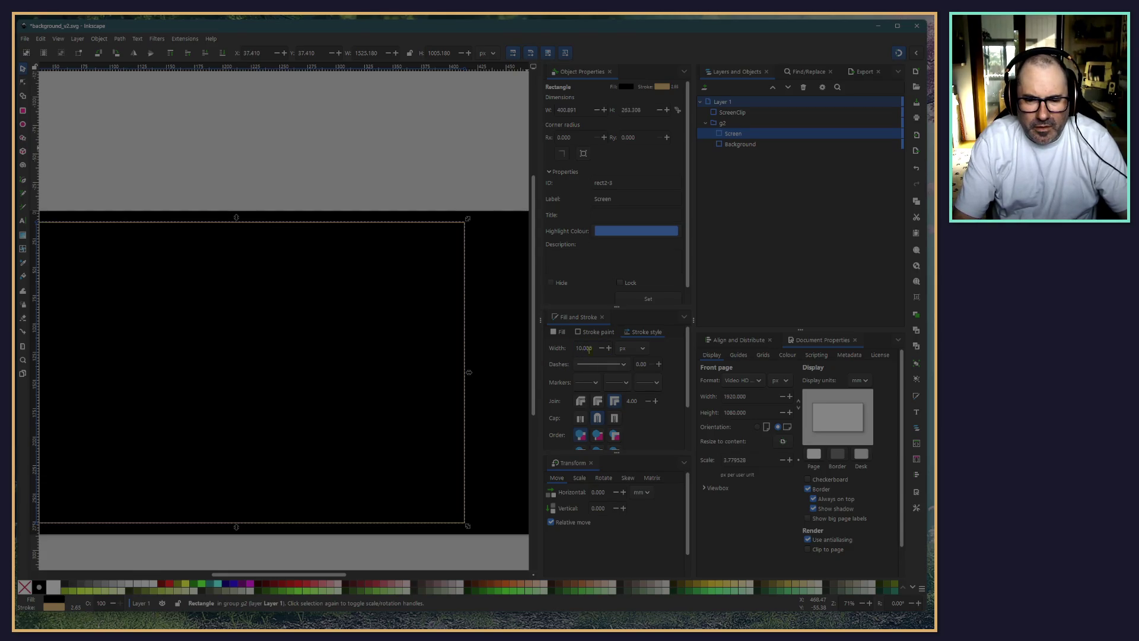
key(ctrl+z)
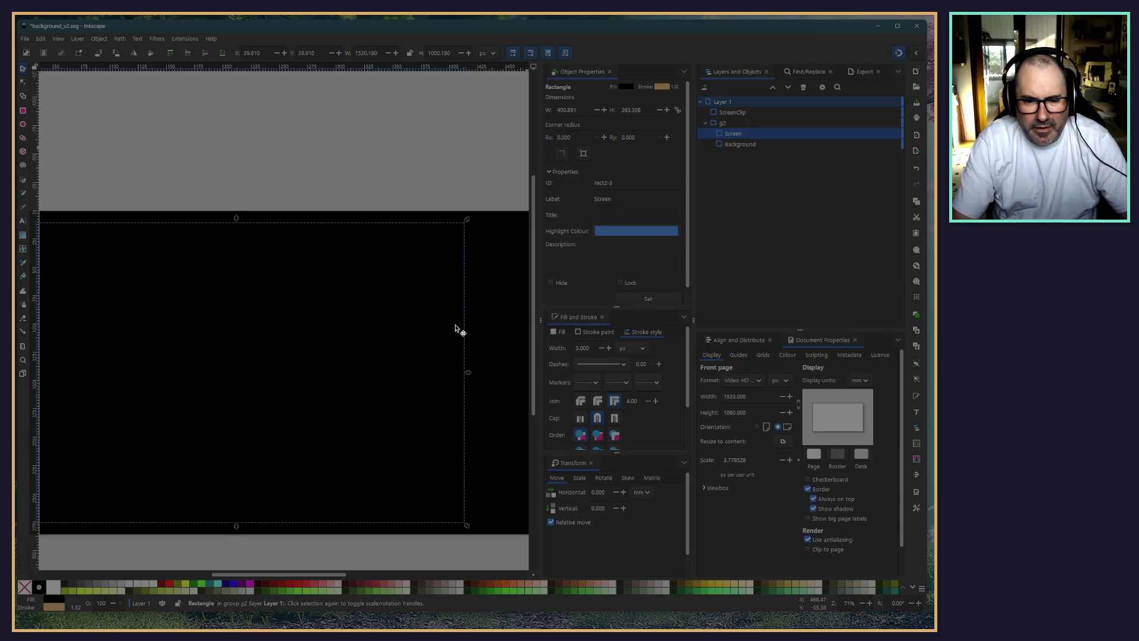
Hide ScreenClip with its eye icon so Screen's full gold outline is visible
ctrl+scroll(425, 243, up, 4)
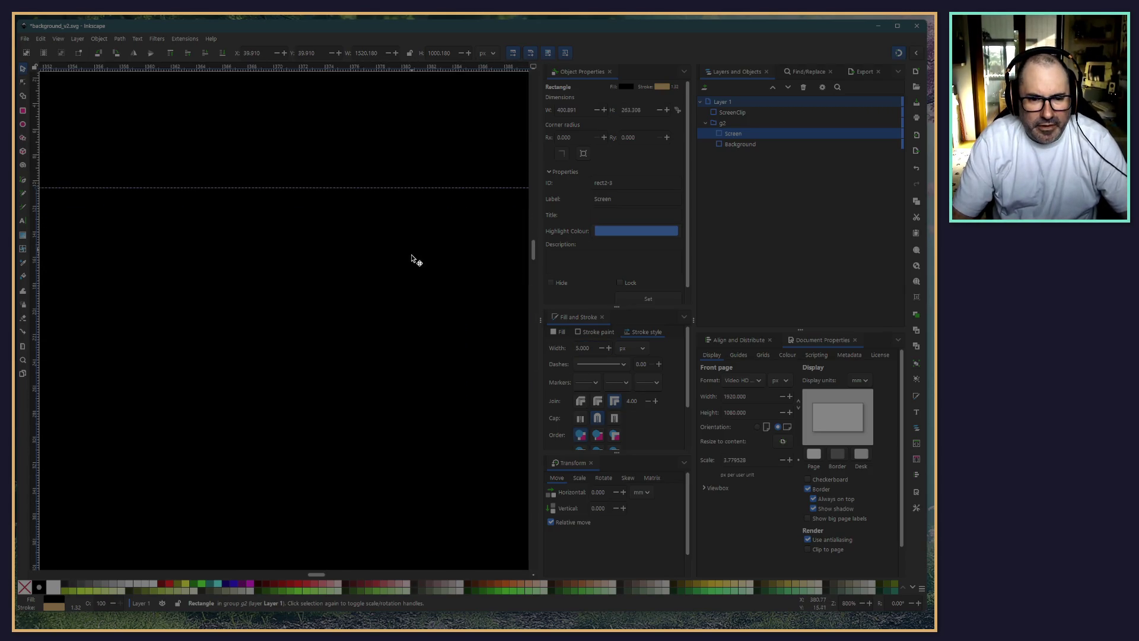
ctrl+scroll(403, 274, down, 3)
ctrl+scroll(403, 274, down, 1)
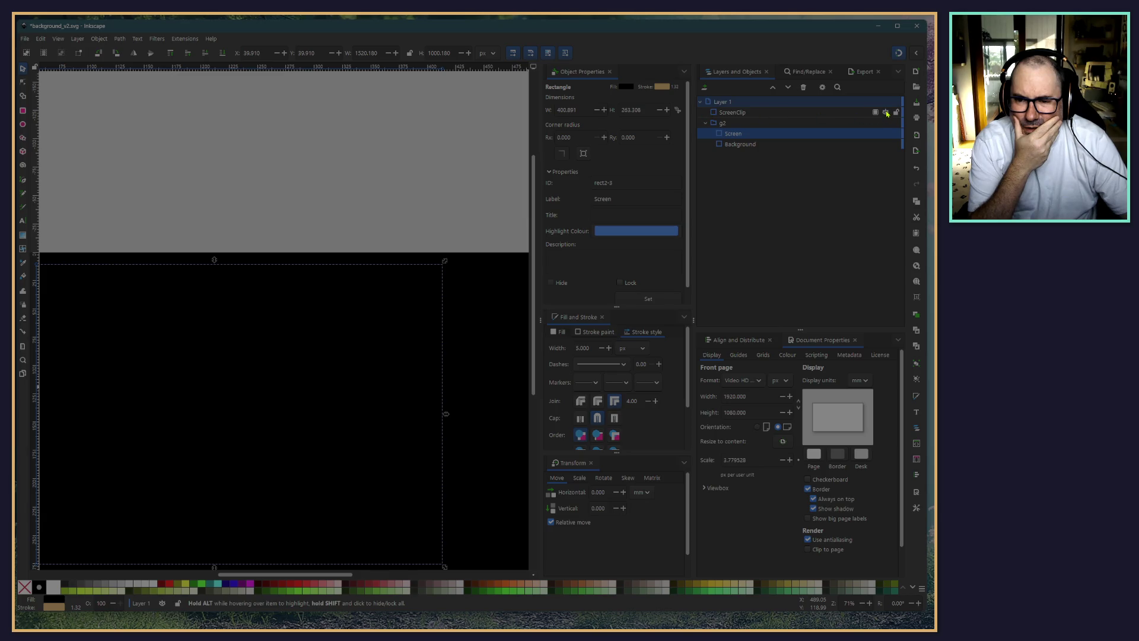
click(886, 114)
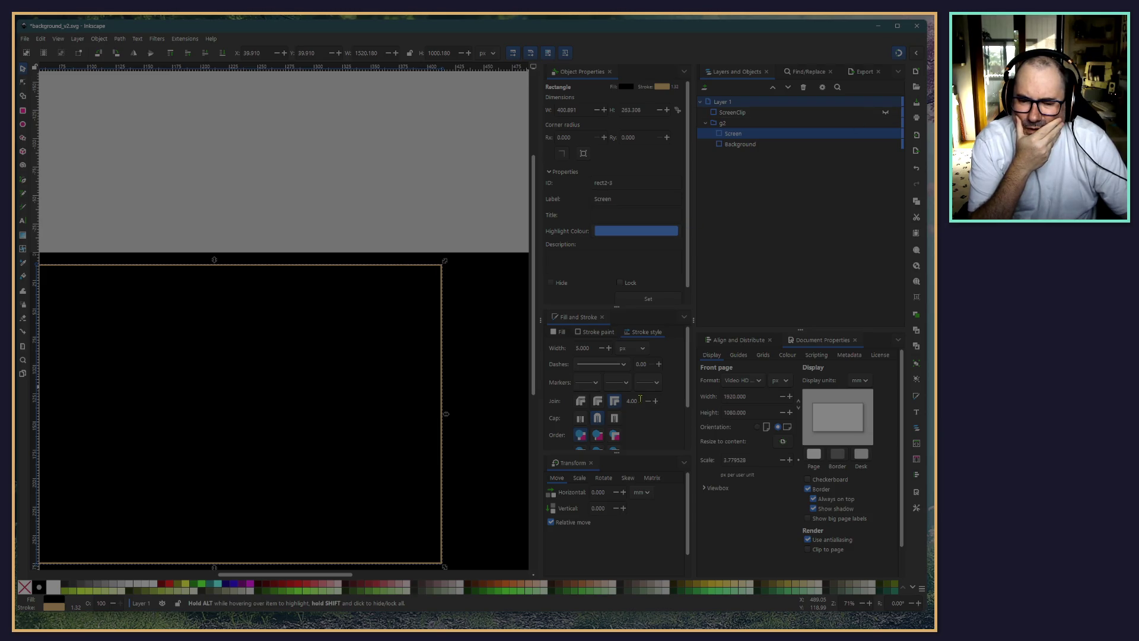
scroll(638, 402, down, 2)
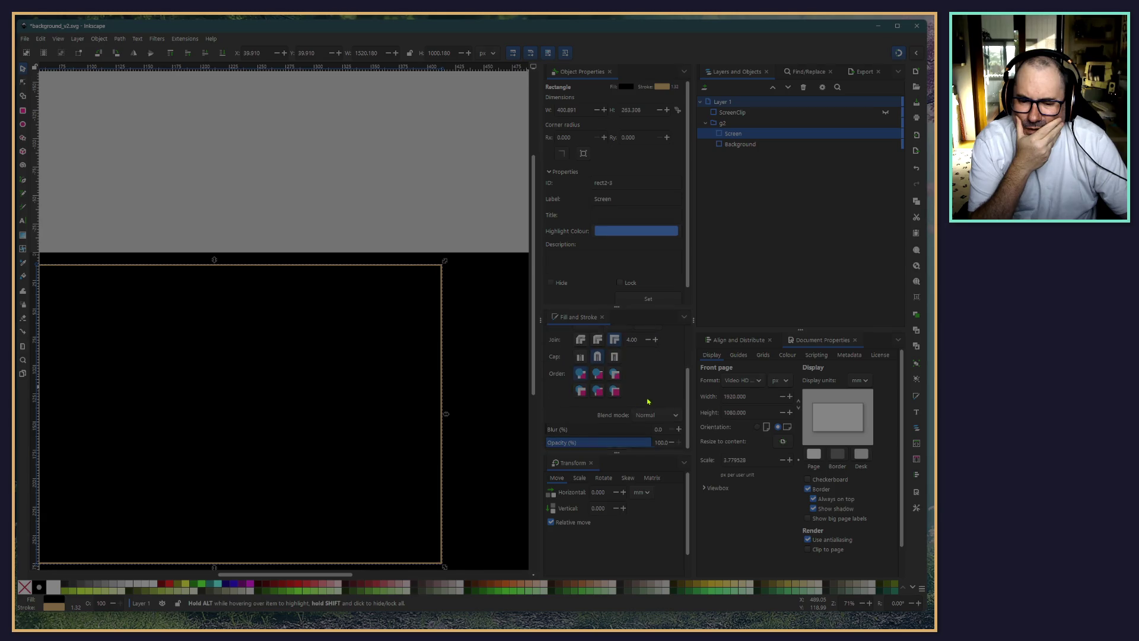
scroll(649, 394, up, 2)
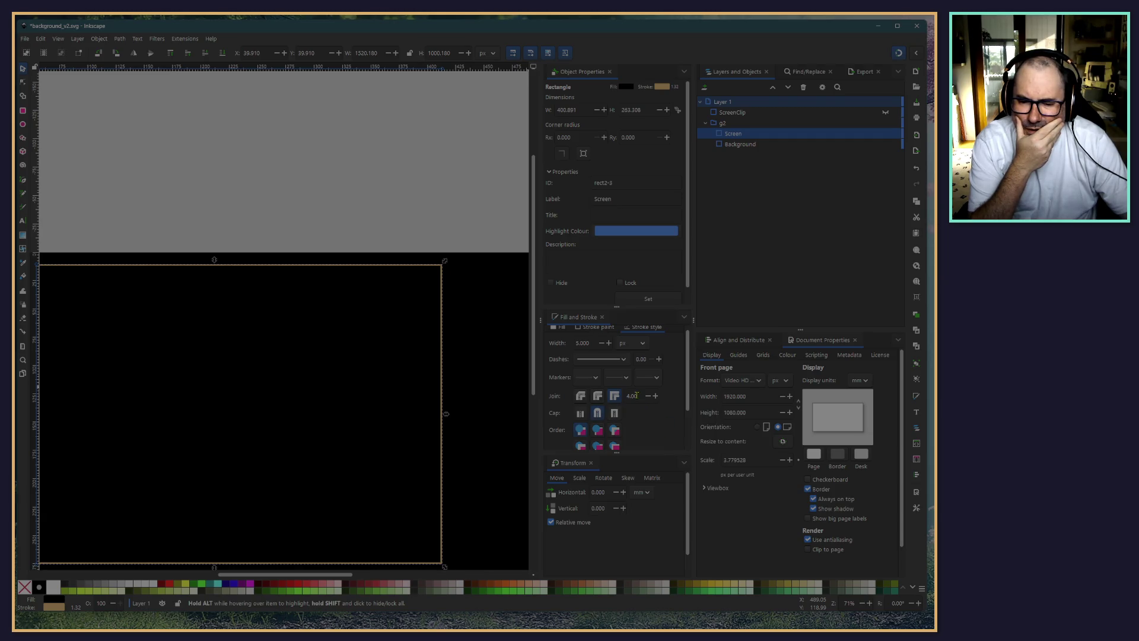
scroll(636, 394, down, 5)
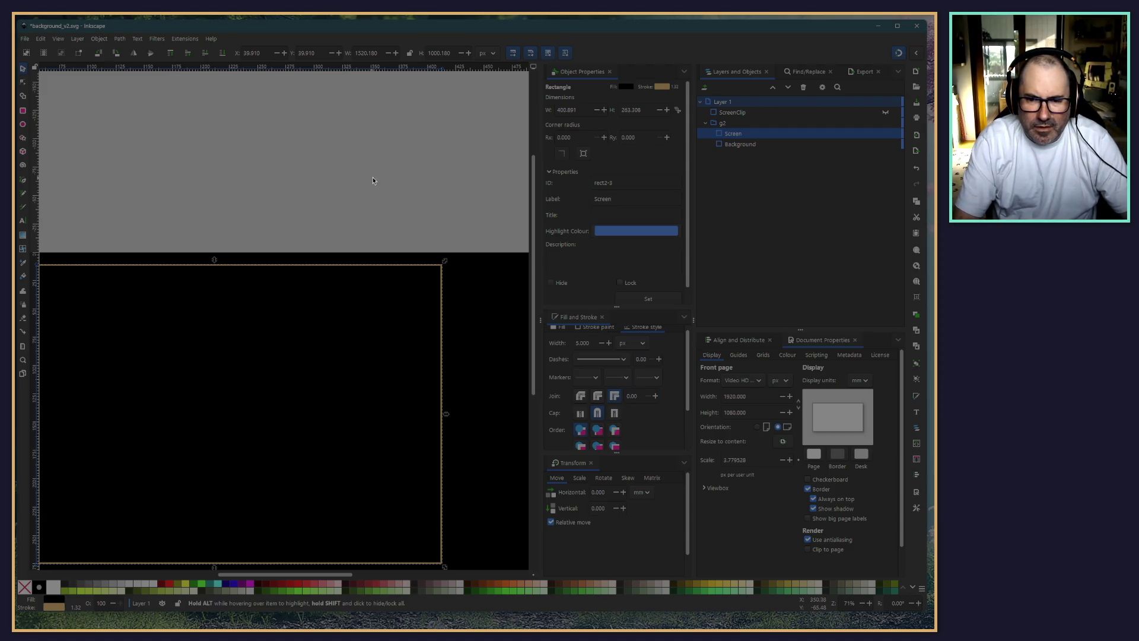
Keep the ScreenClip rectangle hidden and select the Screen rectangle instead
click(732, 112)
mouse_move(885, 114)
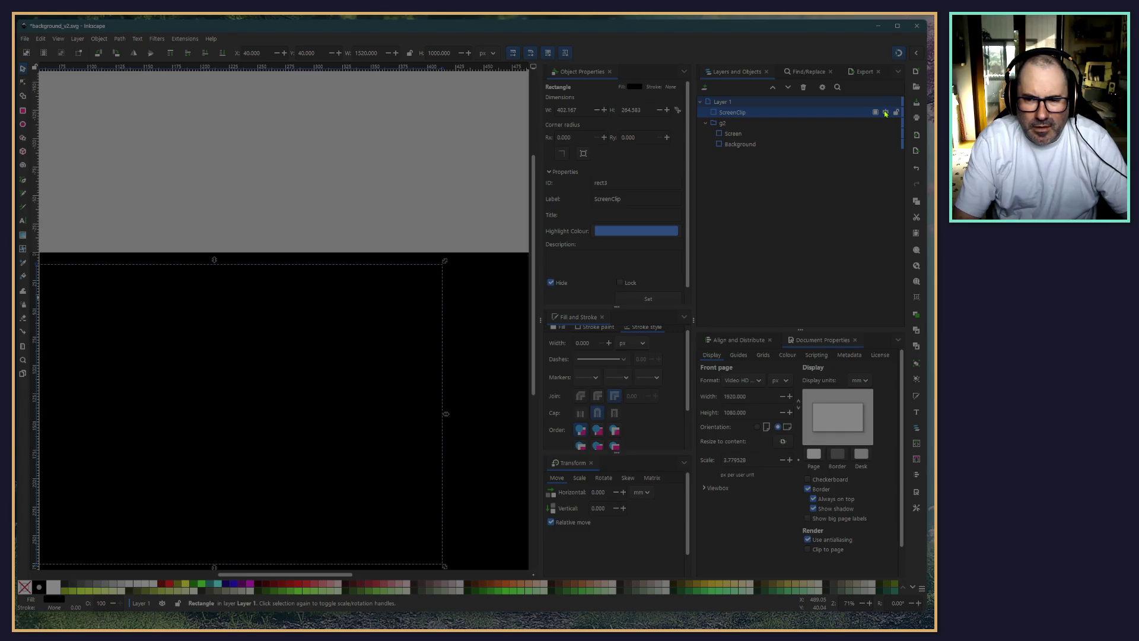
click(885, 113)
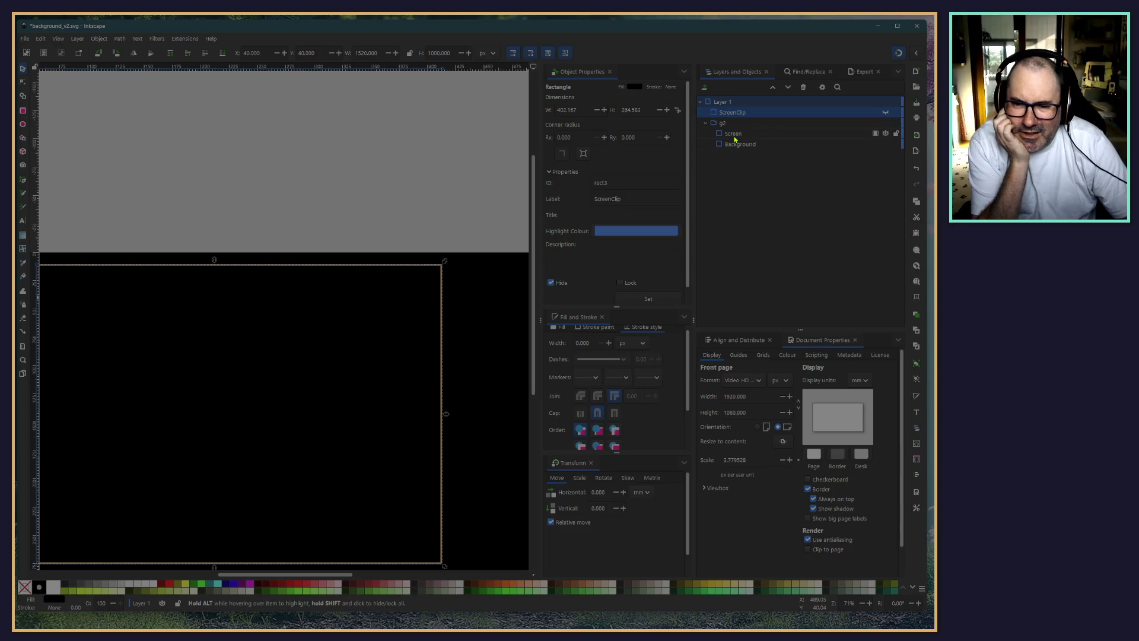
click(735, 134)
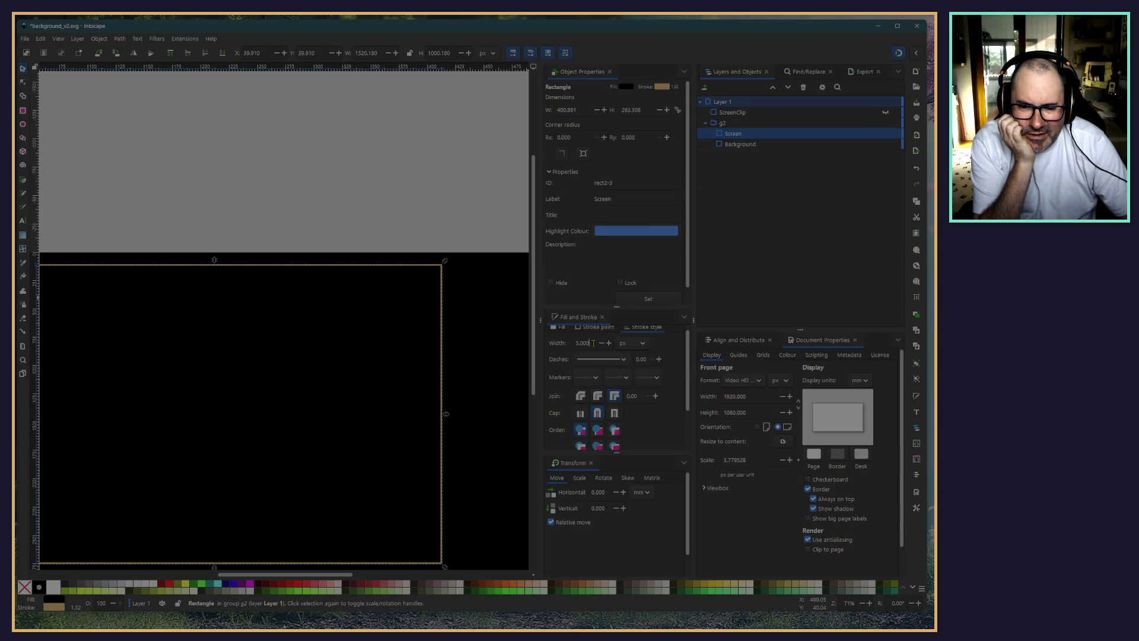
Try Screen stroke widths of 5.2 and 6 px, then settle back on 5 px
click(607, 343)
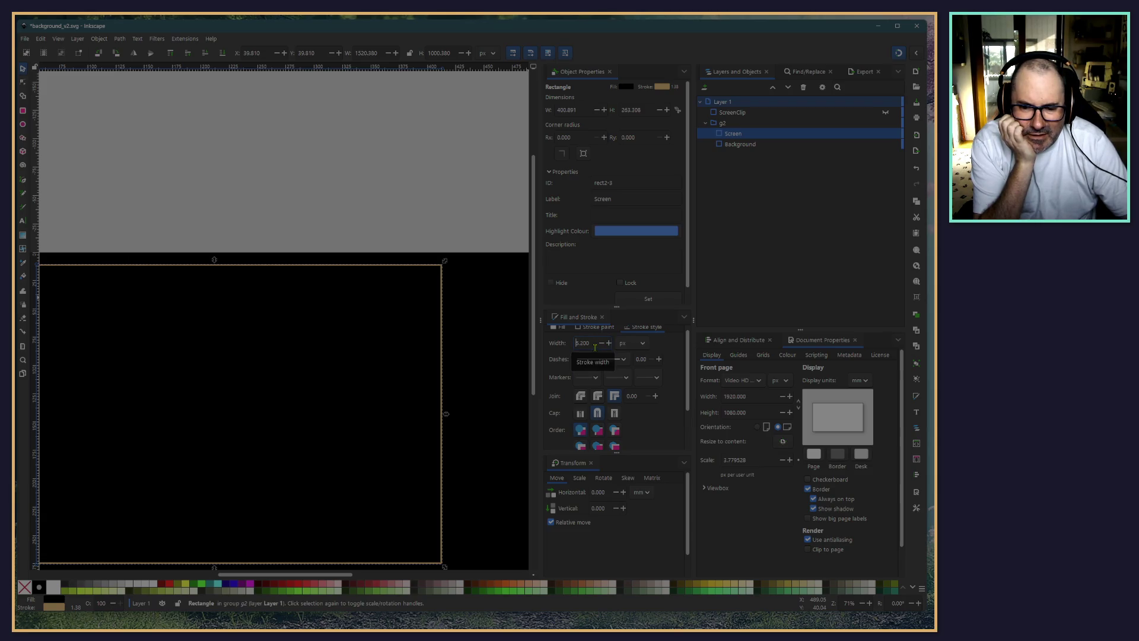
click(607, 343)
triple_click(577, 343)
text(6)
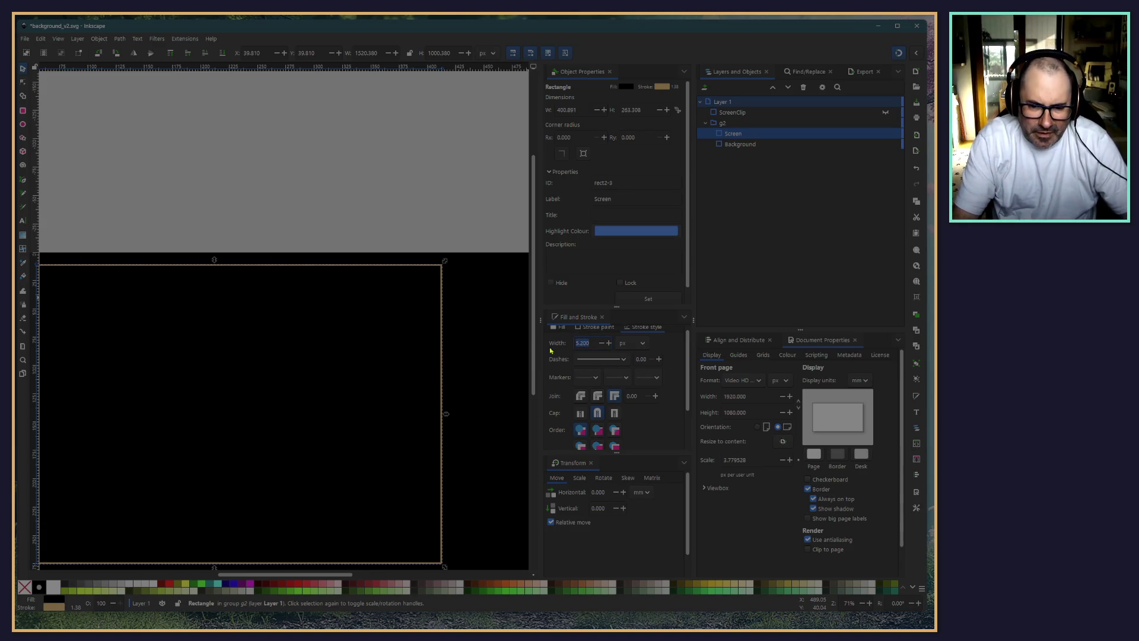
text(0.000)
key(Return)
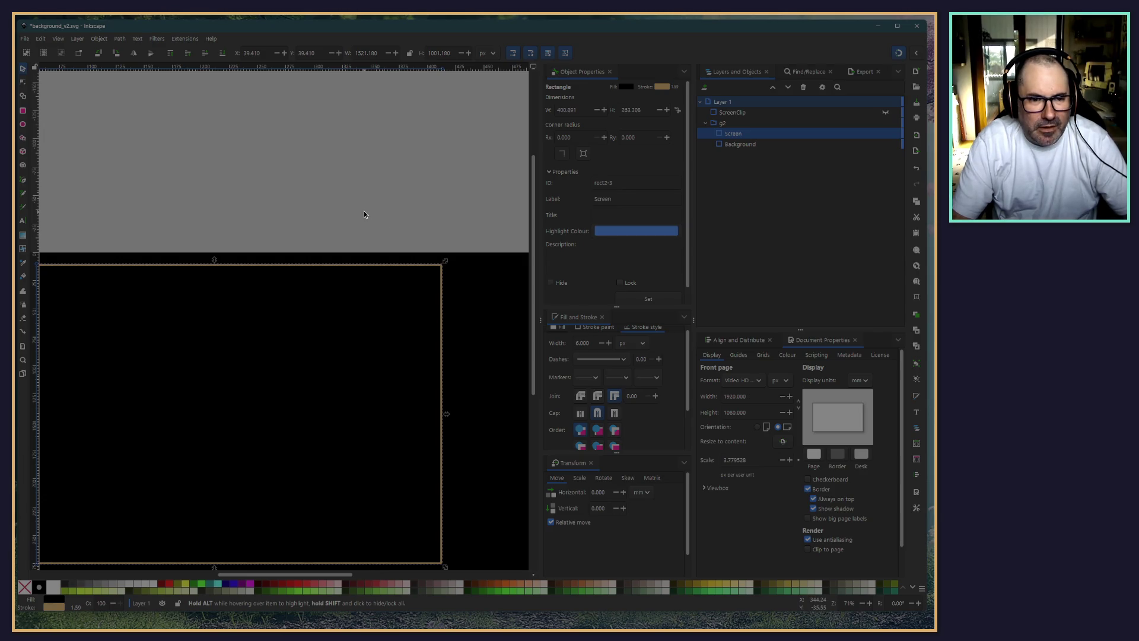
key(ctrl+z)
click(590, 343)
key(BackSpace)
key(BackSpace)
key(BackSpace)
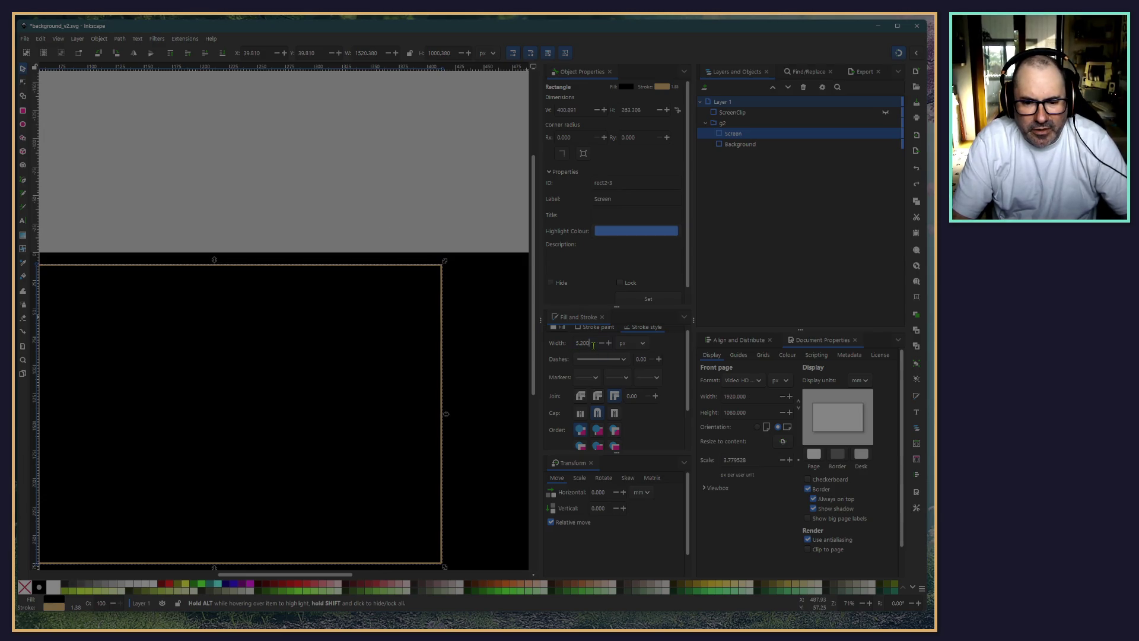
key(Return)
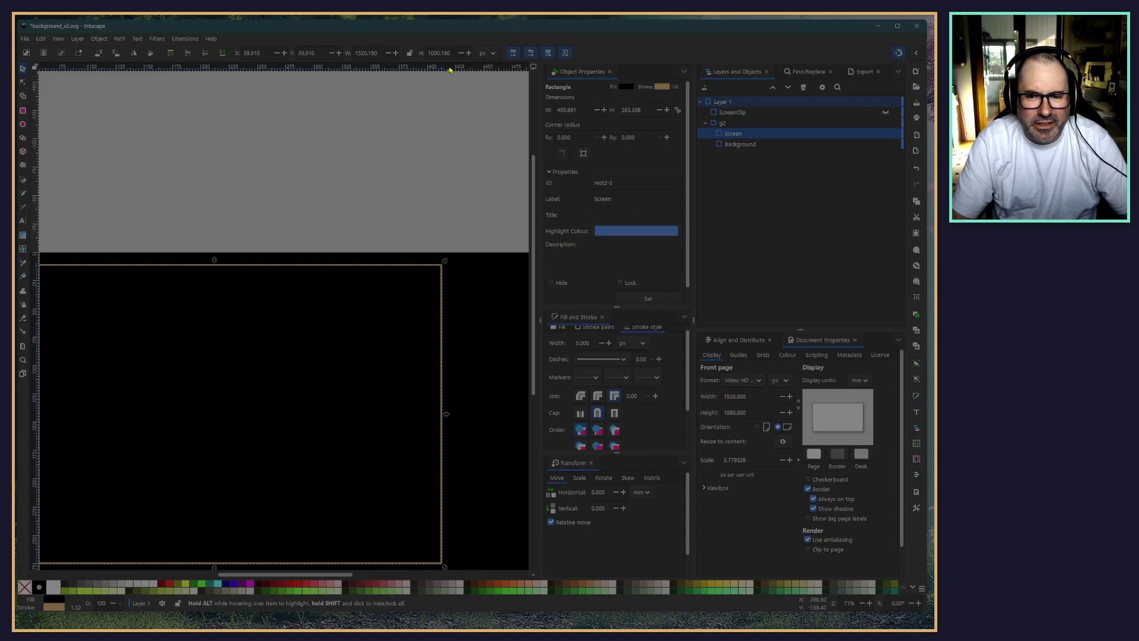
Reselect the Screen rectangle and review its stroke style in Fill and Stroke
click(733, 112)
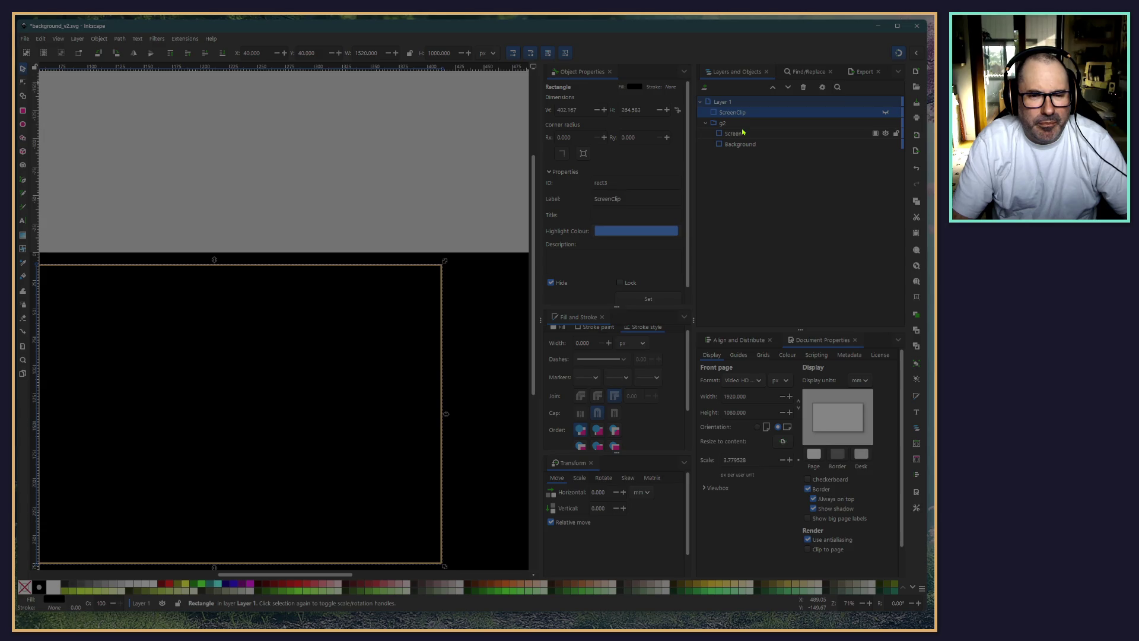
click(741, 136)
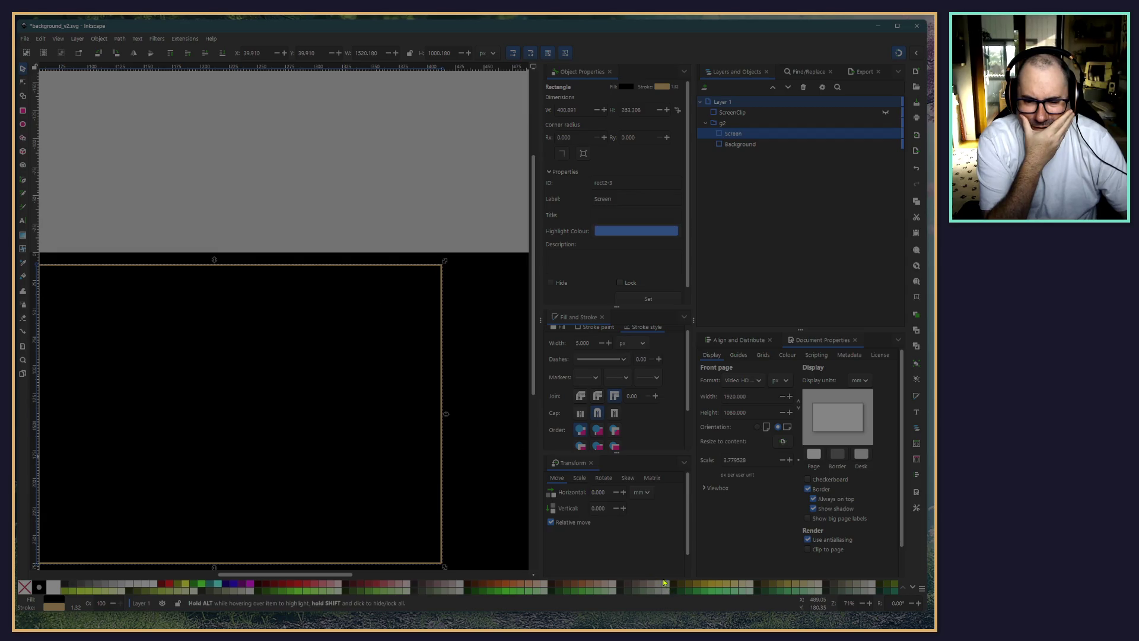
scroll(647, 383, down, 2)
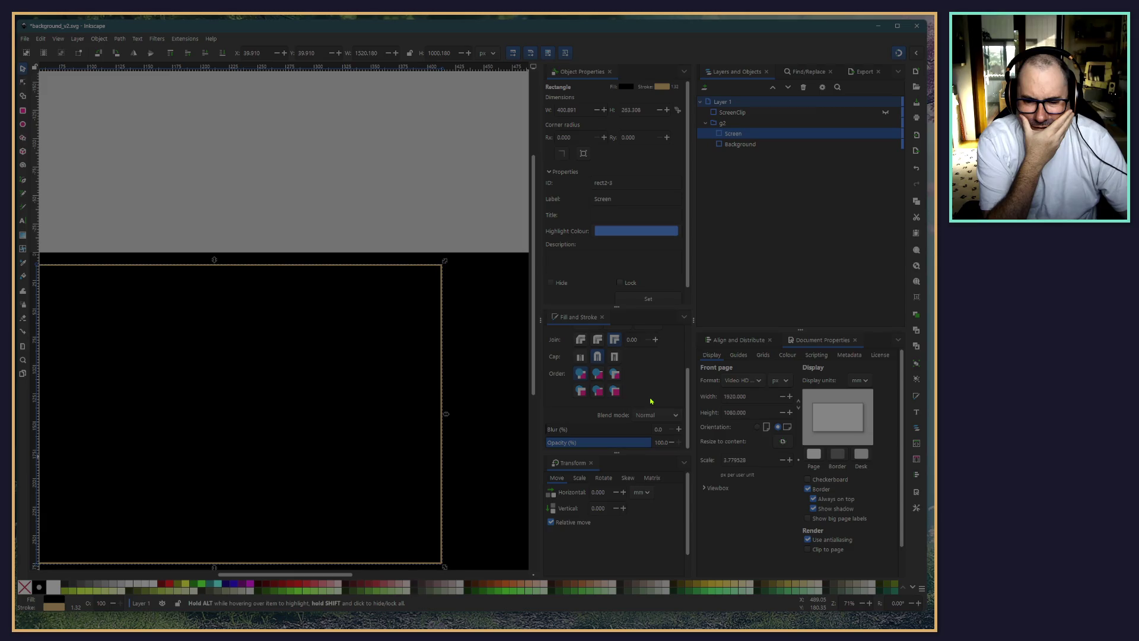
scroll(650, 399, up, 2)
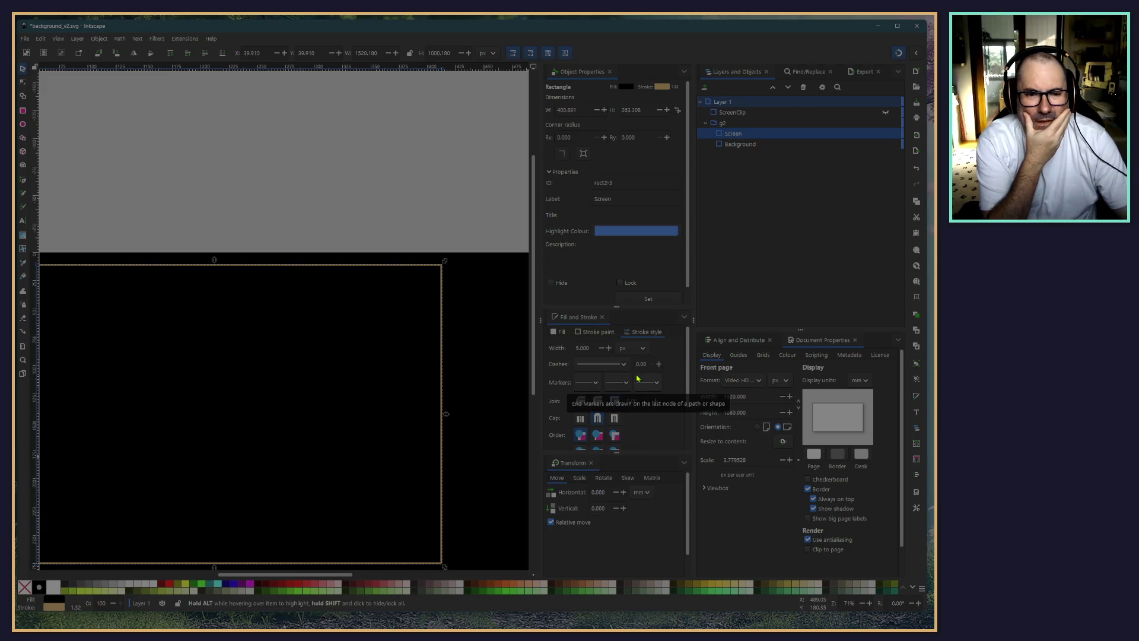
Switch to the Claude chat and ask why changing the stroke shifts x, y, h and w
key(alt+Tab)
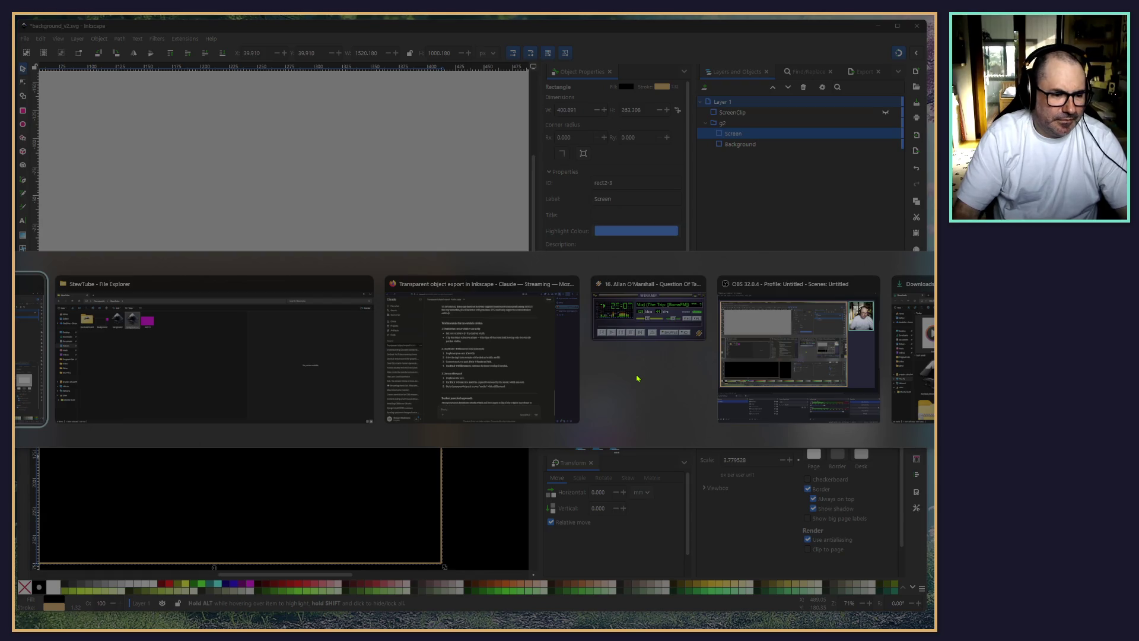
key(alt+Tab)
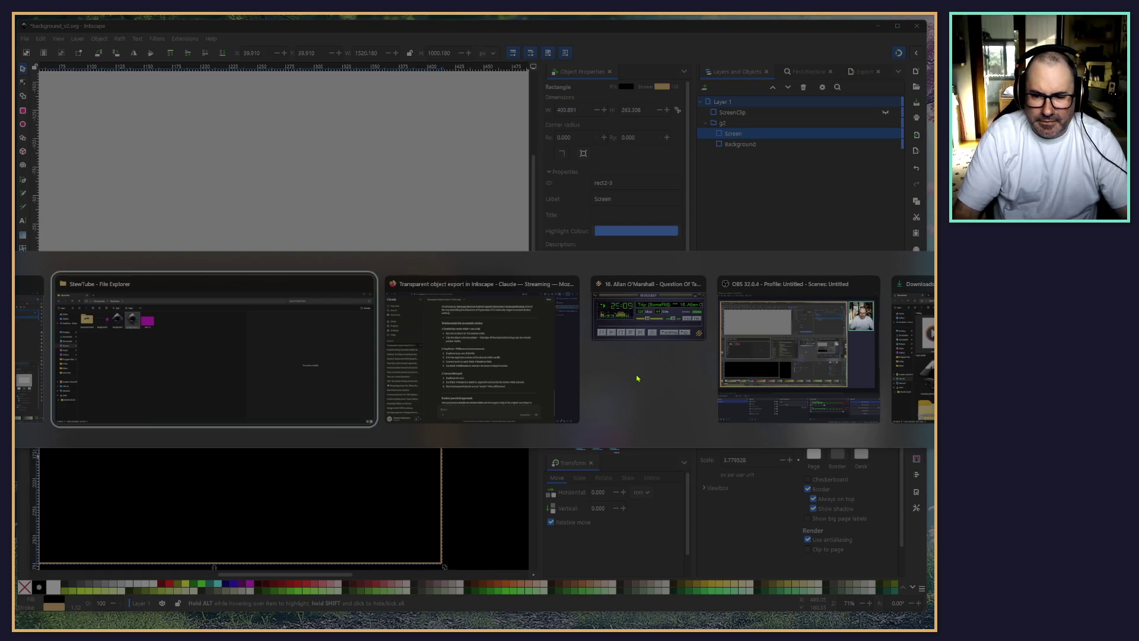
key(alt+Tab)
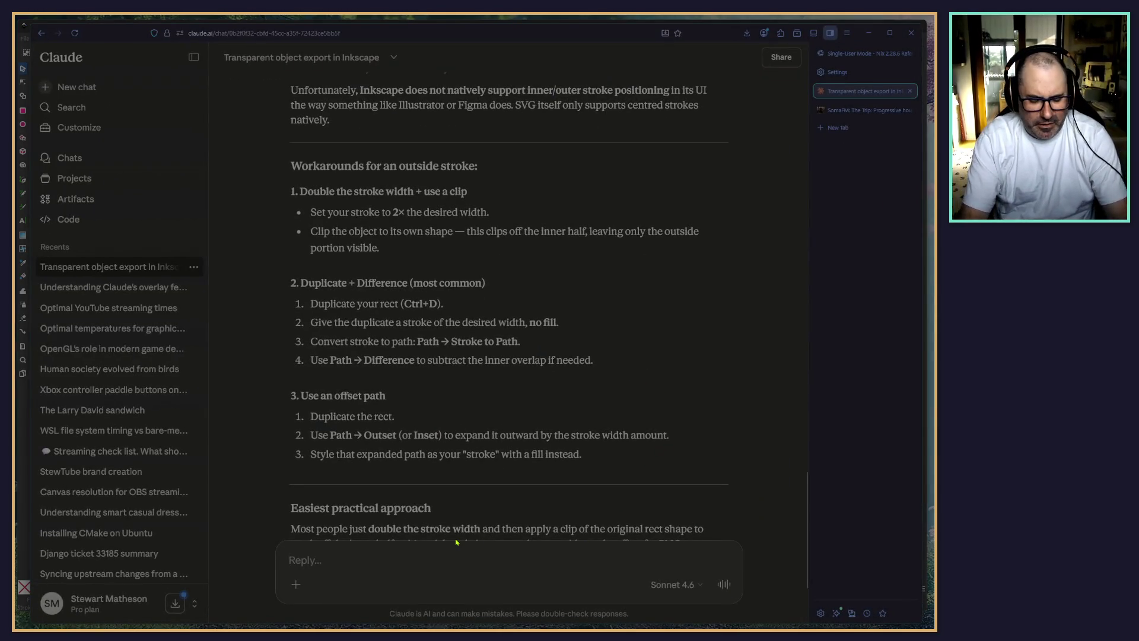
text(why does chc)
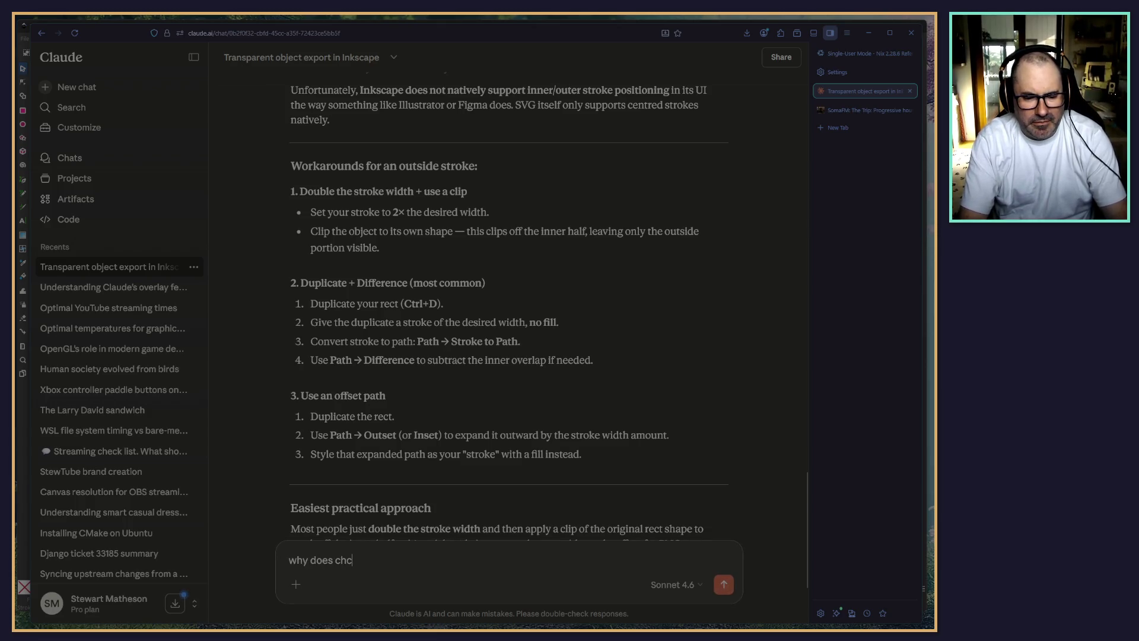
key(BackSpace)
text(anging the)
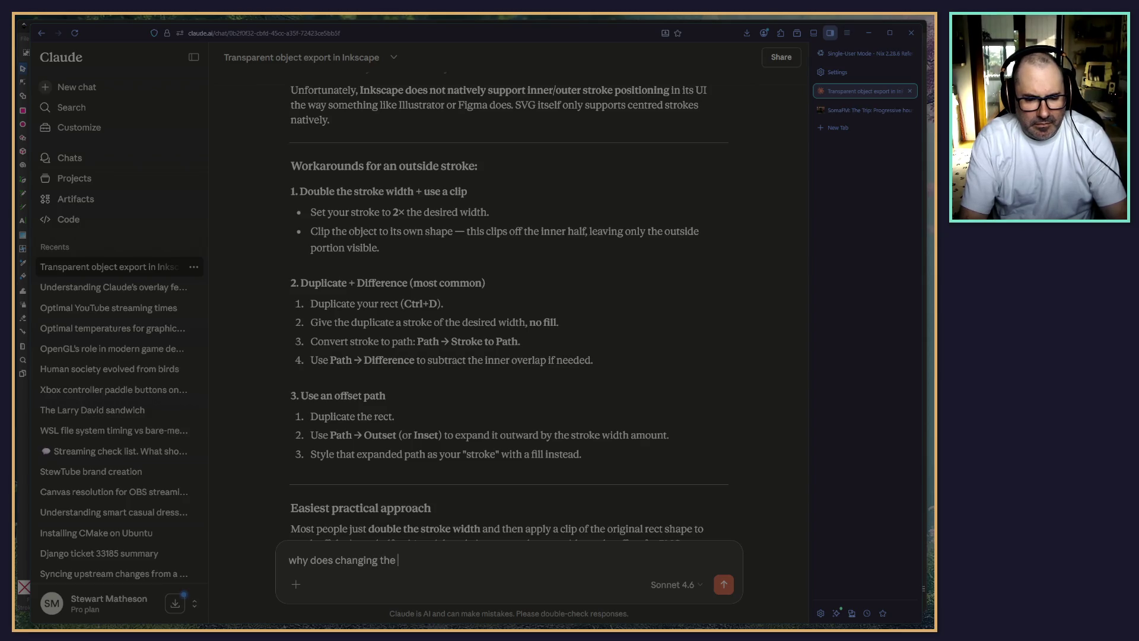
text(strok)
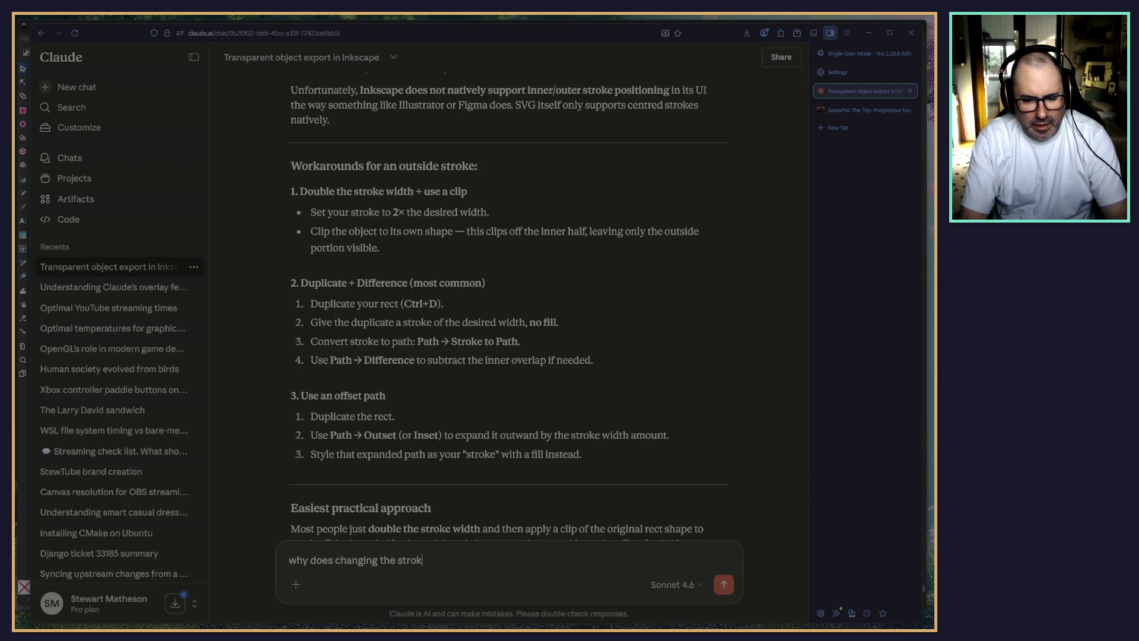
text(e cam)
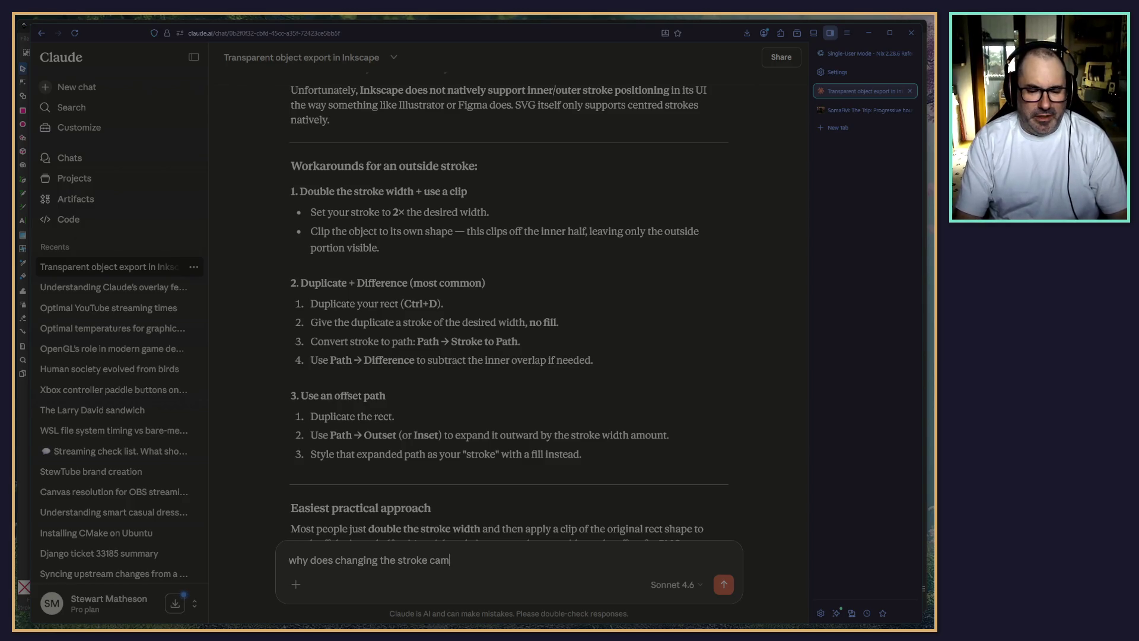
key(BackSpace)
key(BackSpace)
key(BackSpace)
text(value in inkscal)
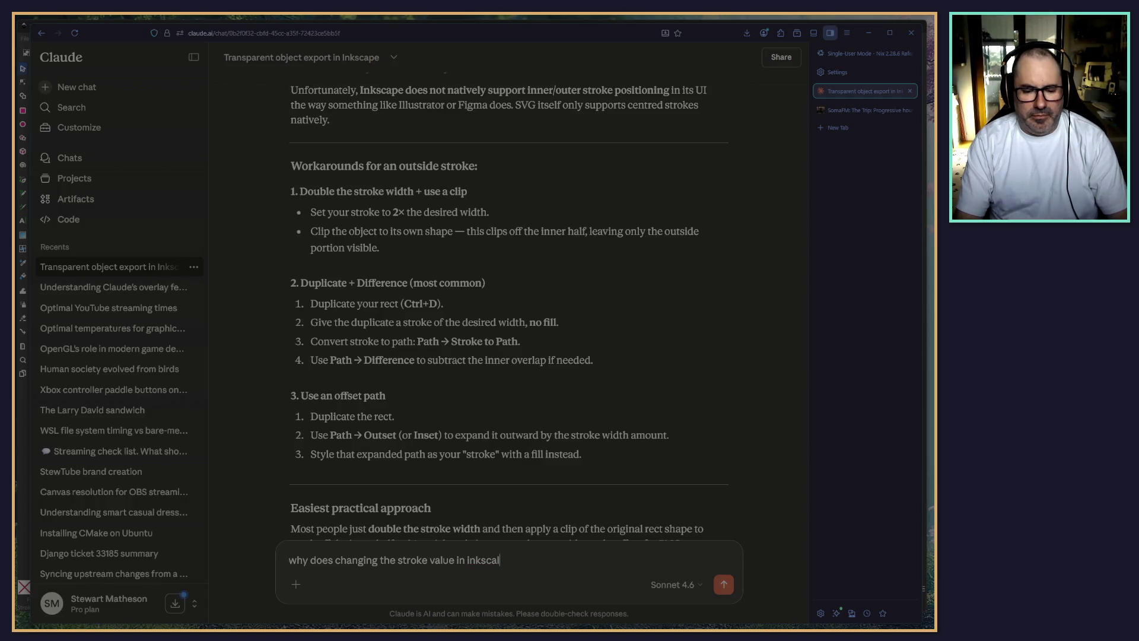
text(pe )
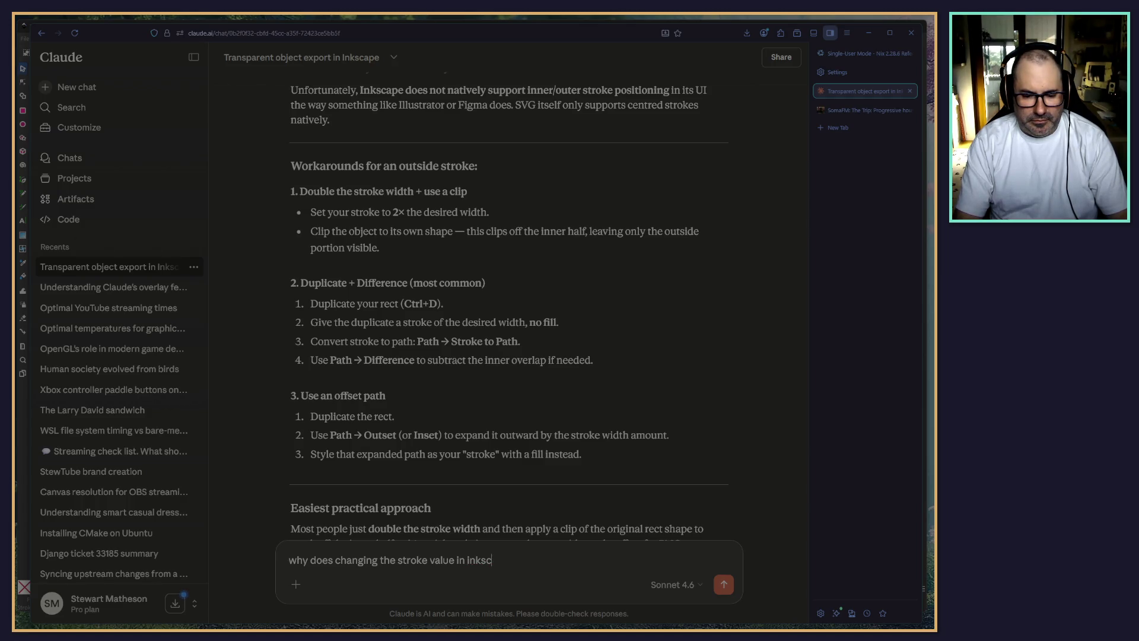
text(ape cause the )
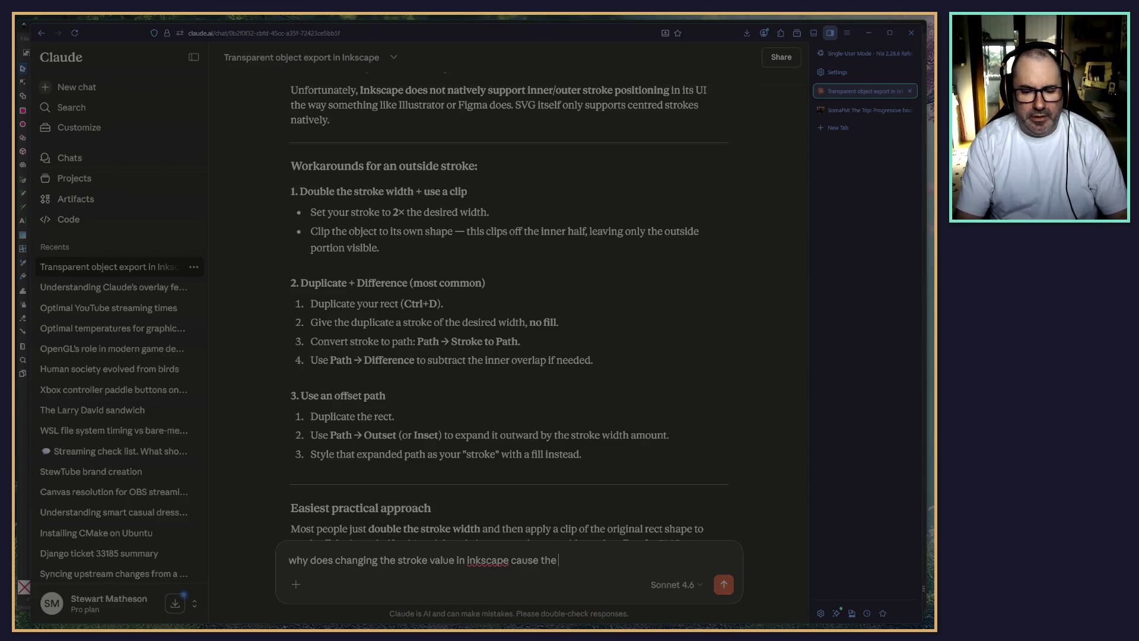
text(ft)
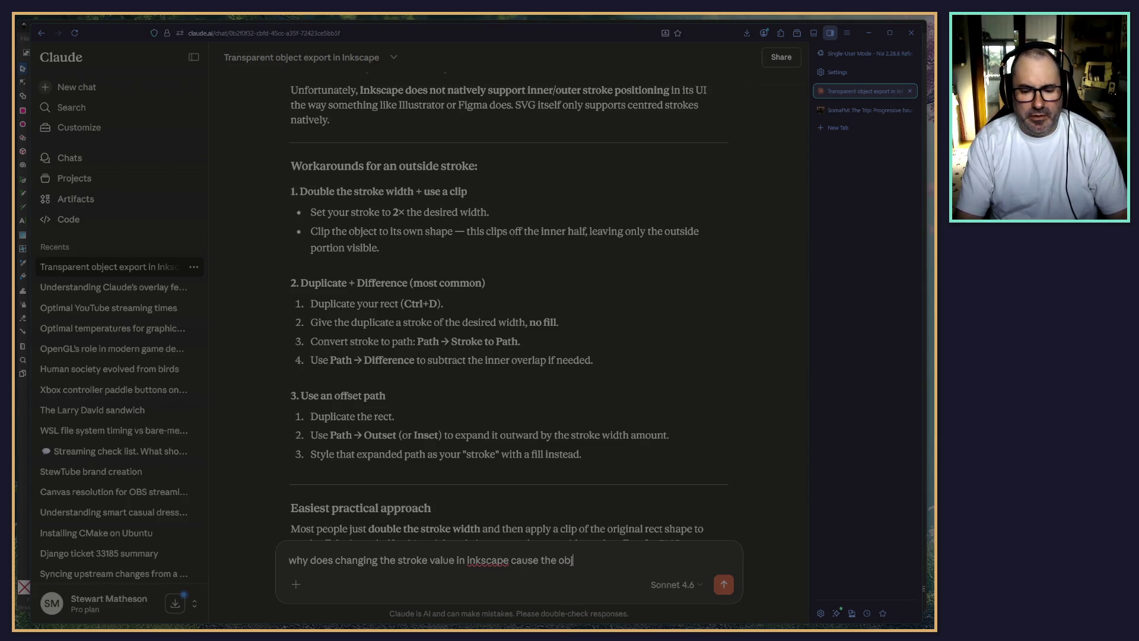
text(ct)
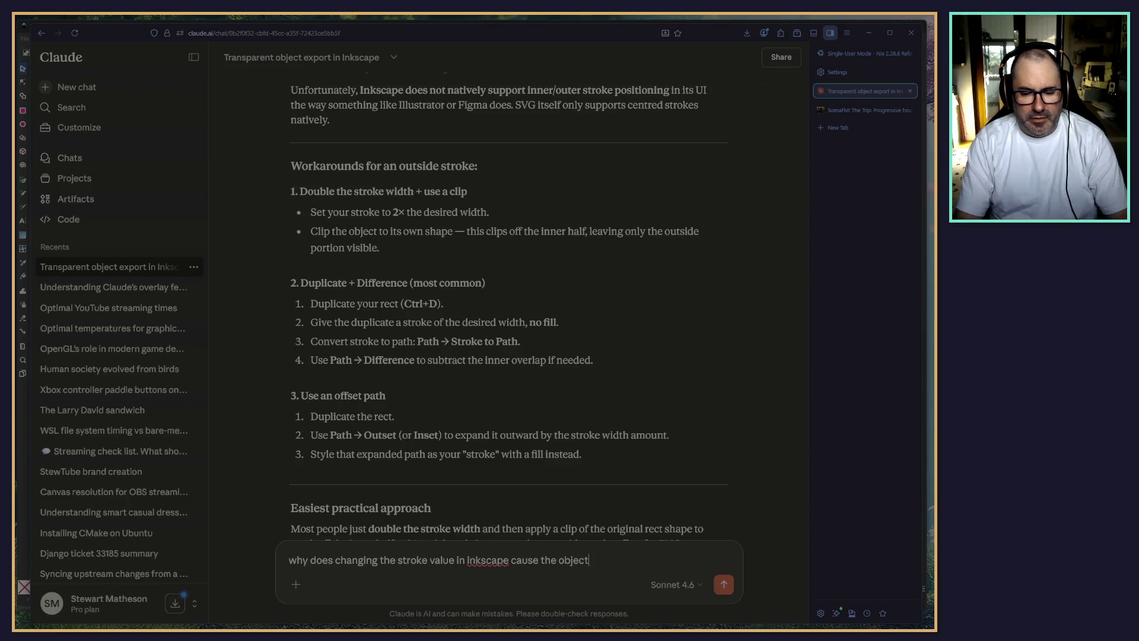
text( x,)
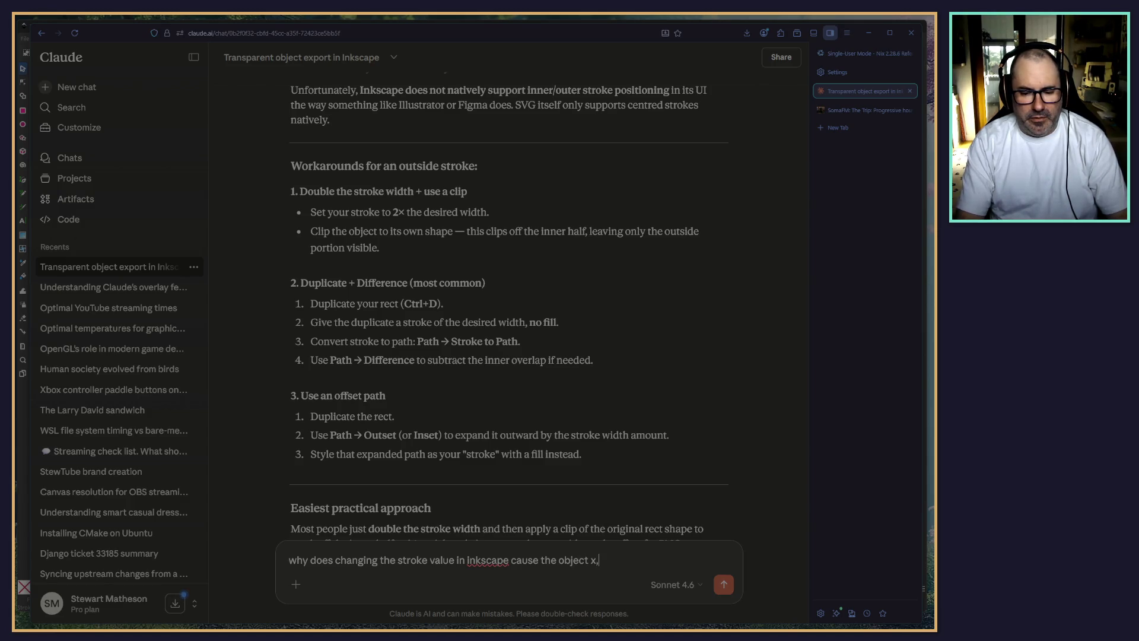
text(ty)
text(y, h)
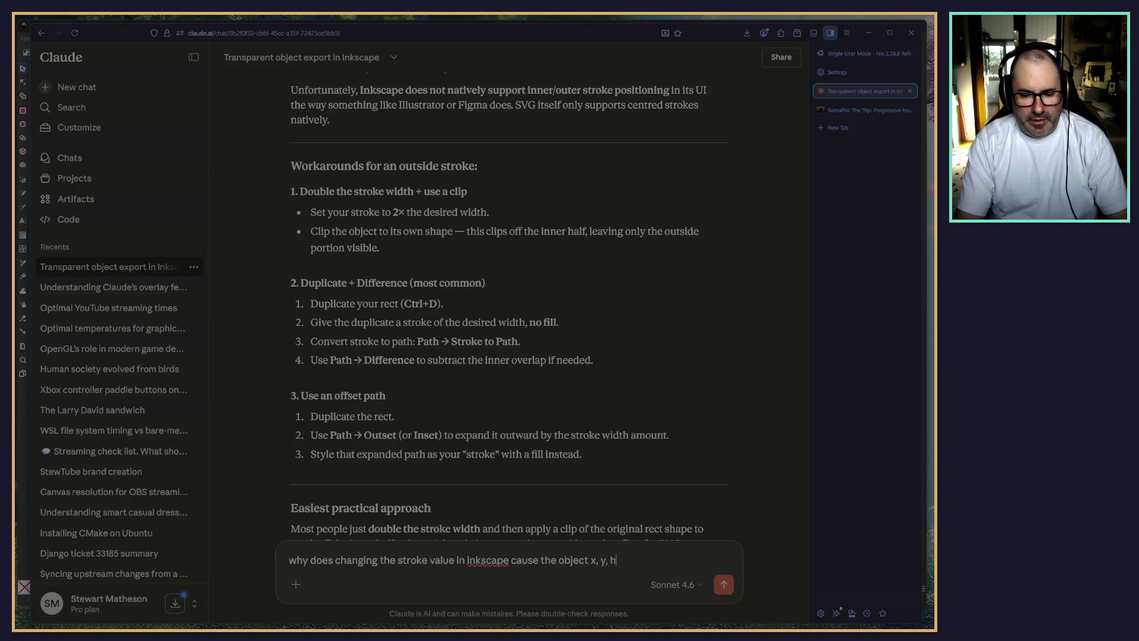
text(, w to)
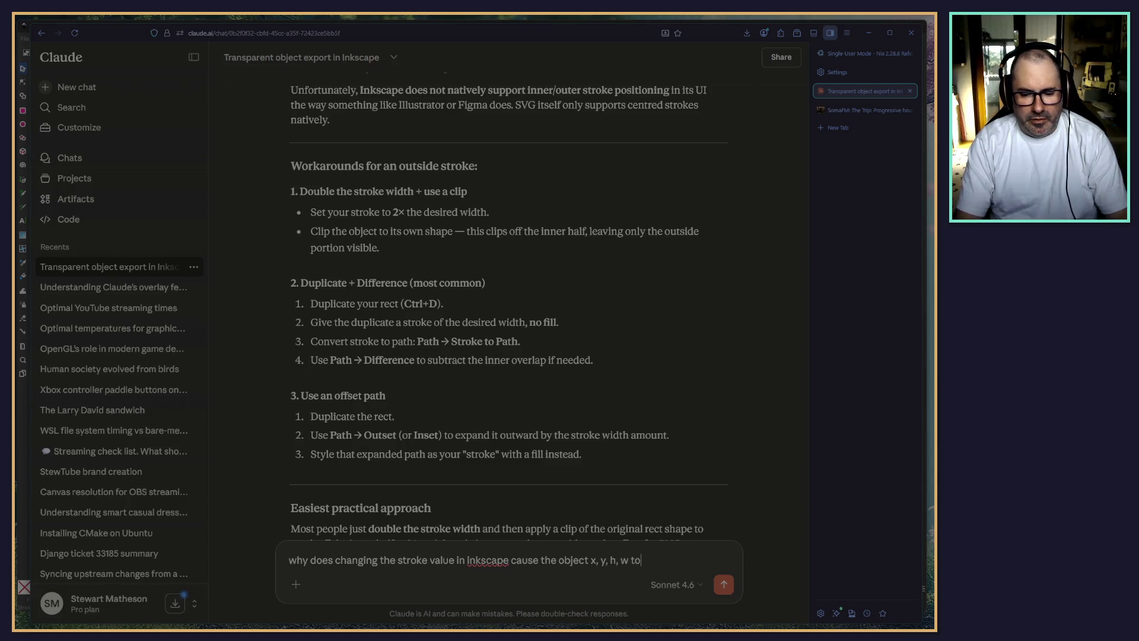
text( change?)
key(Return)
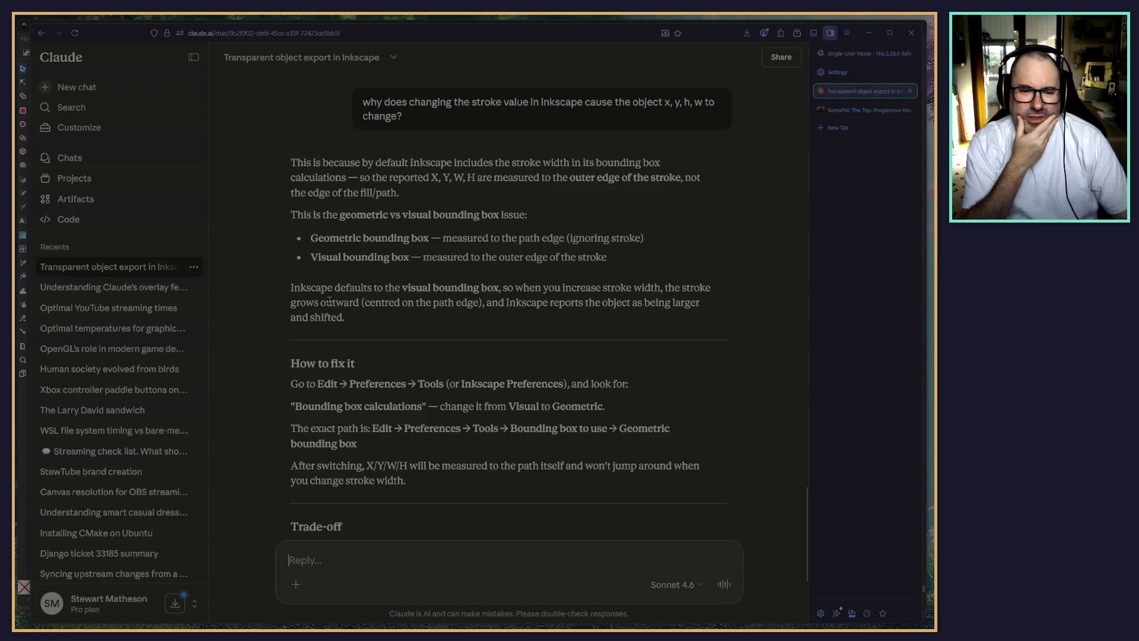
Read Claude's visual versus geometric bounding box explanation, then minimise the browser to reveal Inkscape
scroll(323, 298, down, 2)
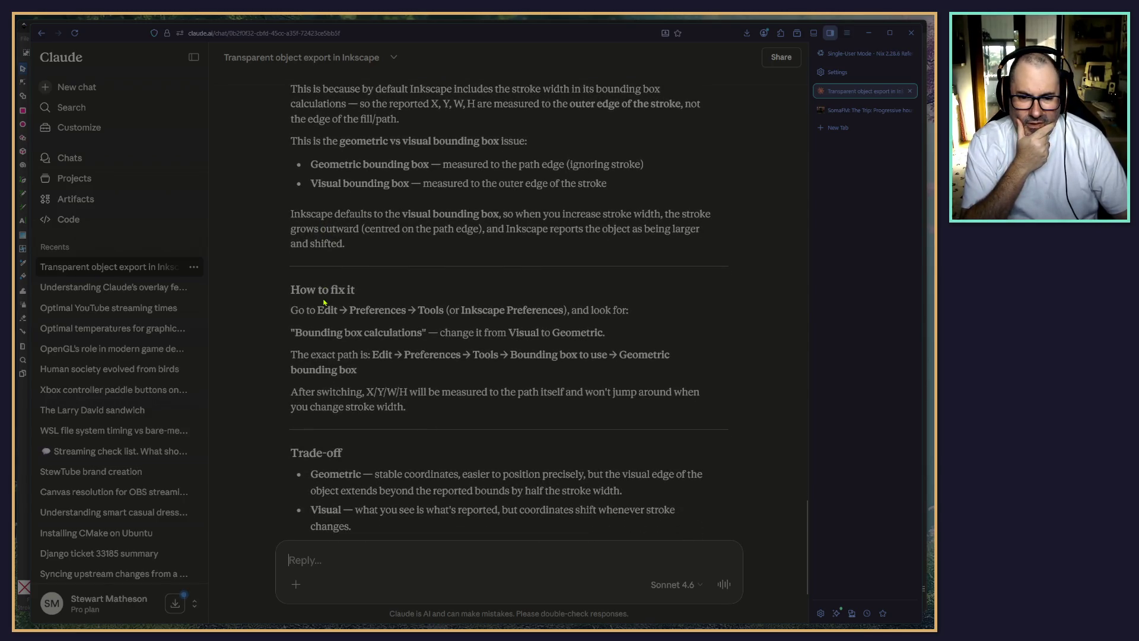
scroll(323, 298, down, 2)
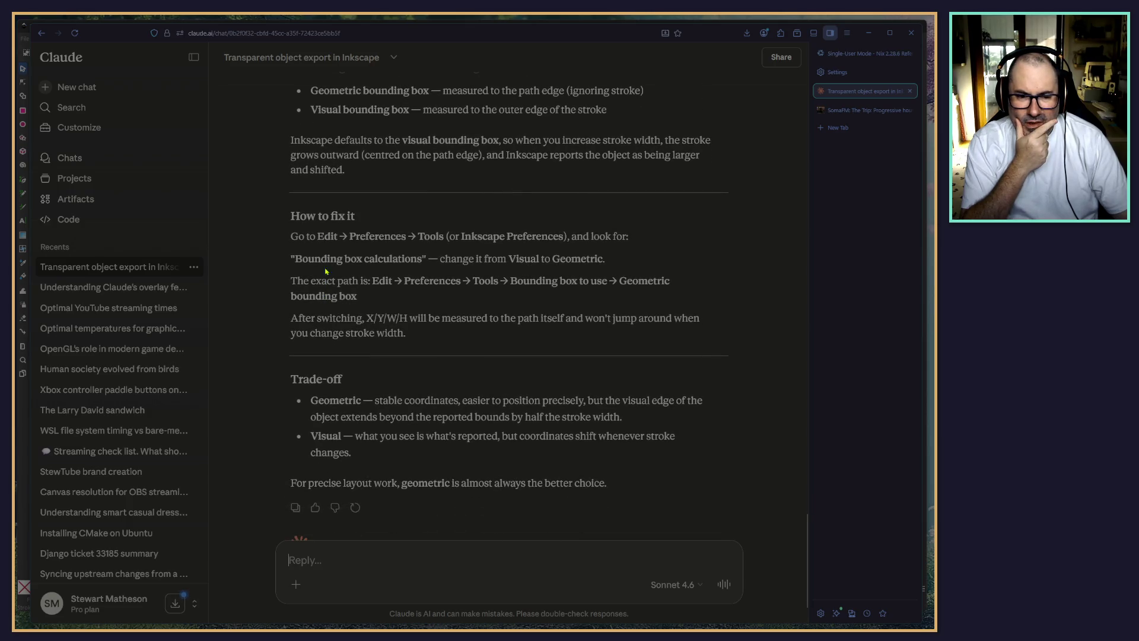
scroll(286, 281, down, 2)
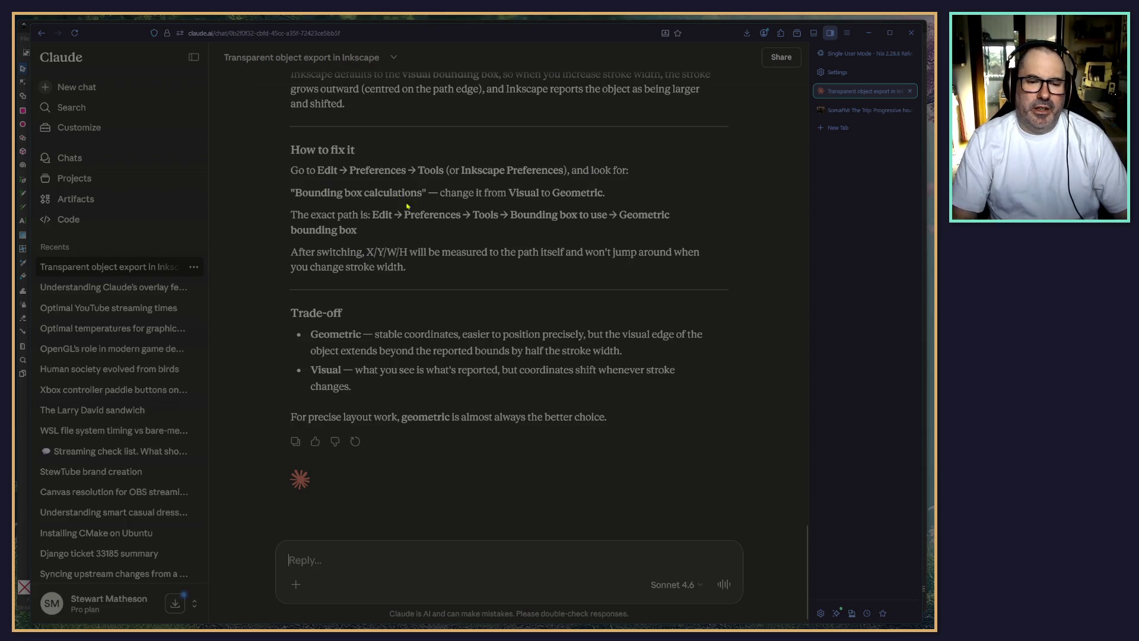
click(869, 34)
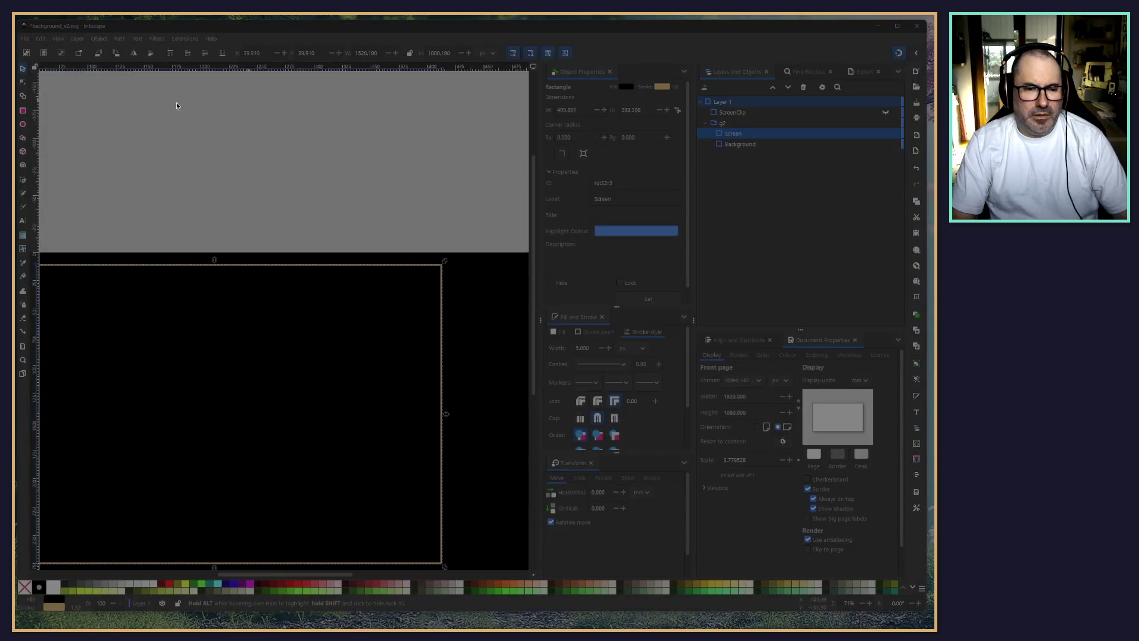
click(25, 39)
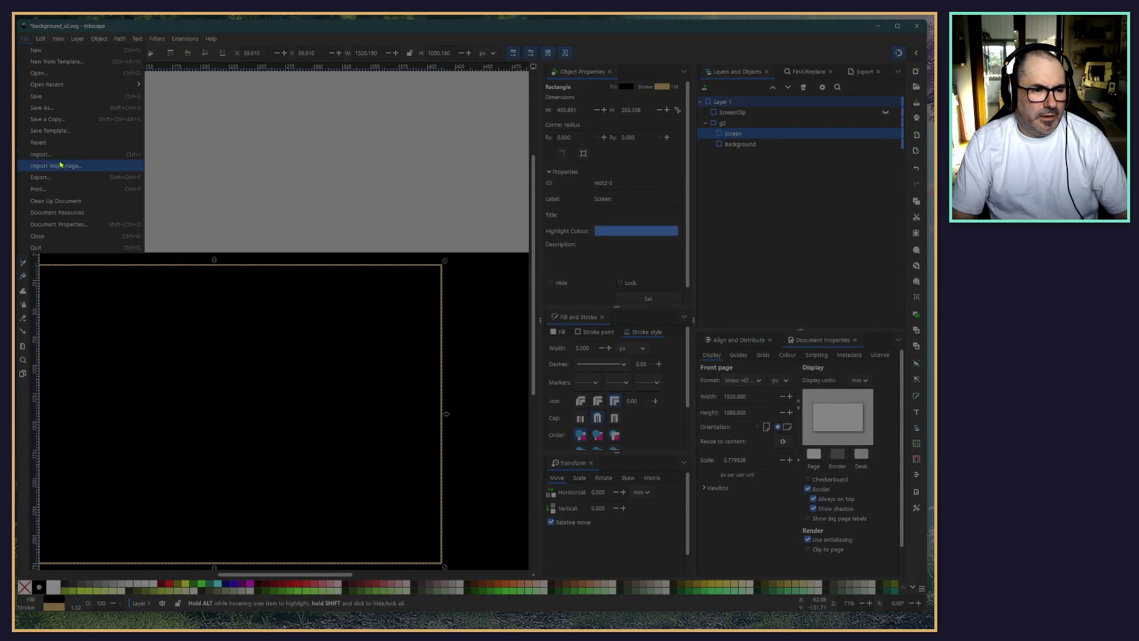
Open Inkscape Preferences from the Edit menu and expand the Tools section
key(Escape)
click(41, 39)
click(83, 303)
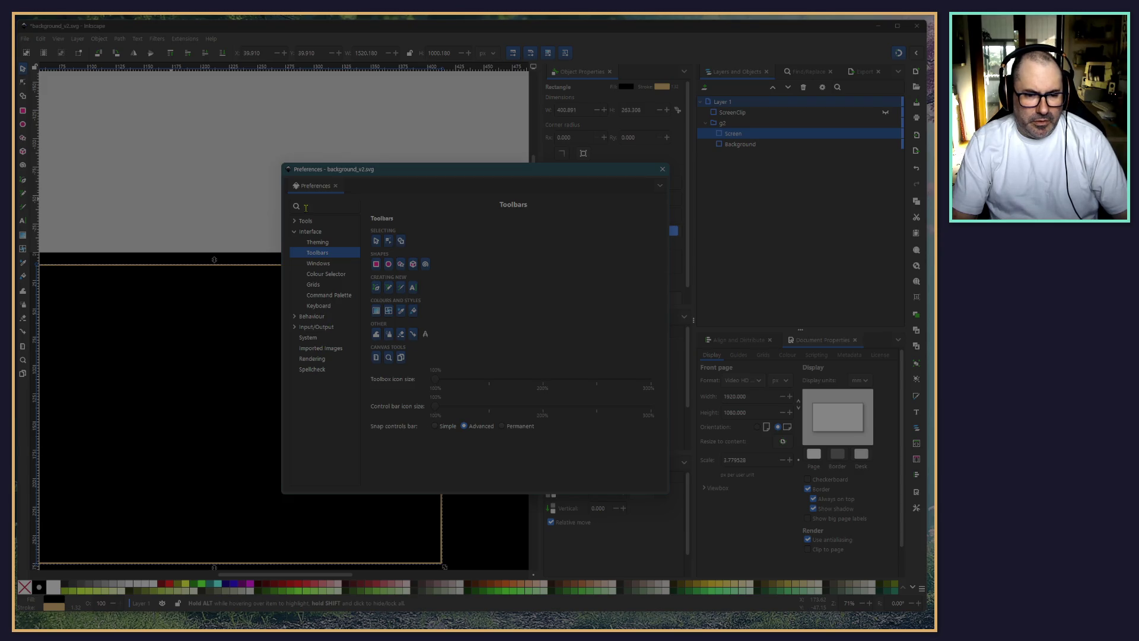
click(293, 221)
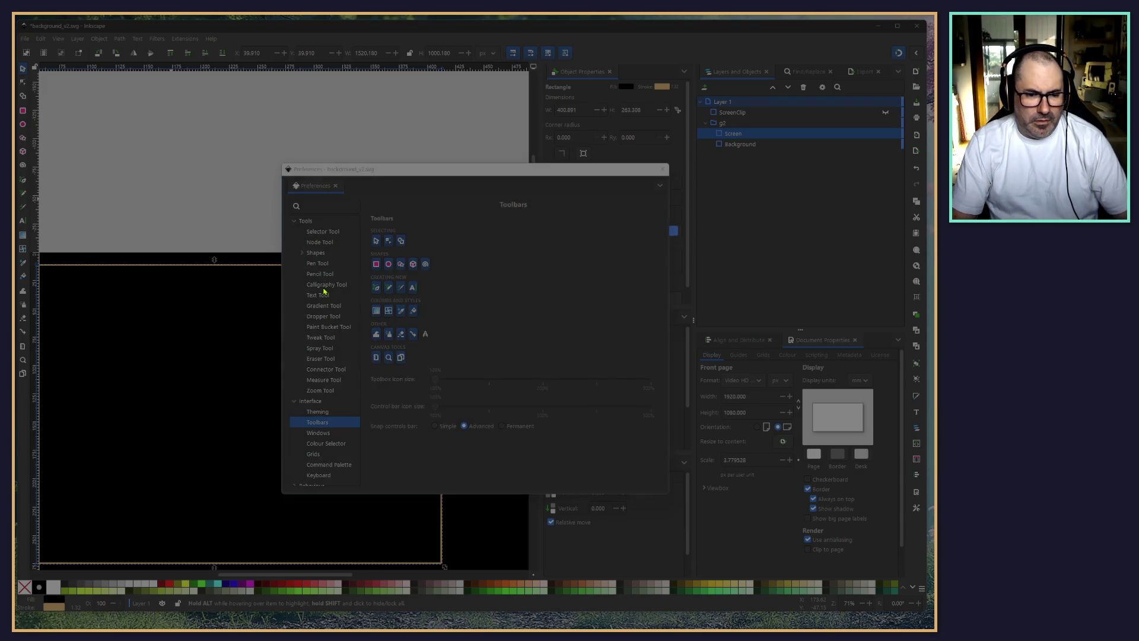
Check Claude's instructions for the setting's location, then switch back to Inkscape
key(alt+Tab)
key(Tab)
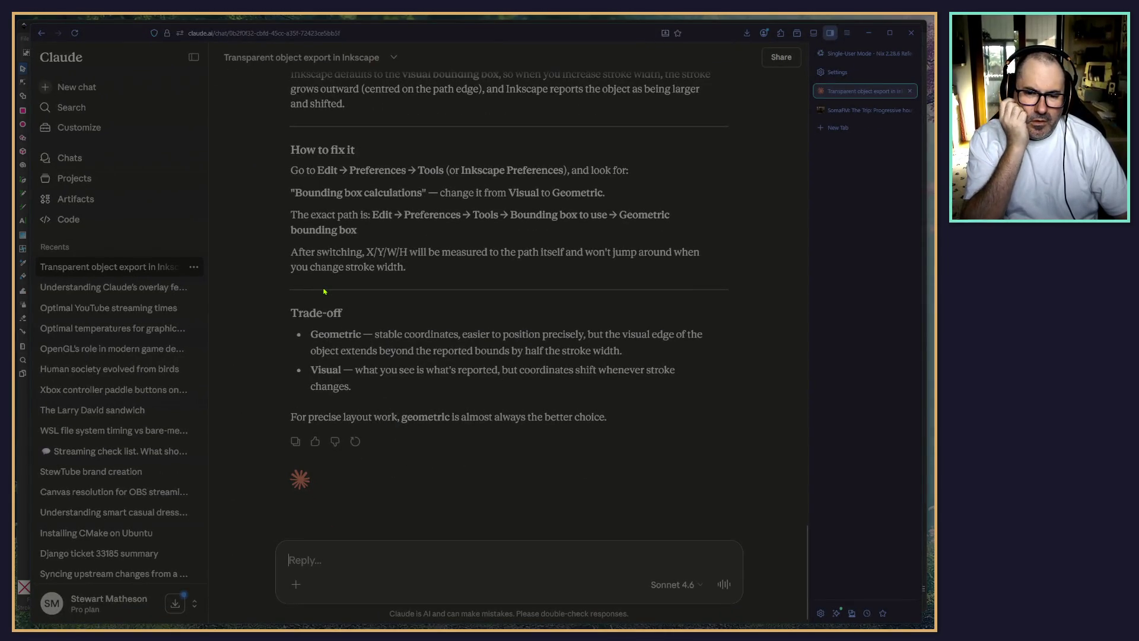
key(alt+Tab)
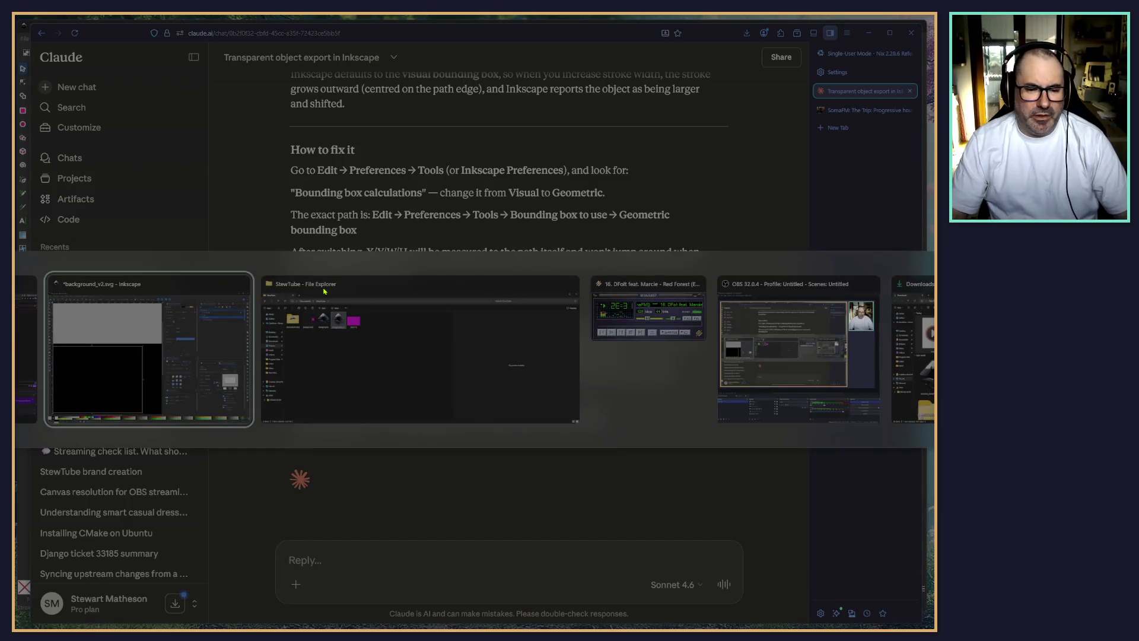
key(alt+Tab)
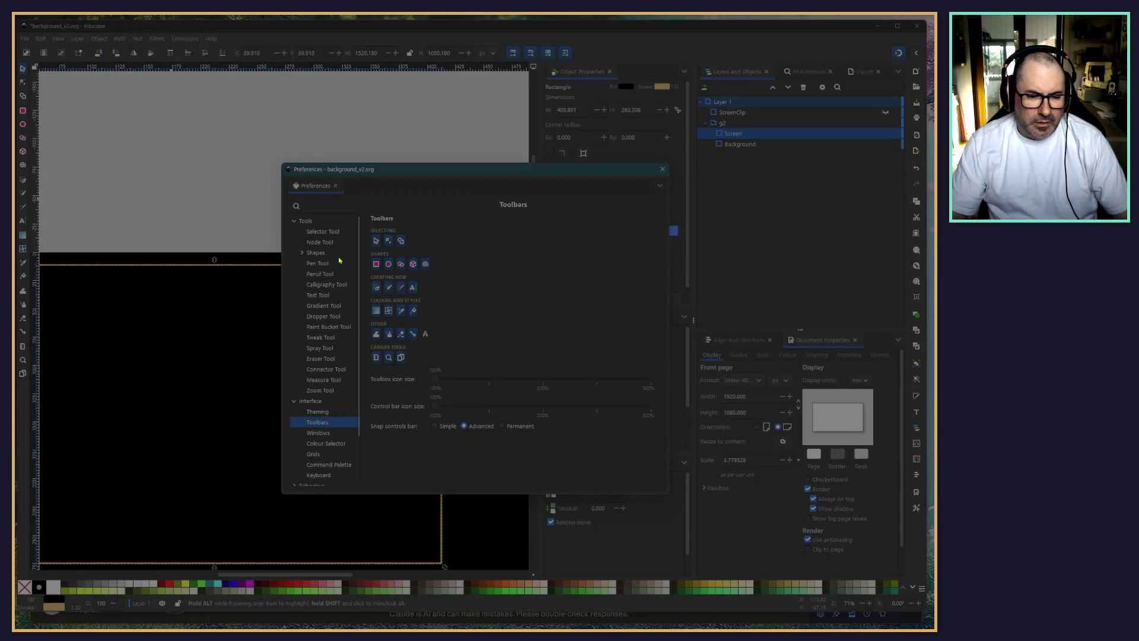
Search preferences for 'bound', choose Geometric bounding box, and close Preferences
click(325, 206)
text(bound)
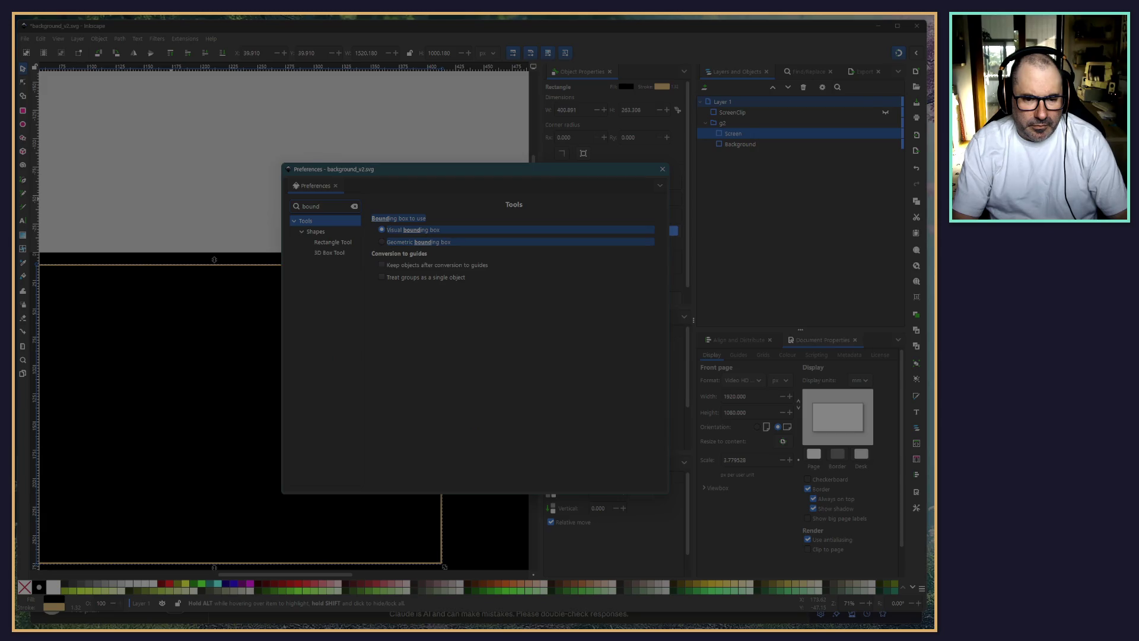
click(381, 242)
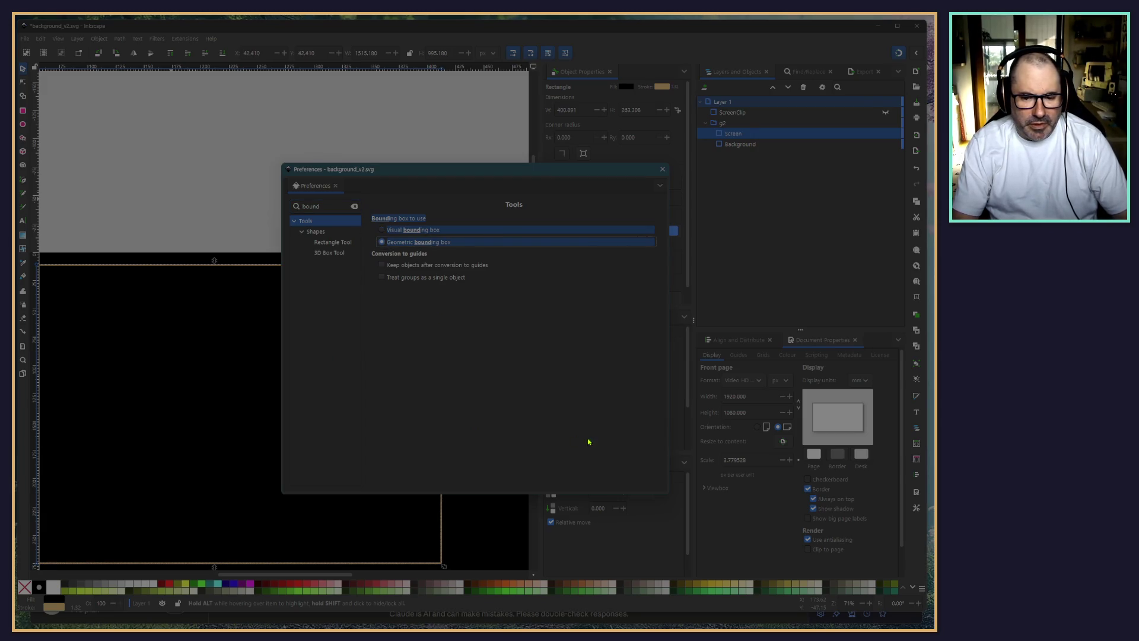
click(662, 170)
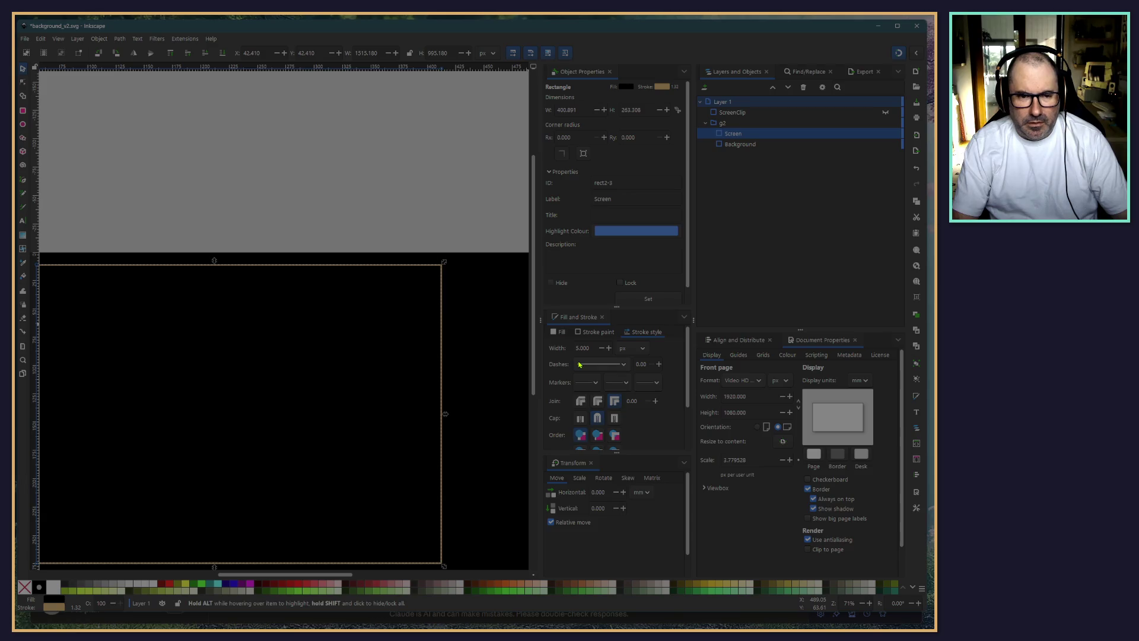
Reselect the Screen rectangle in the Layers and Objects panel
drag(271, 54, 243, 52)
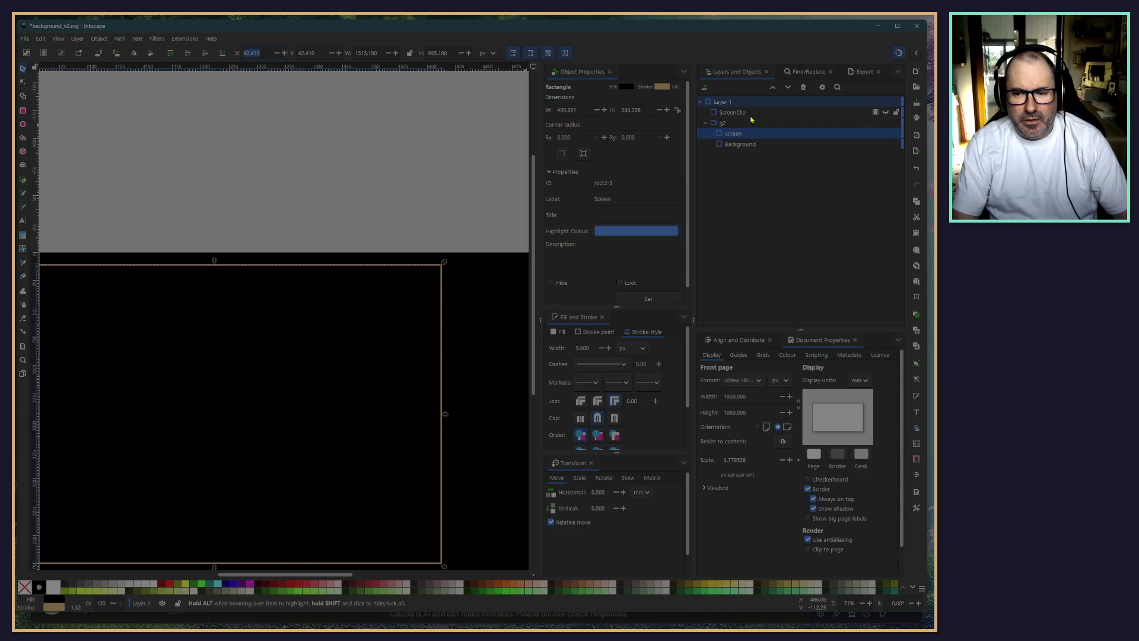
click(750, 113)
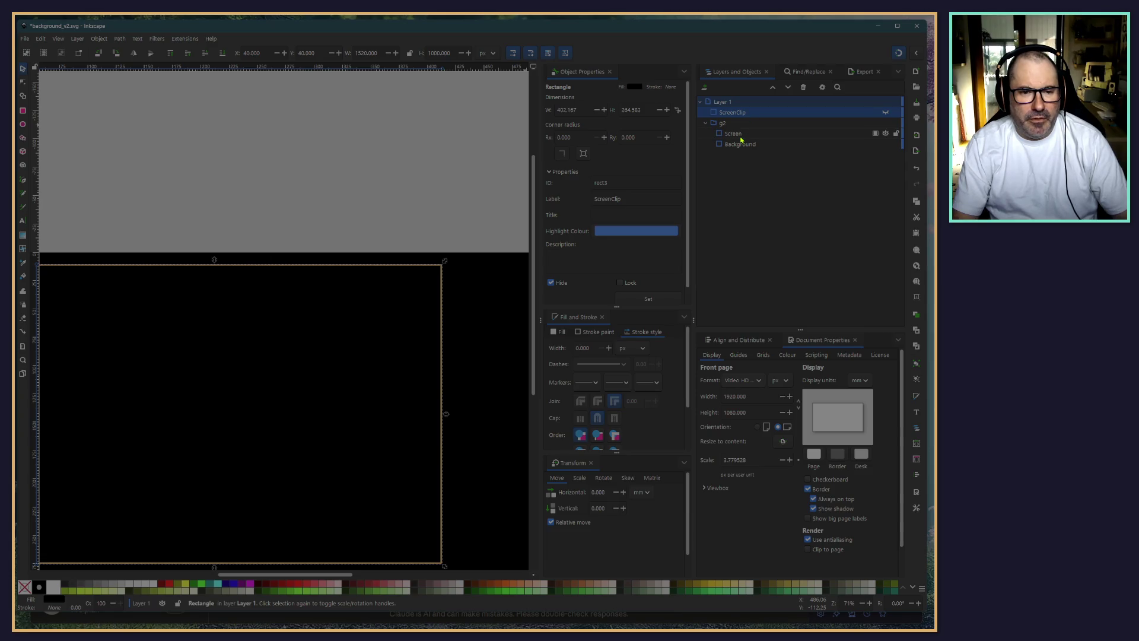
click(740, 135)
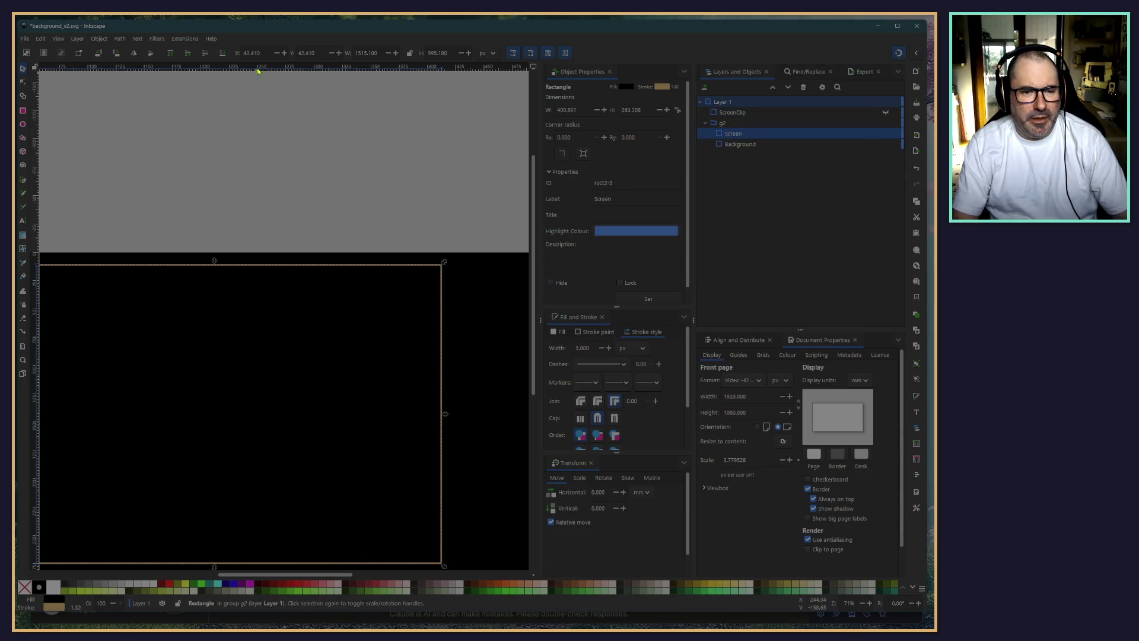
Enter X 40, Y 40, W 1520 and H 1000 for the Screen rectangle
triple_click(262, 53)
text(40)
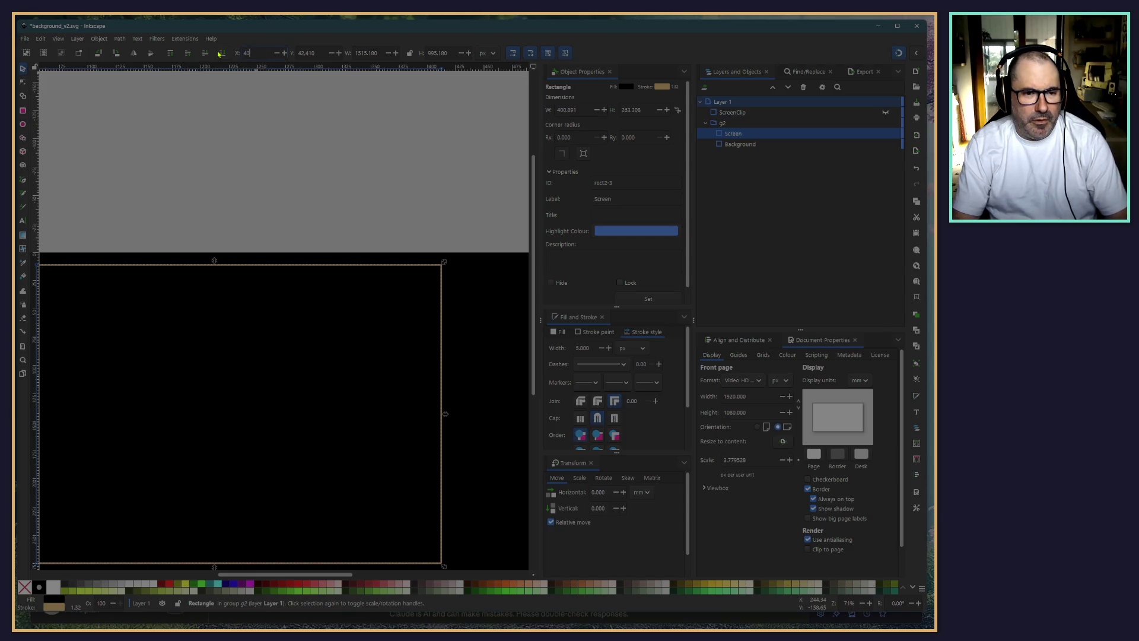
key(Tab)
text(40)
key(Tab)
text(1)
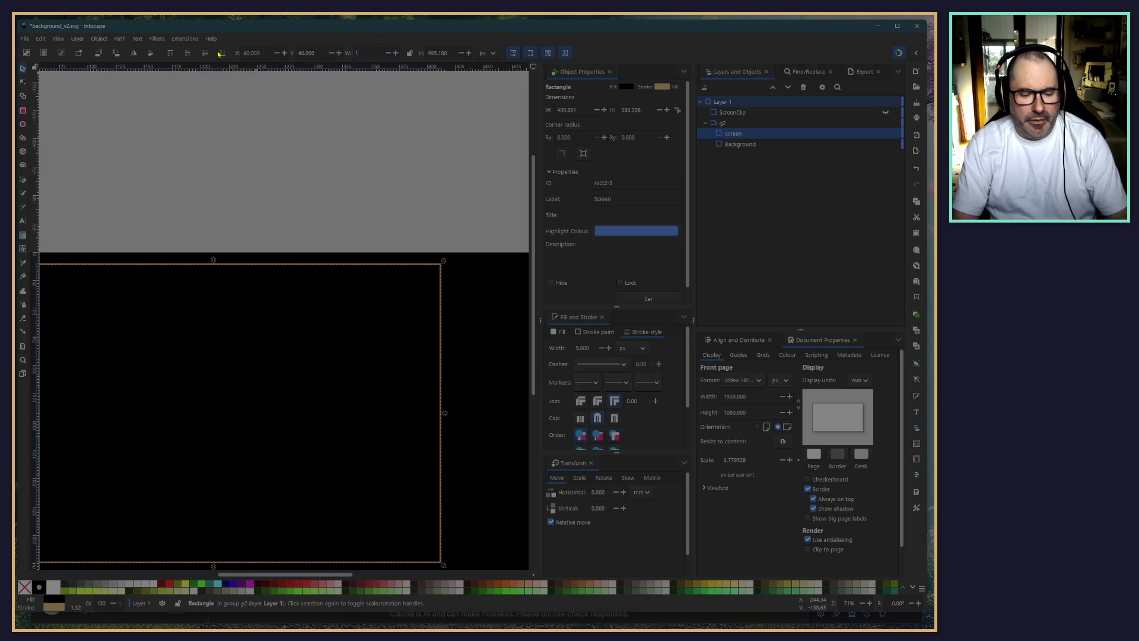
text(520)
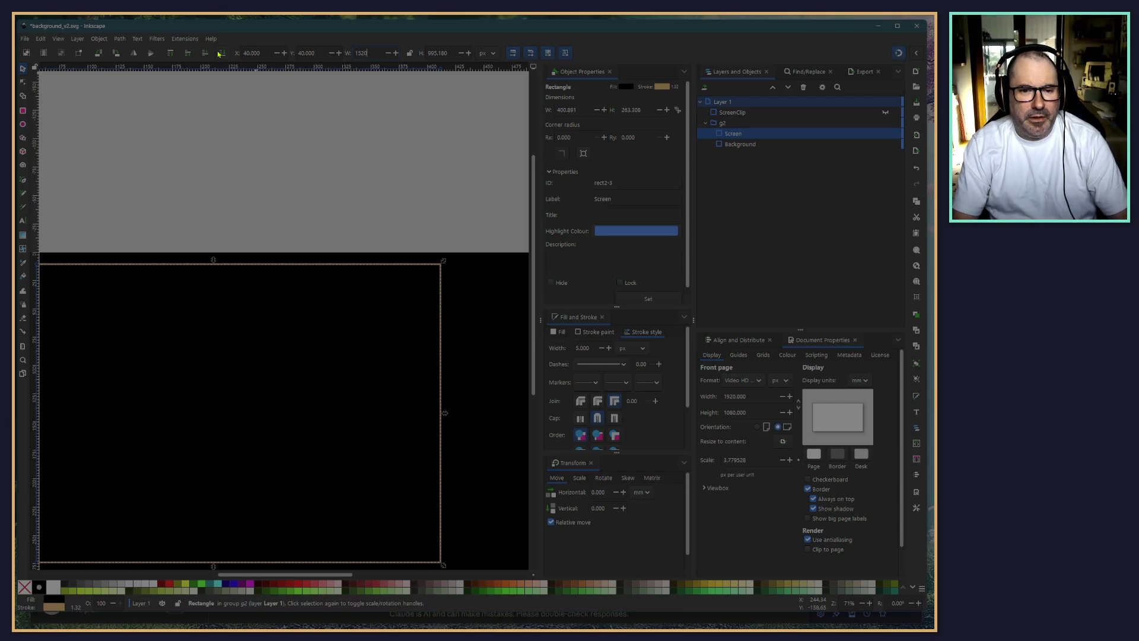
key(Tab)
text(1000)
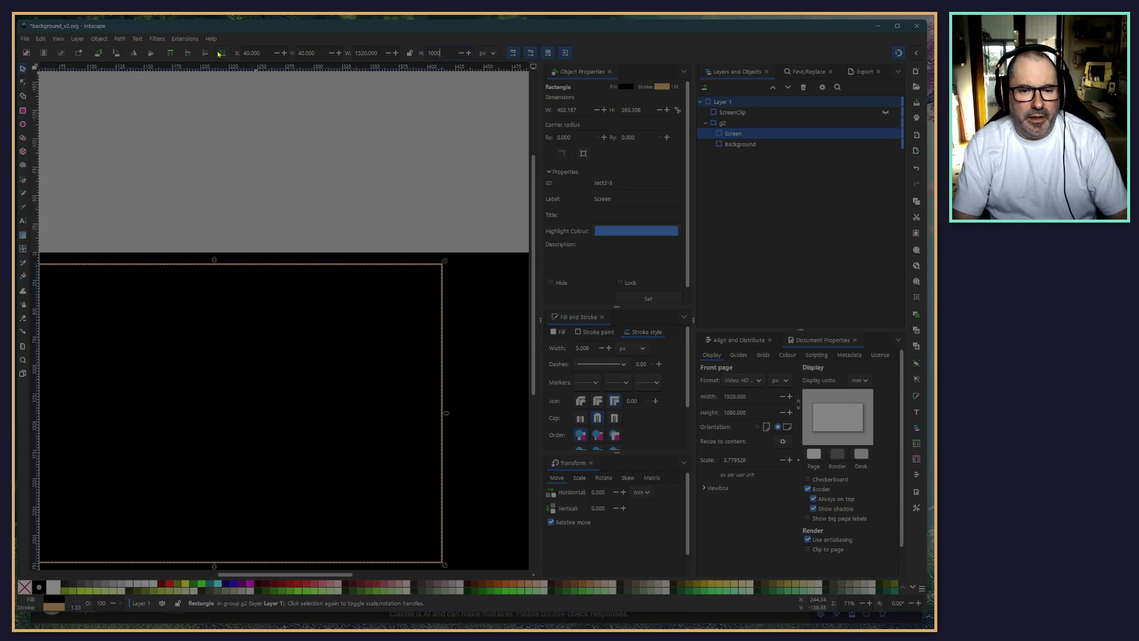
key(Return)
key(Escape)
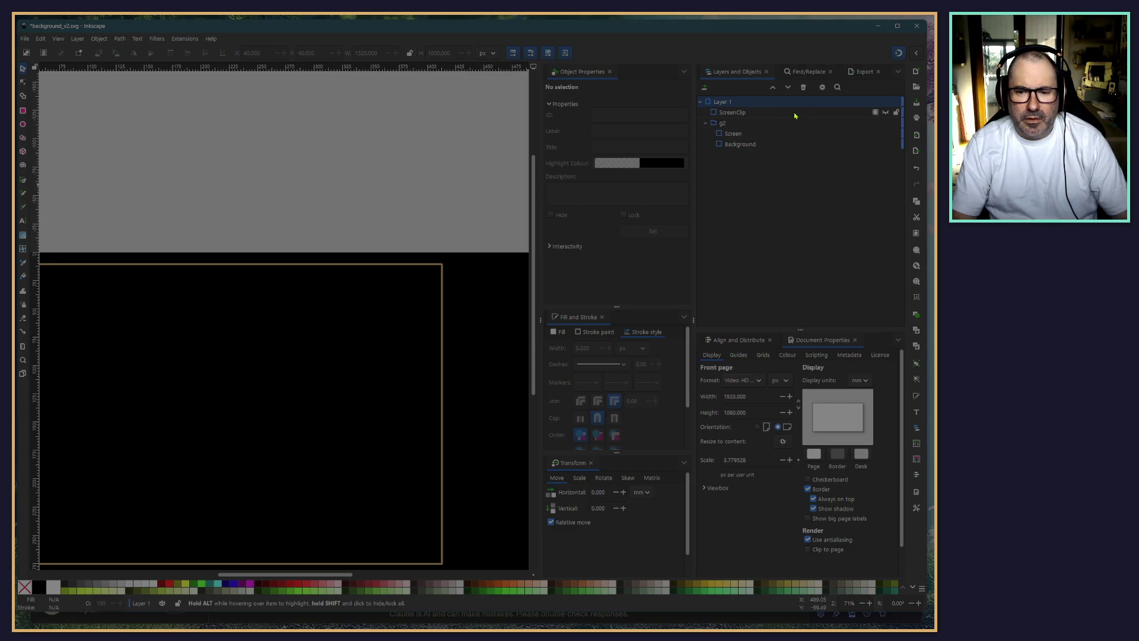
click(732, 134)
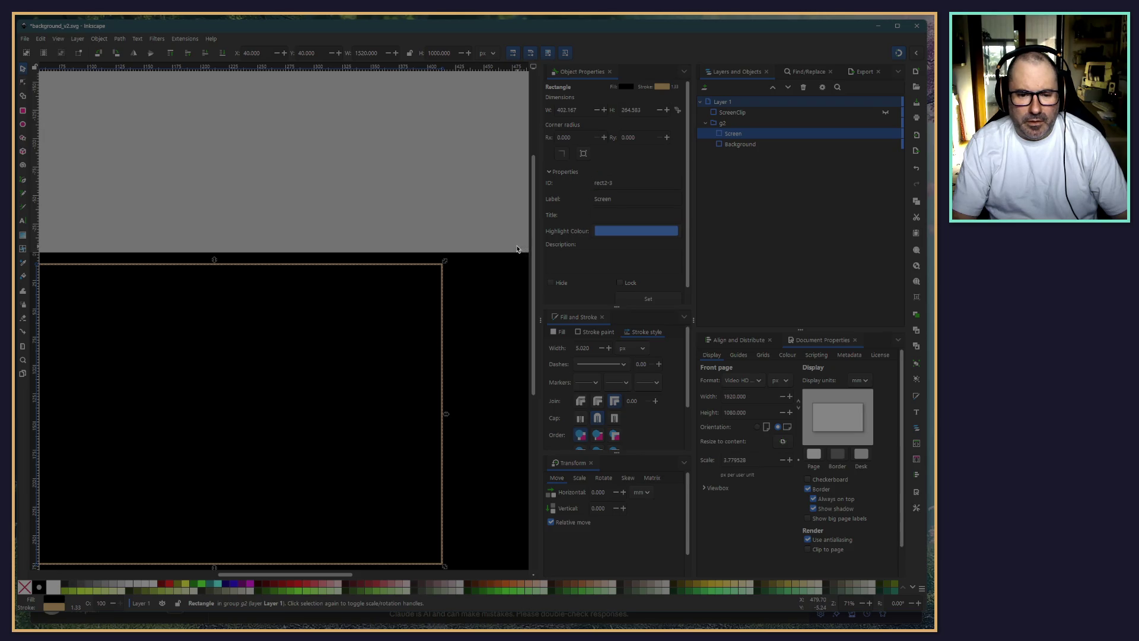
Zoom in on the frame's top-right corner and select the Screen rectangle
scroll(430, 281, up, 4)
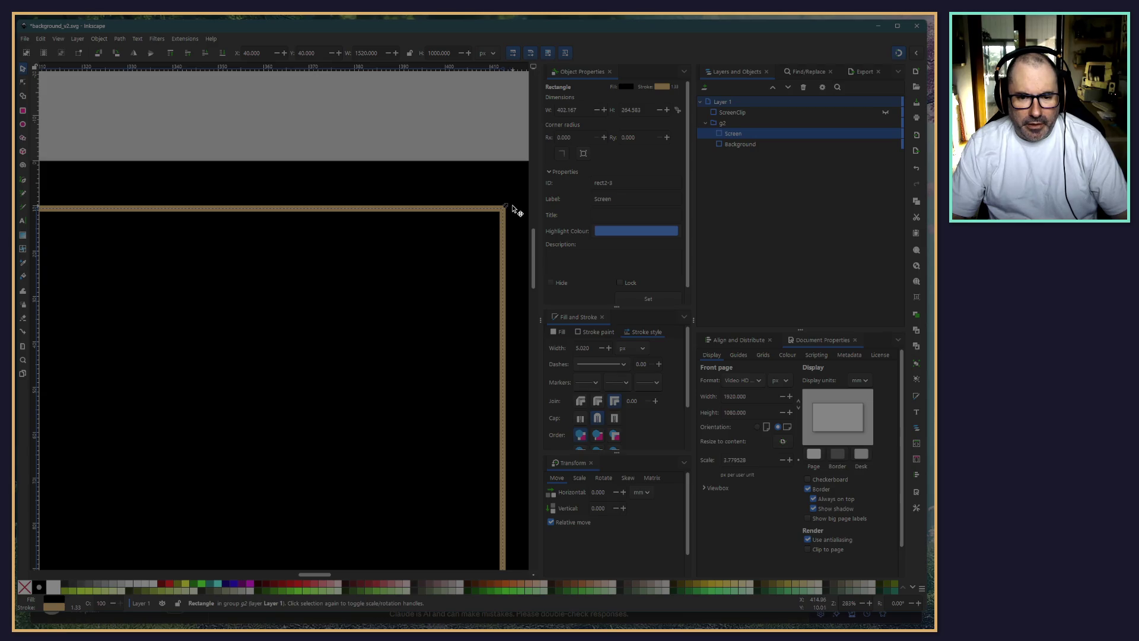
click(460, 127)
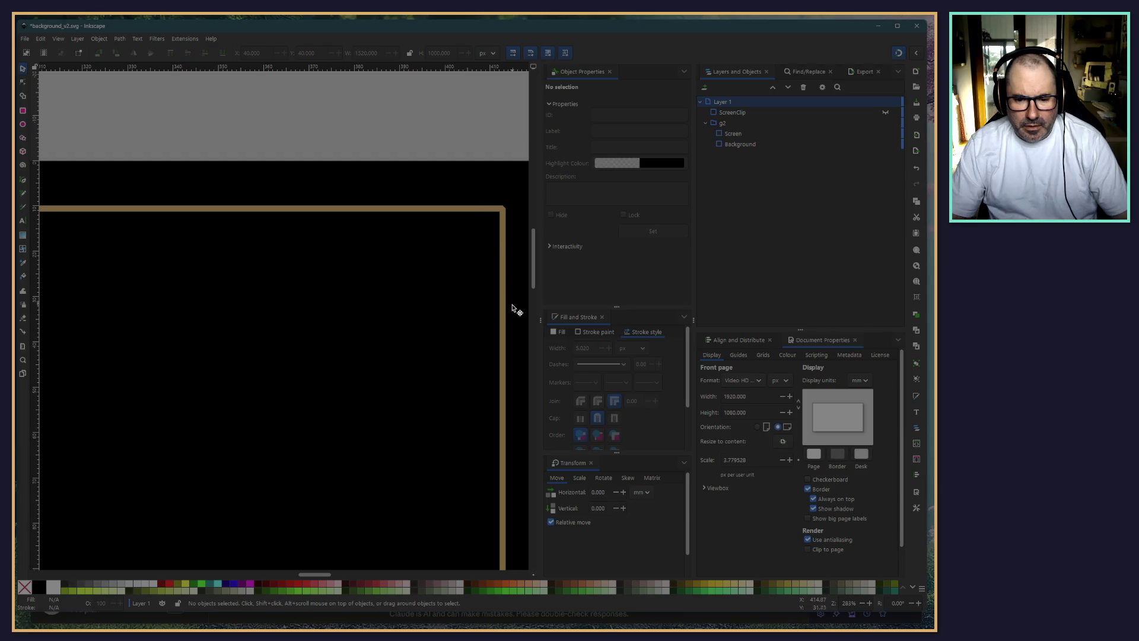
click(755, 134)
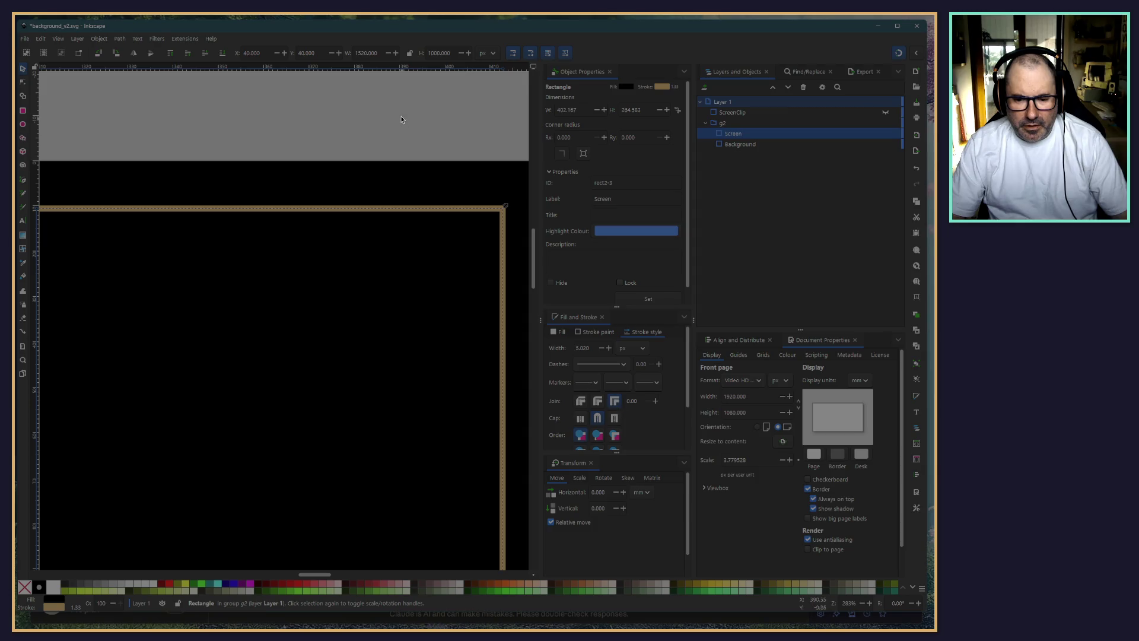
click(422, 147)
scroll(503, 251, up, 2)
scroll(486, 244, up, 2)
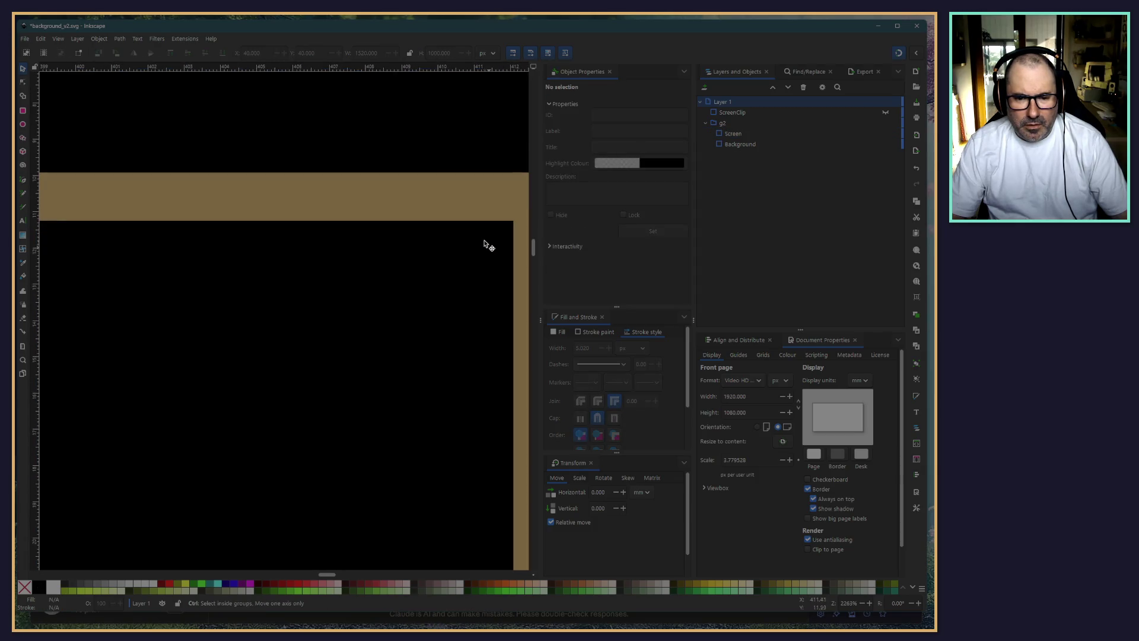
scroll(440, 220, up, 2)
drag(440, 220, 374, 264)
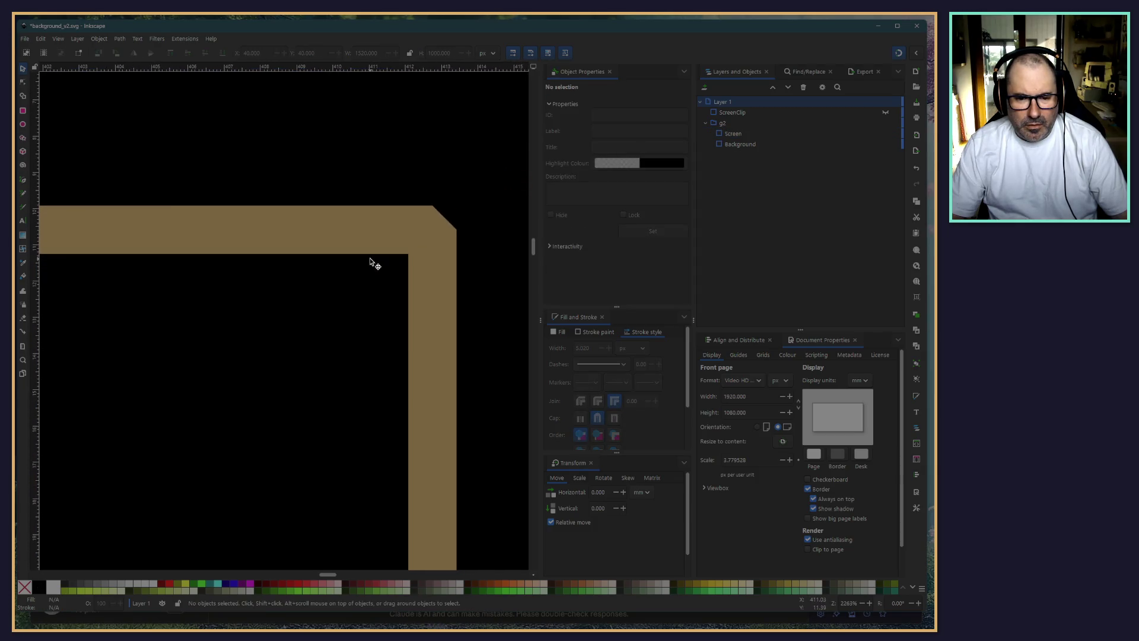
click(440, 263)
click(731, 144)
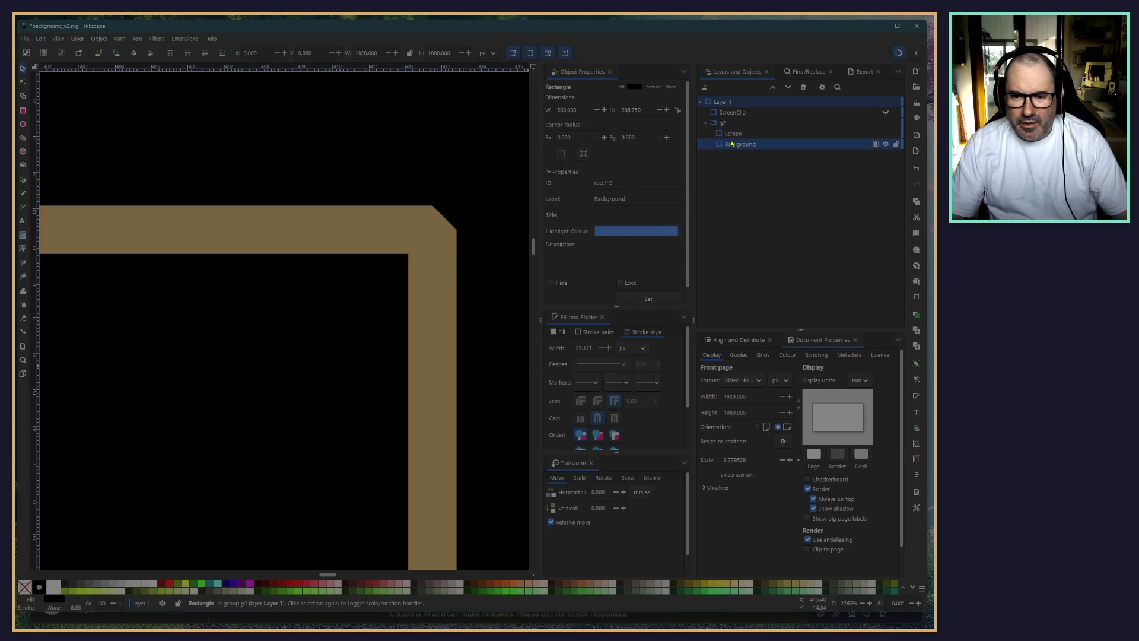
click(728, 134)
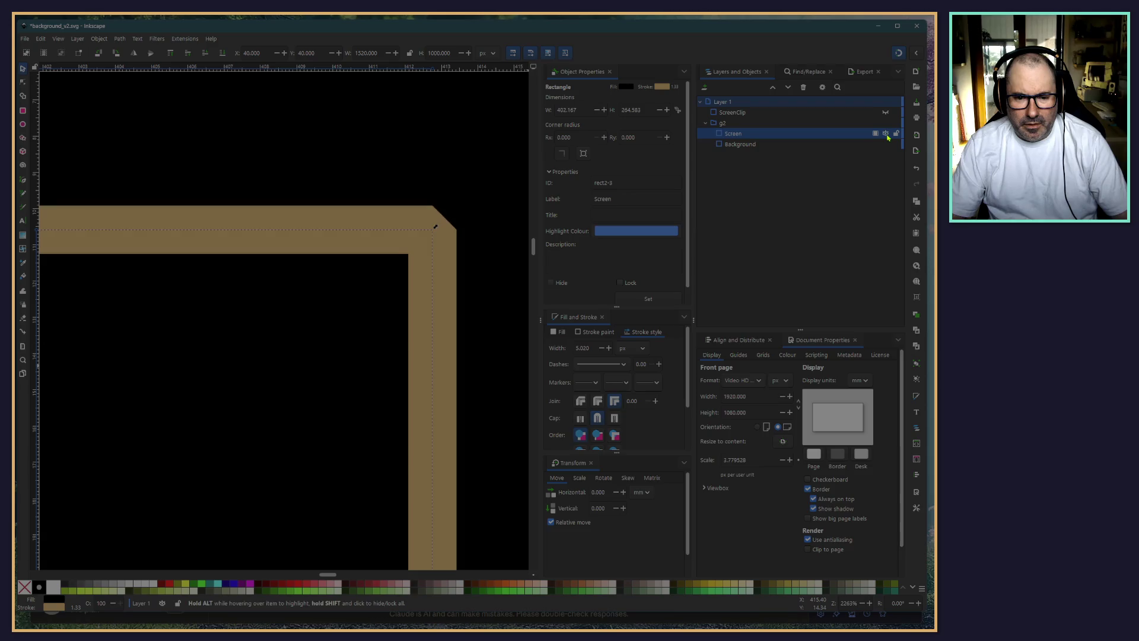
Try the stroke join styles and set a miter limit of 5 for sharp corners
click(598, 402)
click(614, 402)
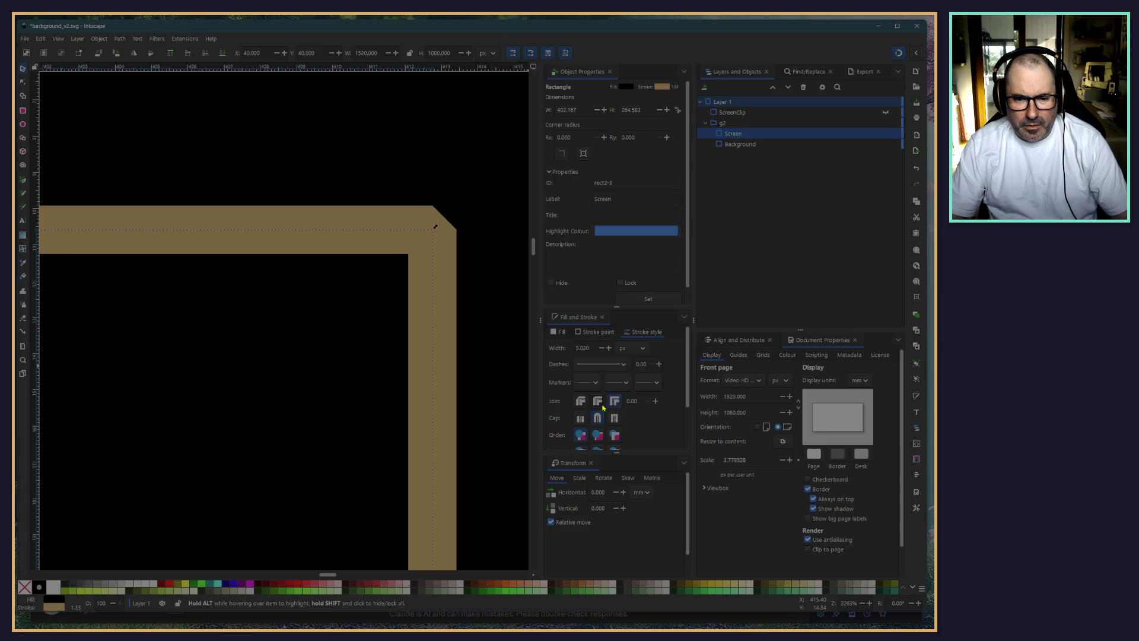
click(598, 401)
click(581, 401)
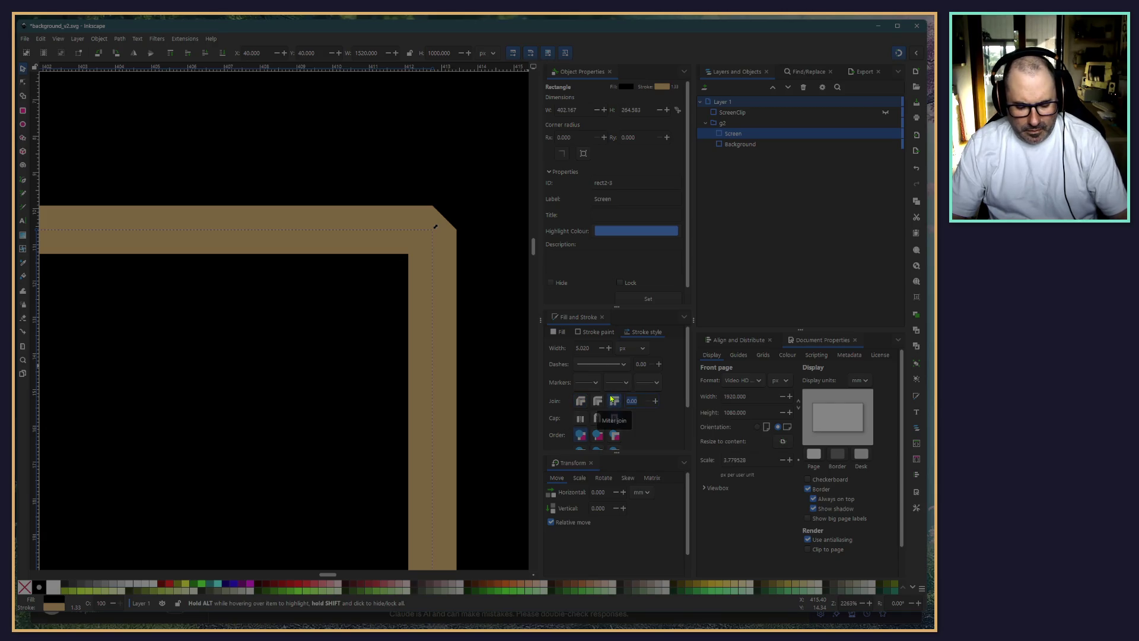
text(5)
key(Return)
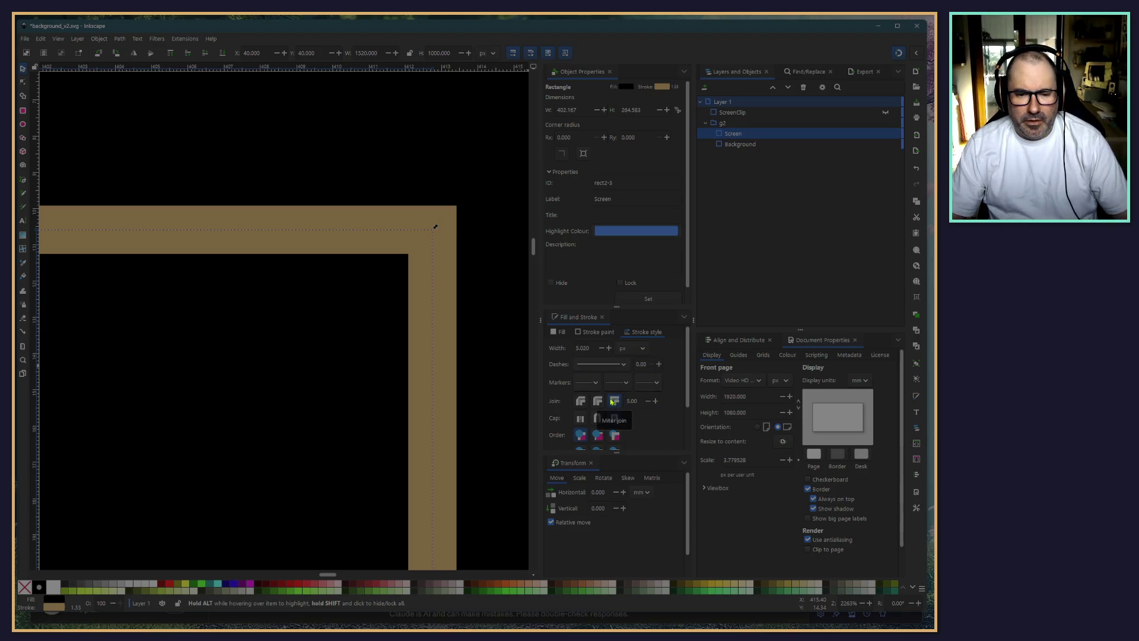
click(883, 113)
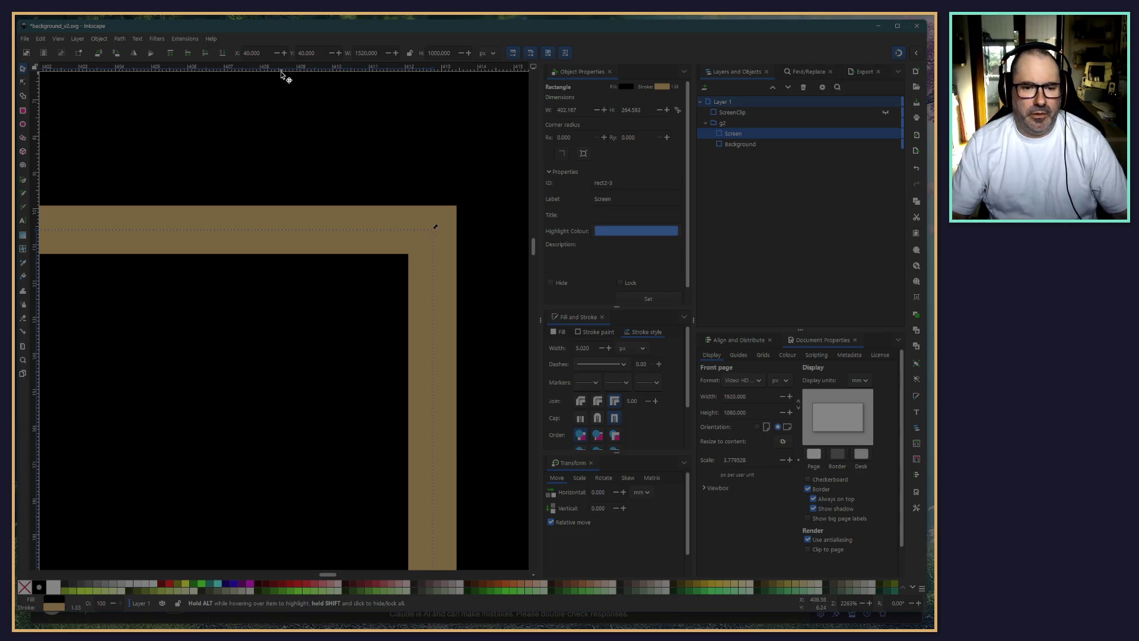
Reselect the Screen rectangle and save background_v3.svg with File > Save
click(723, 115)
click(733, 133)
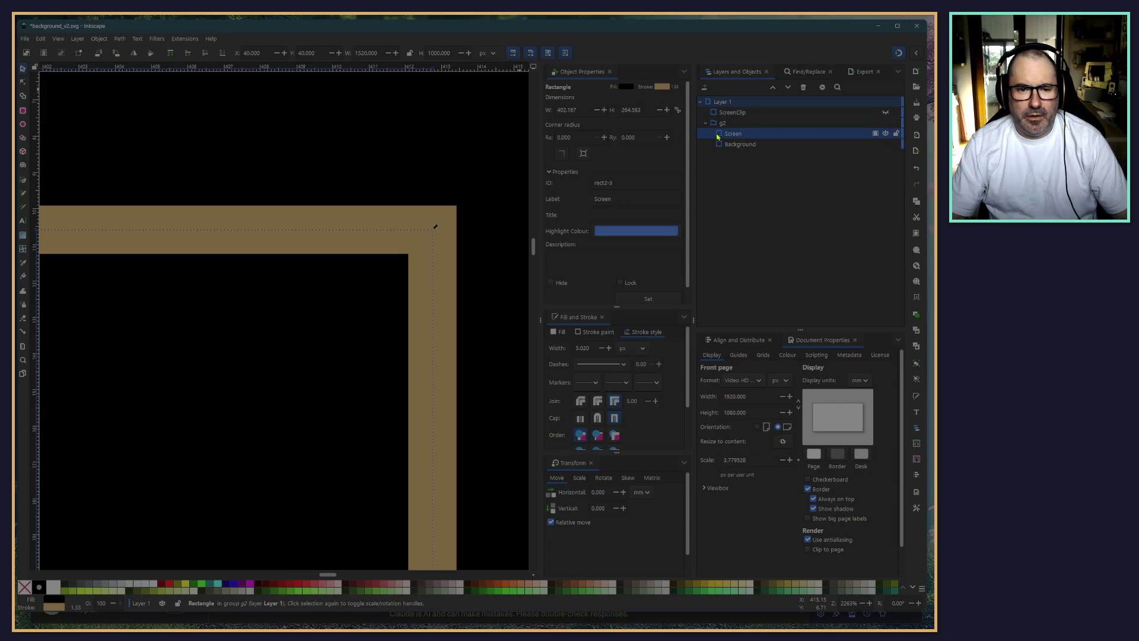
click(25, 38)
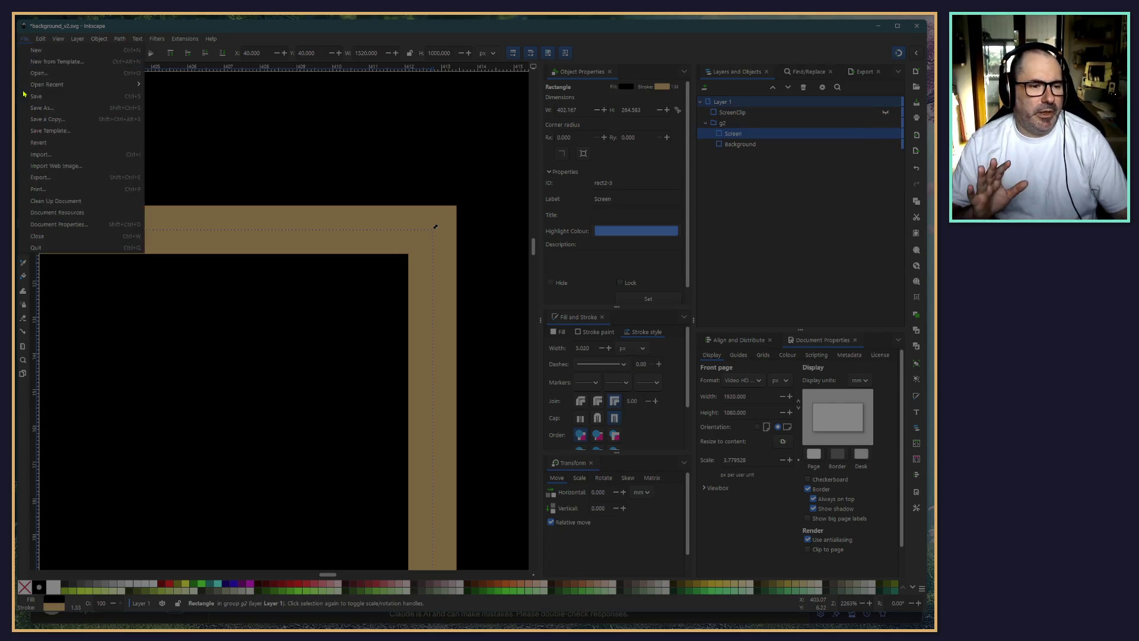
click(47, 98)
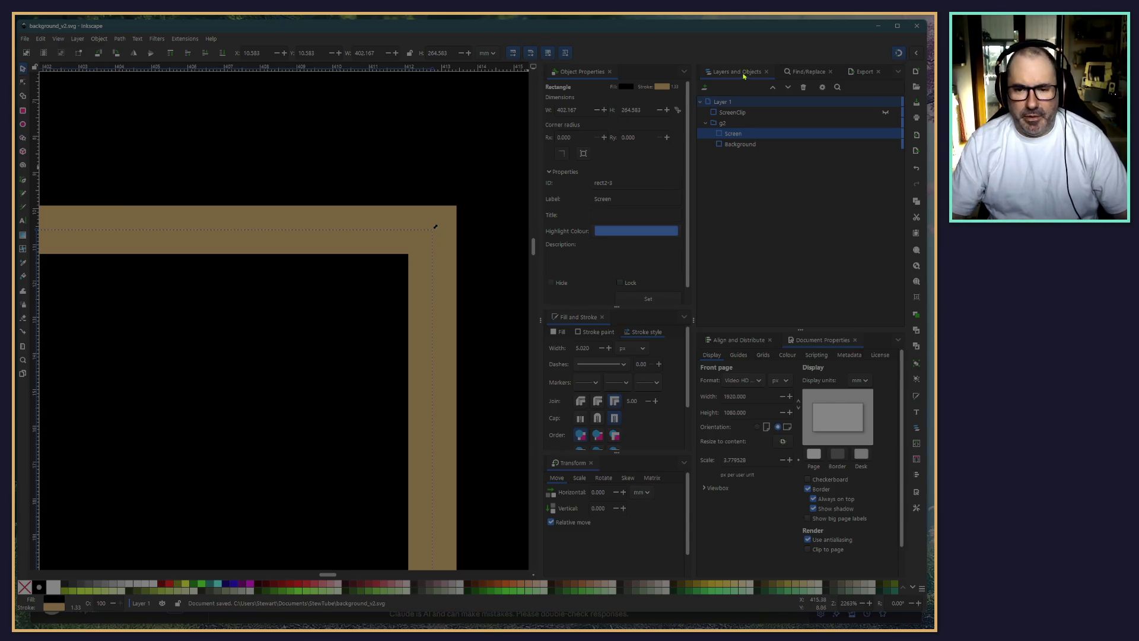
click(460, 393)
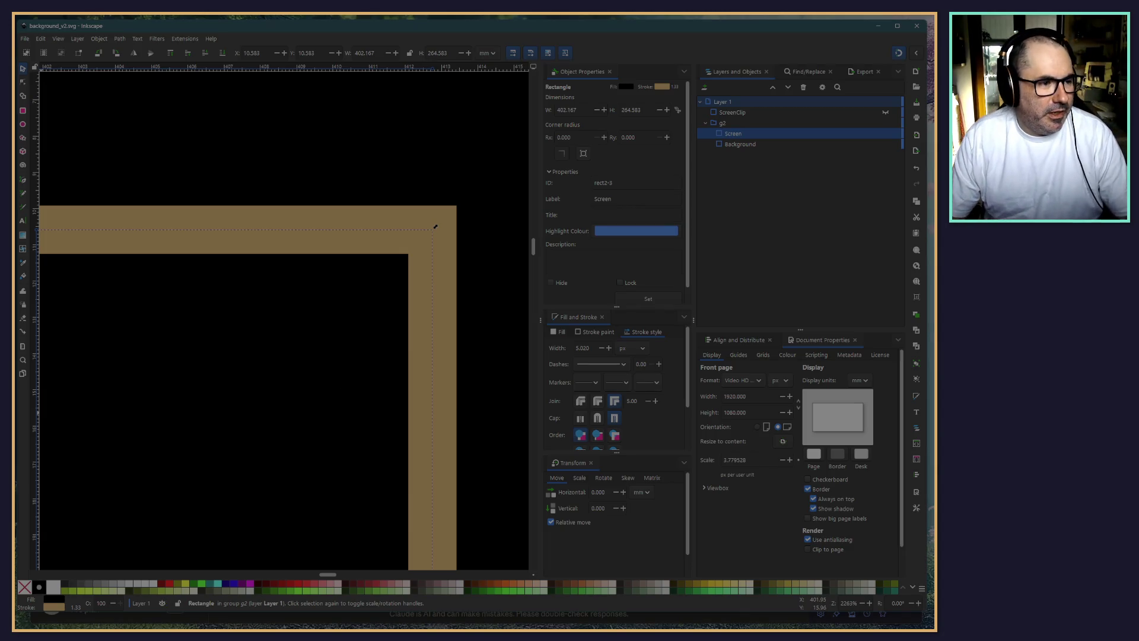
key(alt+Tab)
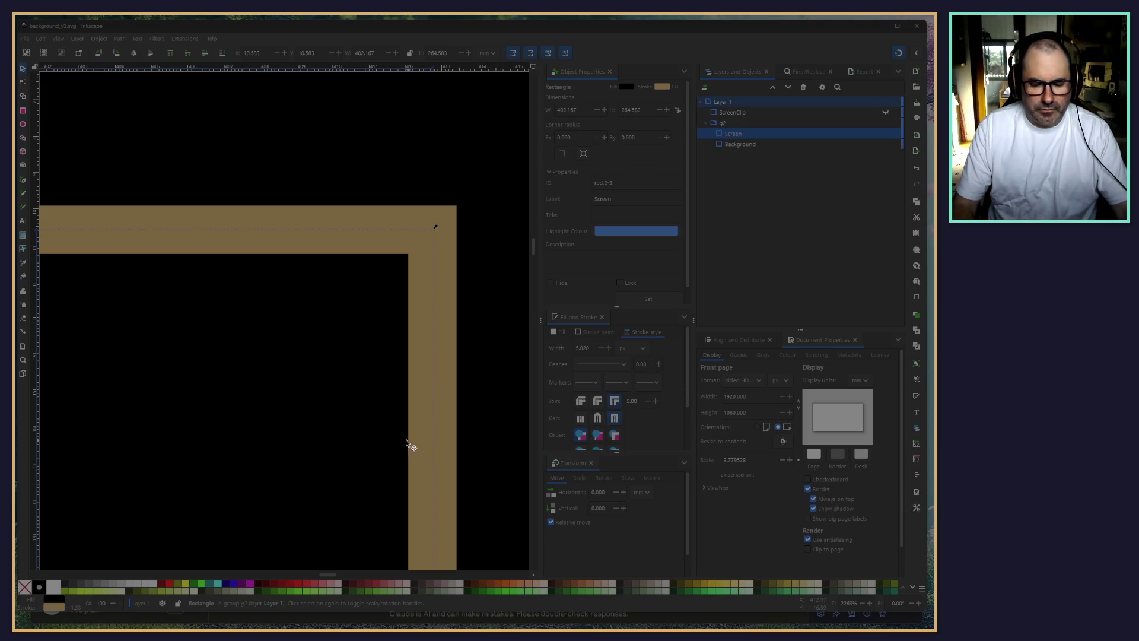
View the page at 100%, inspect the corner, then select ScreenClip and collapse group g2
key(1)
scroll(302, 439, down, 3)
scroll(300, 437, up, 8)
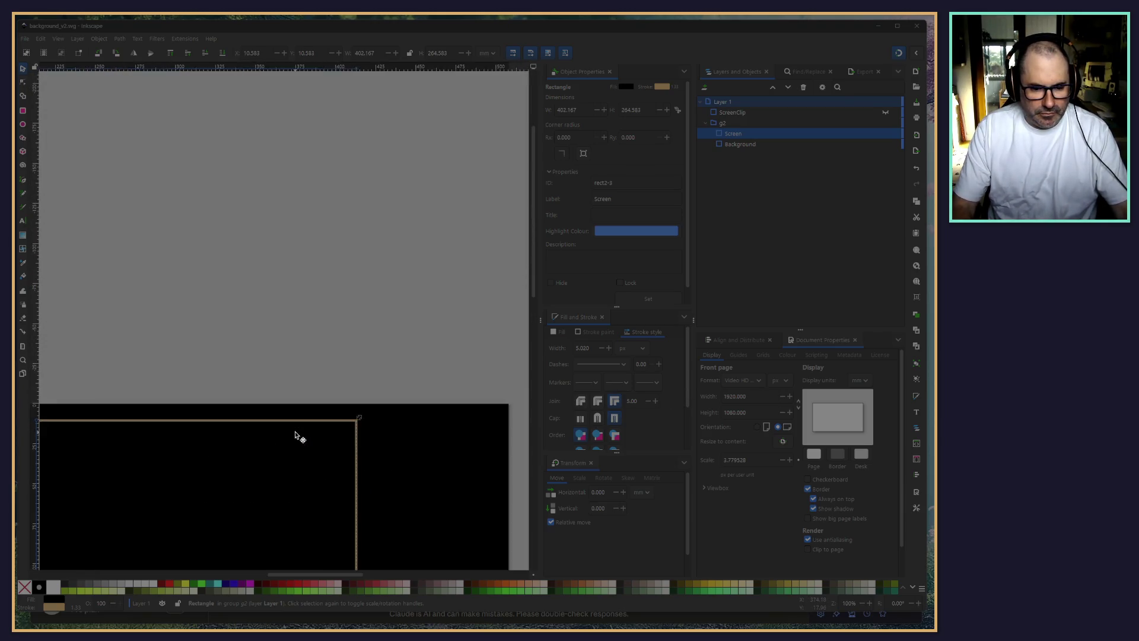
scroll(337, 448, down, 2)
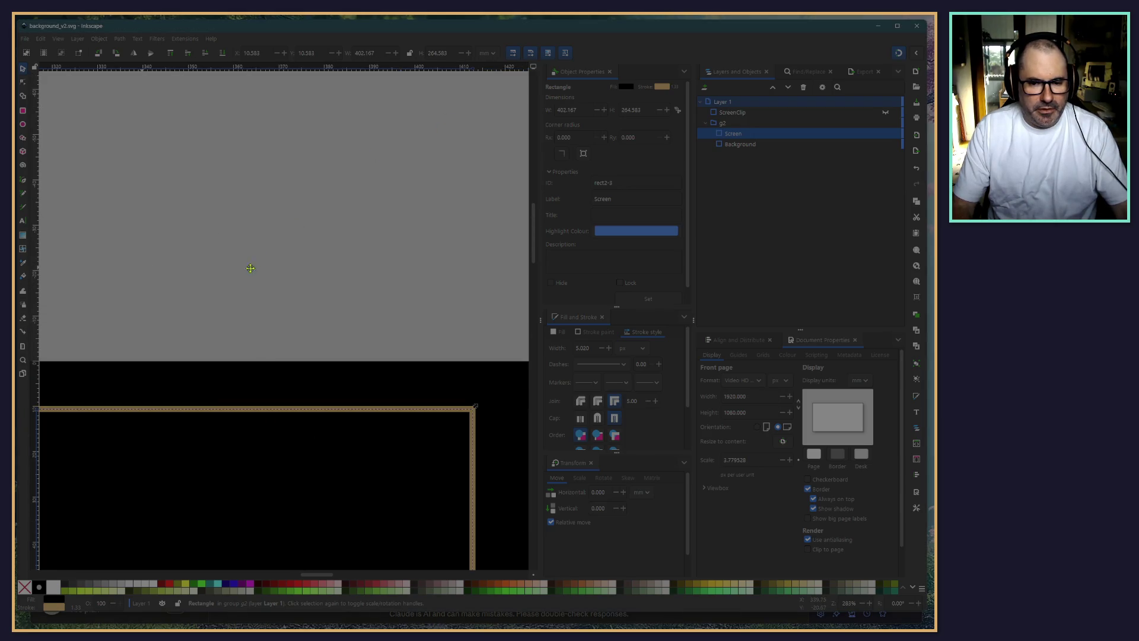
scroll(252, 270, down, 2)
scroll(204, 336, down, 5)
scroll(170, 282, down, 1)
scroll(121, 238, down, 1)
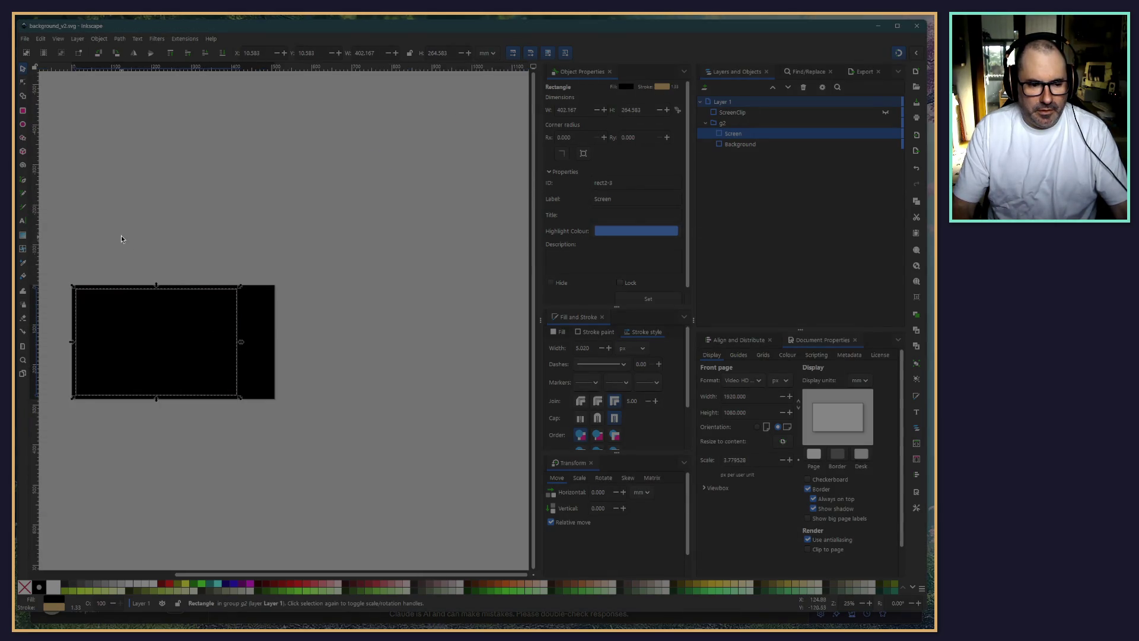
scroll(256, 312, up, 4)
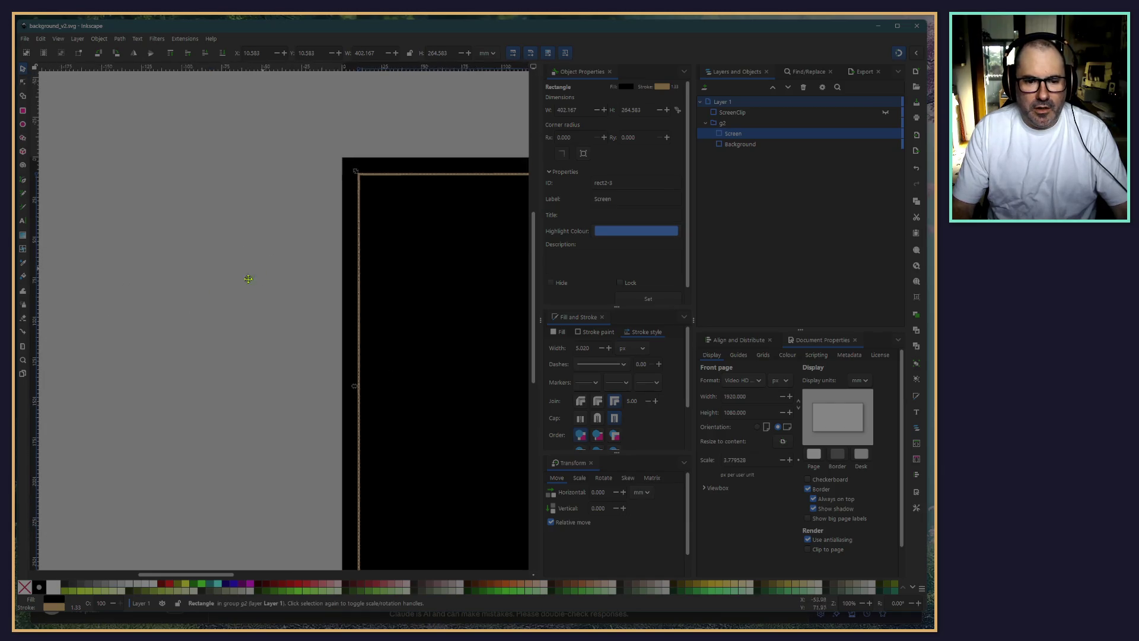
scroll(249, 279, up, 3)
scroll(333, 242, right, 5)
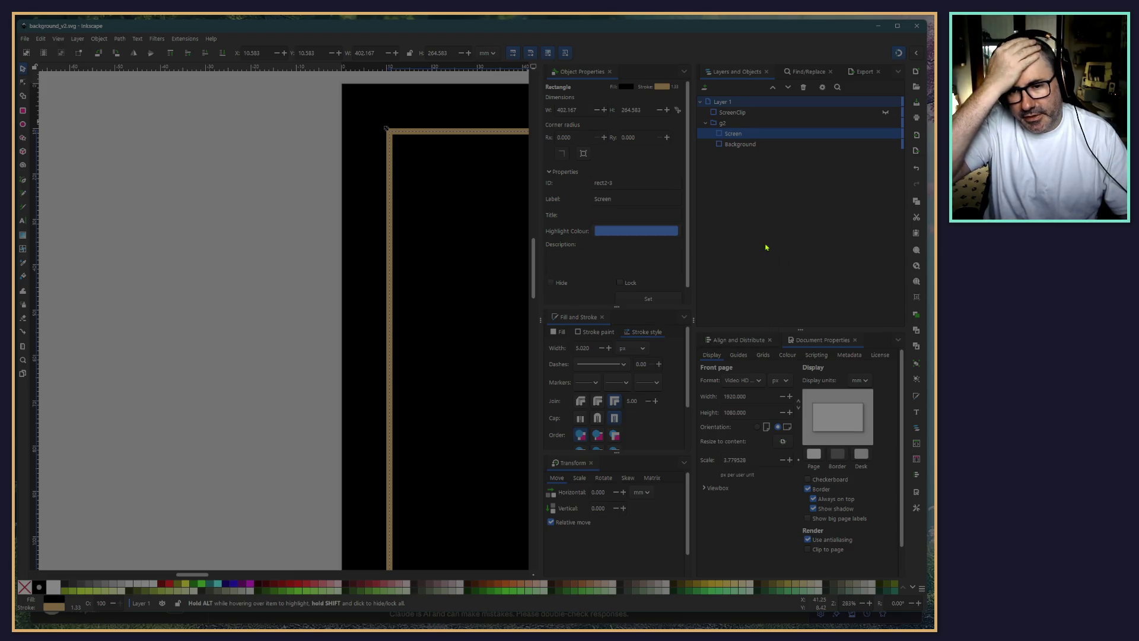
click(732, 112)
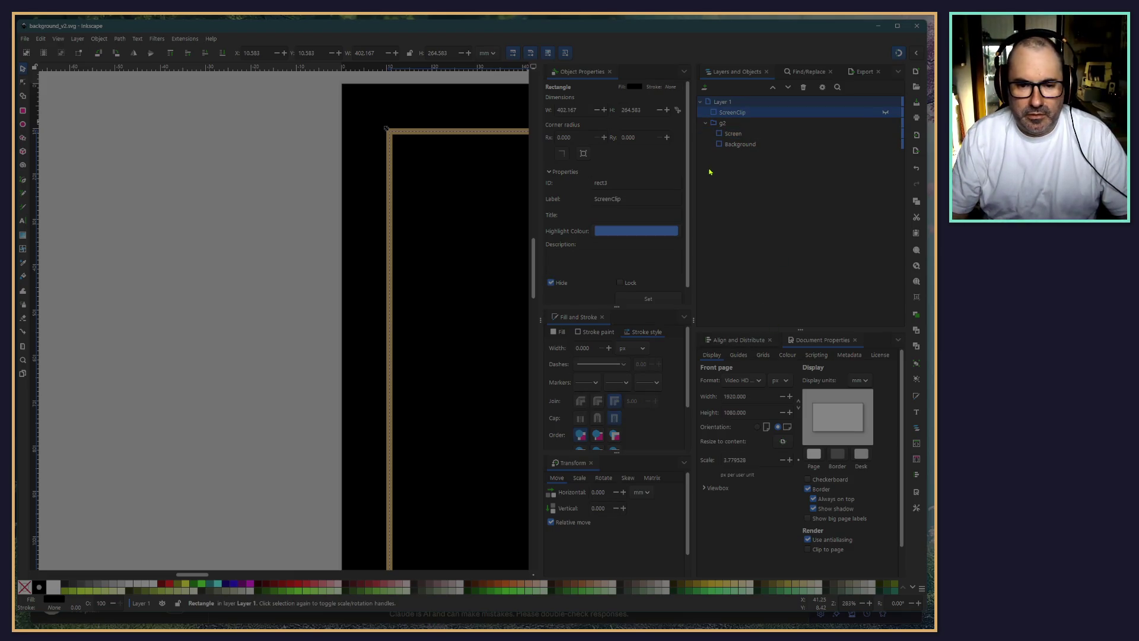
click(704, 124)
Select ScreenClip with g2, try a regular Set Clip, then undo it
shift+click(722, 123)
click(119, 38)
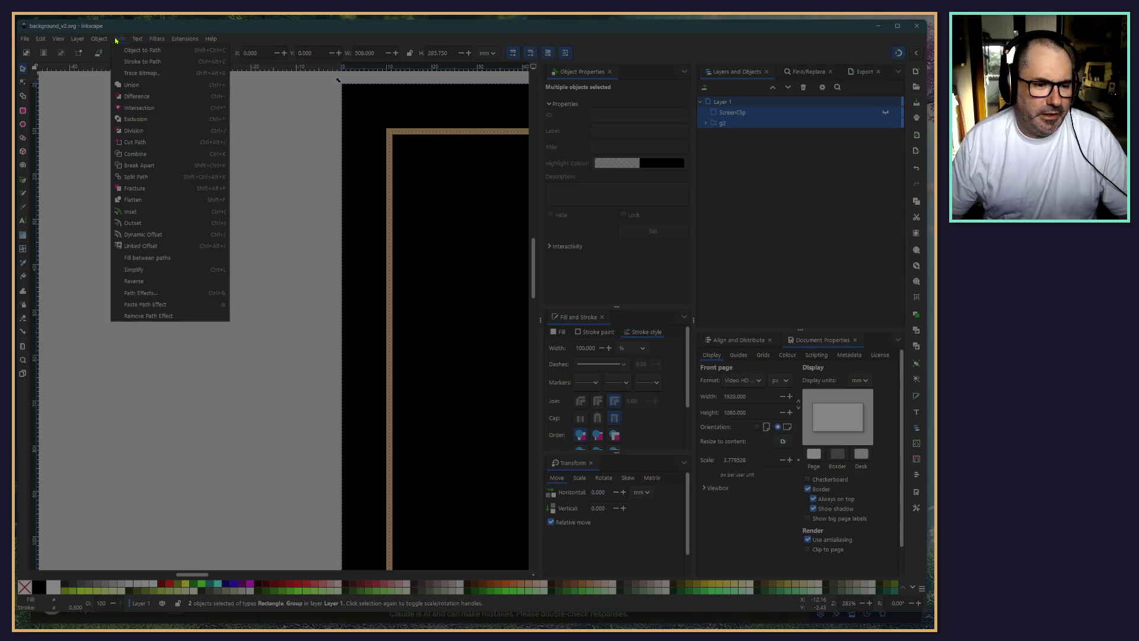
mouse_move(112, 41)
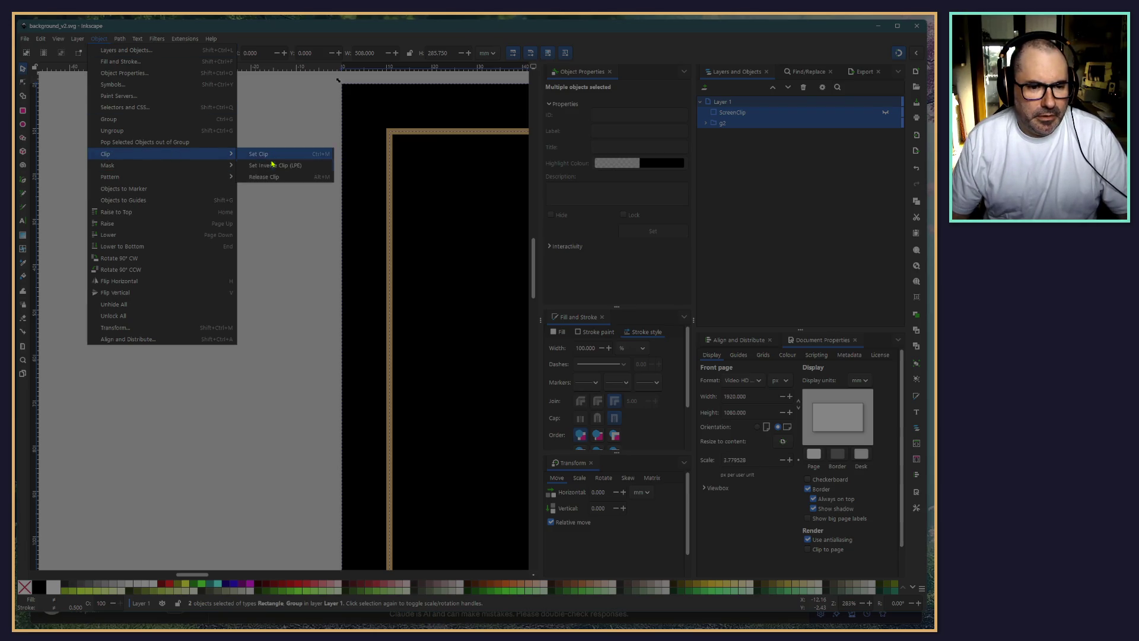
click(271, 166)
scroll(288, 301, right, 8)
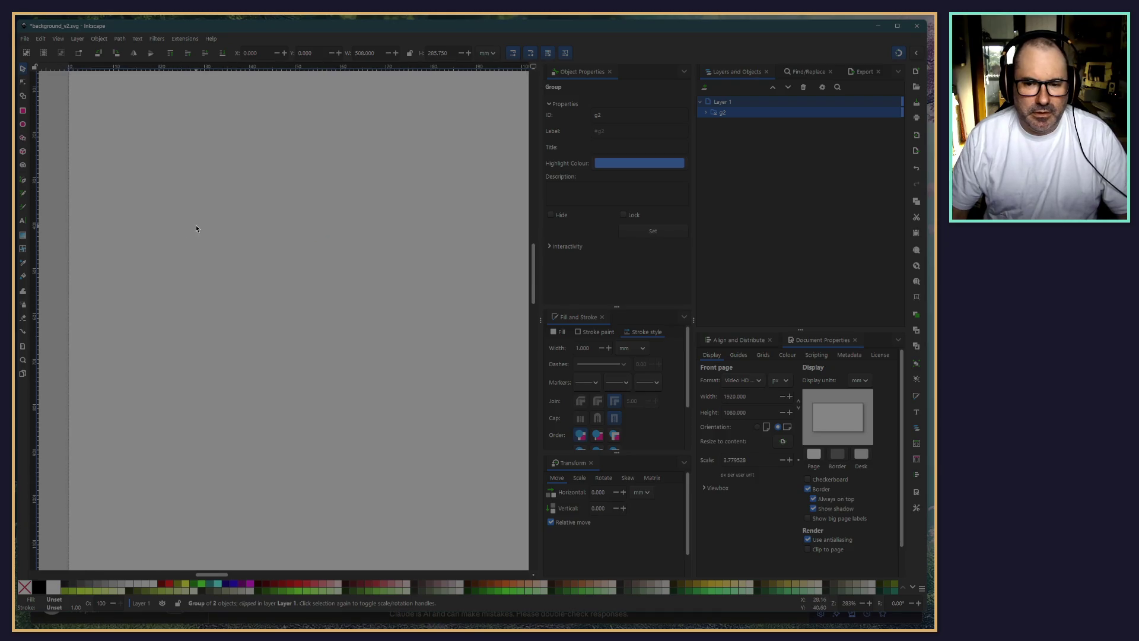
ctrl+scroll(200, 228, down, 5)
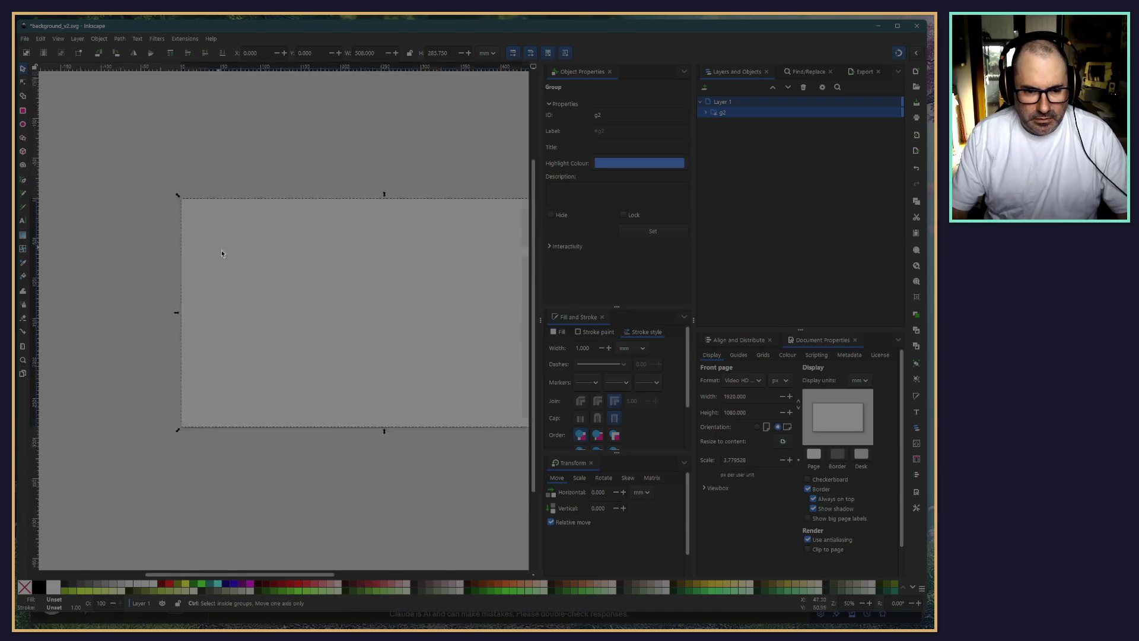
ctrl+scroll(235, 258, down, 3)
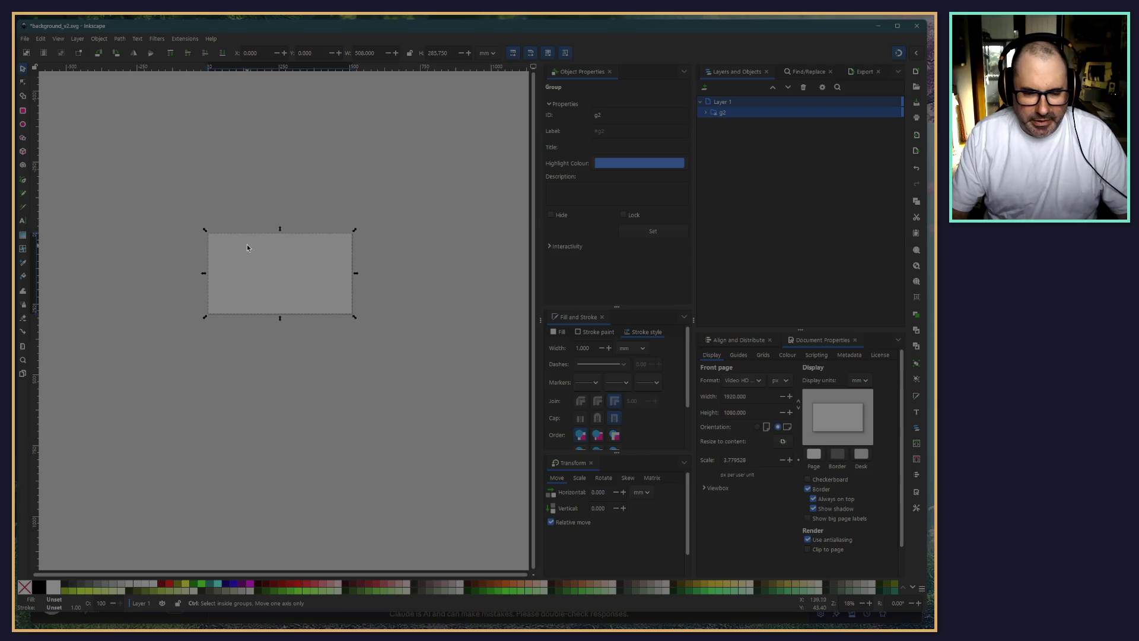
ctrl+scroll(246, 244, up, 3)
key(ctrl+z)
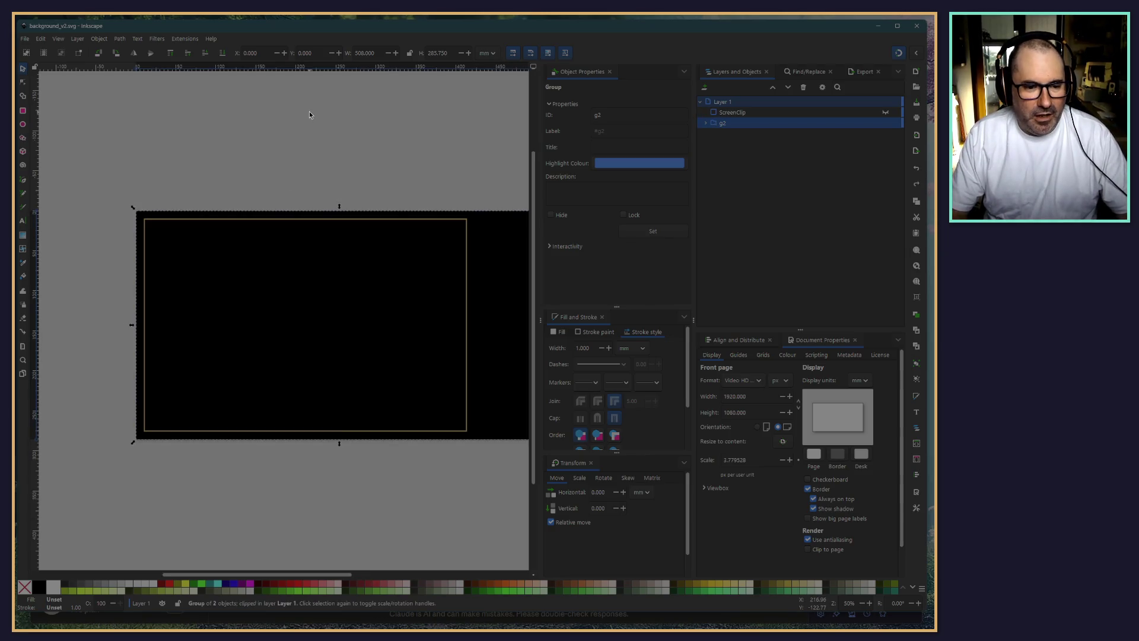
key(ctrl+shift+z)
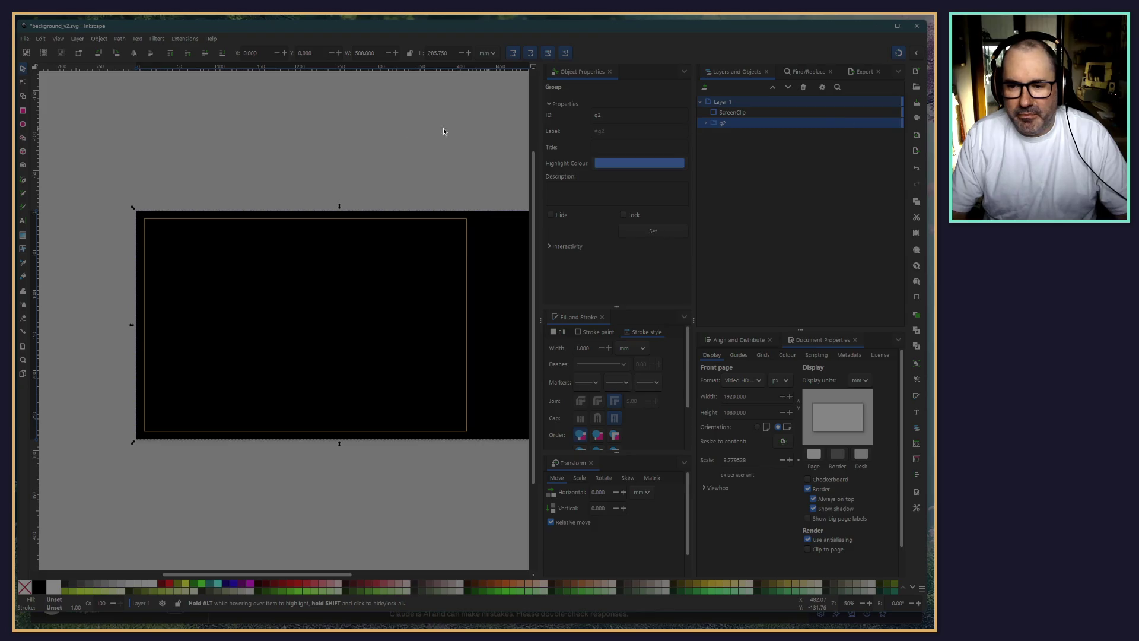
Reselect ScreenClip and g2 and apply Object > Clip > Set Inverse Clip (LPE)
click(732, 112)
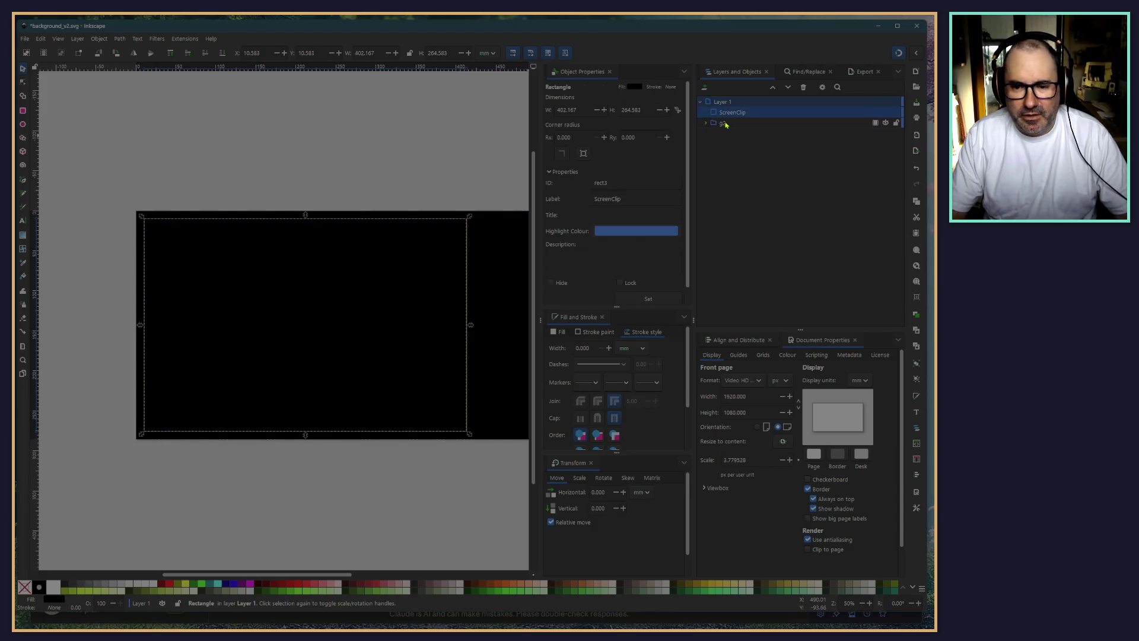
shift+click(722, 123)
click(95, 38)
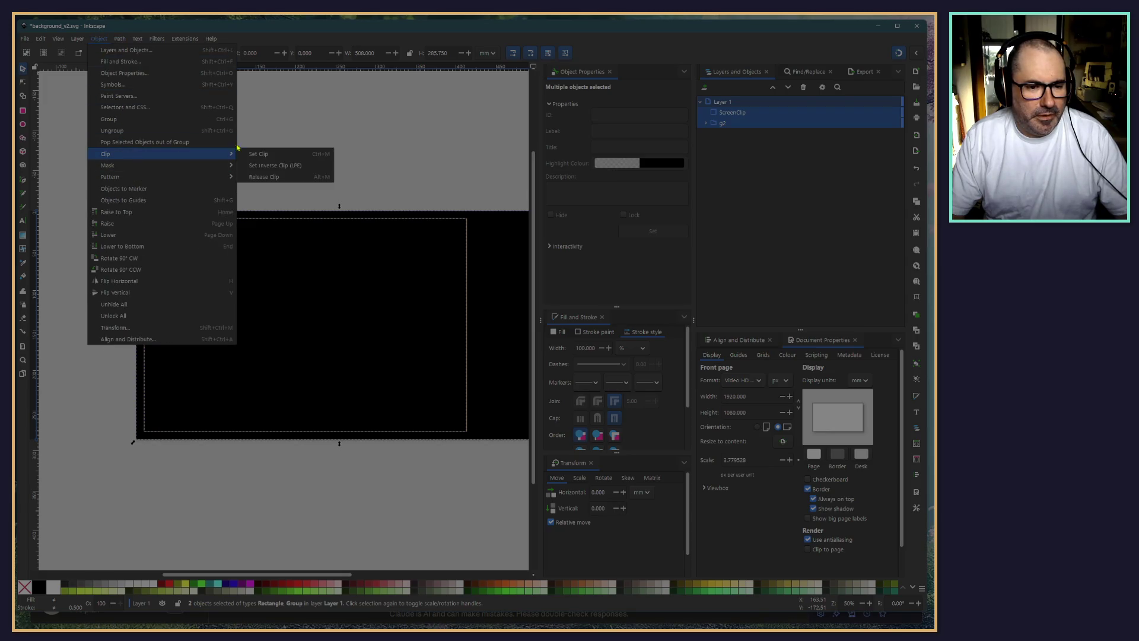
click(266, 166)
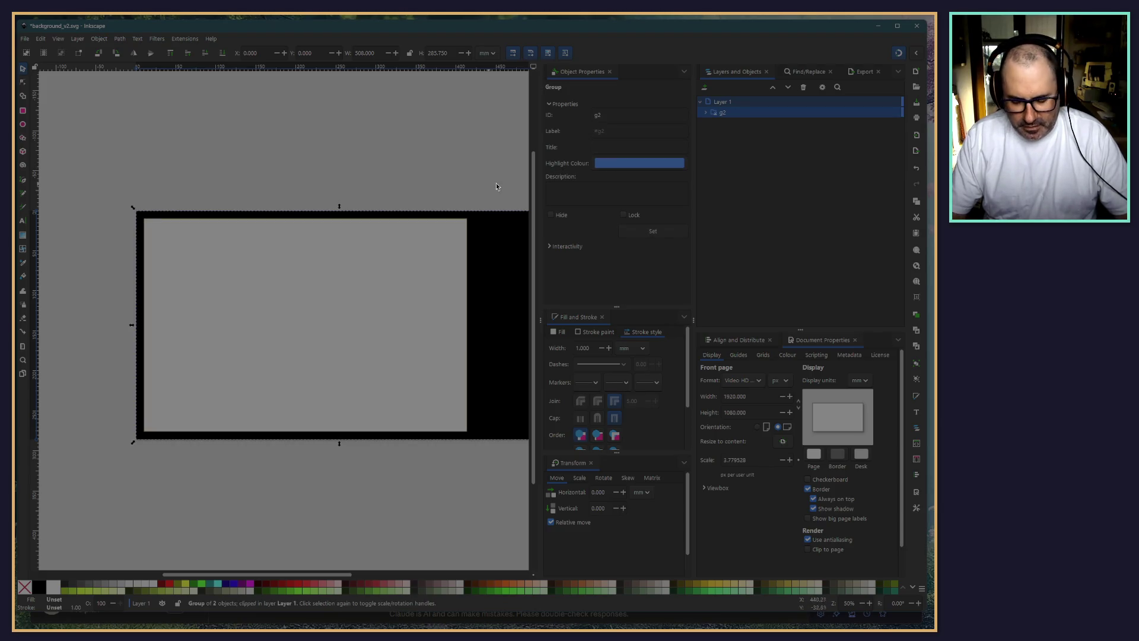
scroll(435, 184, up, 8)
scroll(384, 235, down, 5)
scroll(384, 235, right, 3)
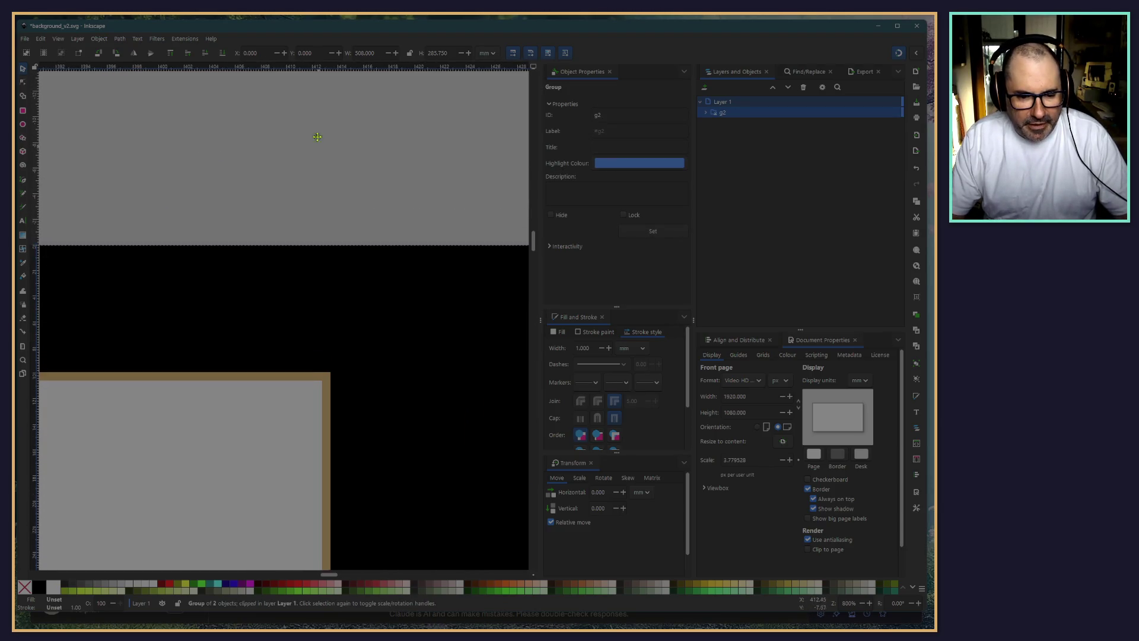
Select the Screen rectangle inside group g2 and switch the toolbar units to px
click(705, 112)
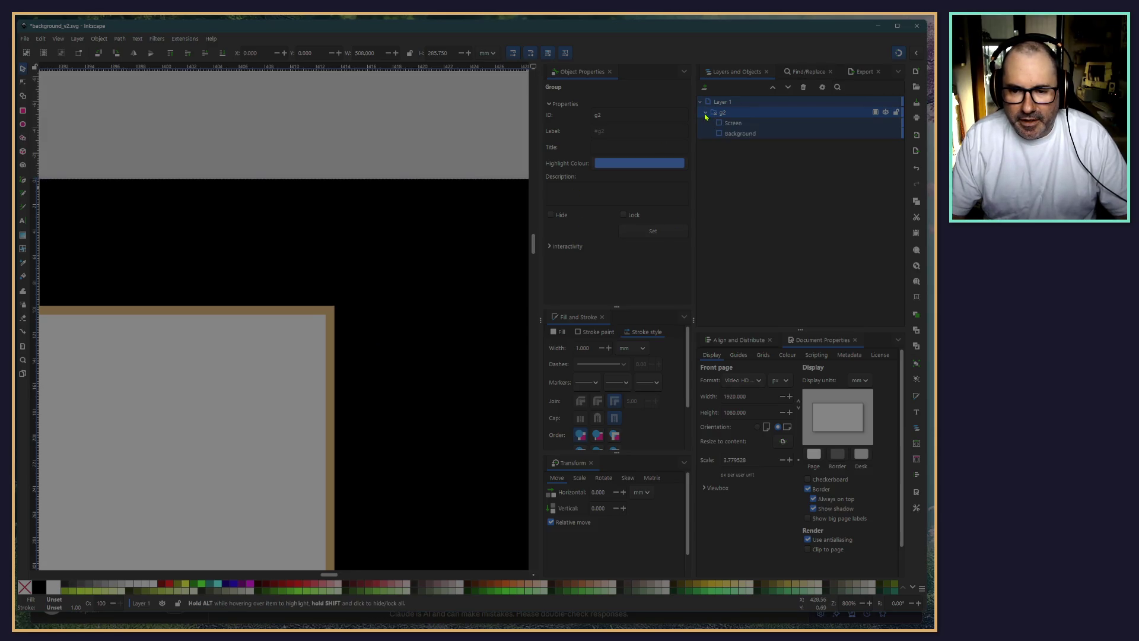
click(724, 126)
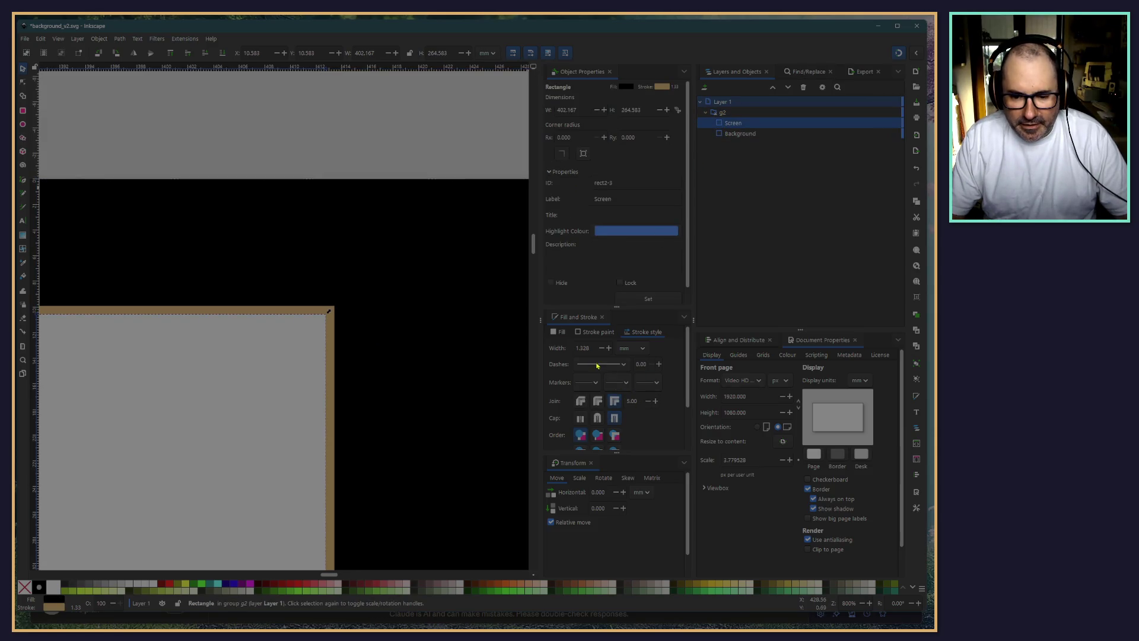
scroll(631, 349, up, 3)
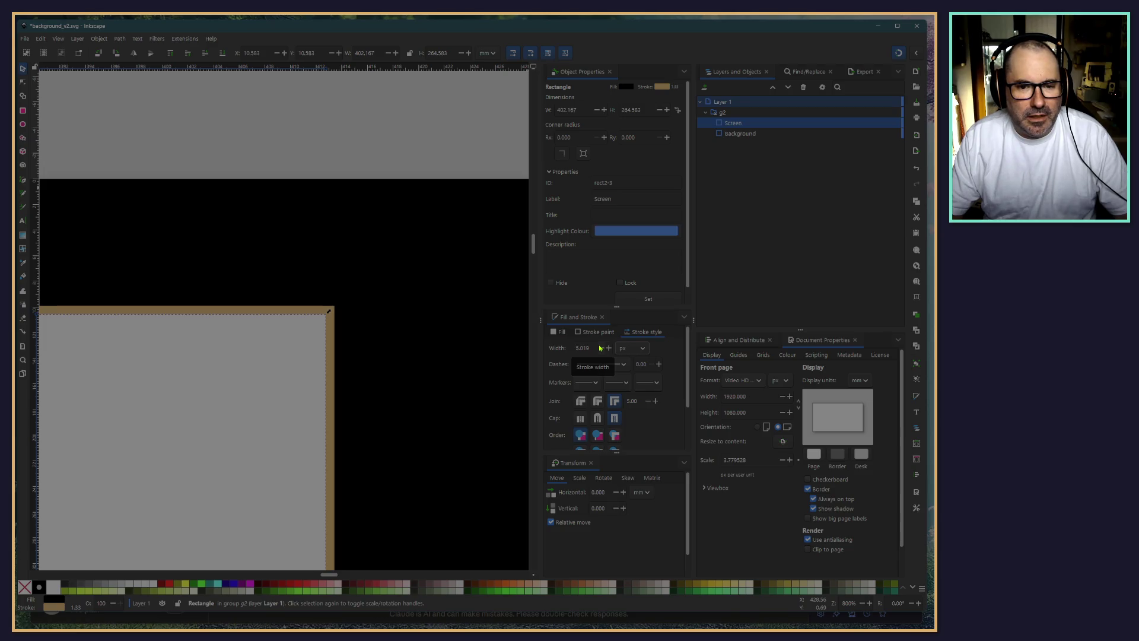
click(487, 53)
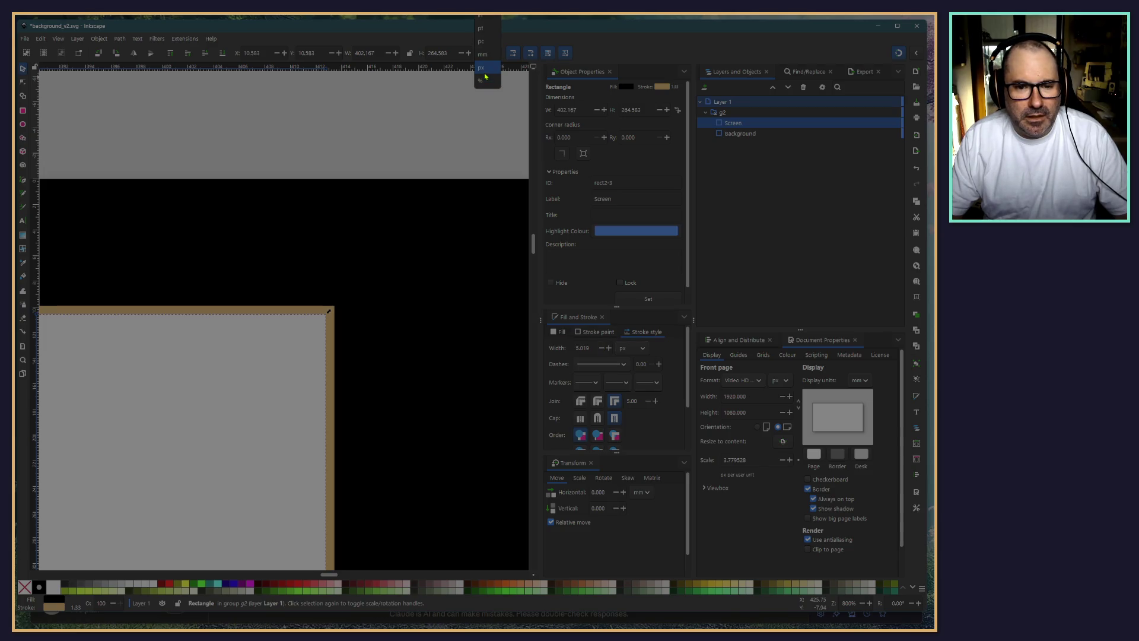
click(482, 68)
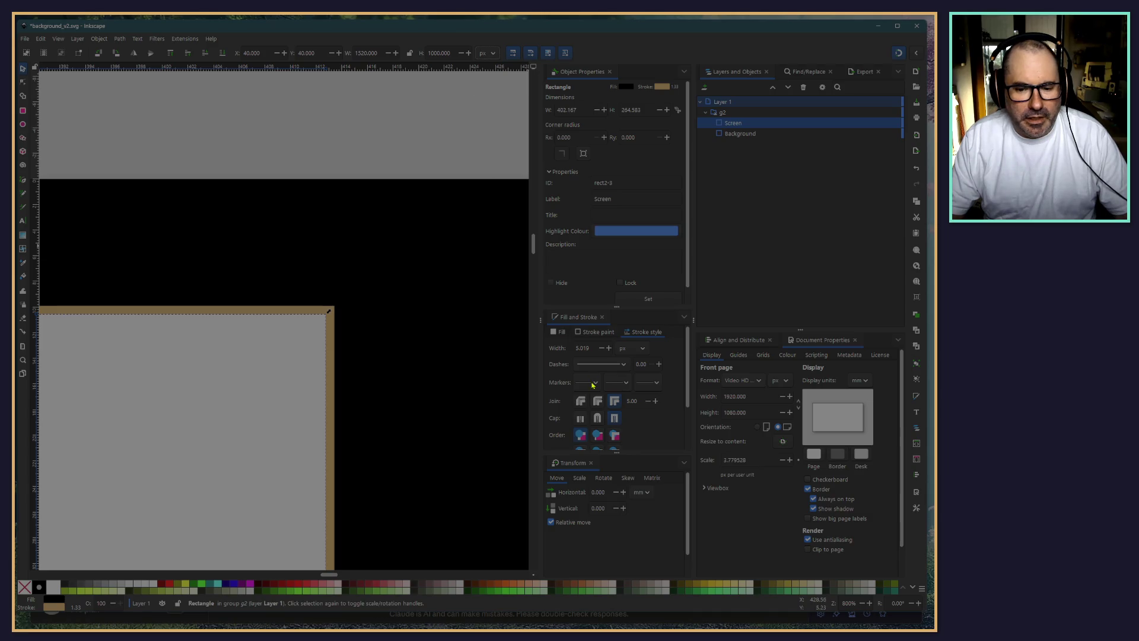
Give Screen a 10 px stroke width and a mitre limit of 2, then deselect it
double_click(592, 351)
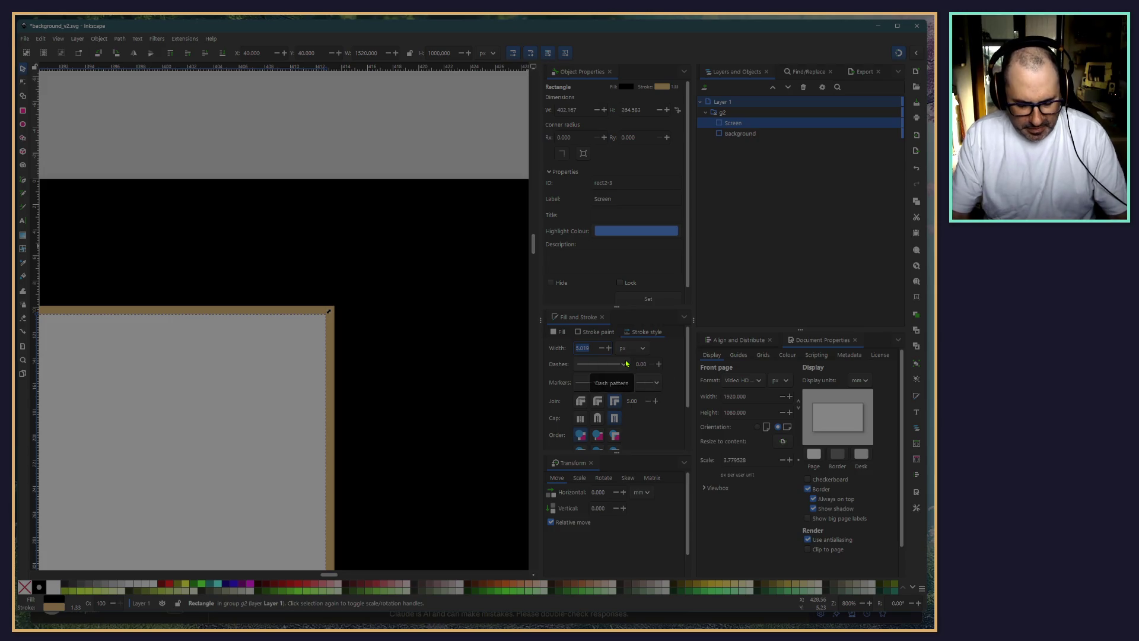
text(10)
key(Return)
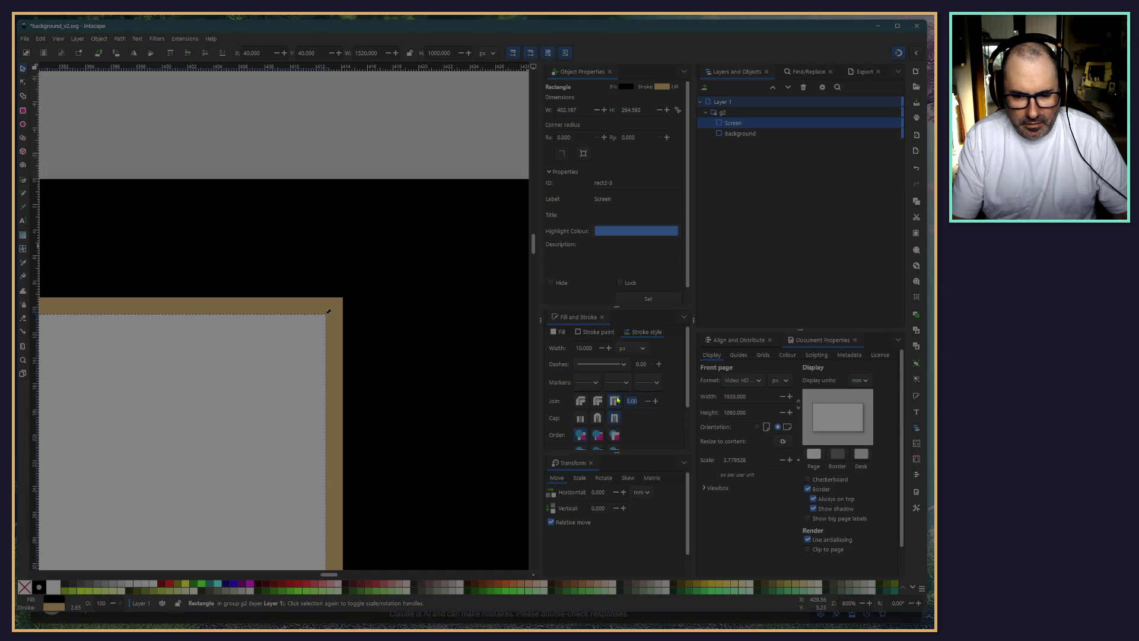
text(2)
key(Return)
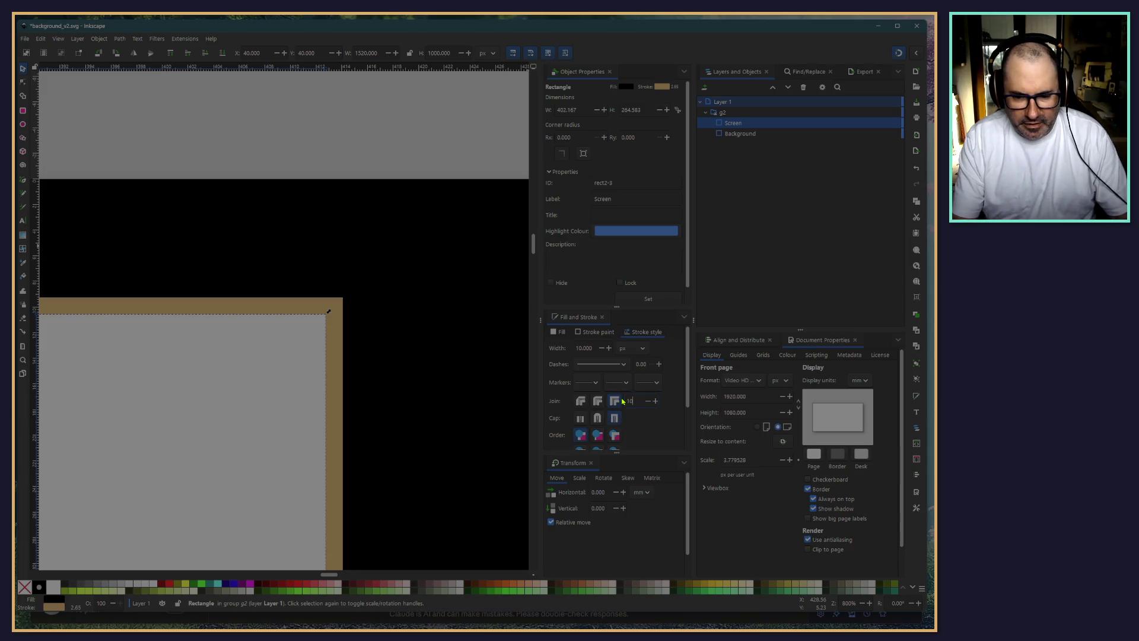
click(308, 154)
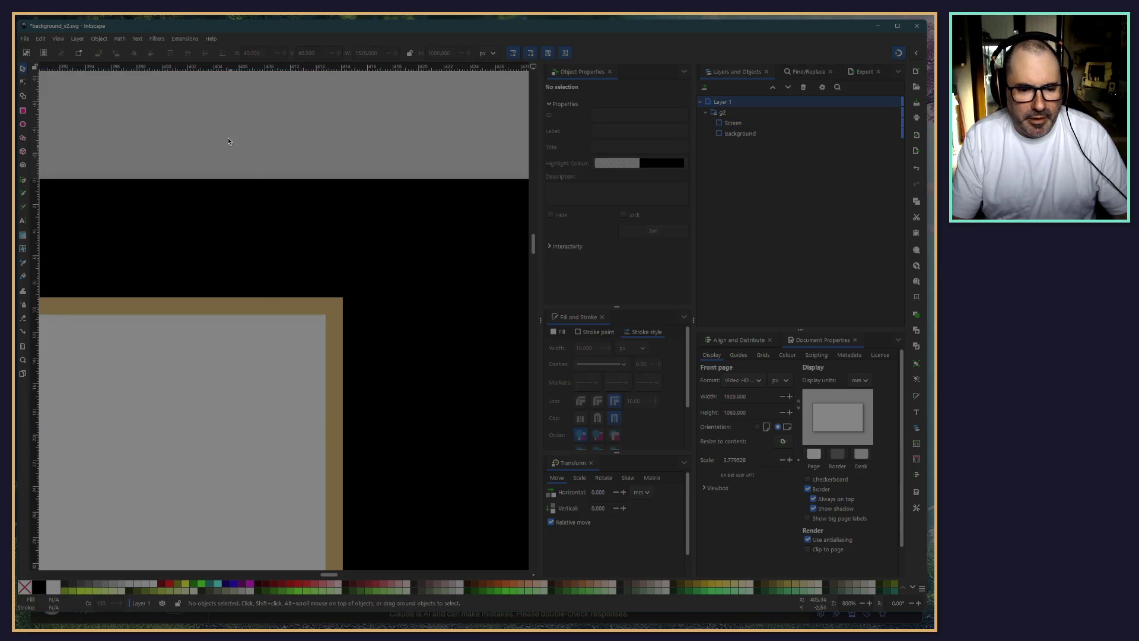
drag(227, 137, 327, 134)
scroll(326, 138, down, 4)
scroll(298, 236, down, 3)
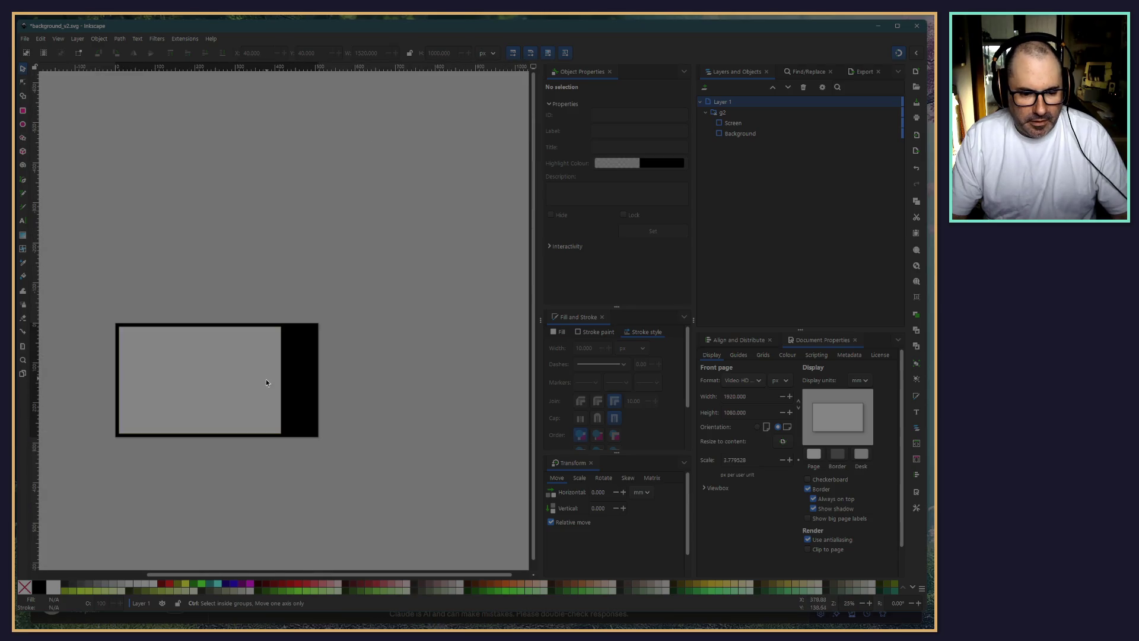
scroll(247, 476, up, 3)
scroll(176, 412, up, 2)
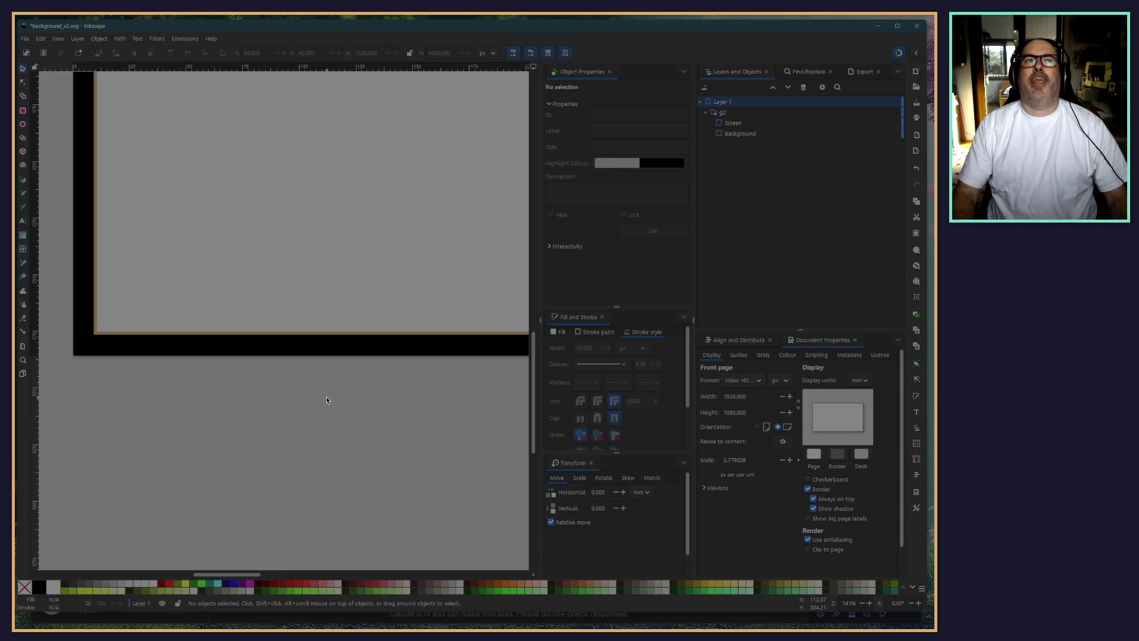
click(706, 112)
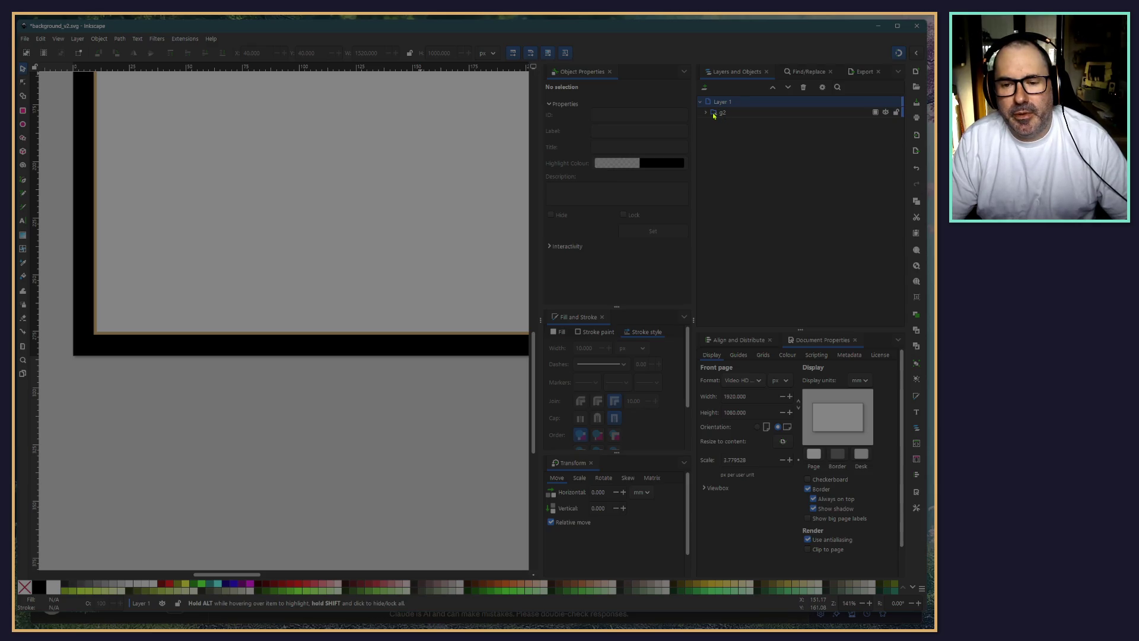
click(706, 113)
double_click(722, 113)
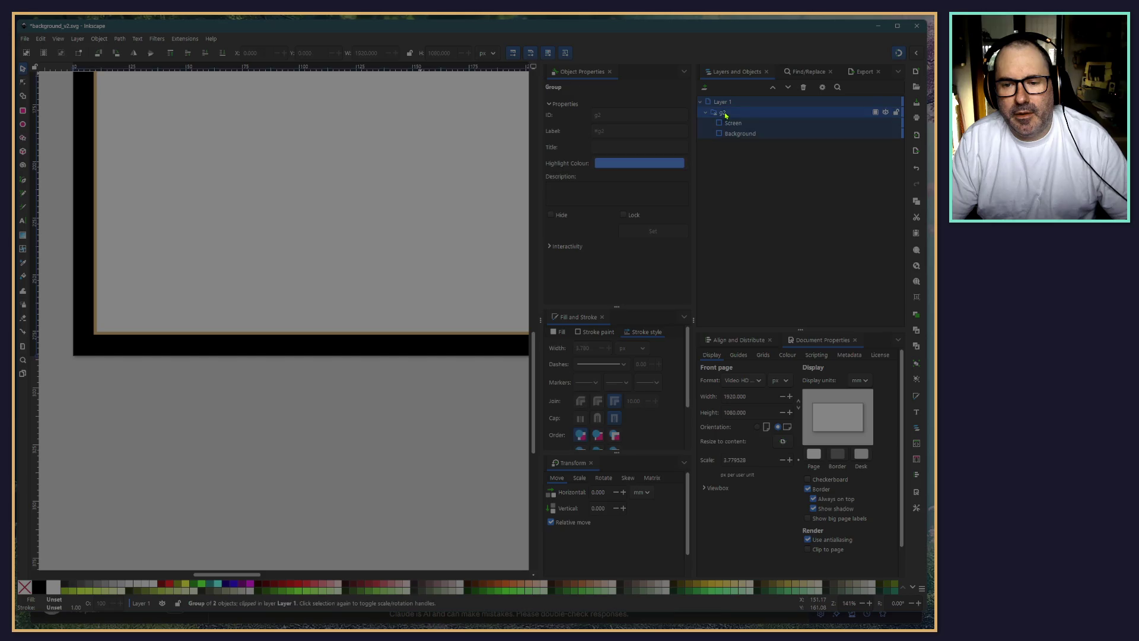
key(Return)
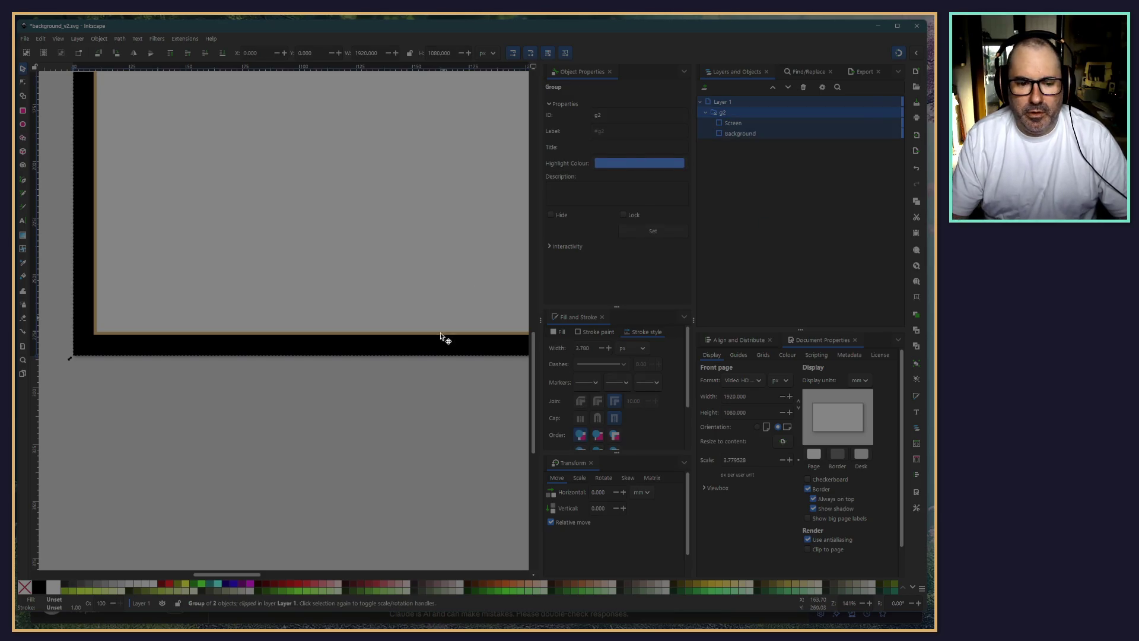
scroll(445, 338, right, 3)
scroll(389, 417, down, 1)
scroll(389, 412, down, 3)
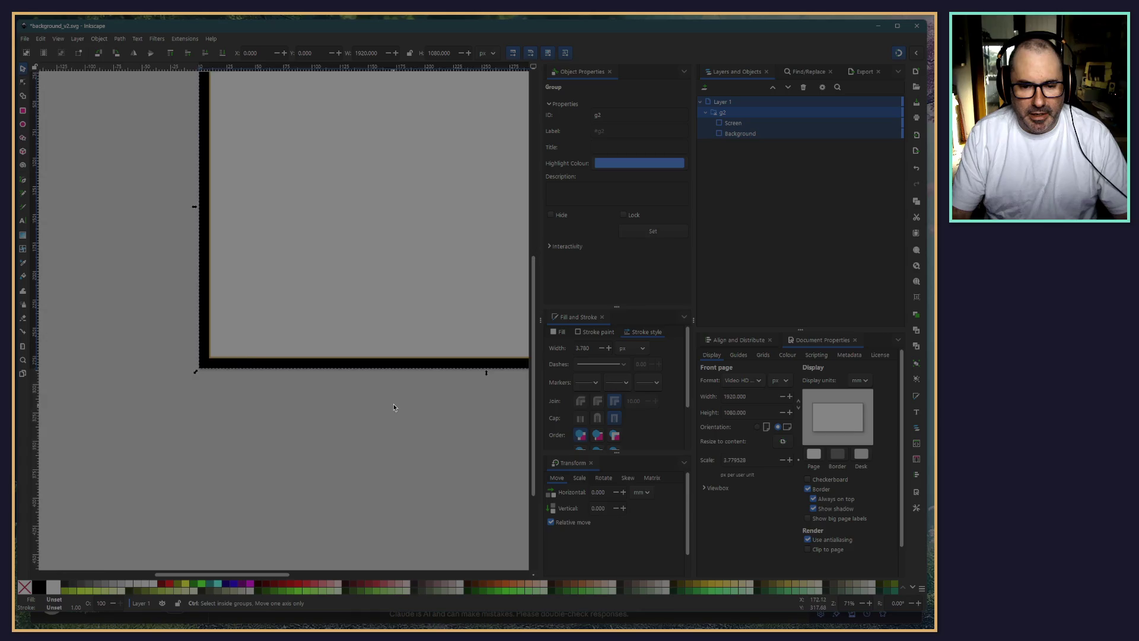
scroll(406, 419, down, 2)
scroll(289, 414, down, 2)
scroll(373, 464, up, 3)
scroll(356, 460, up, 1)
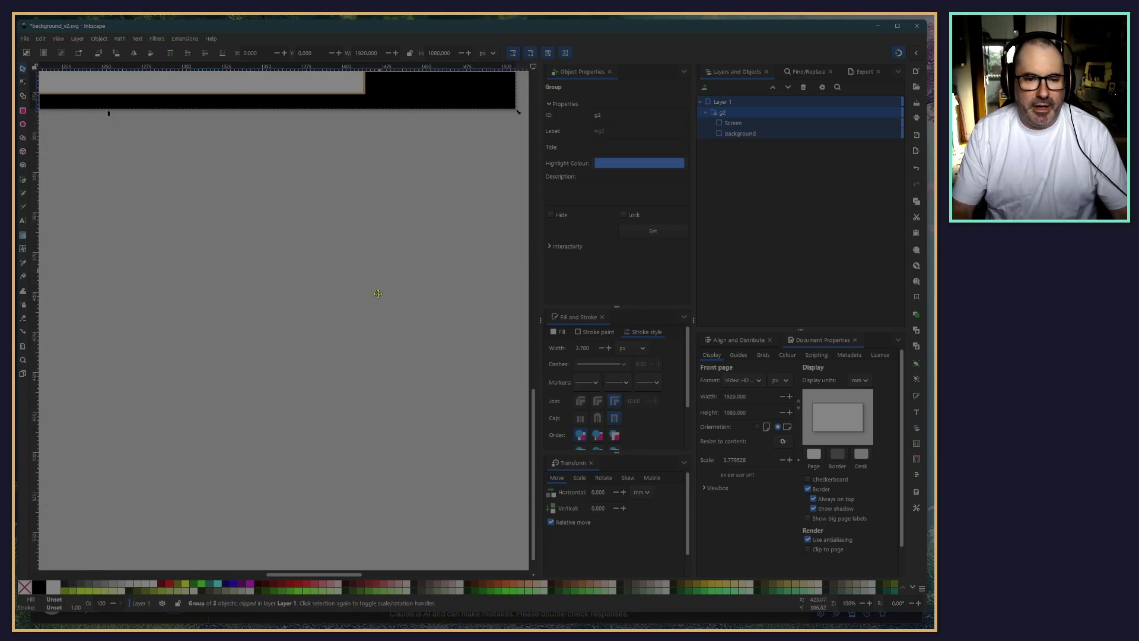
scroll(322, 449, up, 1)
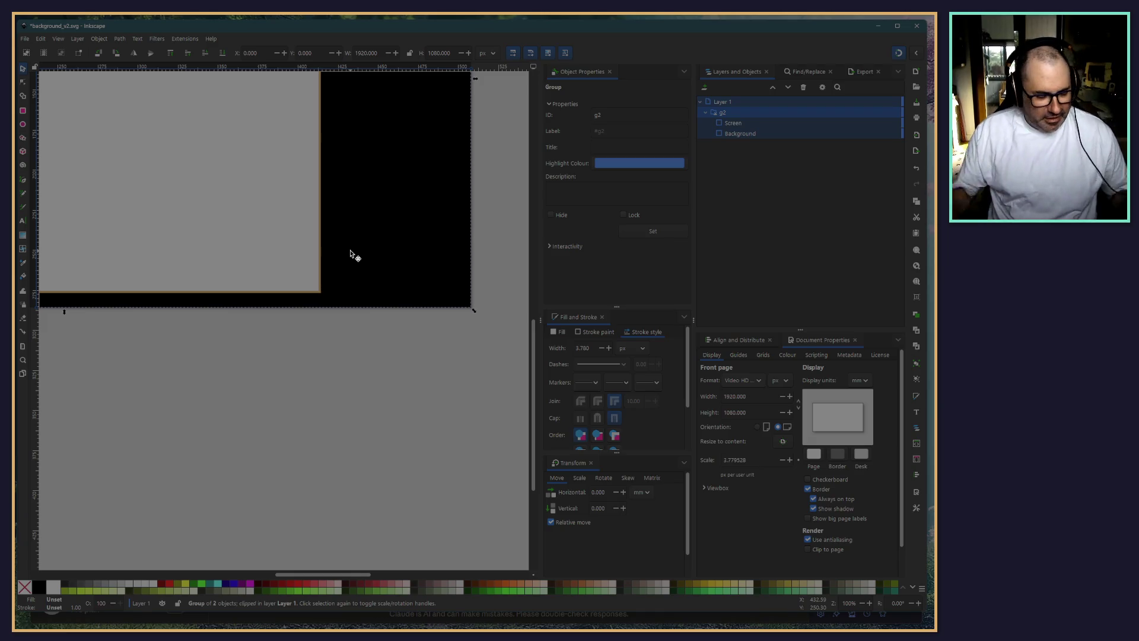
Zoom in to inspect the black frame's corner, then save the background file
scroll(290, 440, down, 2)
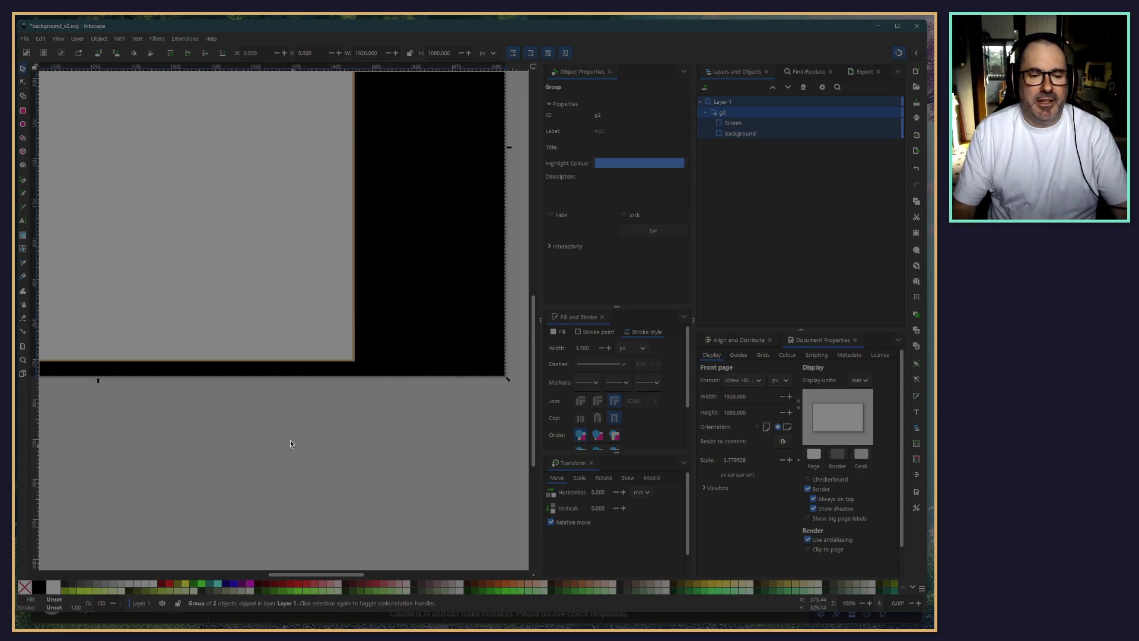
scroll(298, 303, up, 6)
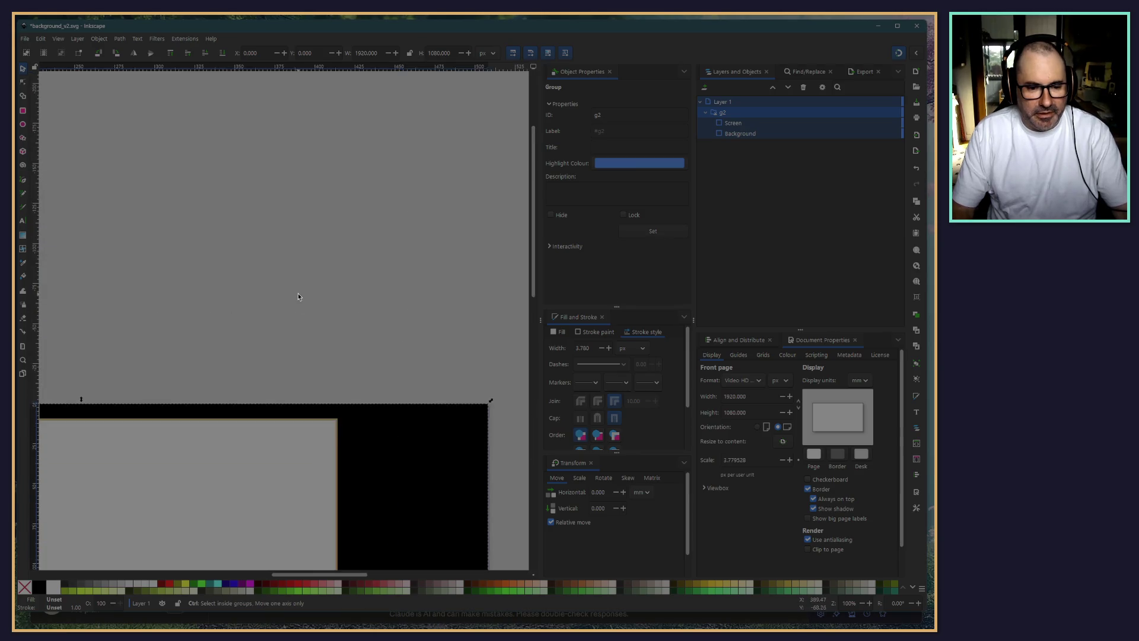
drag(298, 303, 287, 171)
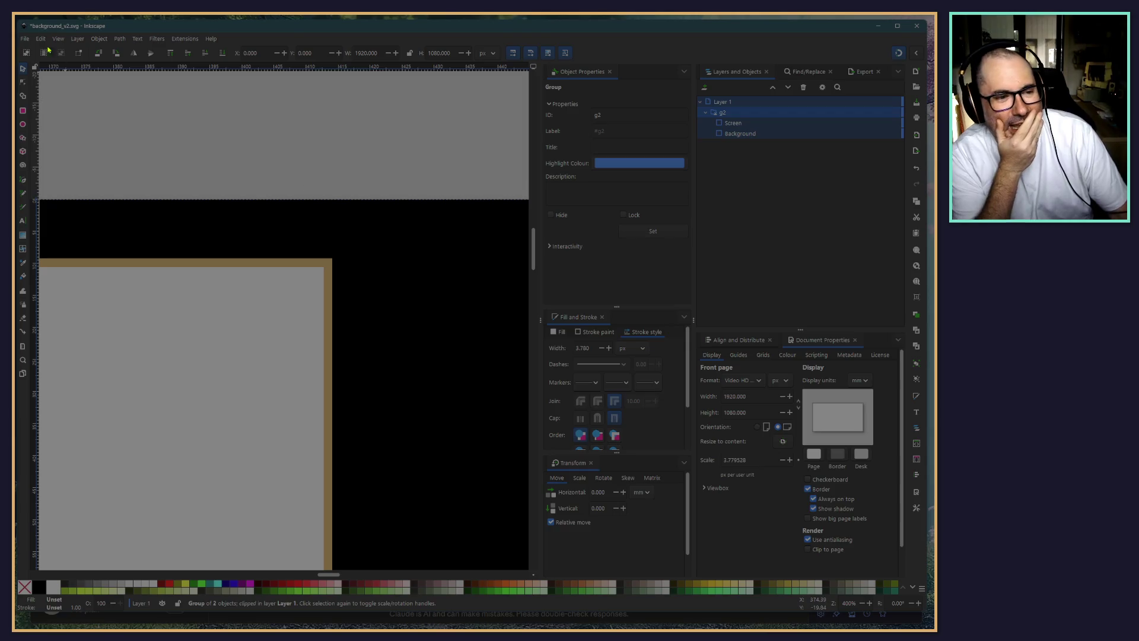
click(24, 40)
click(37, 96)
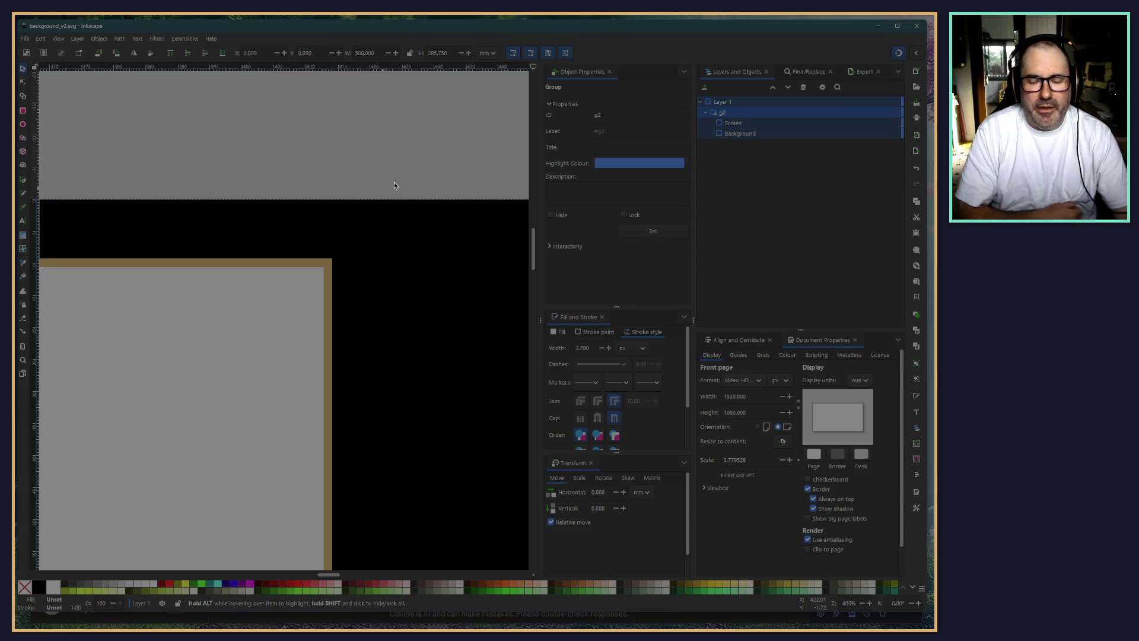
Create a new document whose page is 1920 × 1080 px
scroll(223, 122, down, 3)
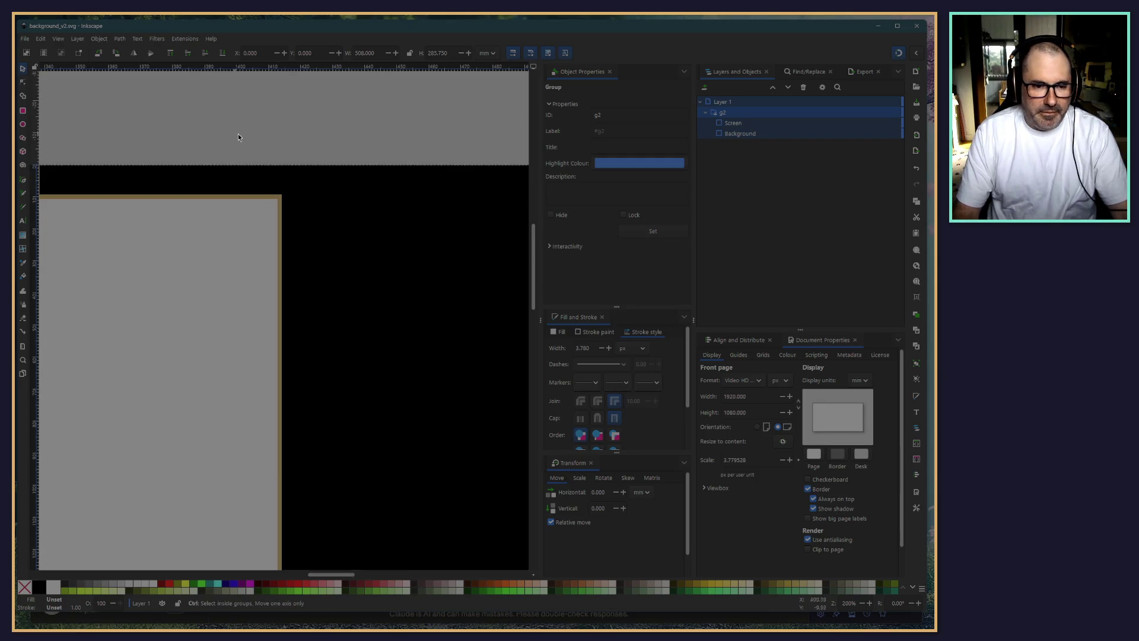
scroll(79, 93, left, 3)
click(27, 41)
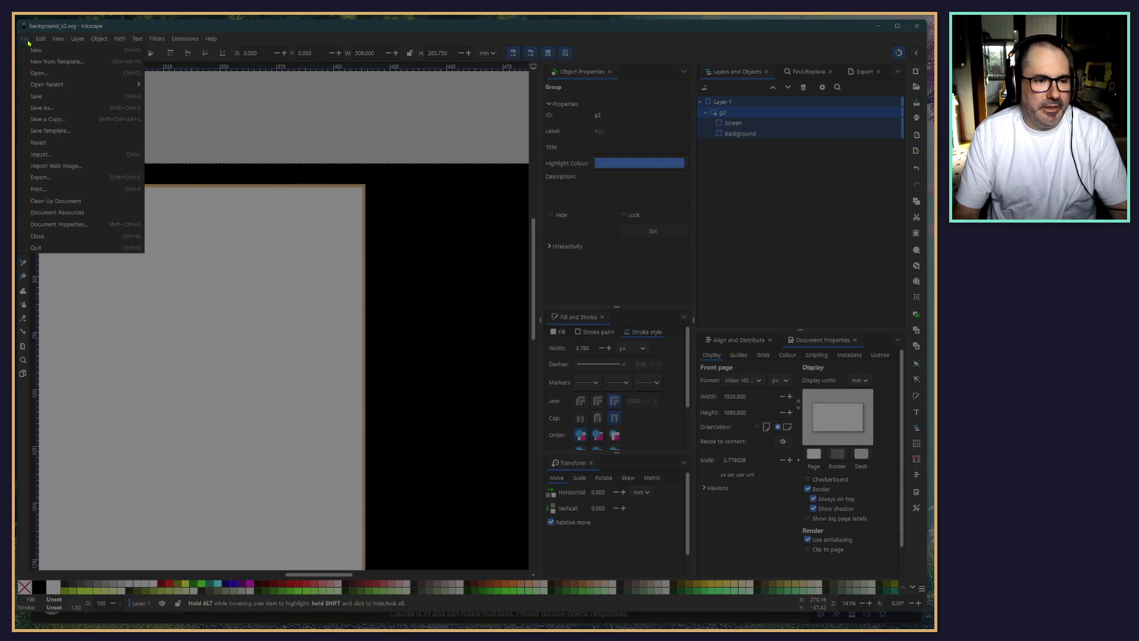
click(28, 52)
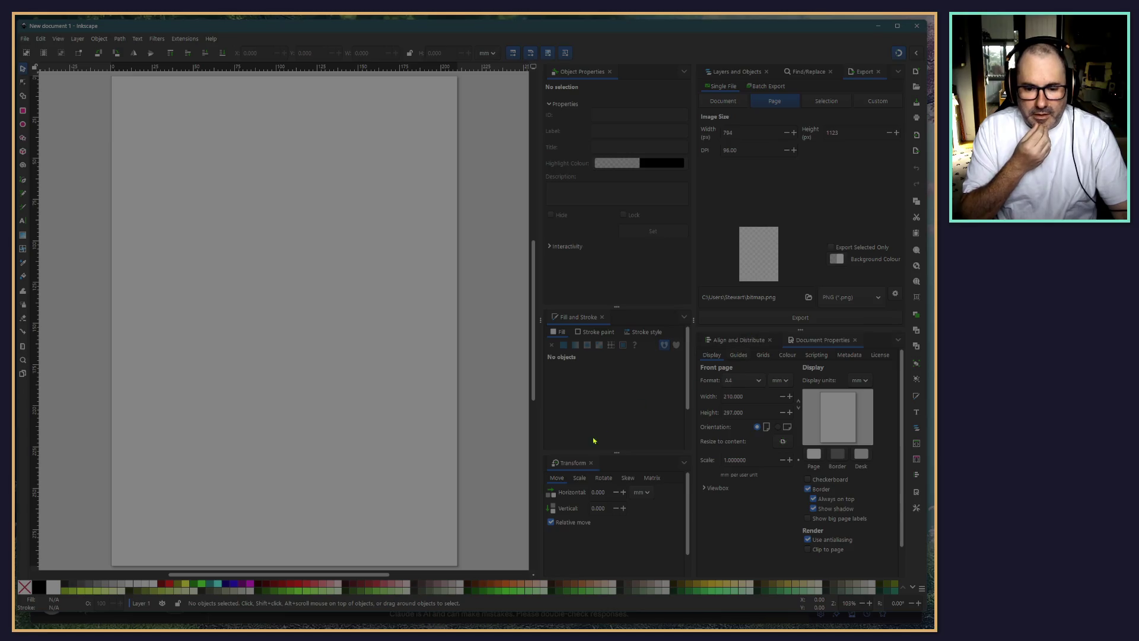
click(779, 380)
click(779, 395)
double_click(736, 396)
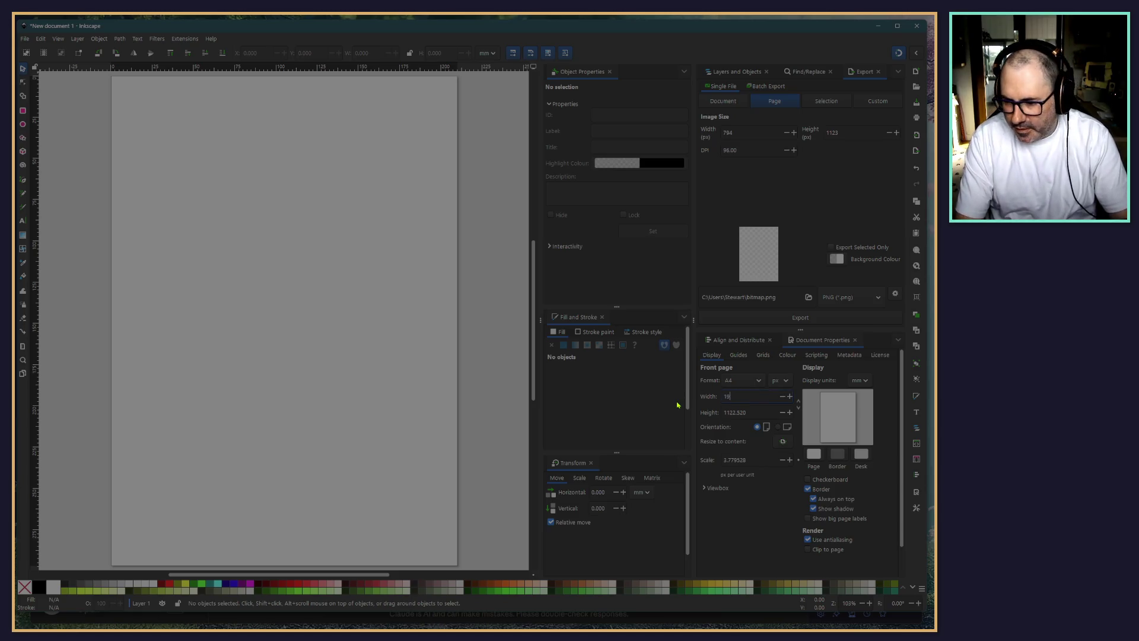
text(1920)
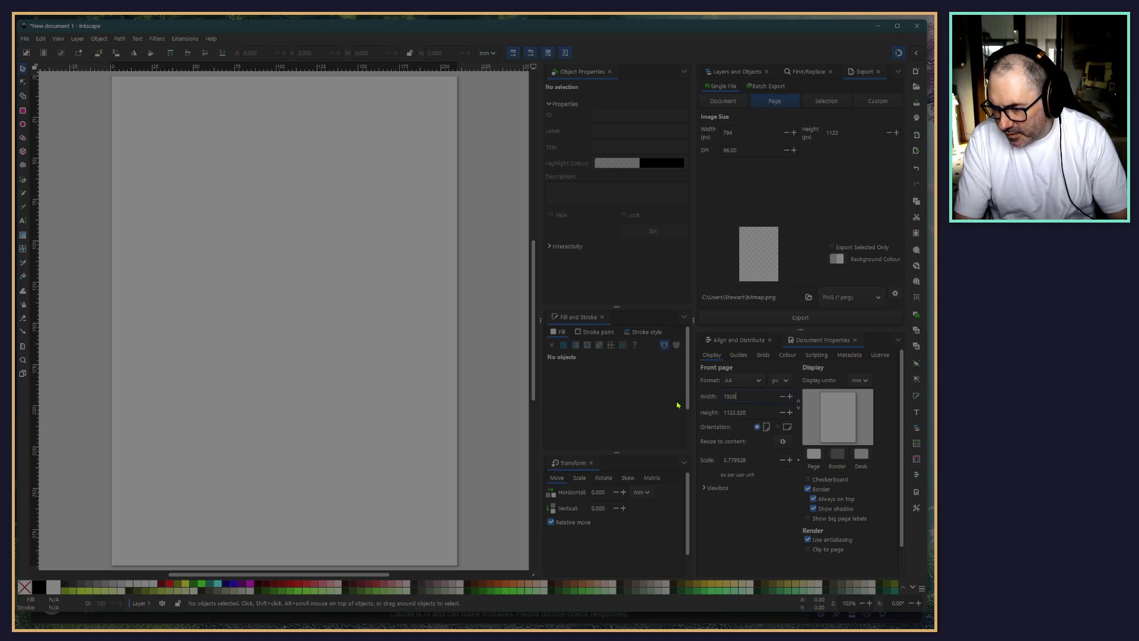
key(Tab)
text(1)
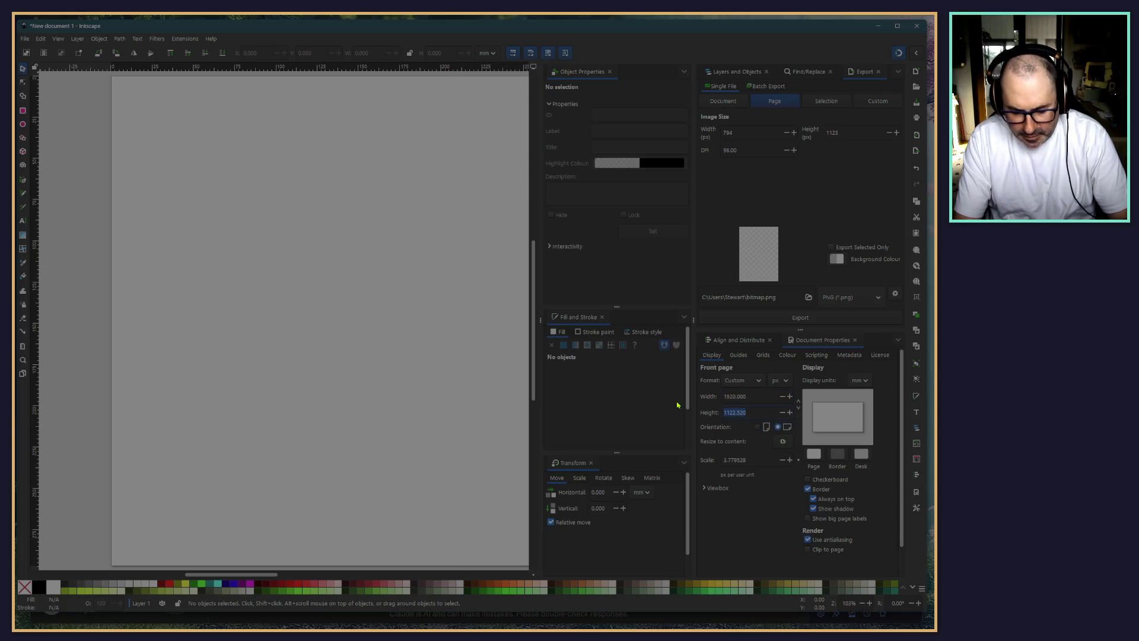
text(080)
key(Return)
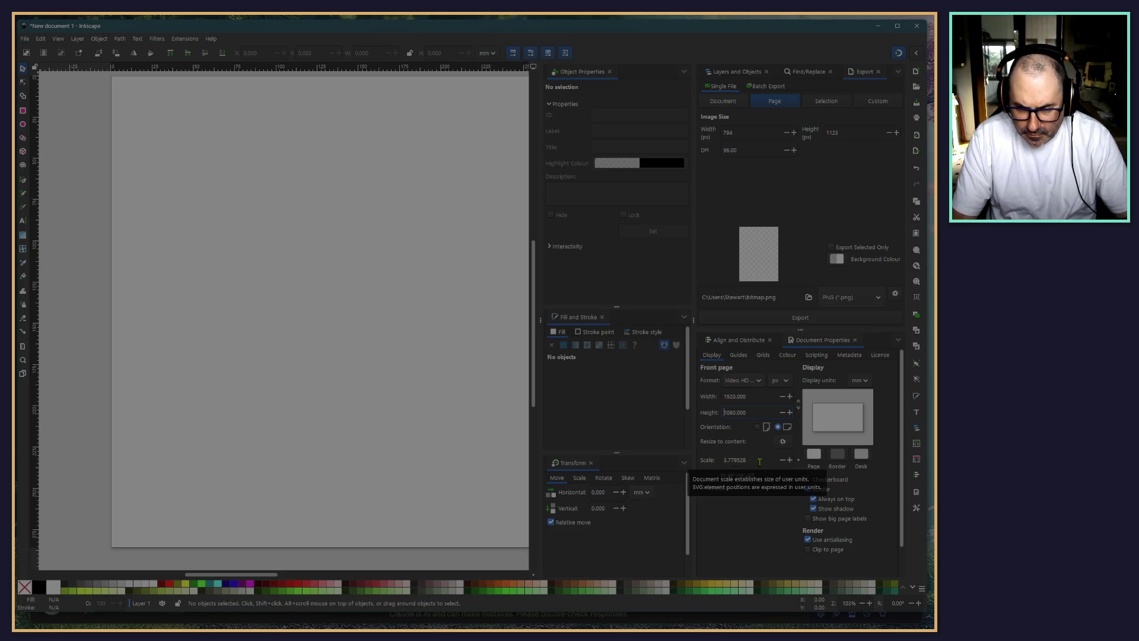
Set the new document's scale to 1 and return to the background file
triple_click(749, 460)
text(1)
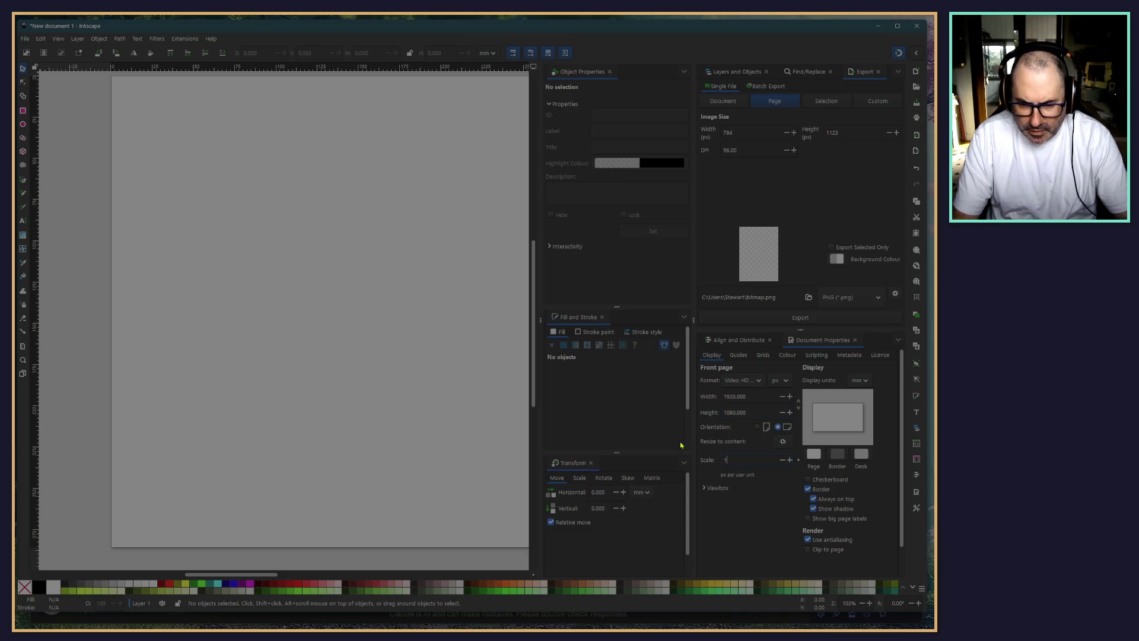
key(Return)
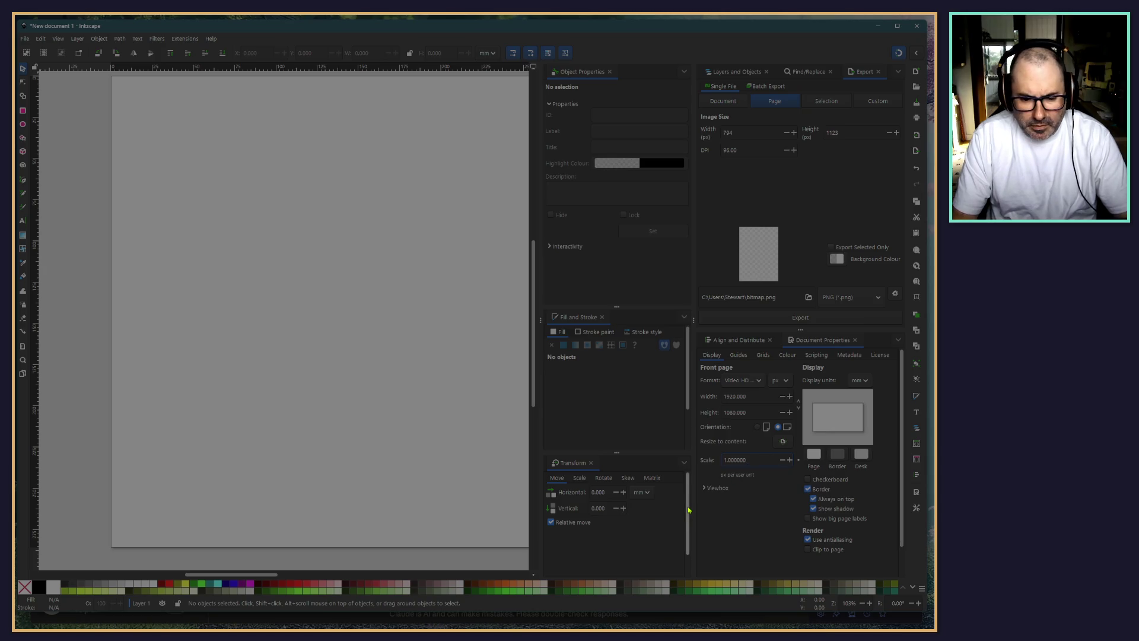
key(alt+Tab)
key(alt+Tab)
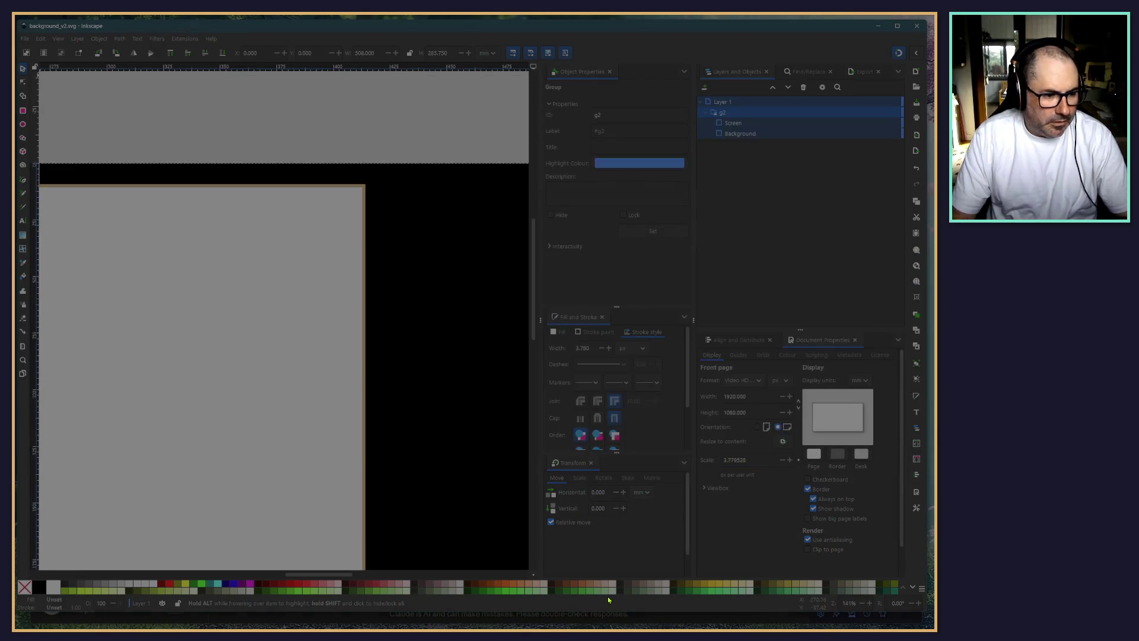
Change the background document's scale from 3.779528 to 1 and show object dimensions in px
triple_click(749, 460)
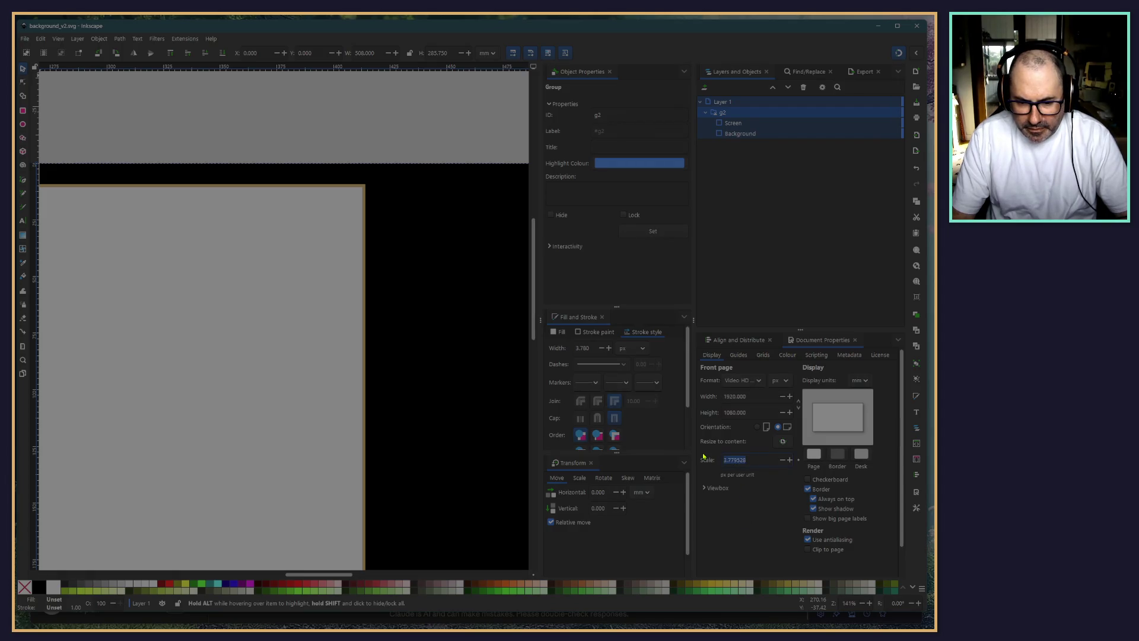
text(1)
key(Return)
scroll(372, 427, down, 6)
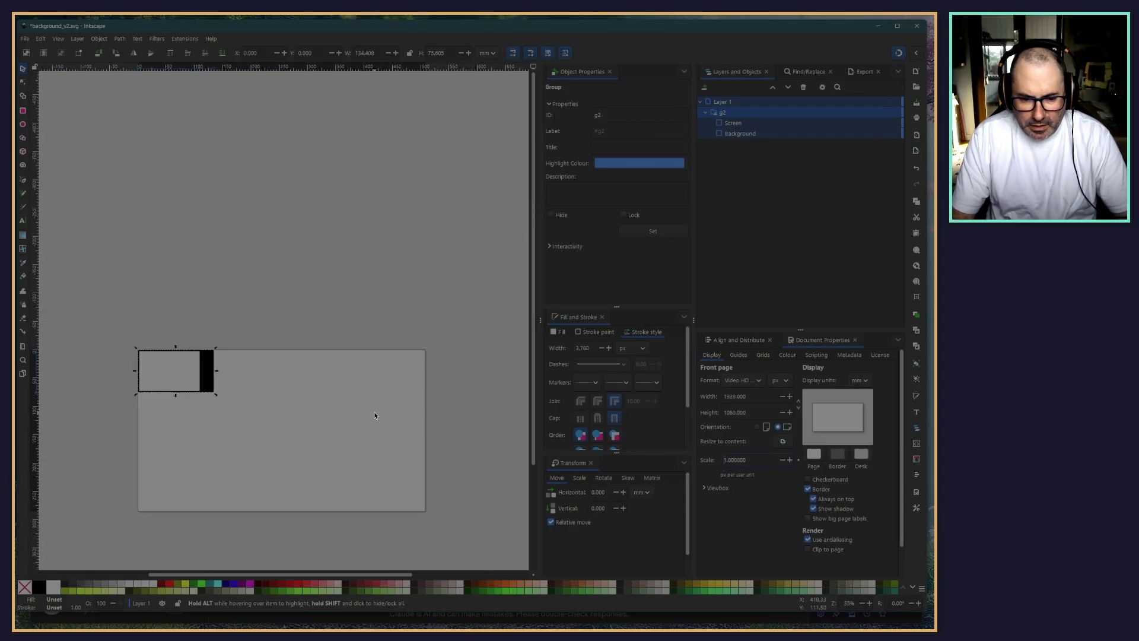
scroll(368, 433, up, 2)
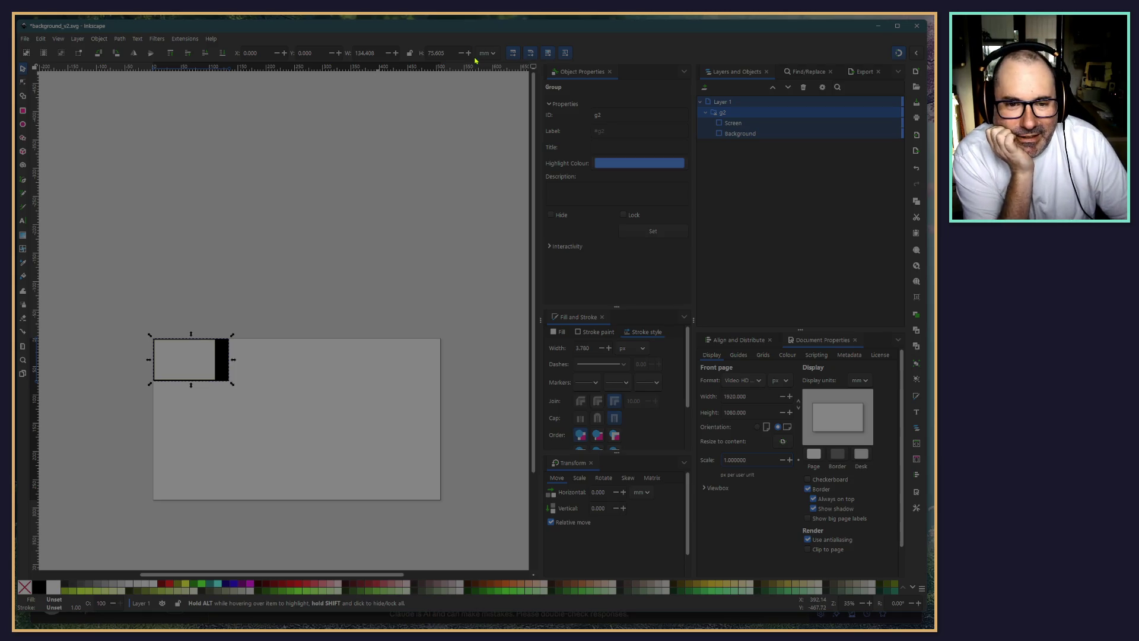
click(494, 54)
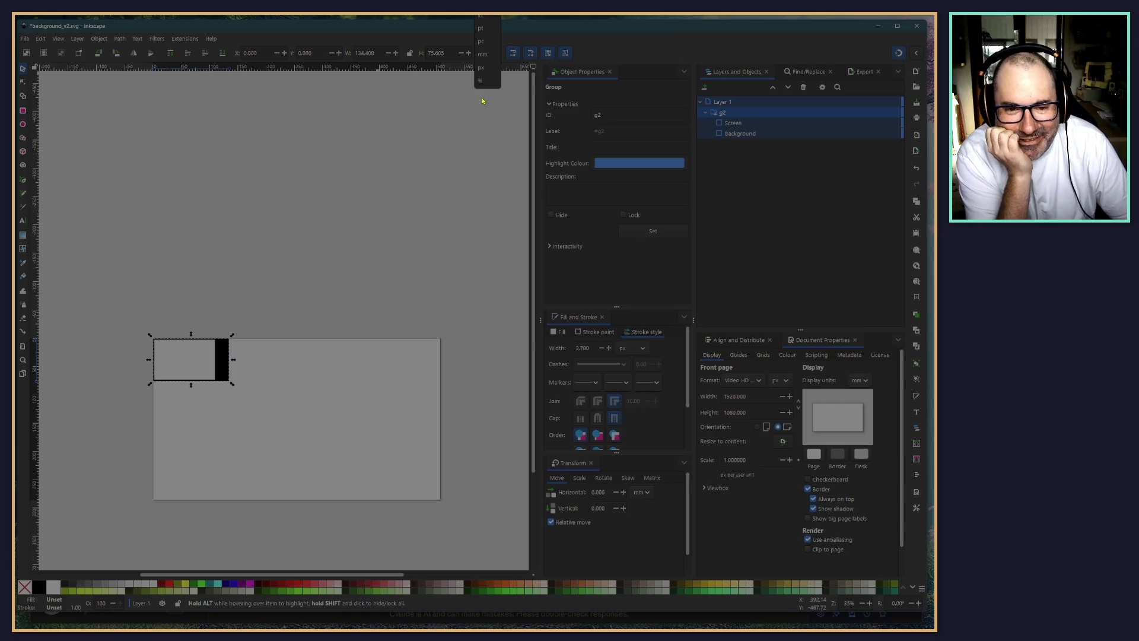
click(485, 69)
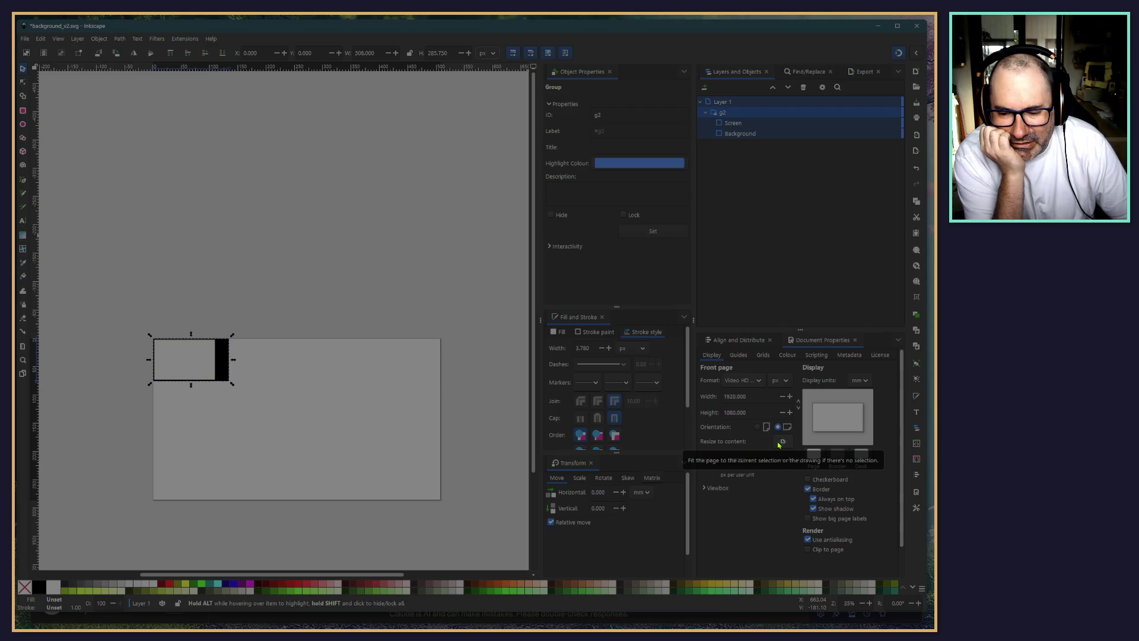
Scale group g2 up to fill the 1920 × 1080 page, then select the Screen rectangle
click(779, 443)
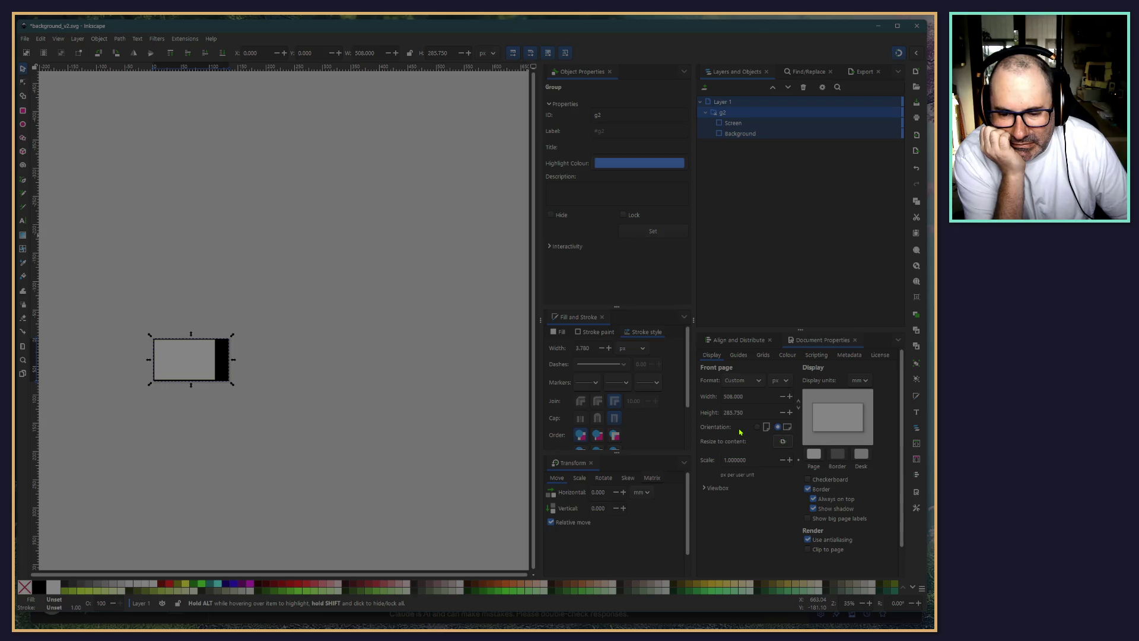
key(ctrl+z)
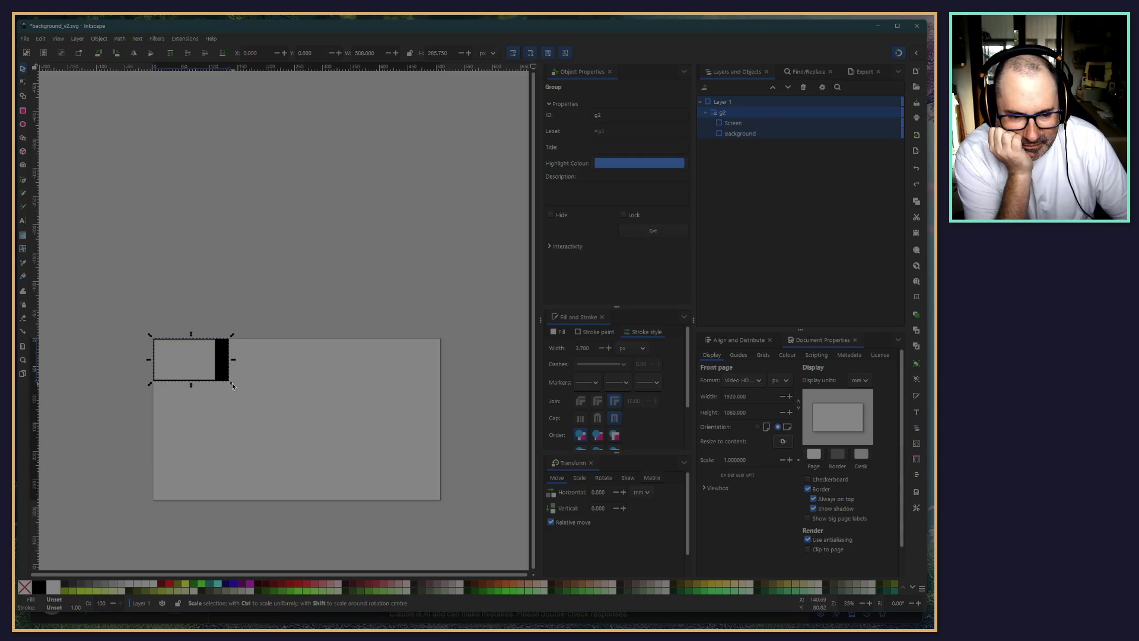
drag(231, 385, 442, 500)
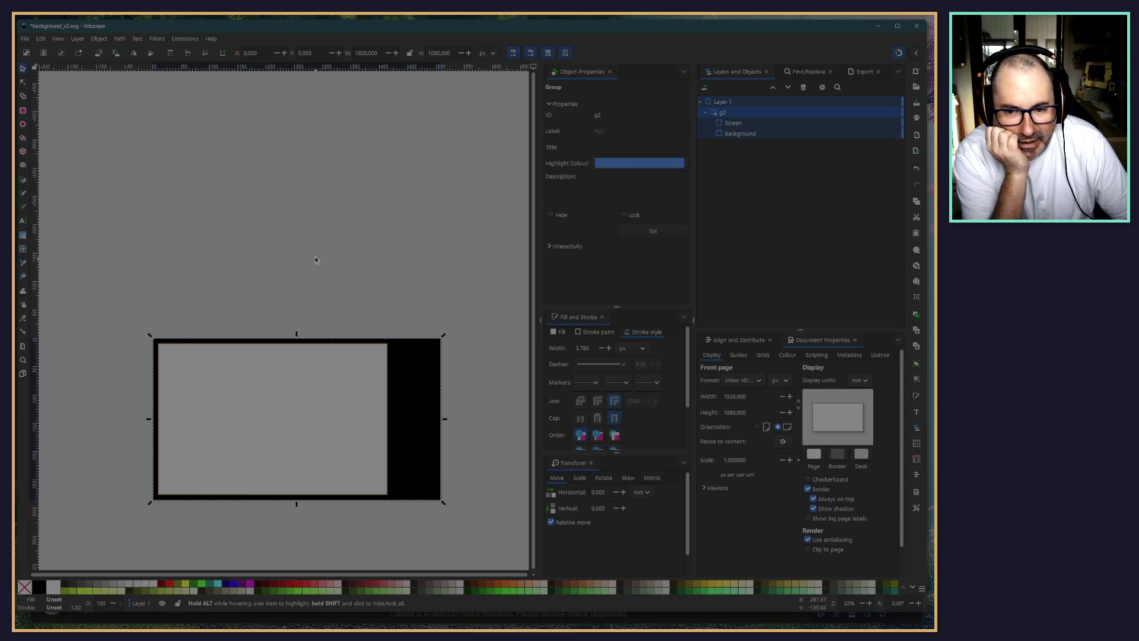
click(454, 433)
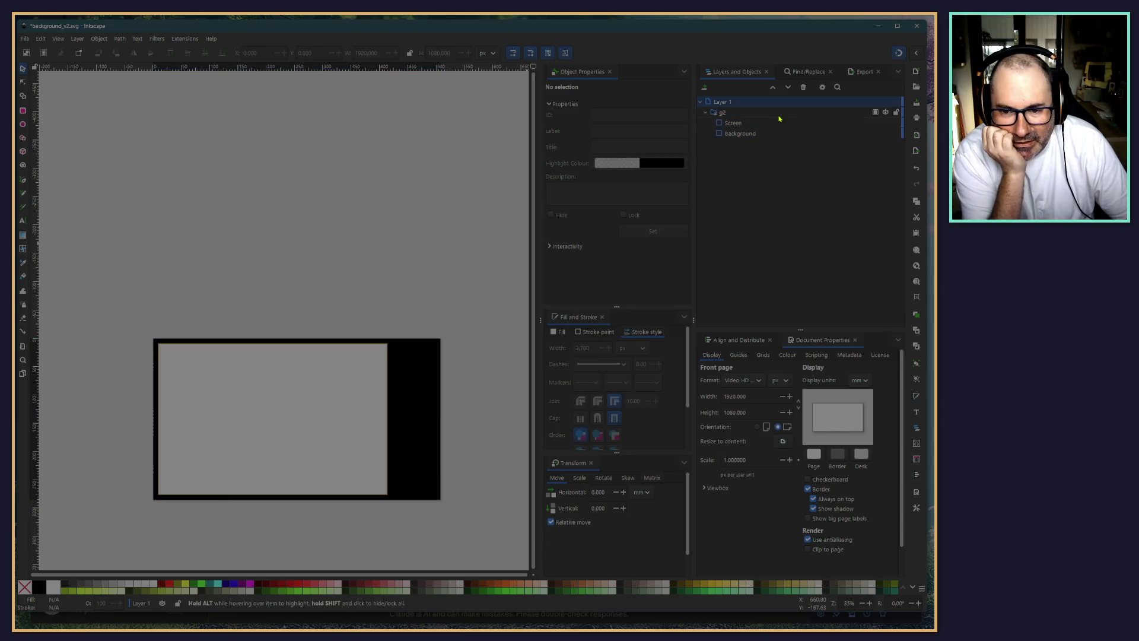
click(753, 125)
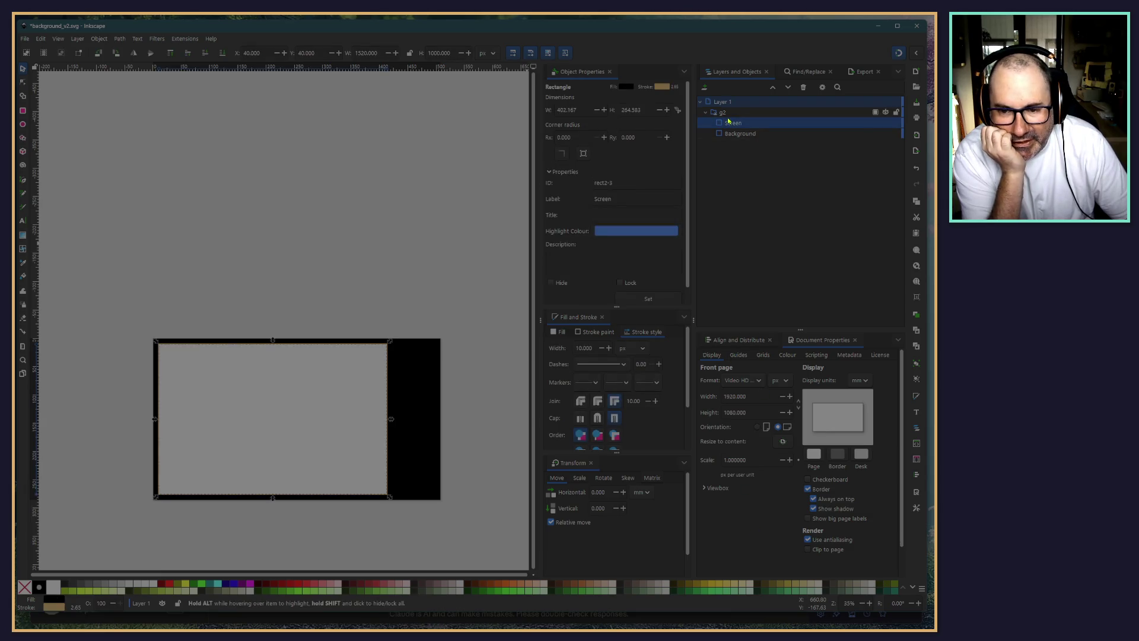
Select the Background rectangle and save the background file
click(734, 135)
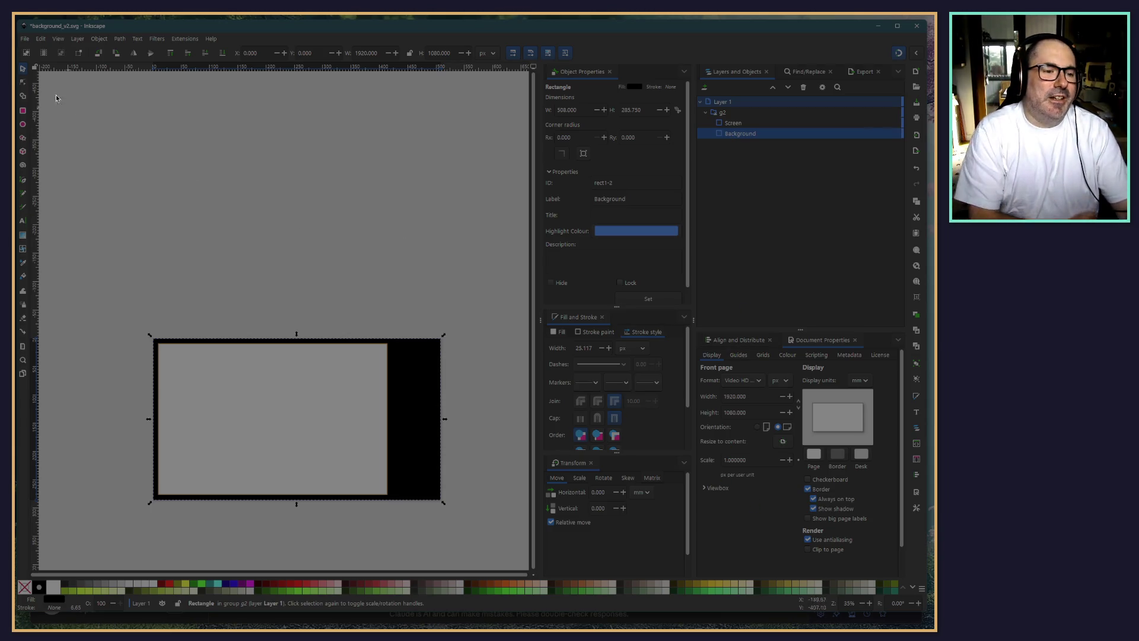
click(25, 39)
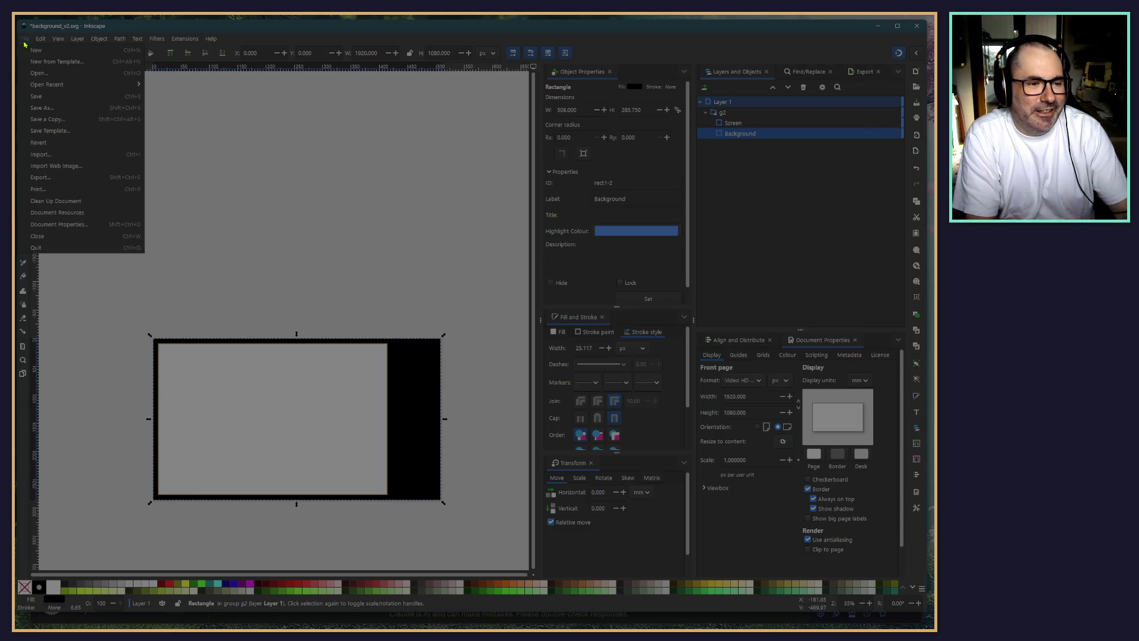
click(37, 97)
Switch to New document 1 and bring its whole 1920 × 1080 page into view
key(alt+Tab)
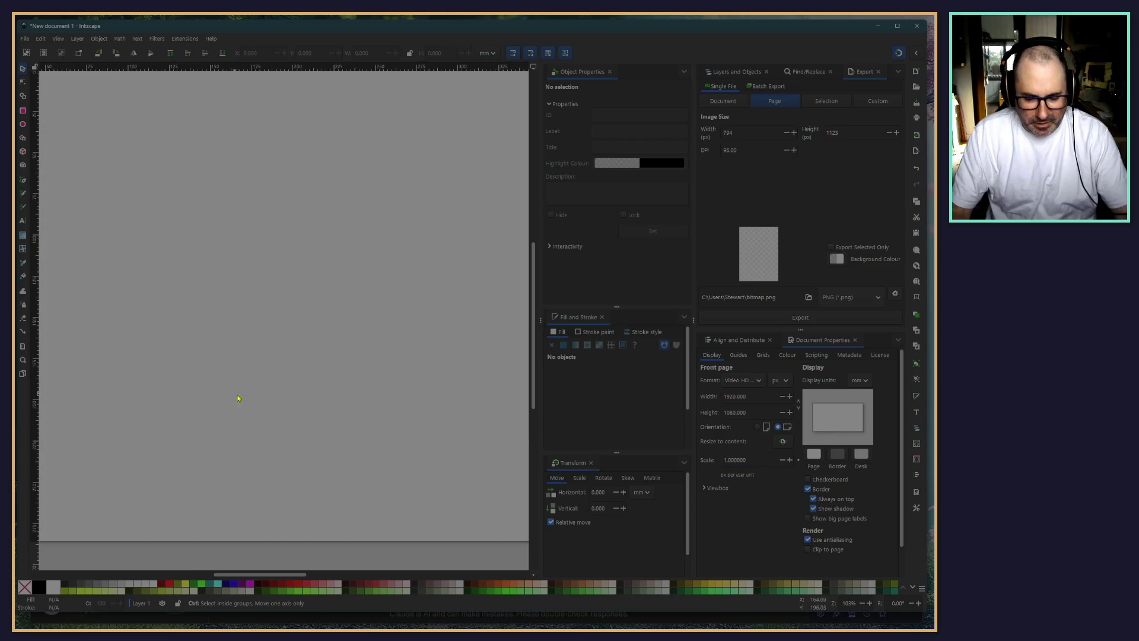
scroll(284, 403, down, 5)
scroll(249, 406, up, 2)
scroll(261, 393, up, 2)
drag(260, 394, 237, 324)
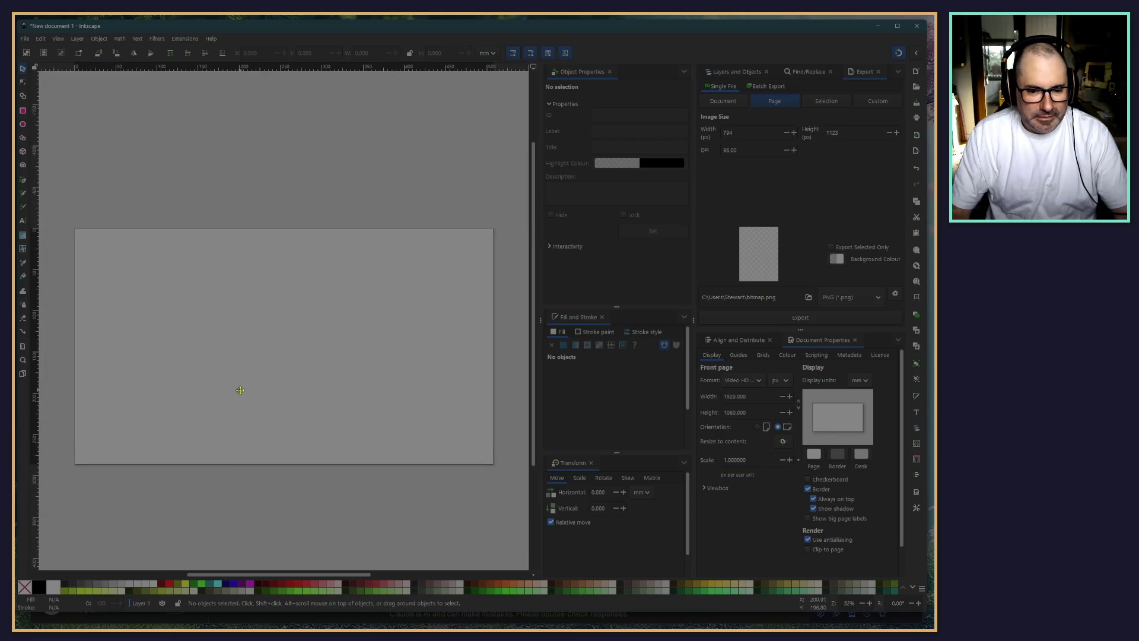
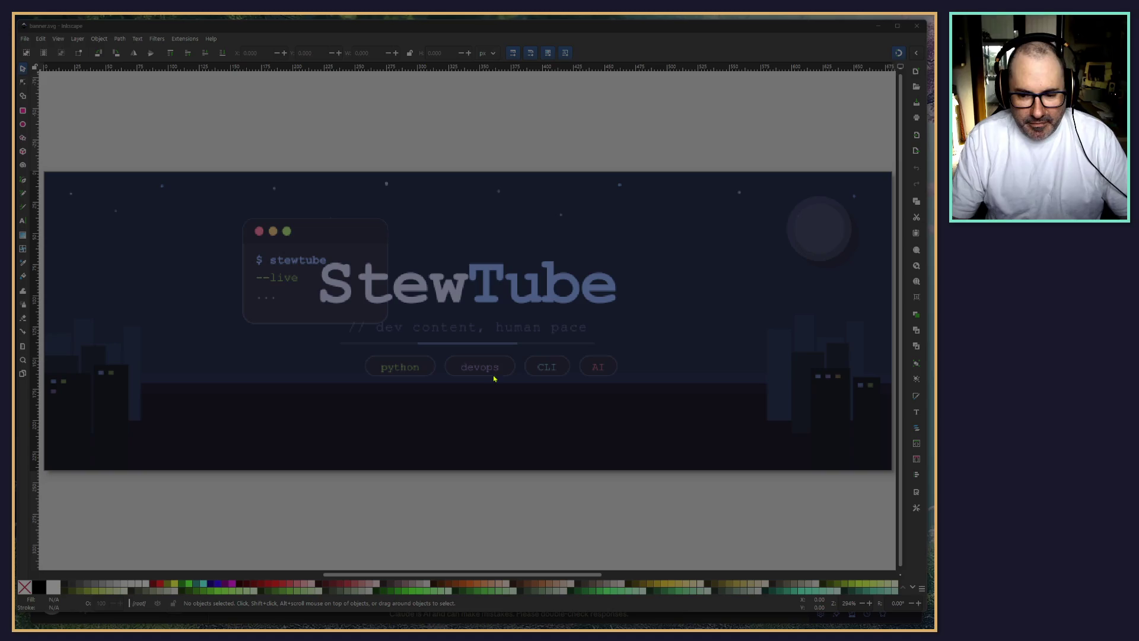
Select all StewTube banner objects, copy them, and switch to the blank 1920×1080 document
scroll(408, 411, down, 1)
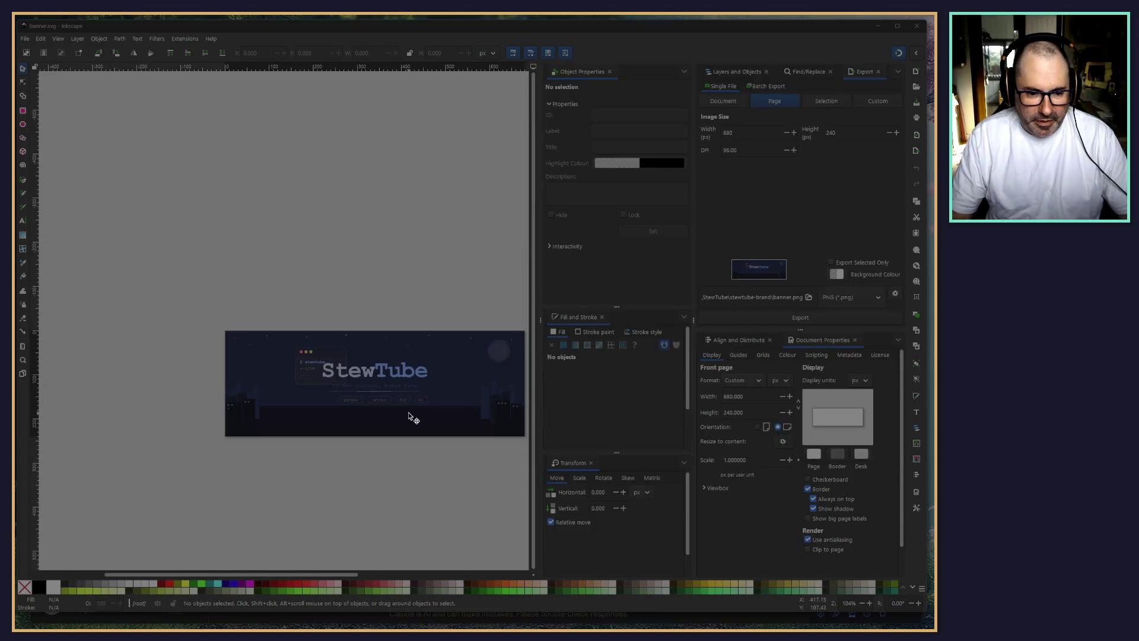
scroll(408, 411, down, 2)
scroll(418, 455, up, 1)
scroll(419, 455, up, 1)
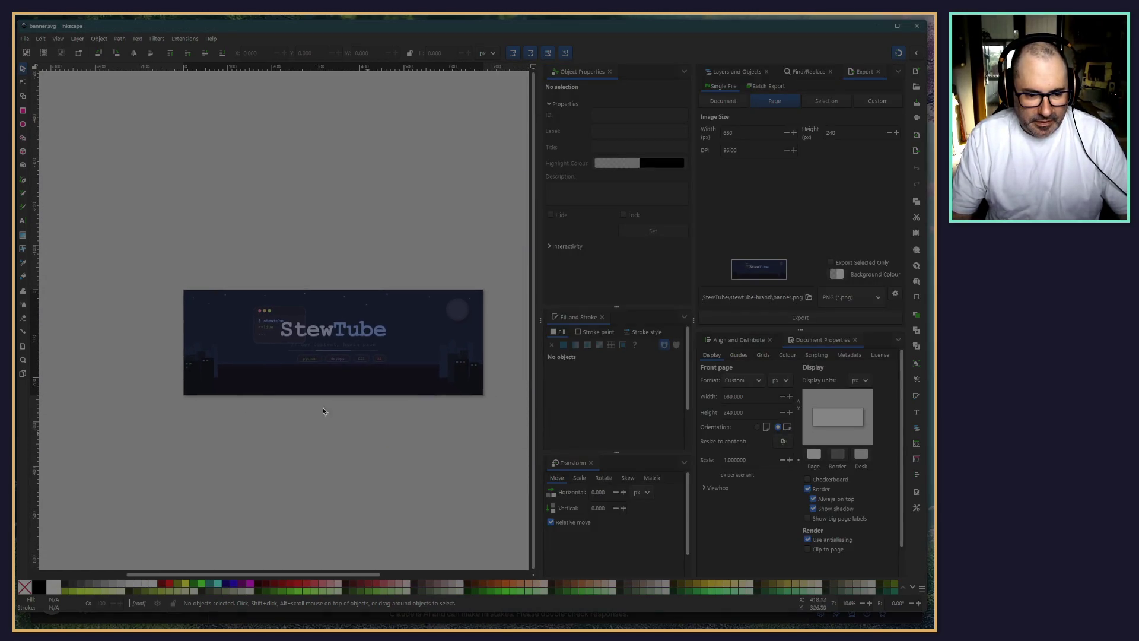
drag(128, 235, 515, 434)
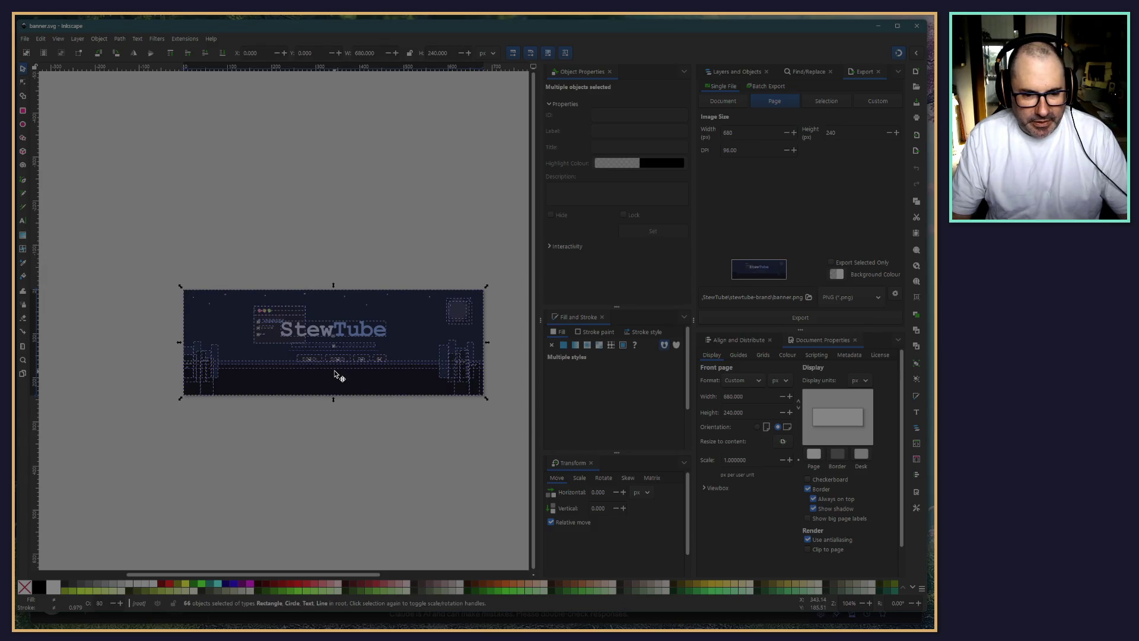
click(877, 26)
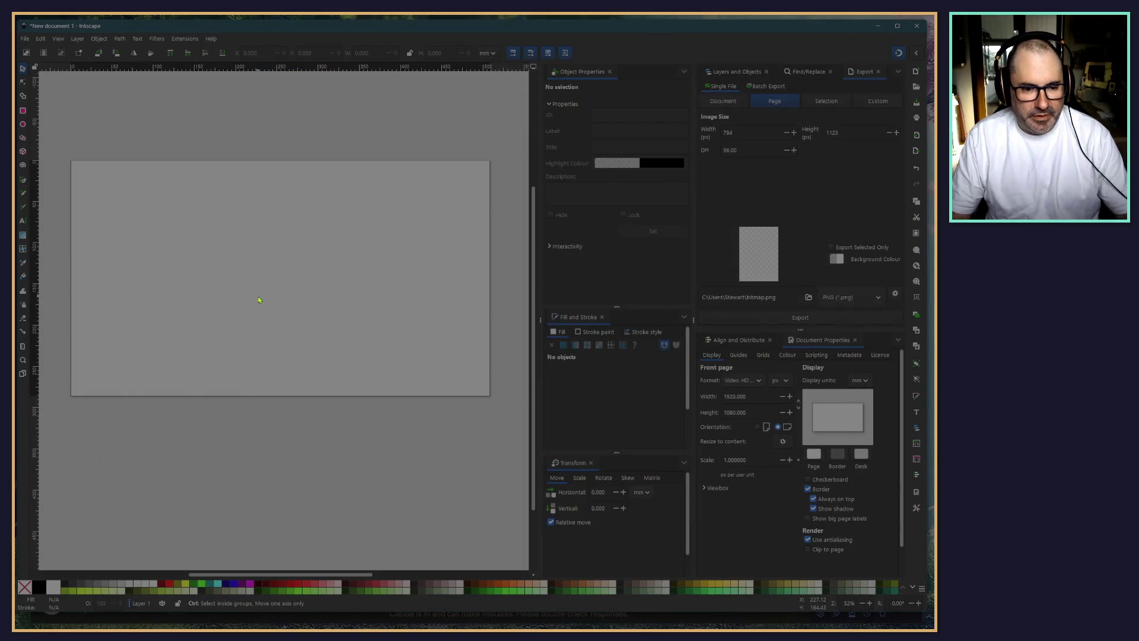
key(ctrl+v)
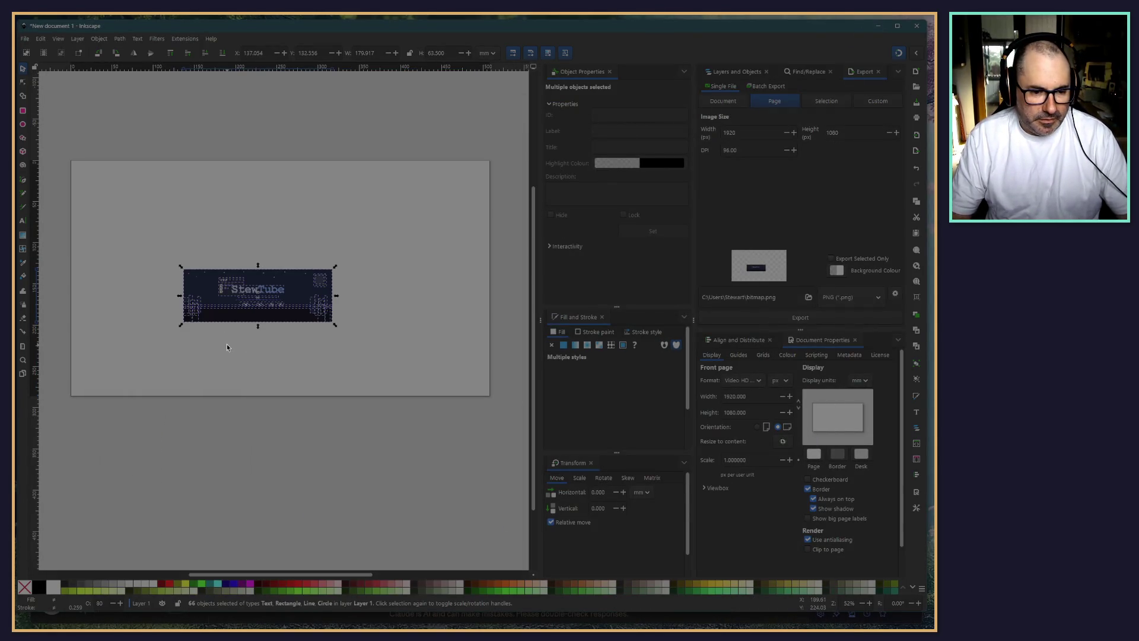
drag(186, 281, 71, 187)
drag(81, 173, 79, 172)
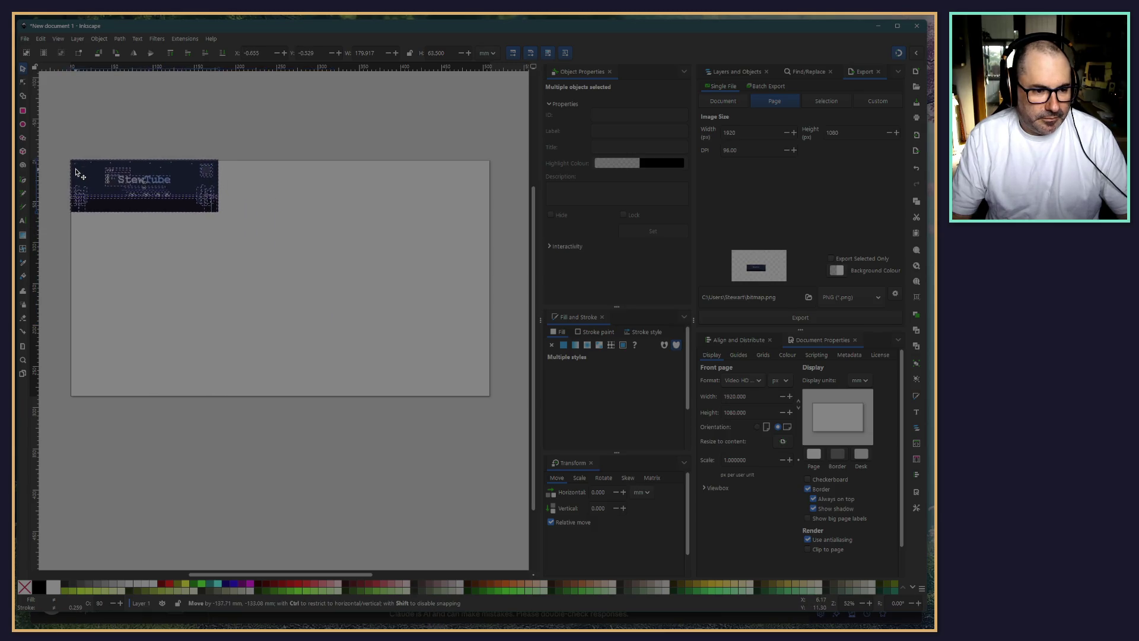
drag(222, 217, 493, 397)
key(Escape)
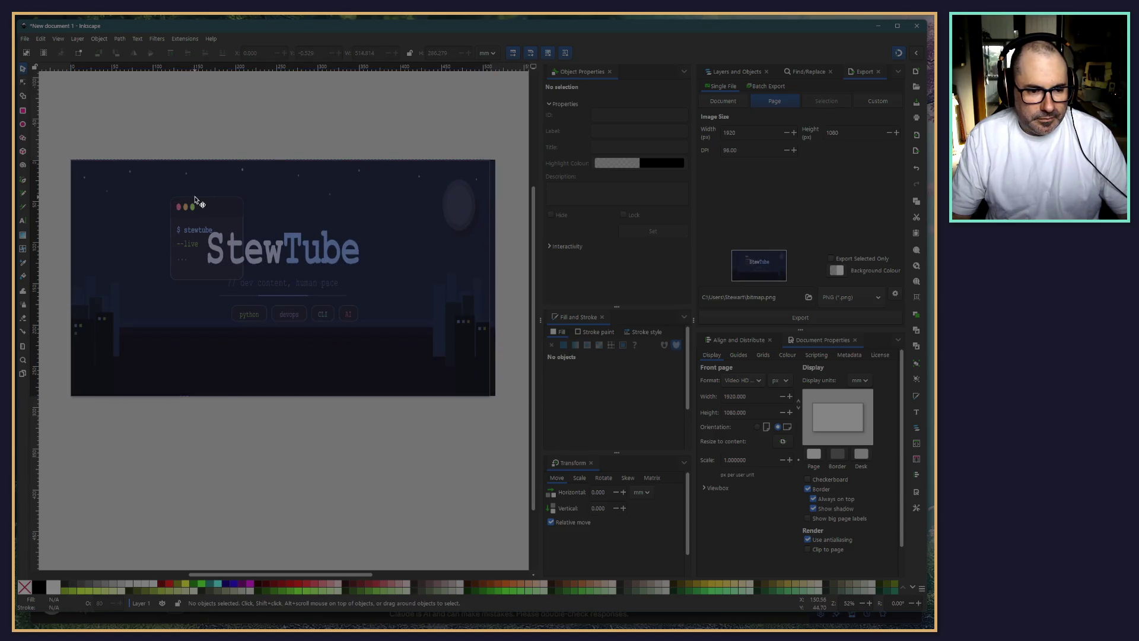
click(192, 207)
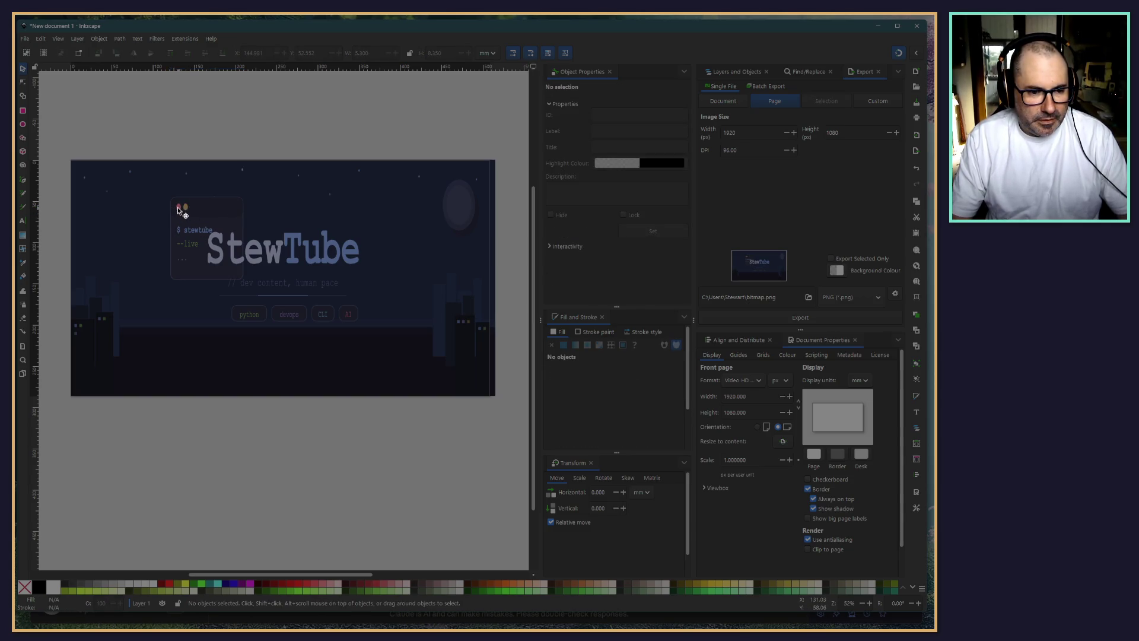
ctrl+click(189, 212)
key(Escape)
click(244, 264)
key(Delete)
click(266, 303)
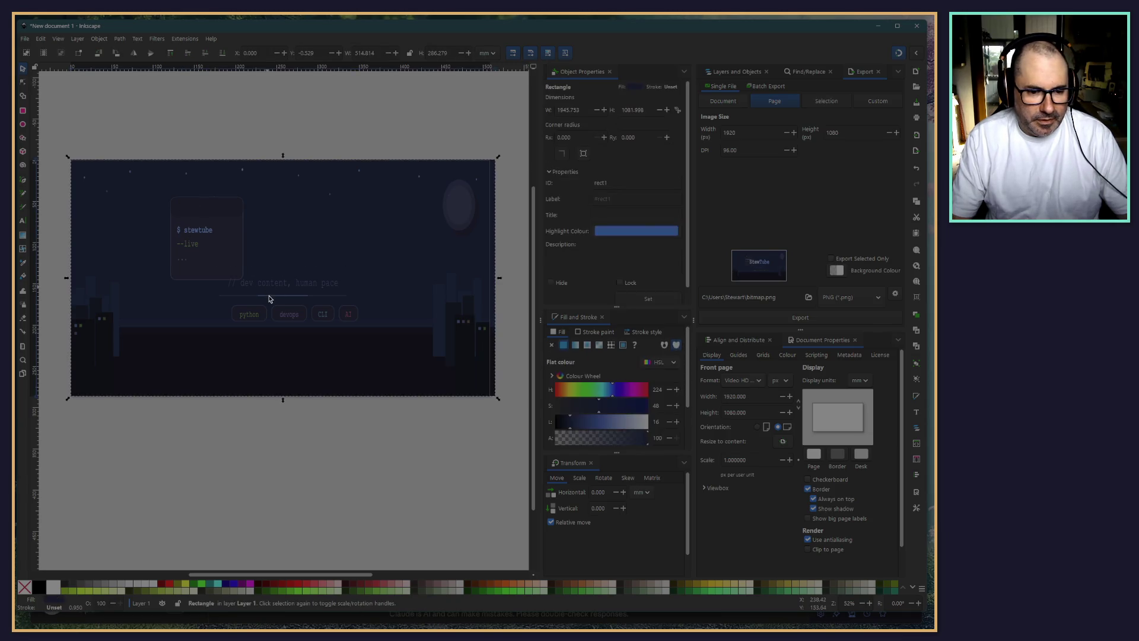
key(Delete)
key(ctrl+z)
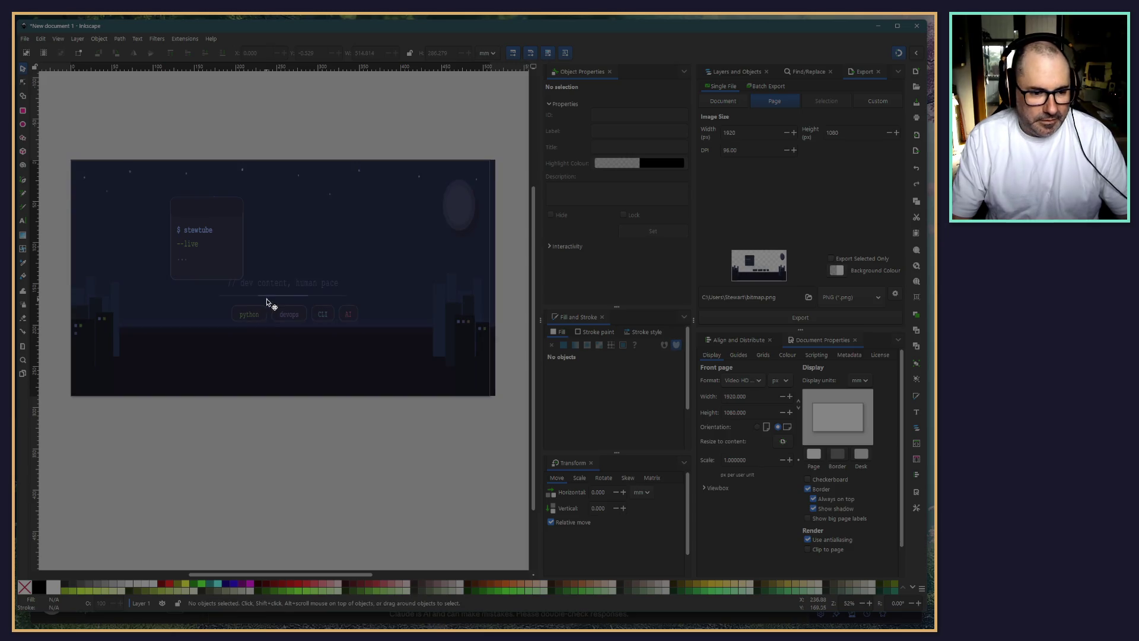
click(255, 315)
key(Delete)
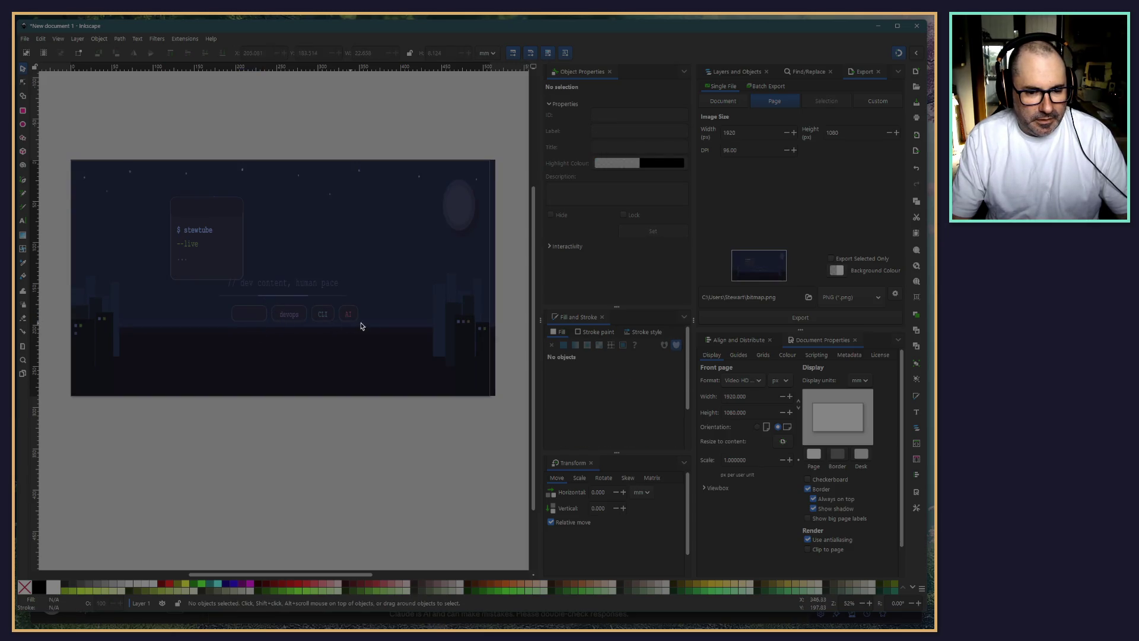
click(359, 313)
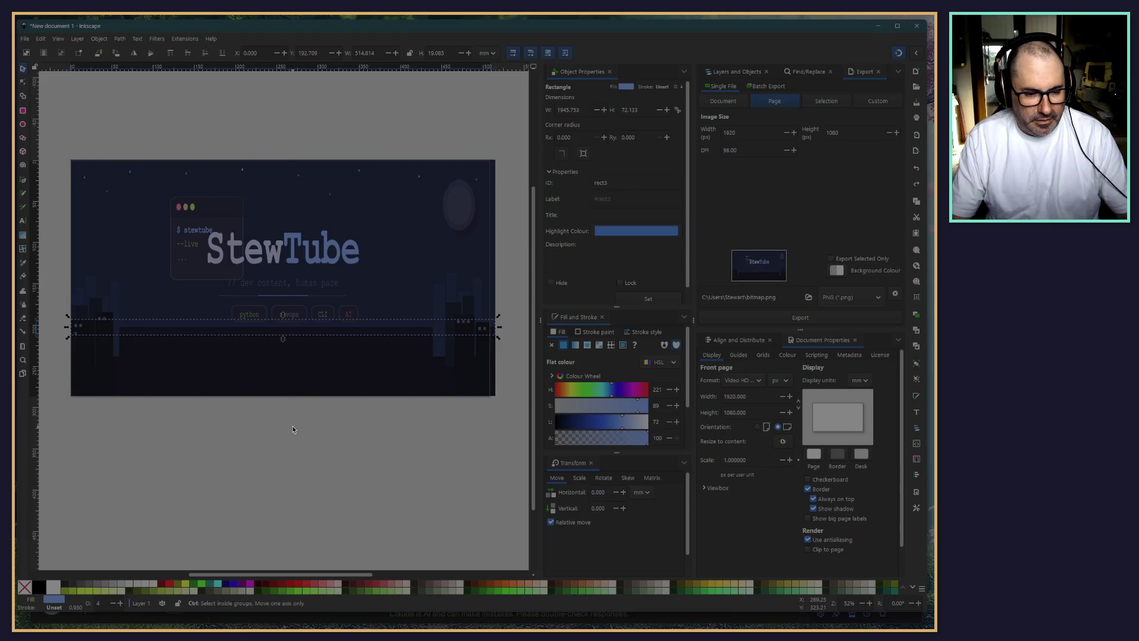
key(ctrl+a)
key(Delete)
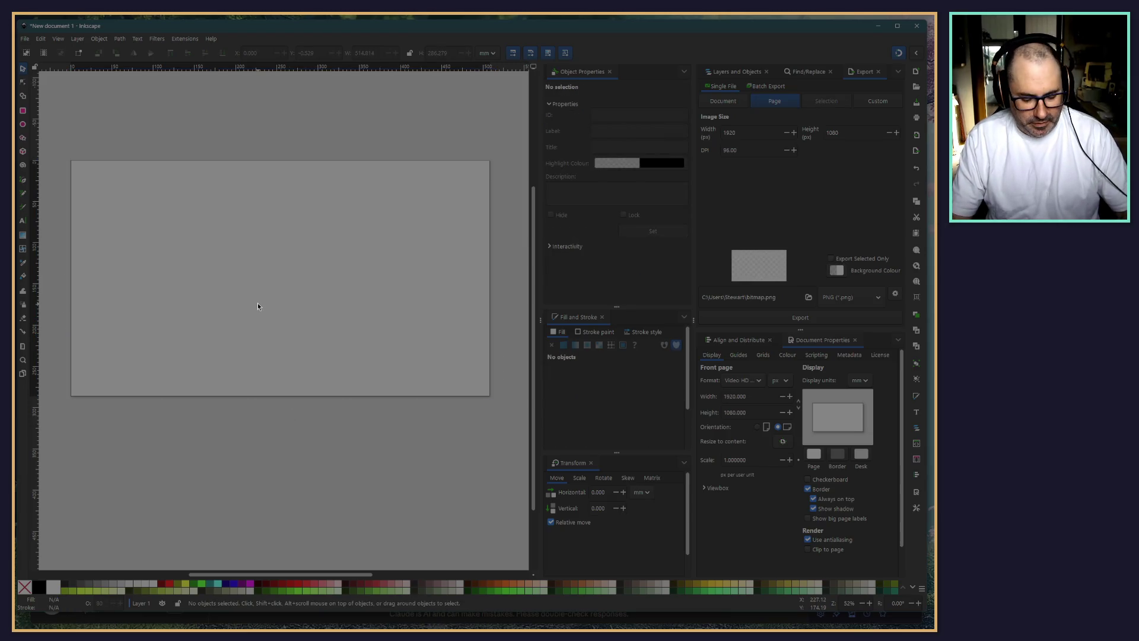
Paste the banner and move its dark land strip to the bottom of the page
key(ctrl+v)
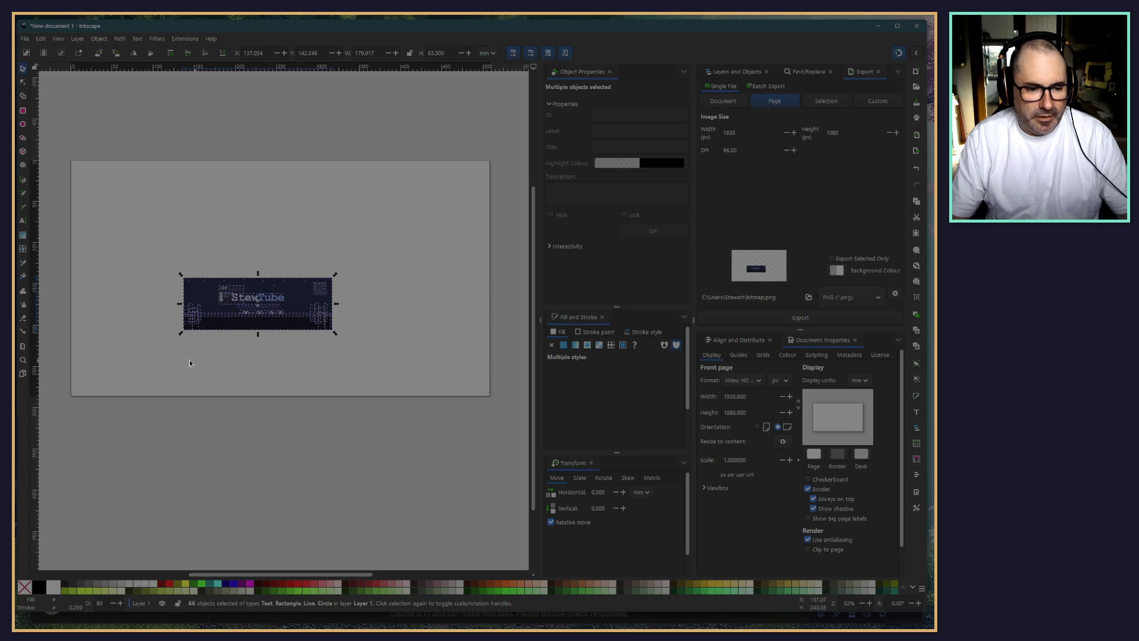
ctrl+scroll(175, 353, up, 3)
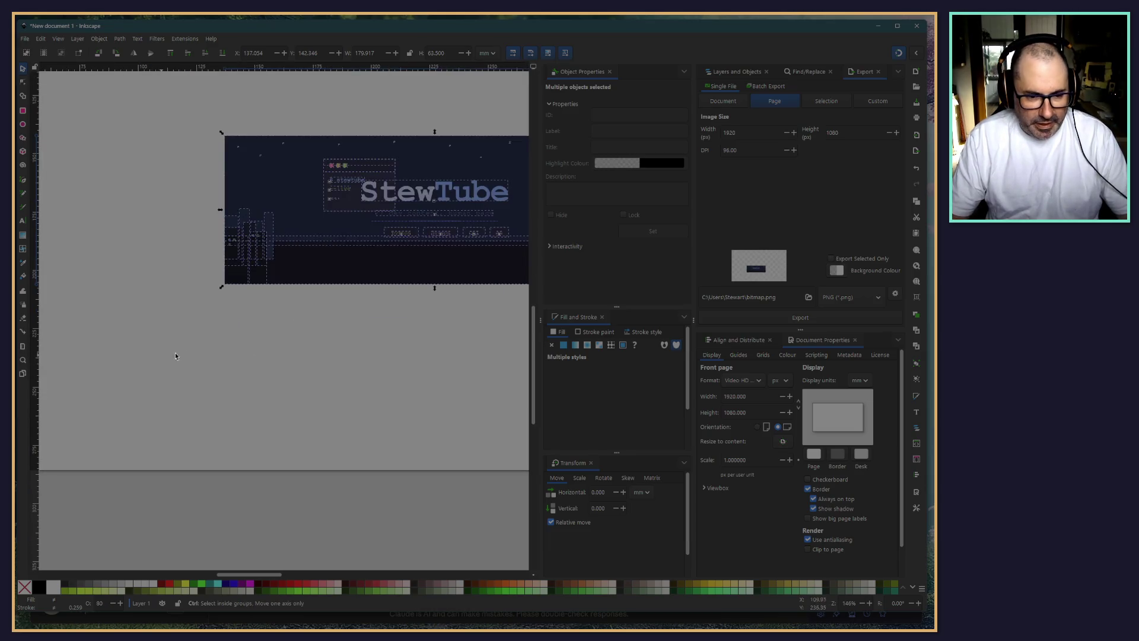
click(226, 414)
drag(239, 413, 227, 276)
scroll(228, 276, down, 3)
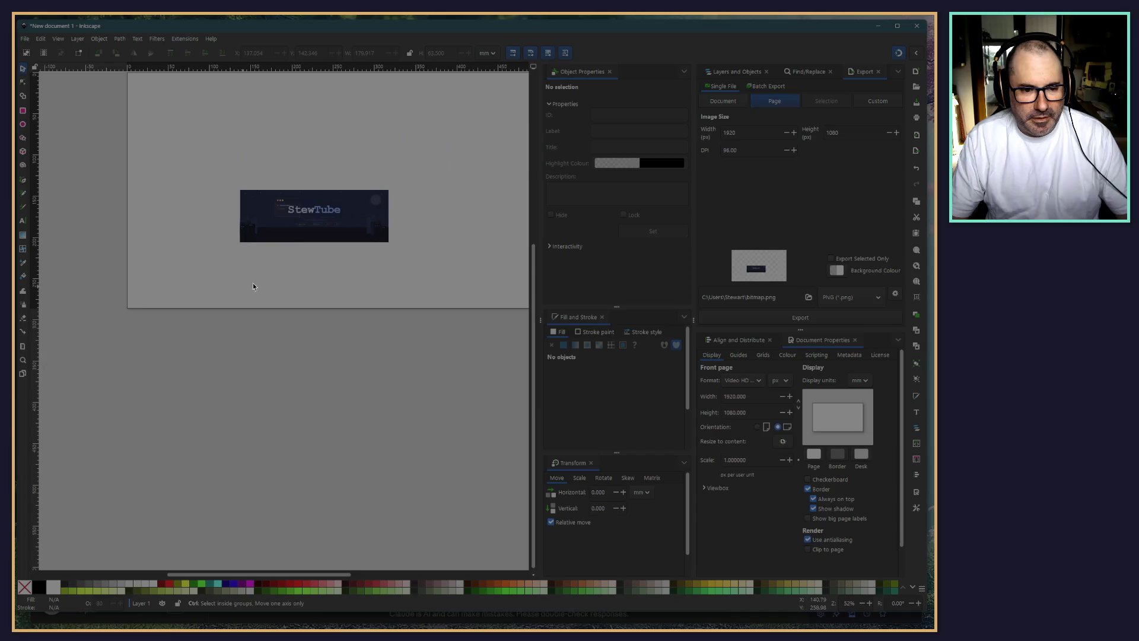
click(290, 235)
mouse_move(288, 233)
mouse_down()
mouse_move(168, 298)
mouse_move(443, 297)
mouse_up()
Place the sky rectangle at the page's top-left and park the remaining banner pieces below the page
scroll(169, 309, right, 4)
scroll(170, 332, up, 2)
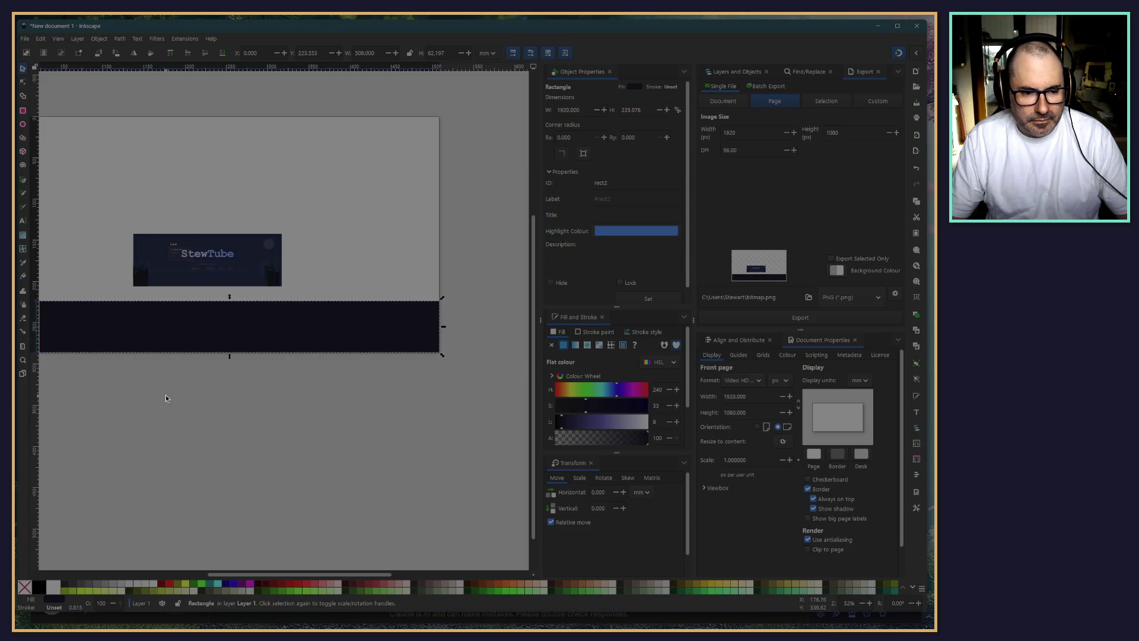
scroll(165, 398, left, 5)
mouse_move(394, 240)
mouse_down()
mouse_move(338, 208)
mouse_move(271, 133)
mouse_up()
scroll(322, 219, right, 2)
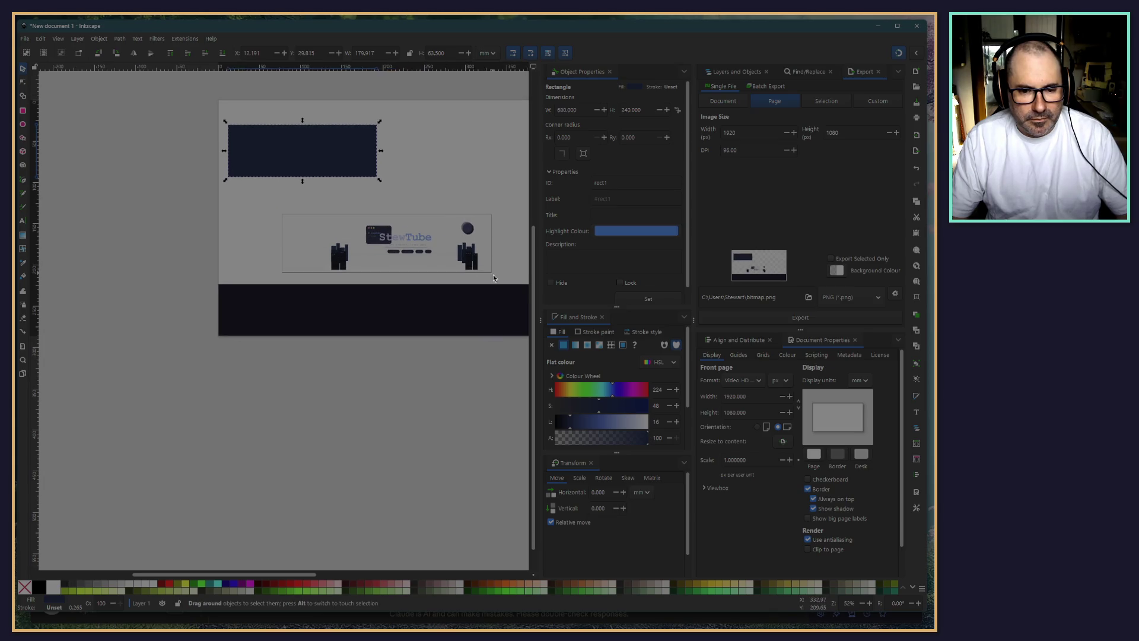
drag(282, 212, 493, 277)
drag(405, 237, 332, 460)
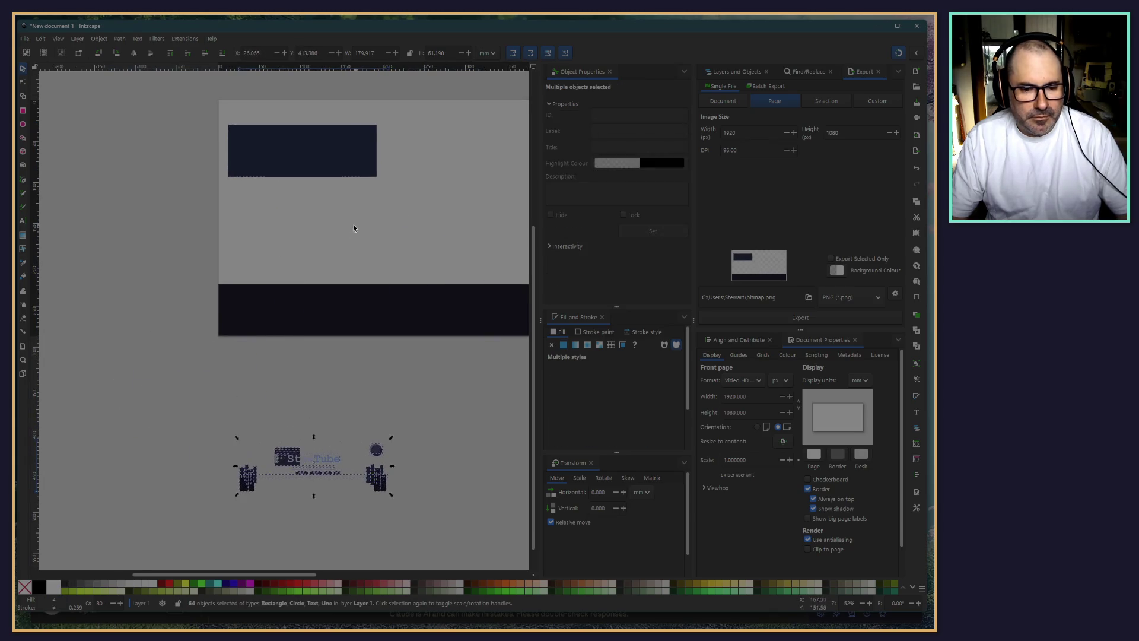
Scale the navy sky rectangle so it fills the page
scroll(237, 170, right, 2)
mouse_move(236, 171)
mouse_down()
mouse_move(226, 142)
mouse_move(457, 257)
mouse_up()
scroll(188, 150, right, 7)
scroll(188, 149, down, 2)
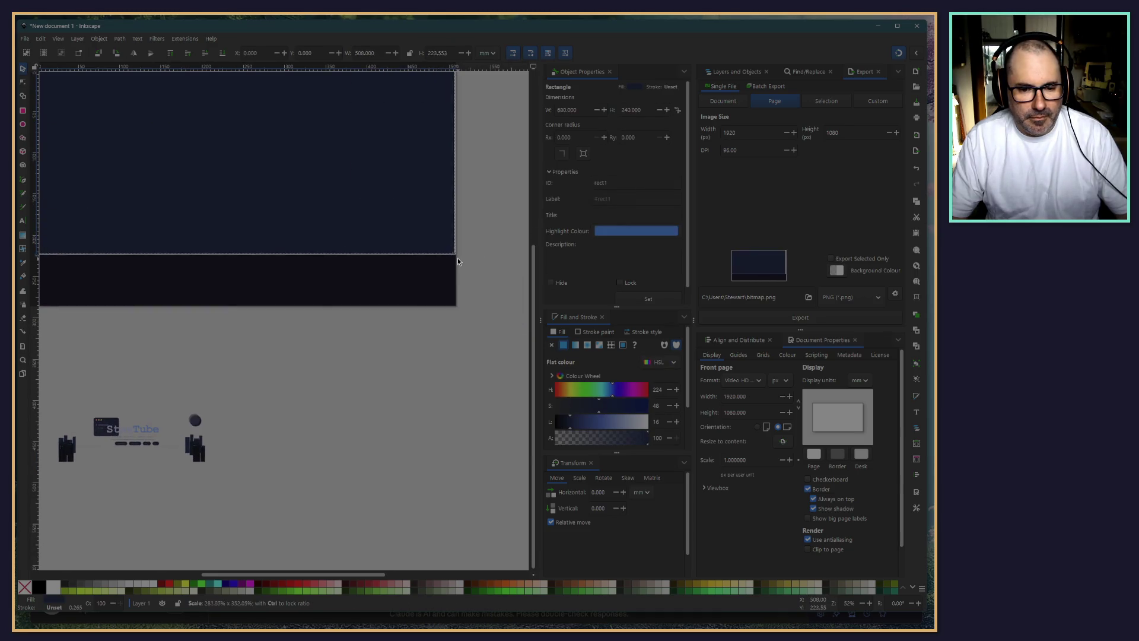
click(457, 258)
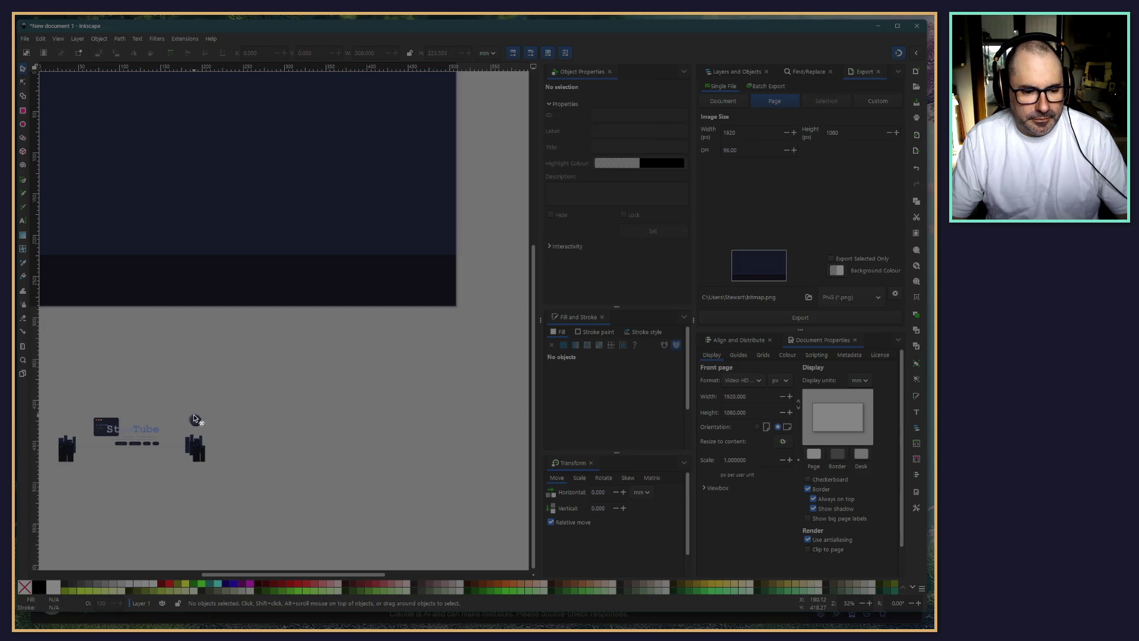
Move the five moon circles to the upper right of the navy sky
scroll(194, 419, up, 5)
mouse_move(141, 351)
mouse_down()
mouse_move(267, 465)
mouse_move(432, 163)
mouse_up()
scroll(244, 450, down, 7)
scroll(255, 448, up, 1)
scroll(255, 448, up, 2)
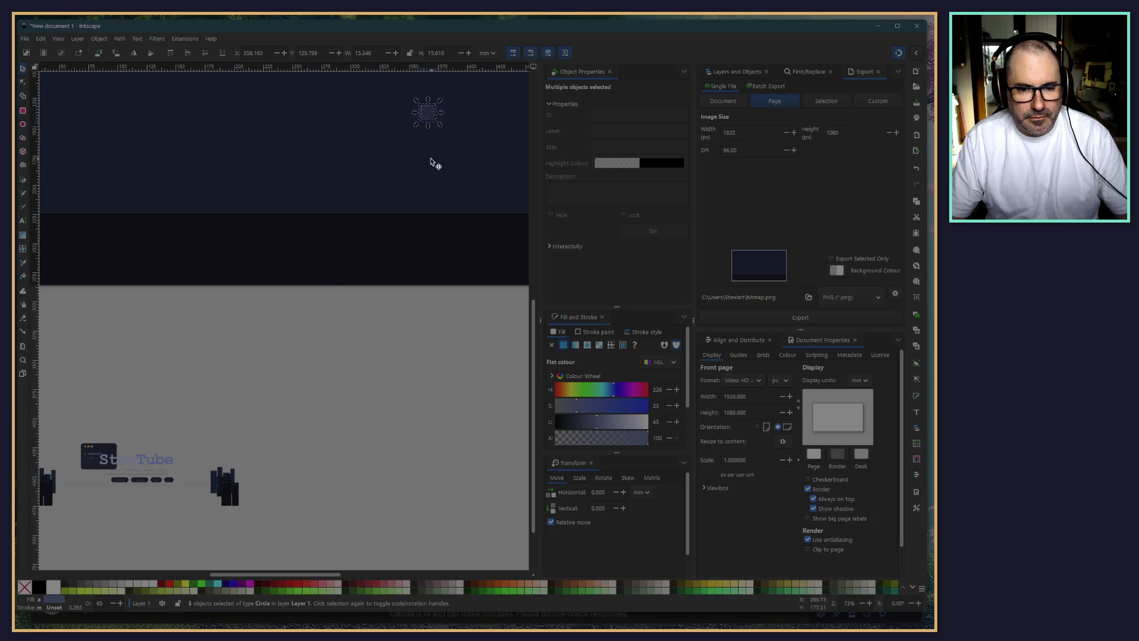
scroll(409, 192, up, 3)
scroll(409, 193, right, 2)
scroll(341, 285, up, 5)
scroll(341, 284, right, 4)
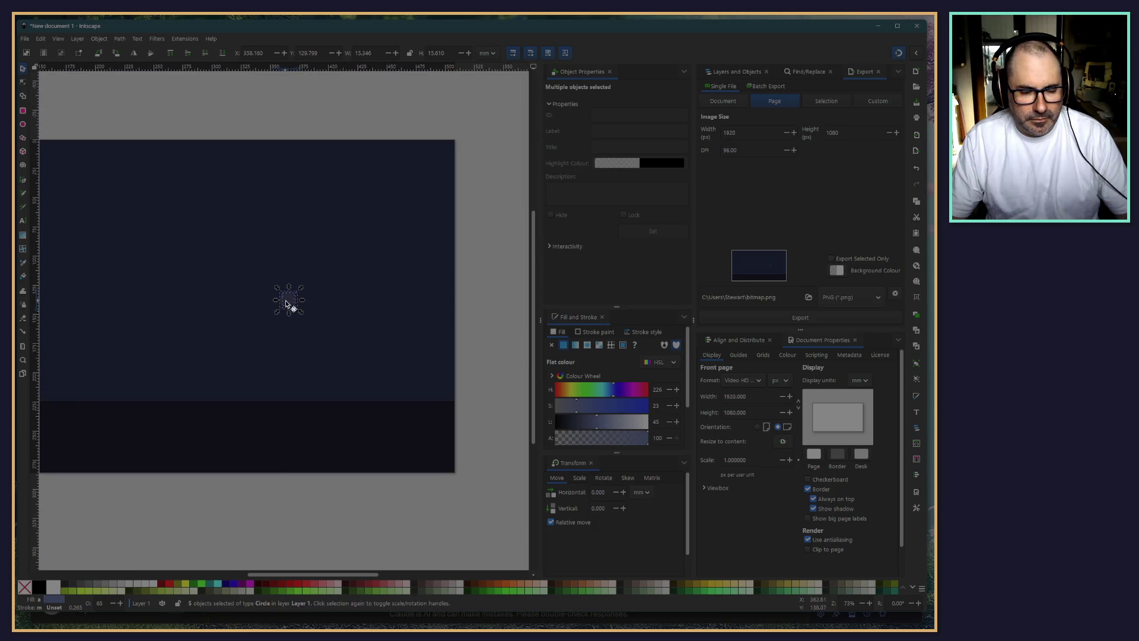
drag(285, 304, 422, 234)
click(314, 535)
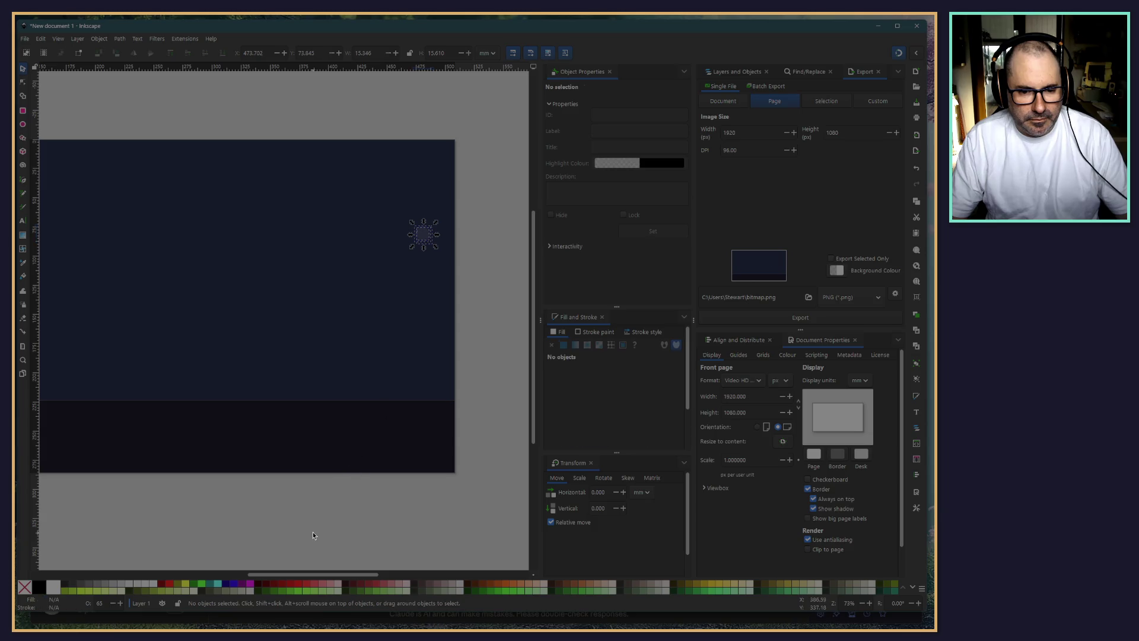
click(415, 239)
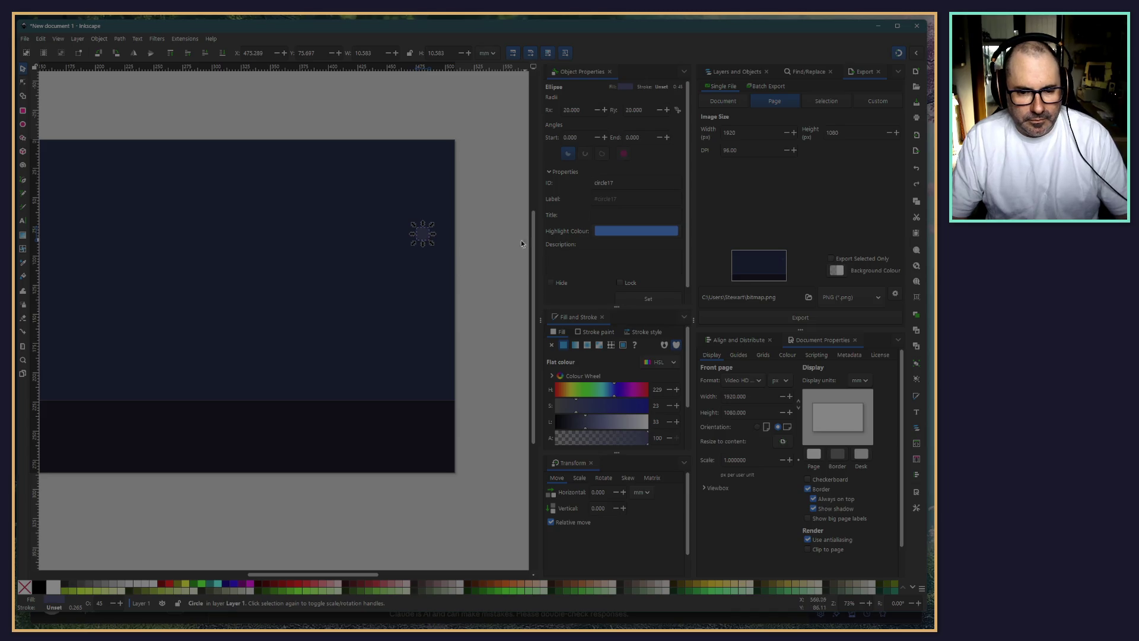
click(484, 281)
Show the Layers and Objects list with Layer 1 expanded
key(ctrl+f)
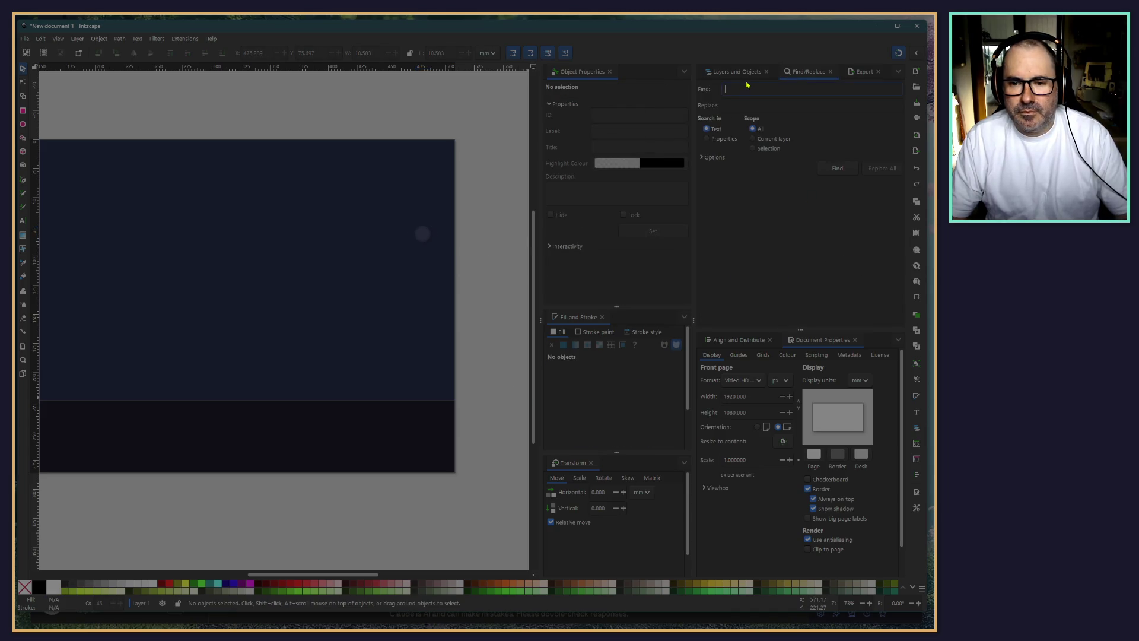
click(737, 71)
click(700, 102)
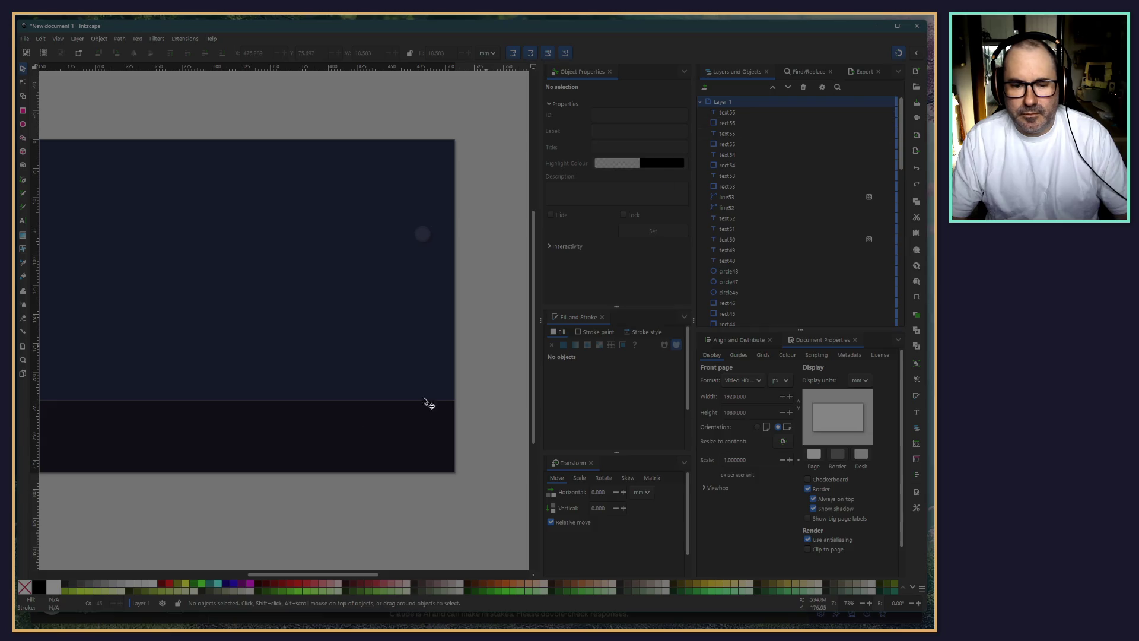
Inspect the stacked moon circles, undoing a trial move of the inner circle
click(313, 389)
shift+click(308, 457)
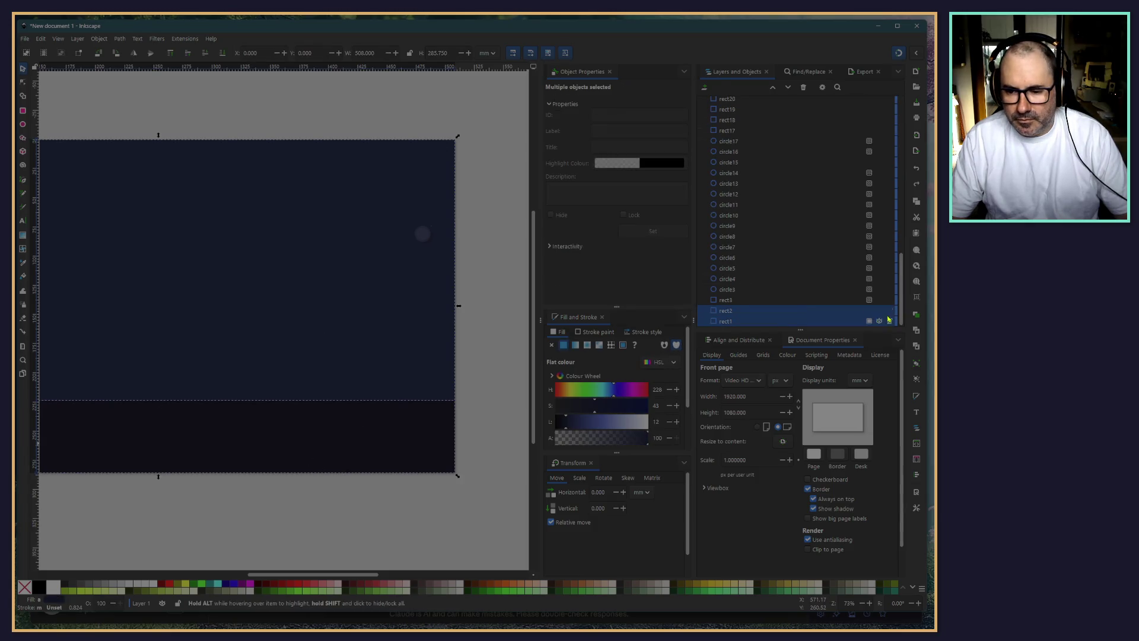
click(397, 263)
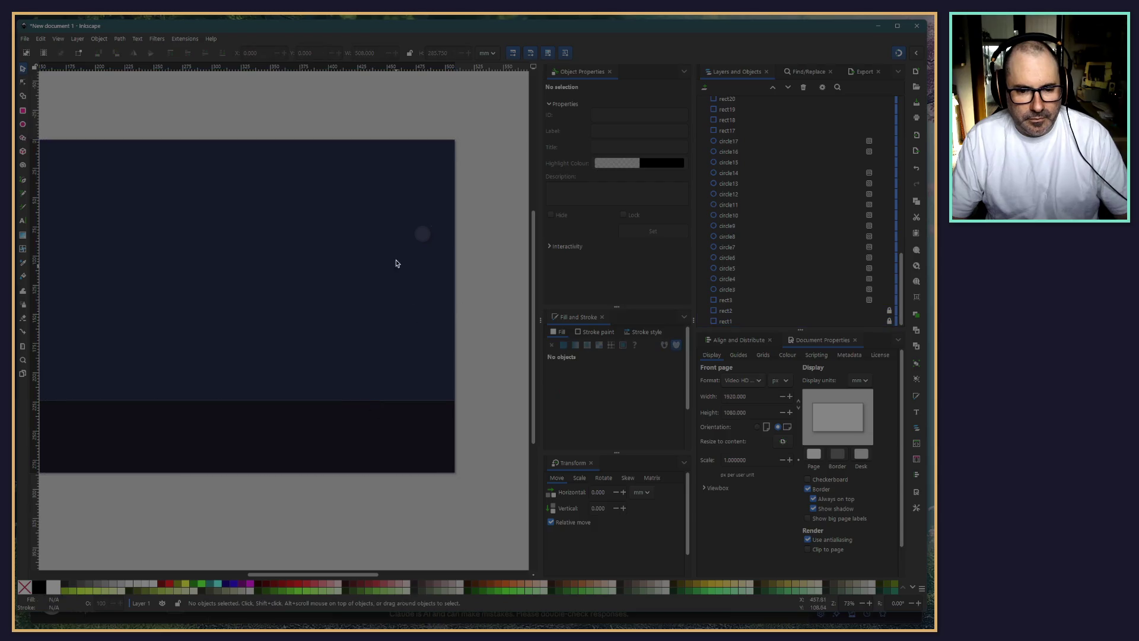
click(423, 234)
scroll(432, 261, up, 5)
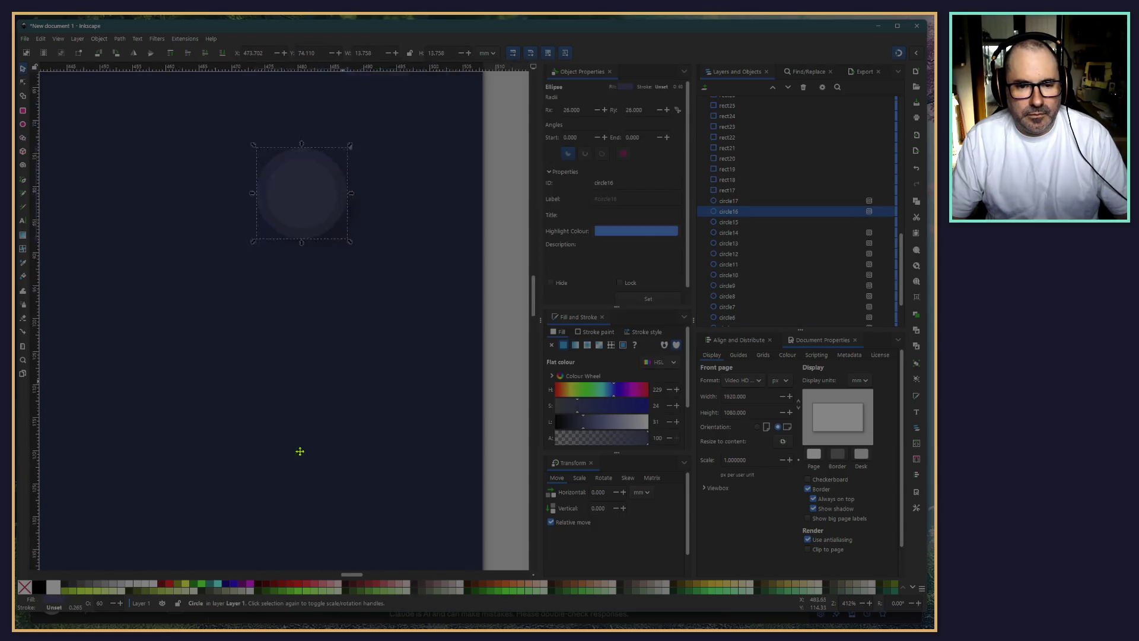
drag(232, 339, 325, 386)
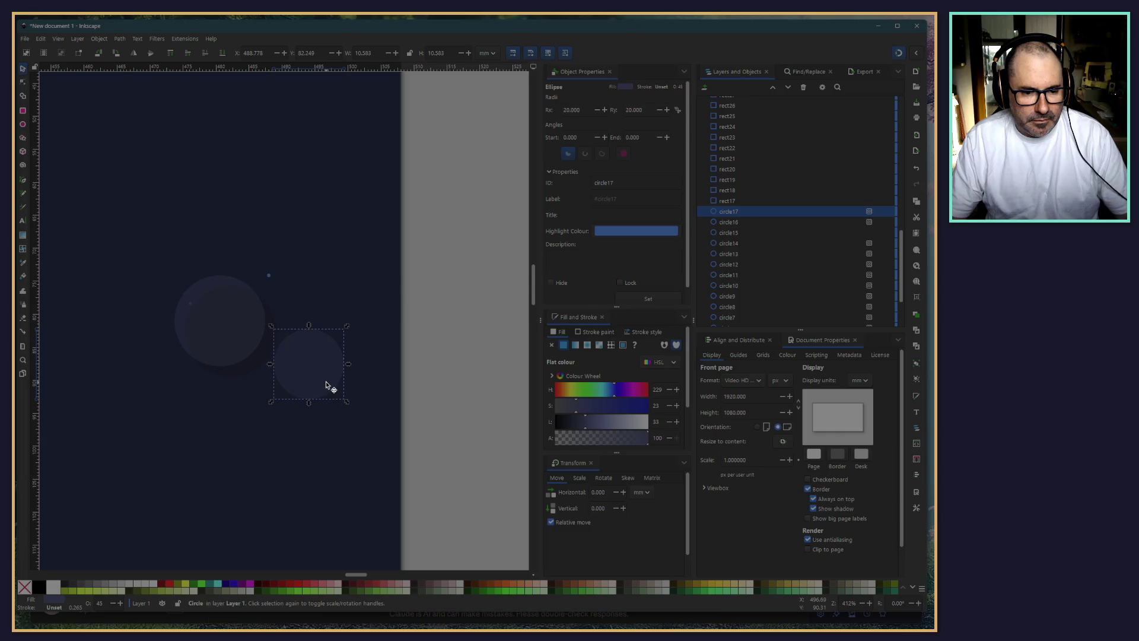
key(ctrl+z)
click(444, 380)
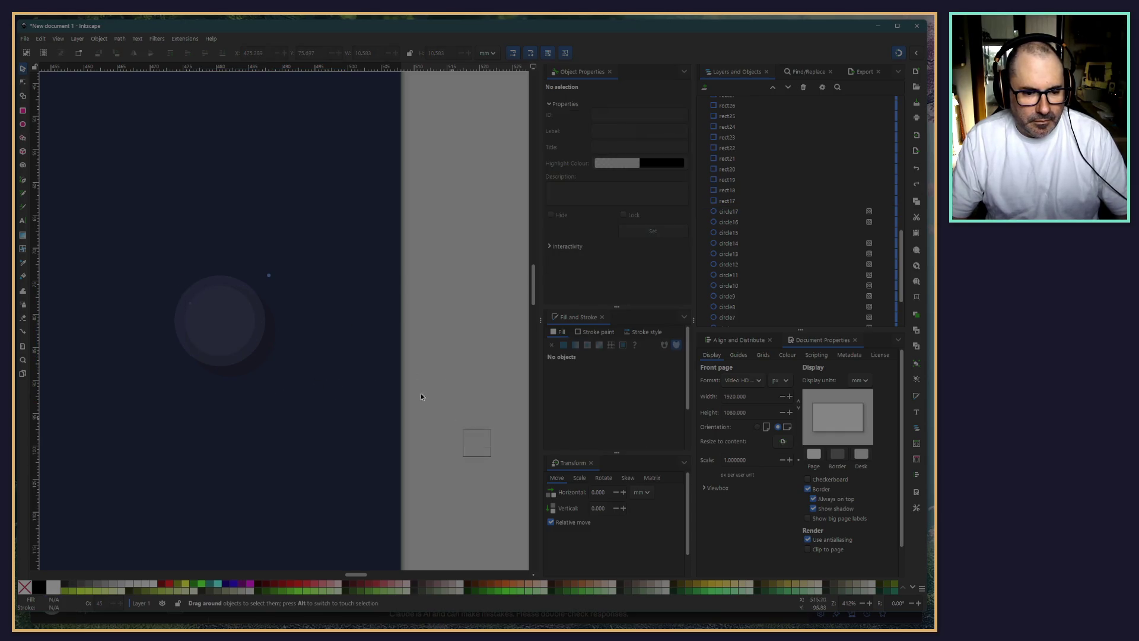
drag(490, 455, 152, 245)
click(485, 448)
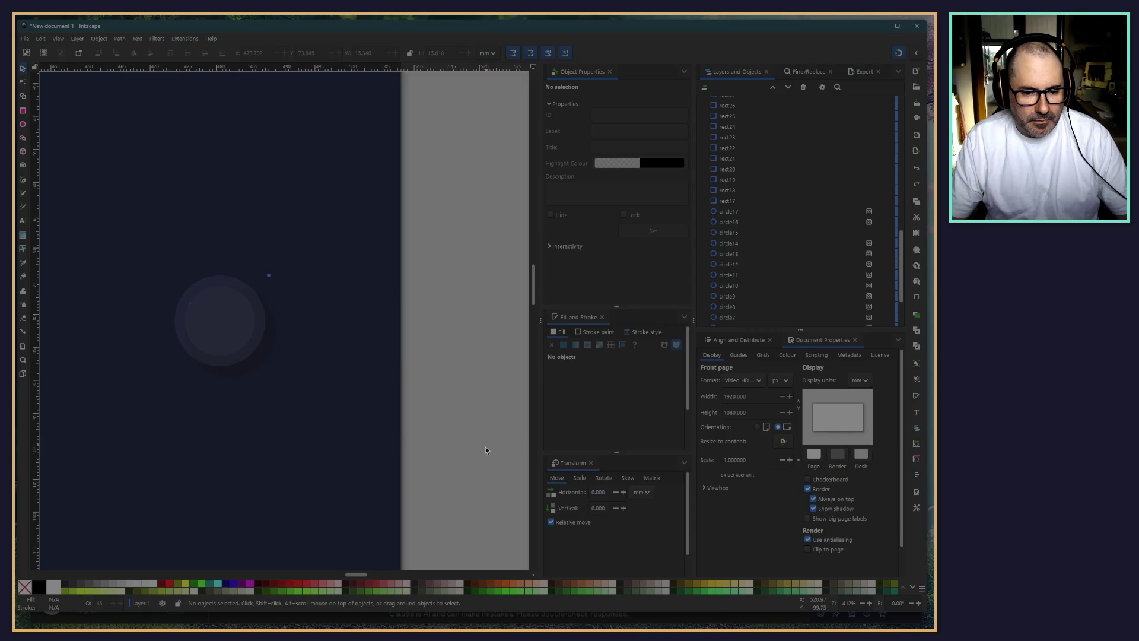
drag(485, 449, 127, 241)
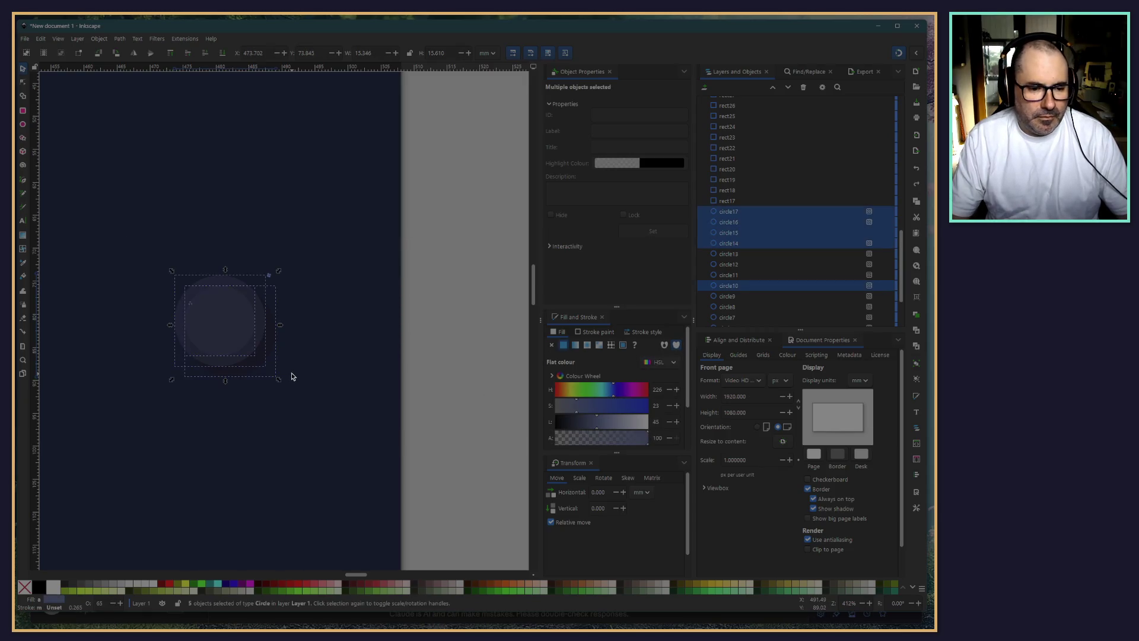
click(444, 415)
Delete the two halo circles, circle16 and circle15
click(325, 428)
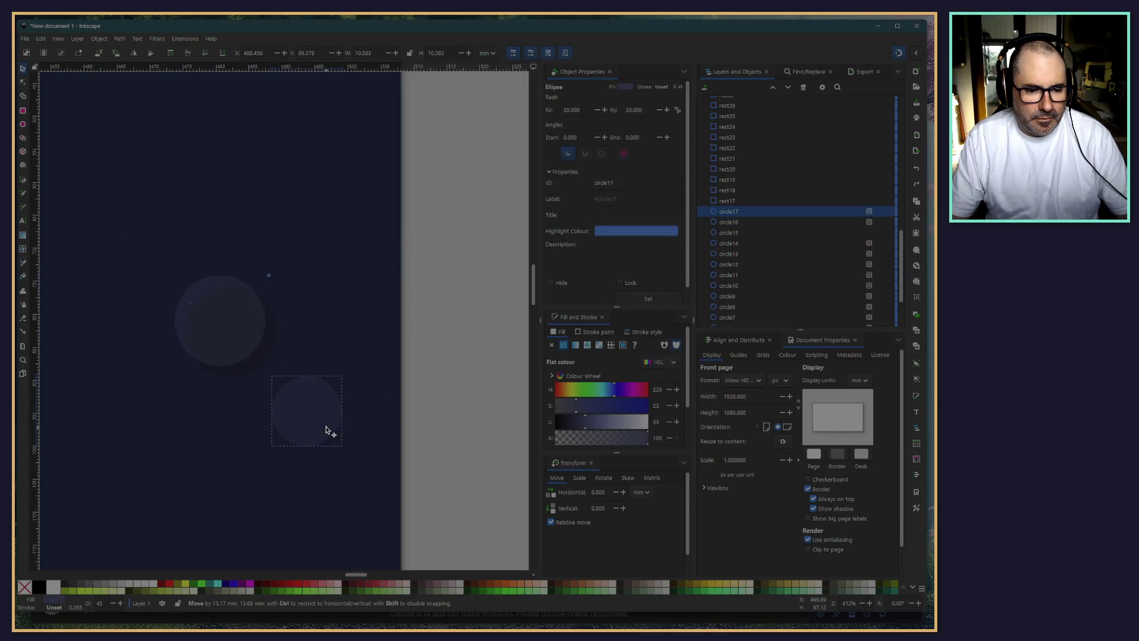
click(240, 344)
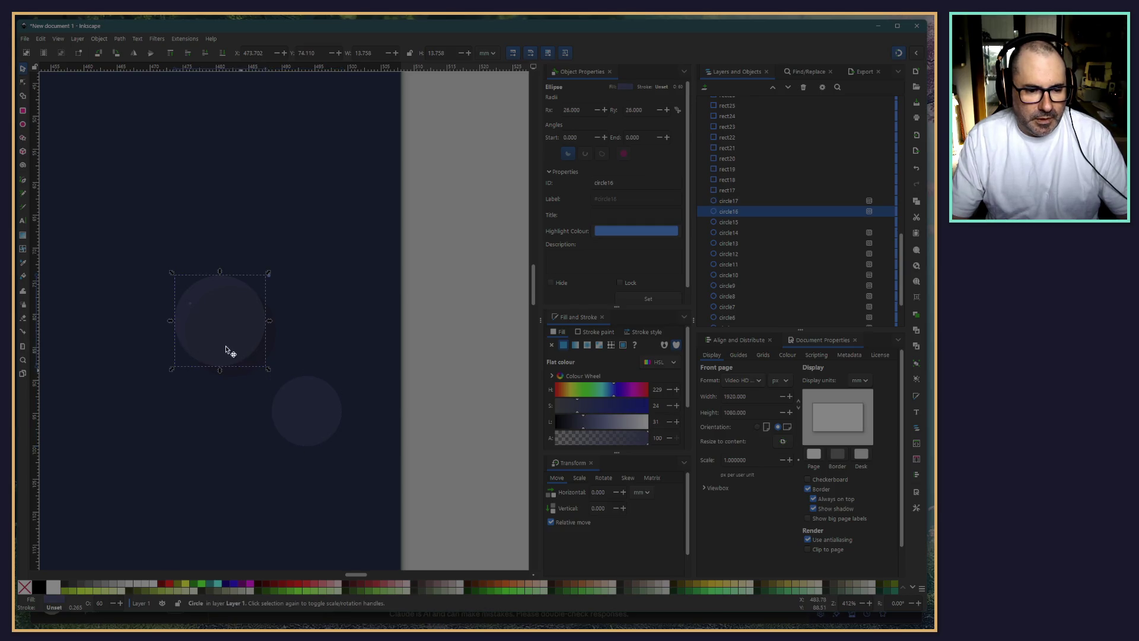
key(Delete)
click(246, 367)
key(Delete)
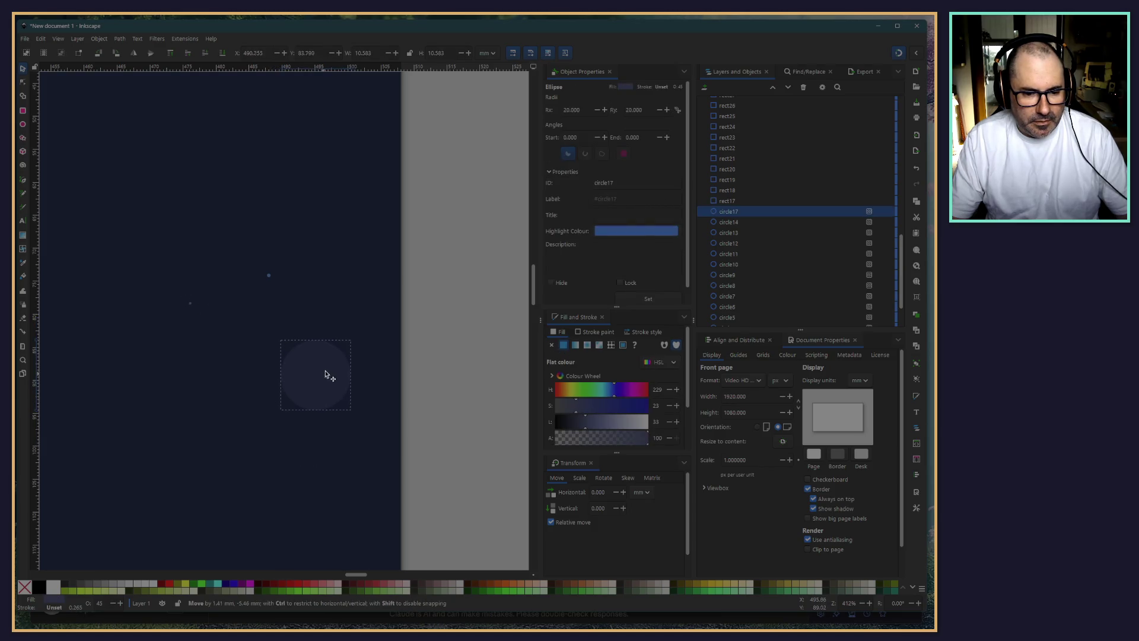
Move circle17 up and right, lighten its fill, and enlarge it nearly fourfold
drag(315, 410, 335, 366)
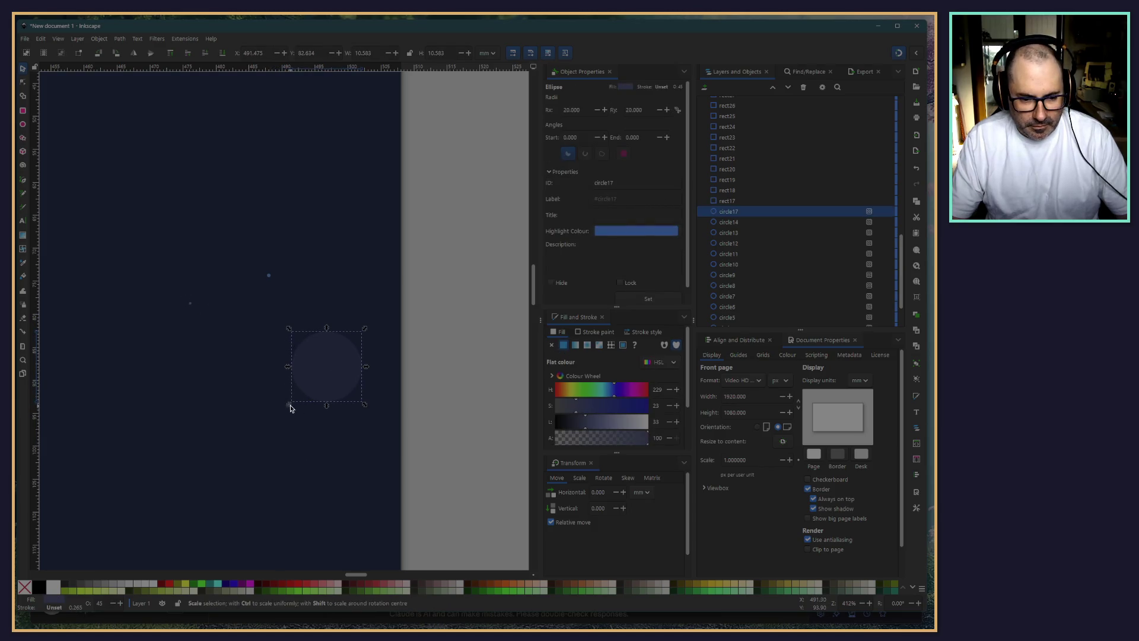
drag(289, 407, 261, 450)
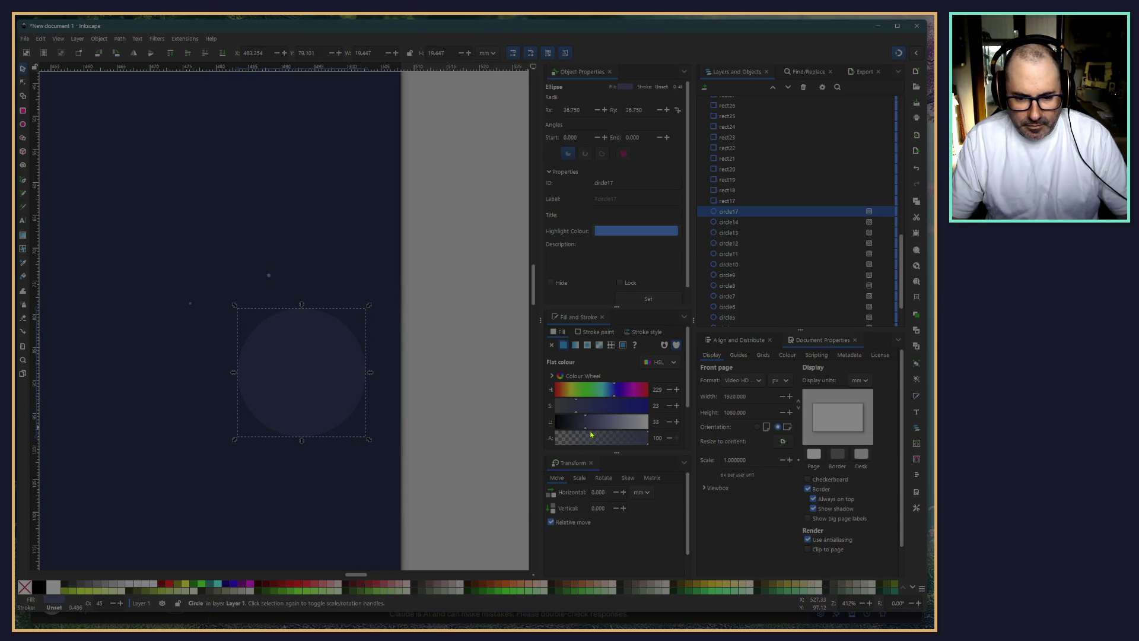
drag(587, 428, 609, 427)
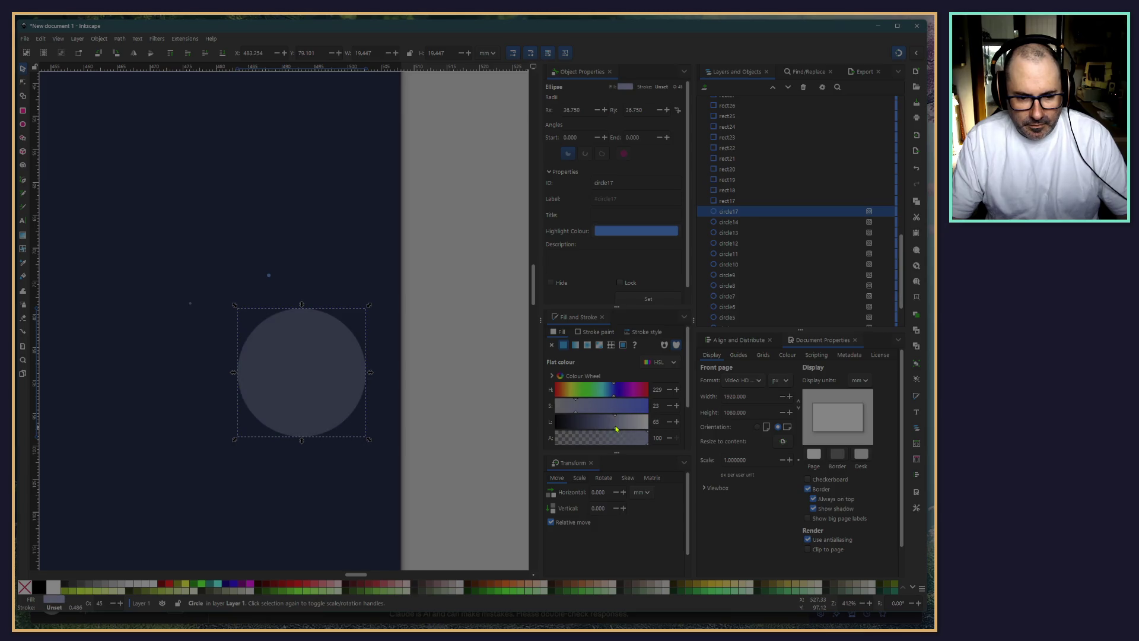
click(432, 446)
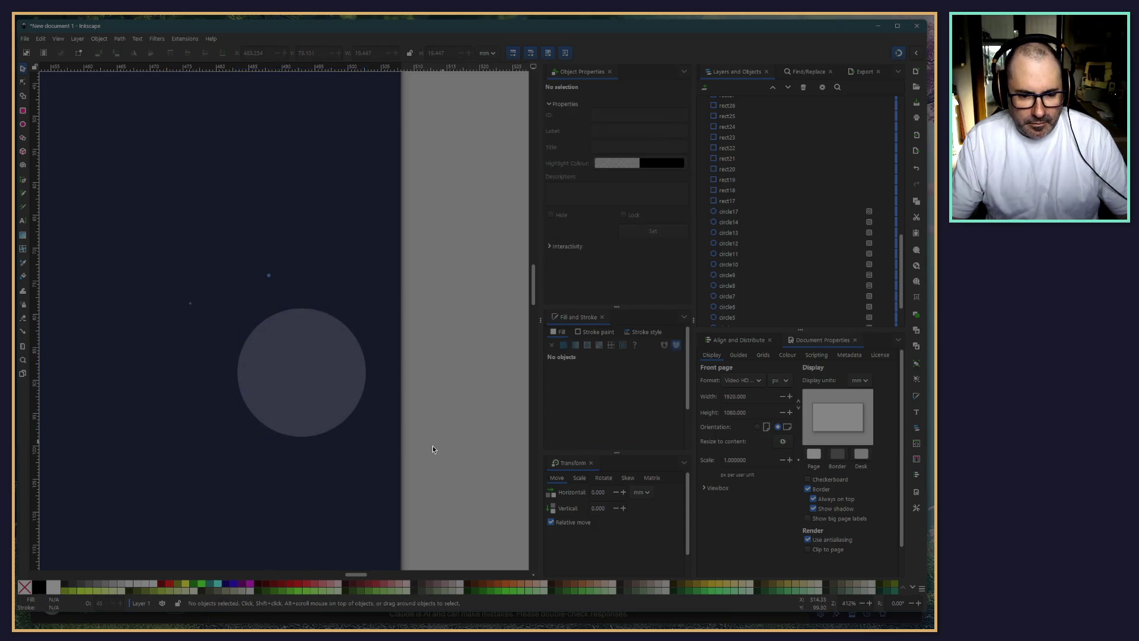
ctrl+scroll(429, 441, down, 3)
ctrl+scroll(426, 439, down, 1)
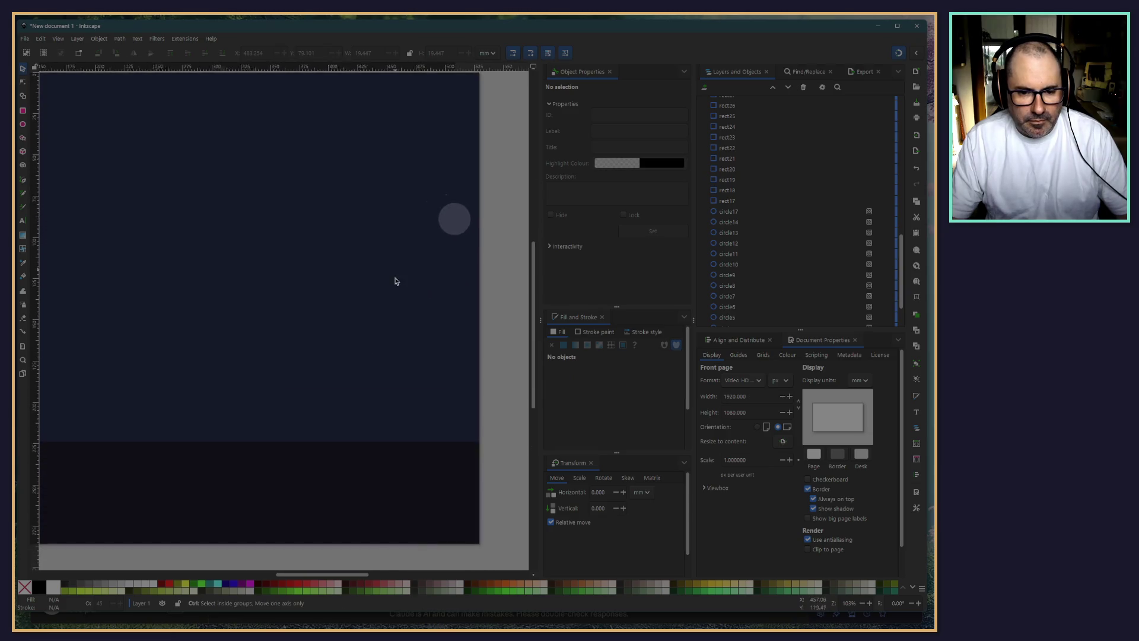
ctrl+scroll(422, 240, down, 2)
click(425, 255)
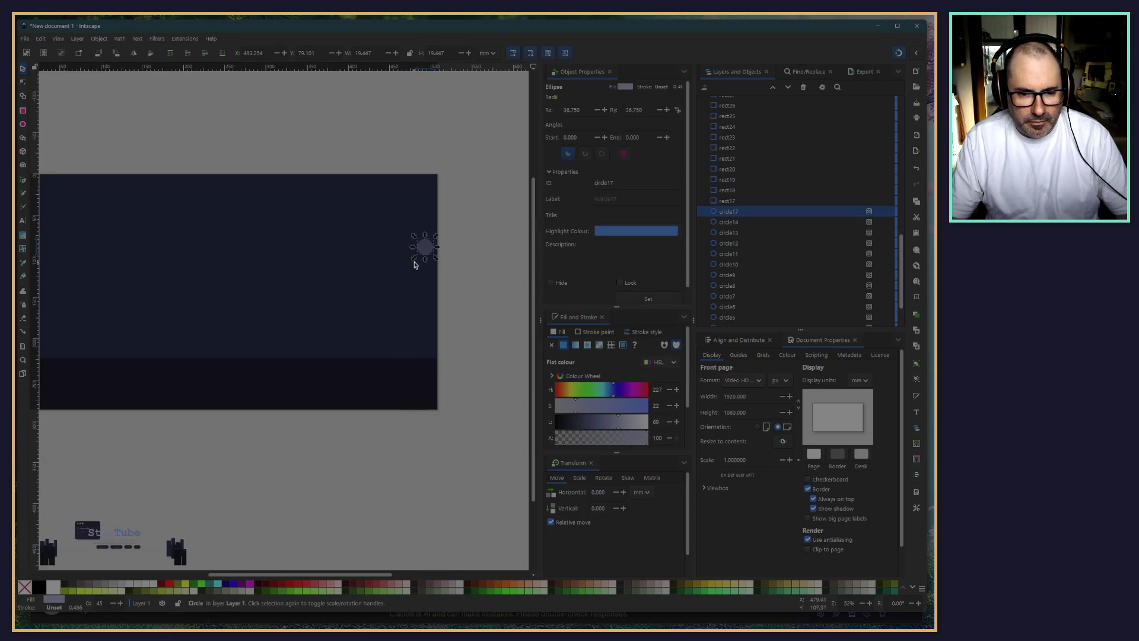
mouse_move(415, 258)
mouse_down()
mouse_move(393, 301)
mouse_move(390, 266)
mouse_up()
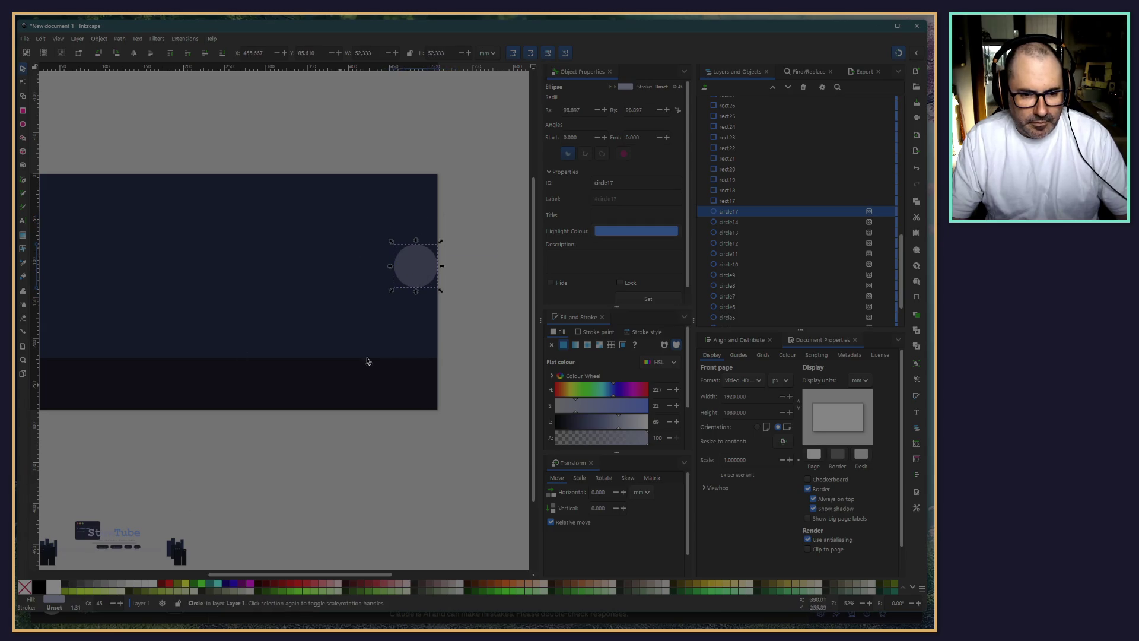
Delete the tiny stray dots circle10 and circle14 from the sky
ctrl+scroll(366, 361, up, 4)
ctrl+scroll(385, 247, up, 2)
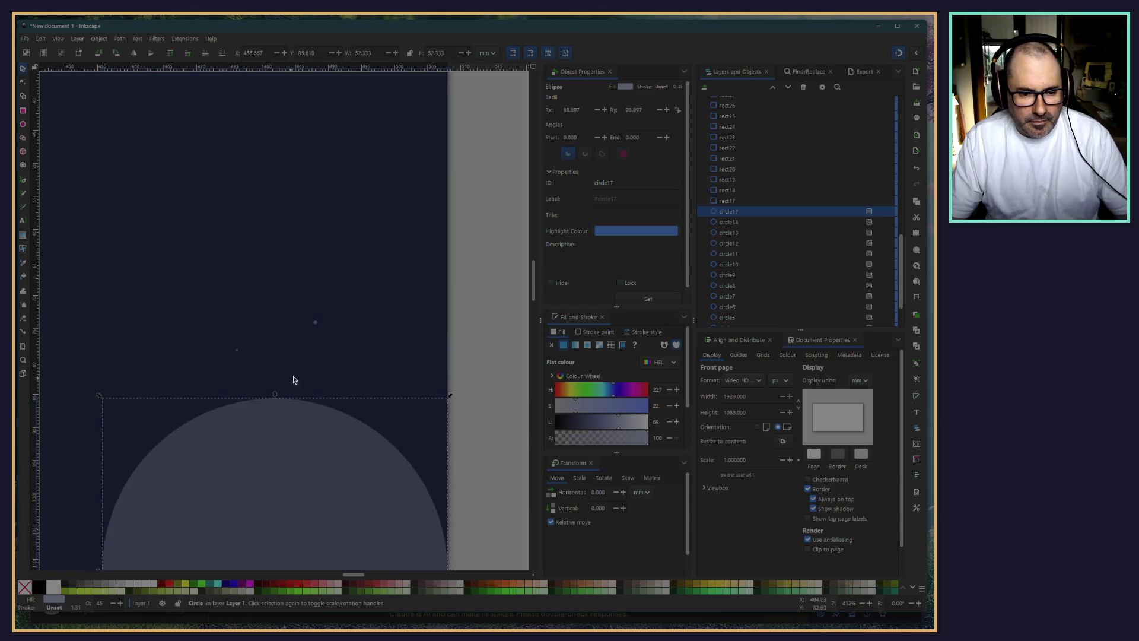
click(316, 323)
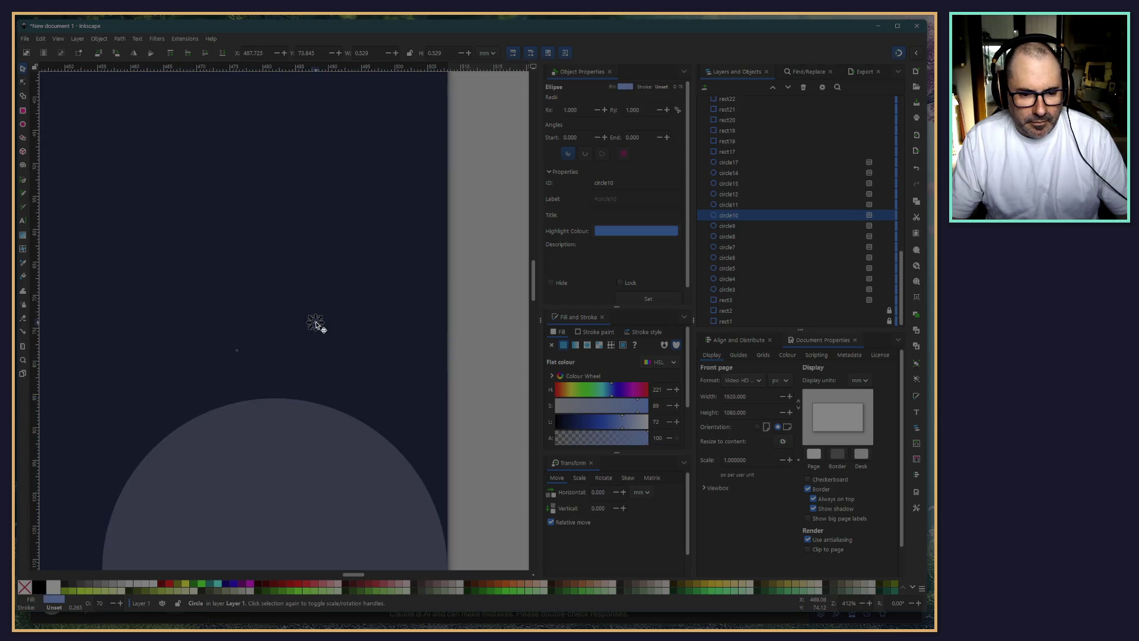
drag(315, 324, 219, 141)
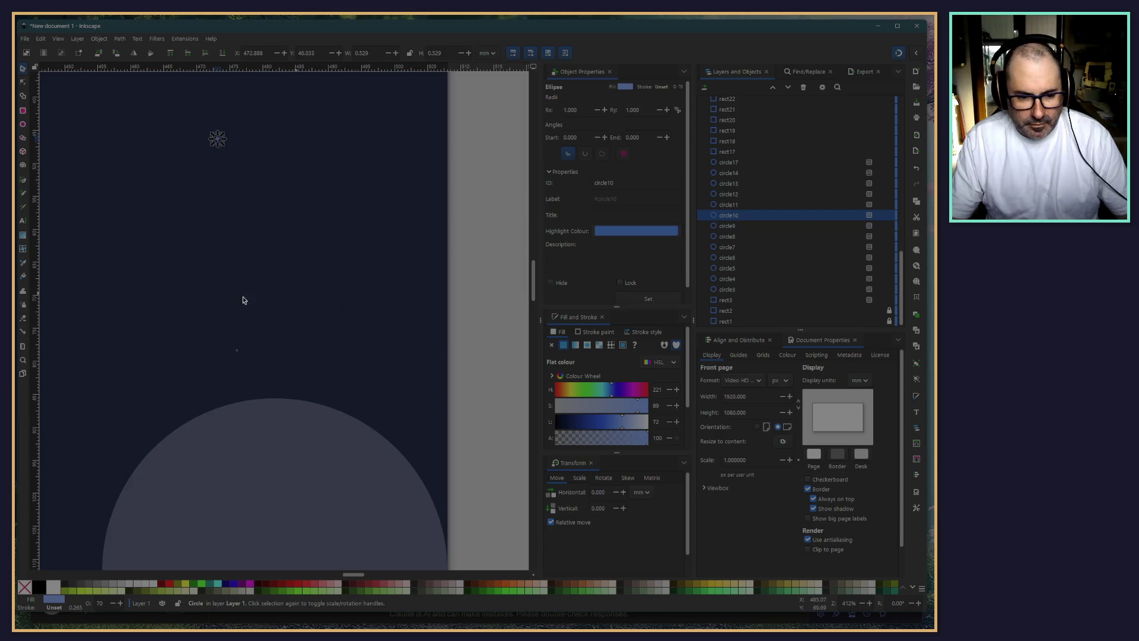
key(Delete)
click(237, 351)
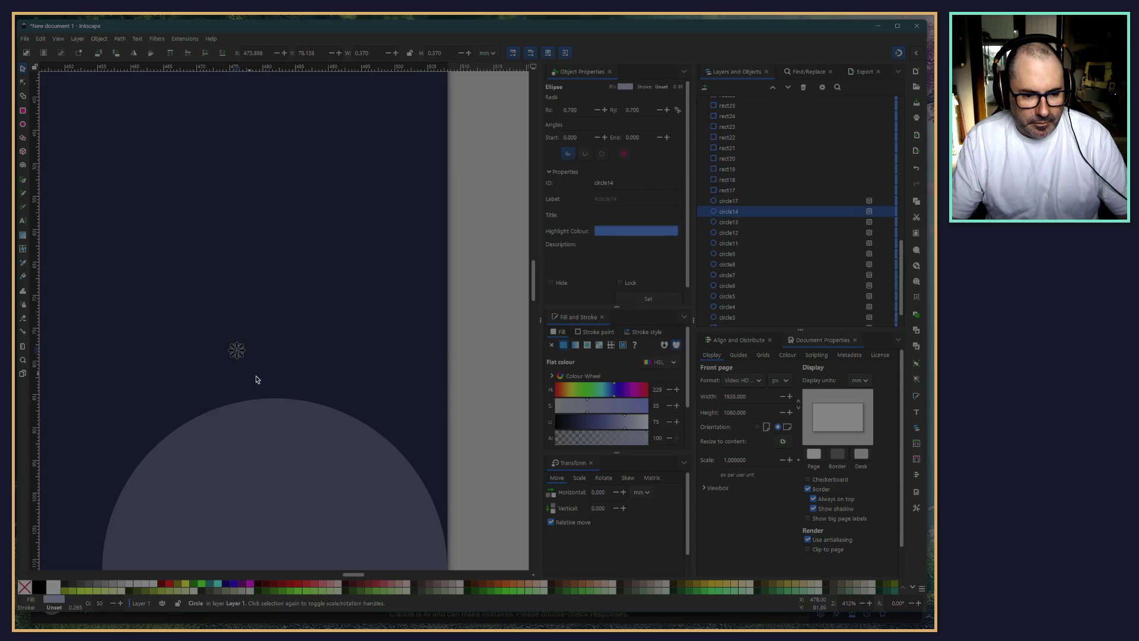
key(Delete)
scroll(257, 362, down, 3)
scroll(256, 362, down, 4)
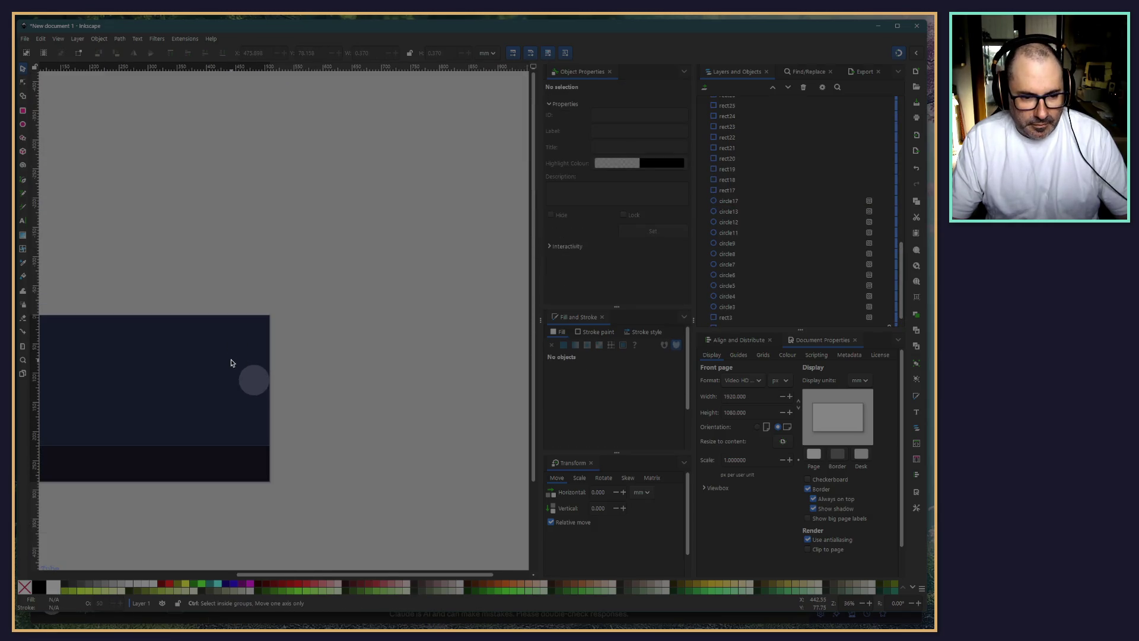
scroll(356, 350, left, 3)
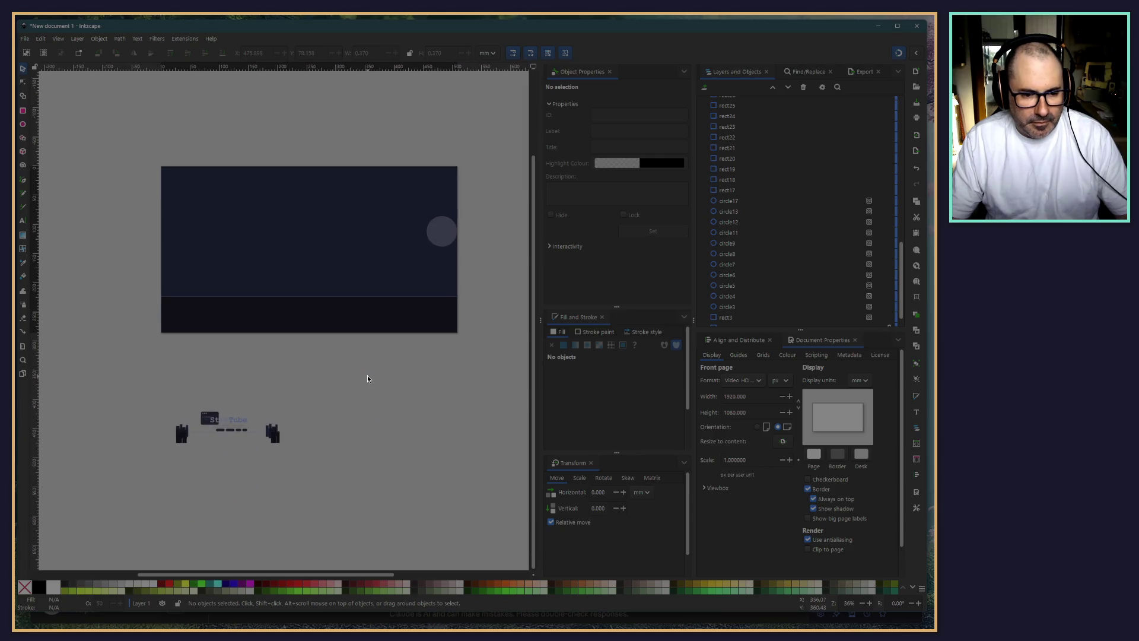
scroll(348, 467, up, 4)
scroll(473, 331, up, 3)
scroll(473, 332, left, 3)
scroll(162, 230, up, 10)
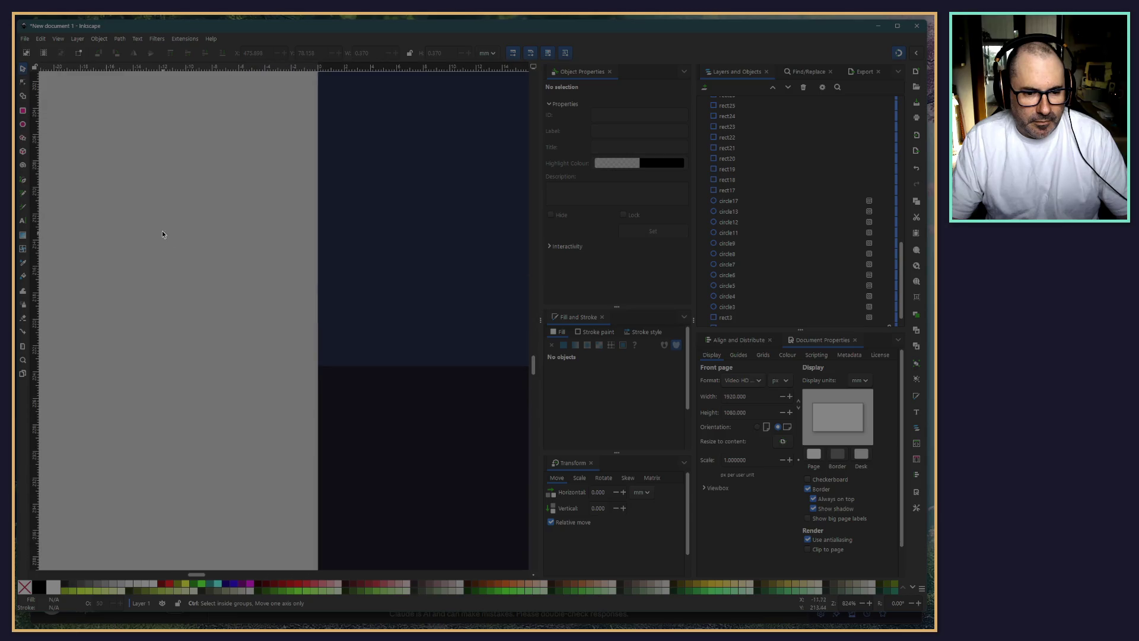
scroll(368, 326, left, 3)
scroll(390, 417, right, 4)
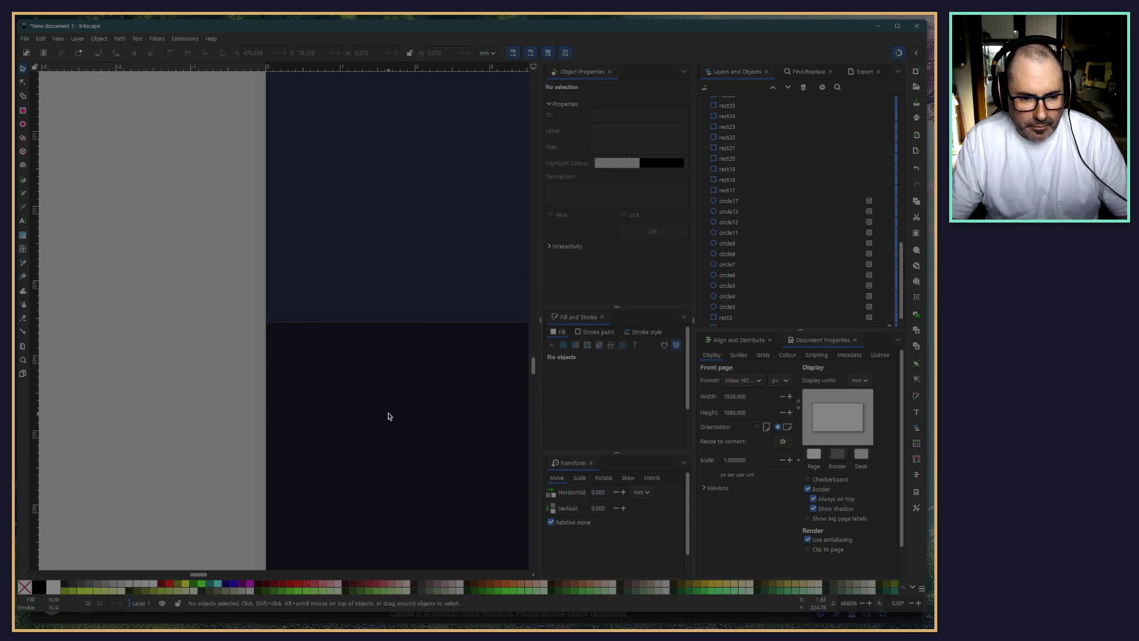
scroll(803, 264, down, 1)
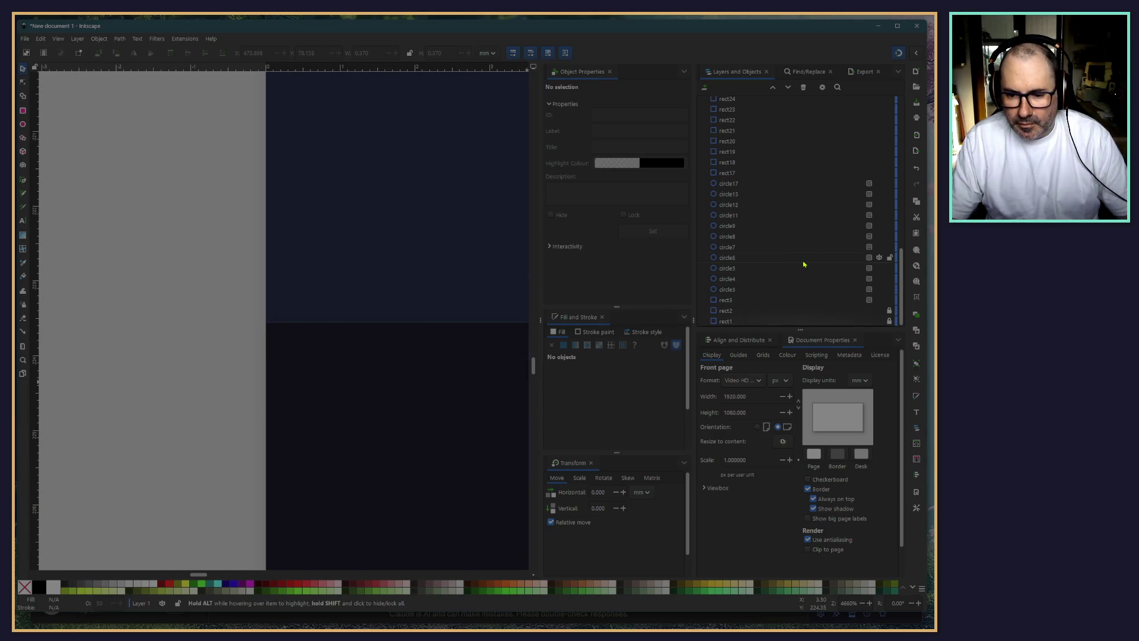
click(879, 311)
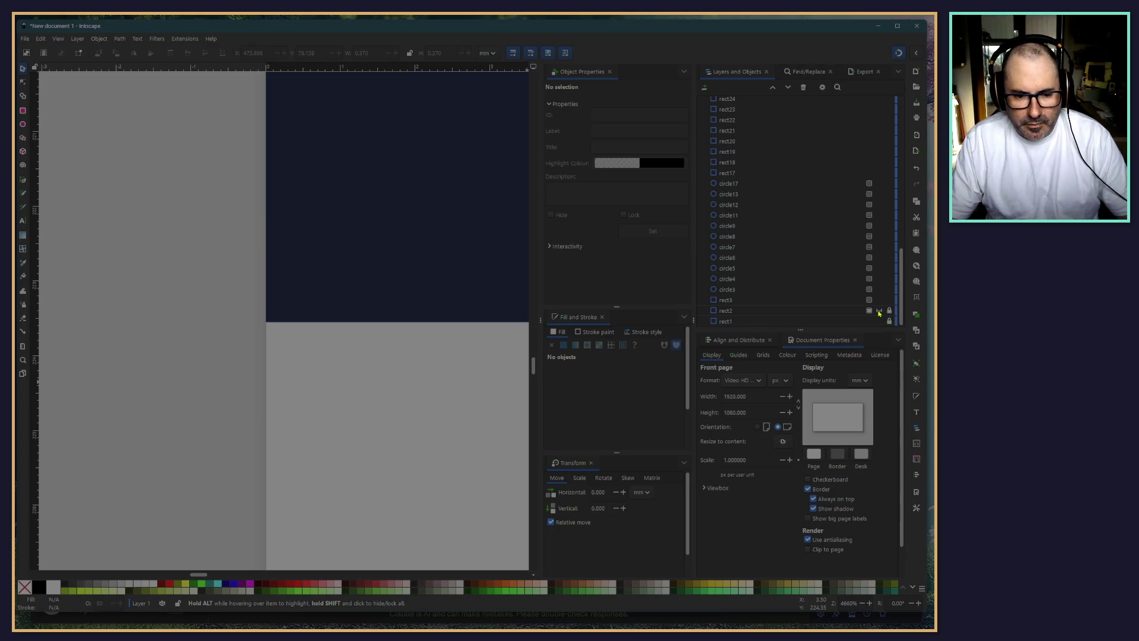
click(879, 311)
click(879, 321)
click(879, 320)
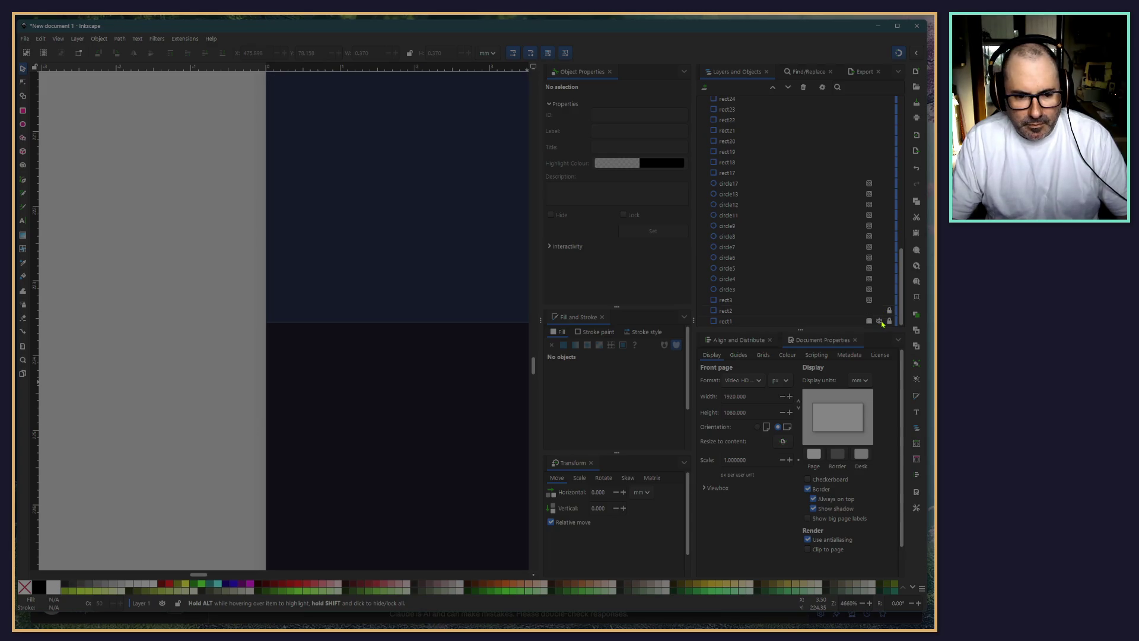
click(879, 321)
click(879, 321)
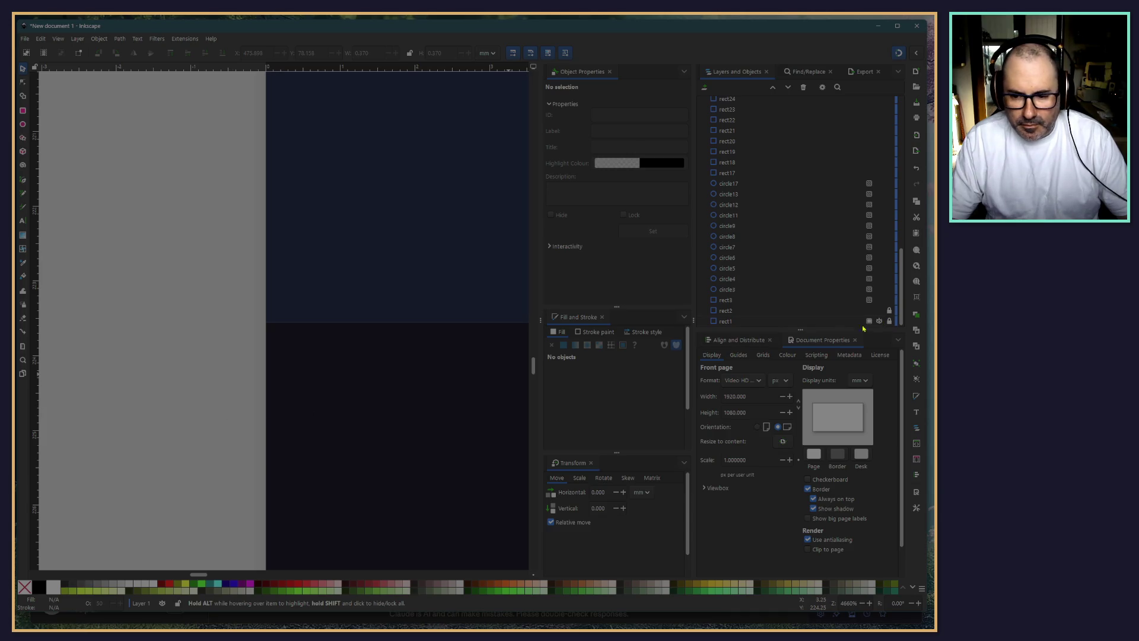
click(323, 421)
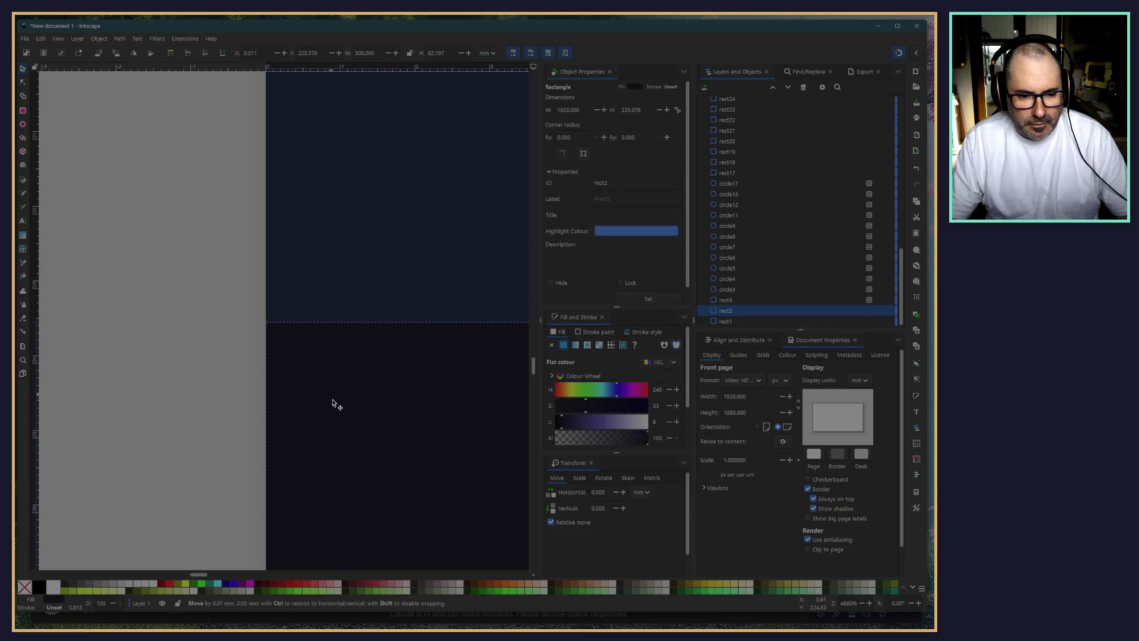
drag(330, 398, 334, 403)
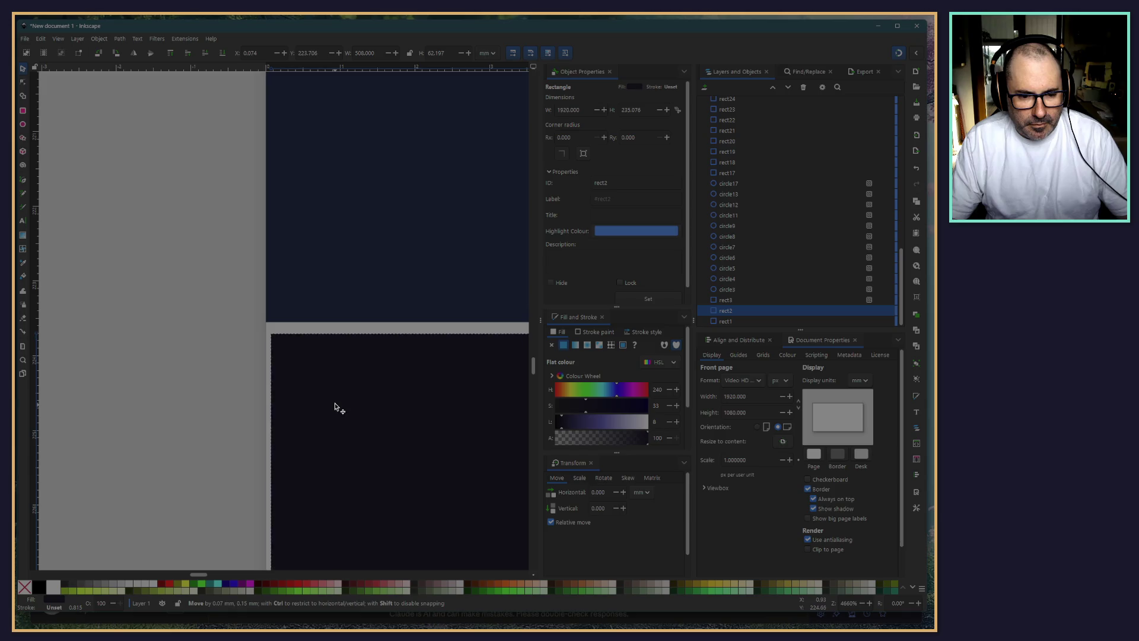
click(187, 392)
scroll(331, 254, up, 5)
scroll(224, 438, right, 2)
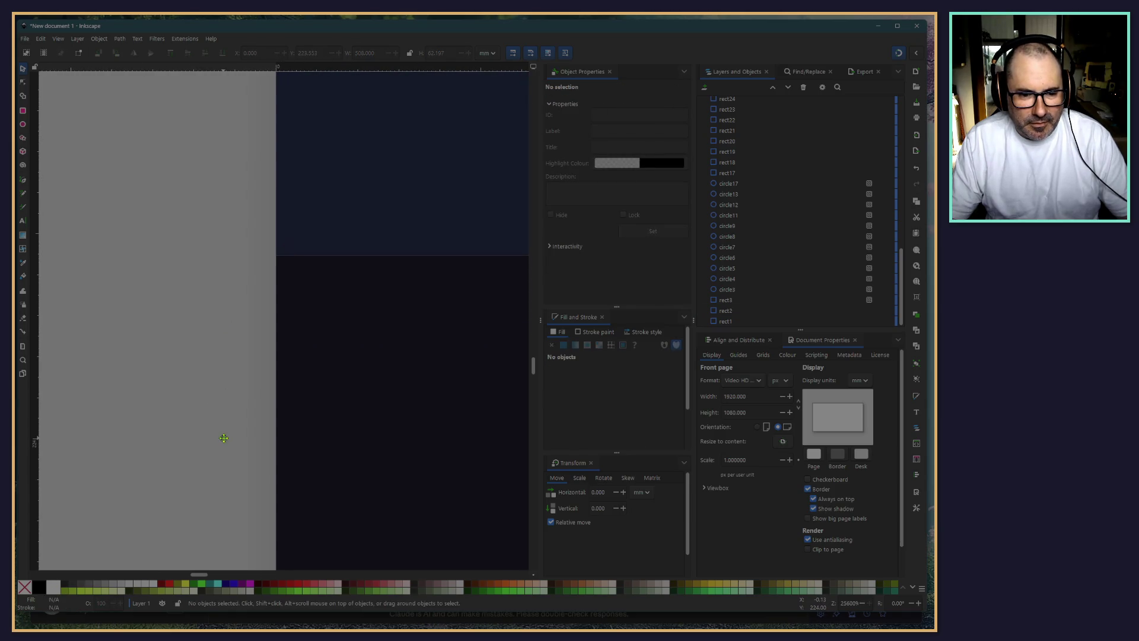
click(349, 328)
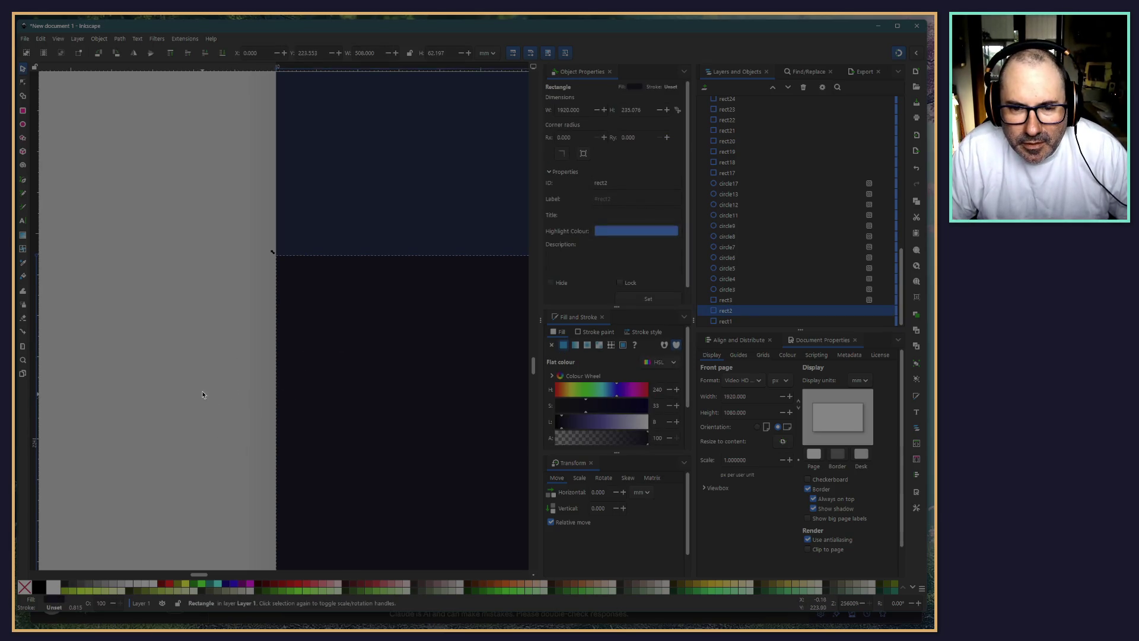
scroll(205, 388, down, 3)
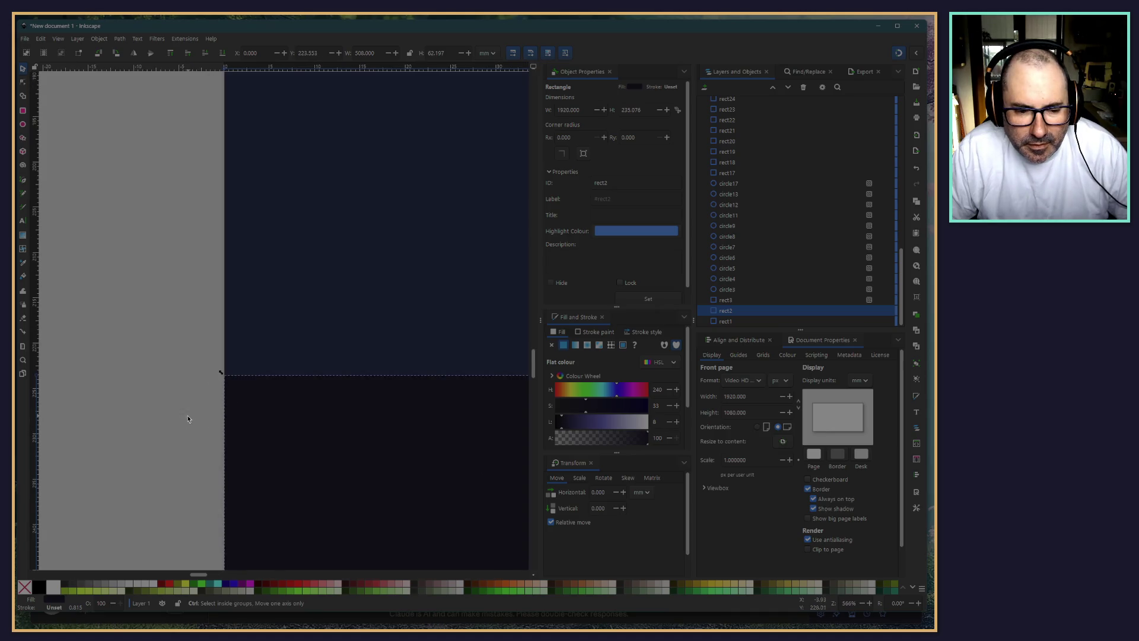
scroll(187, 416, down, 3)
scroll(188, 418, down, 10)
scroll(204, 413, down, 4)
scroll(270, 427, up, 3)
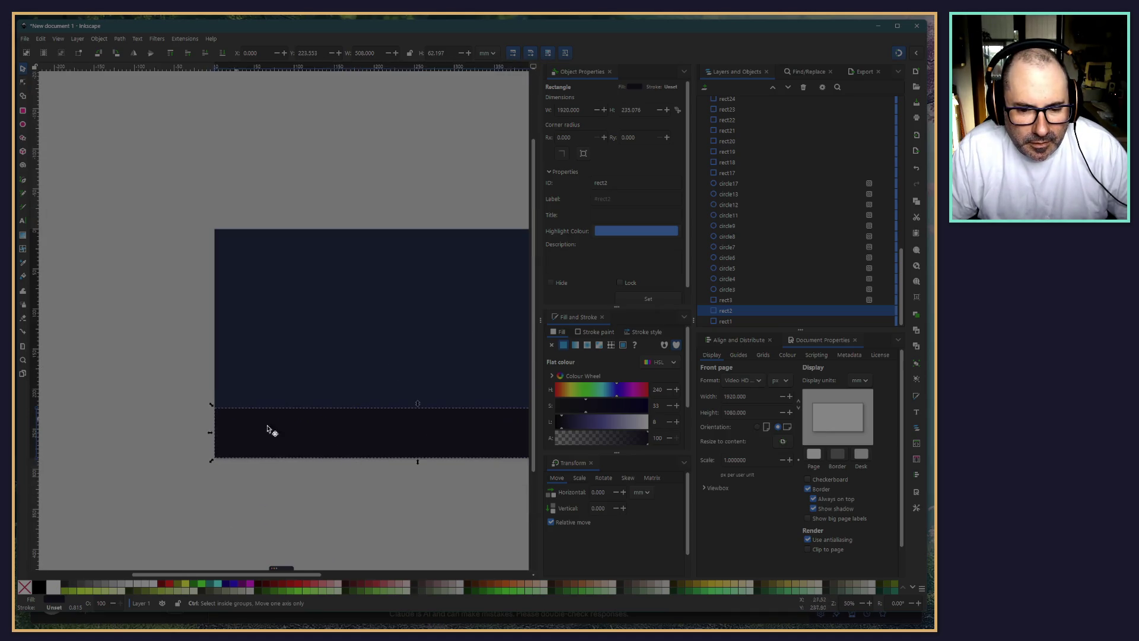
scroll(335, 478, up, 1)
click(335, 478)
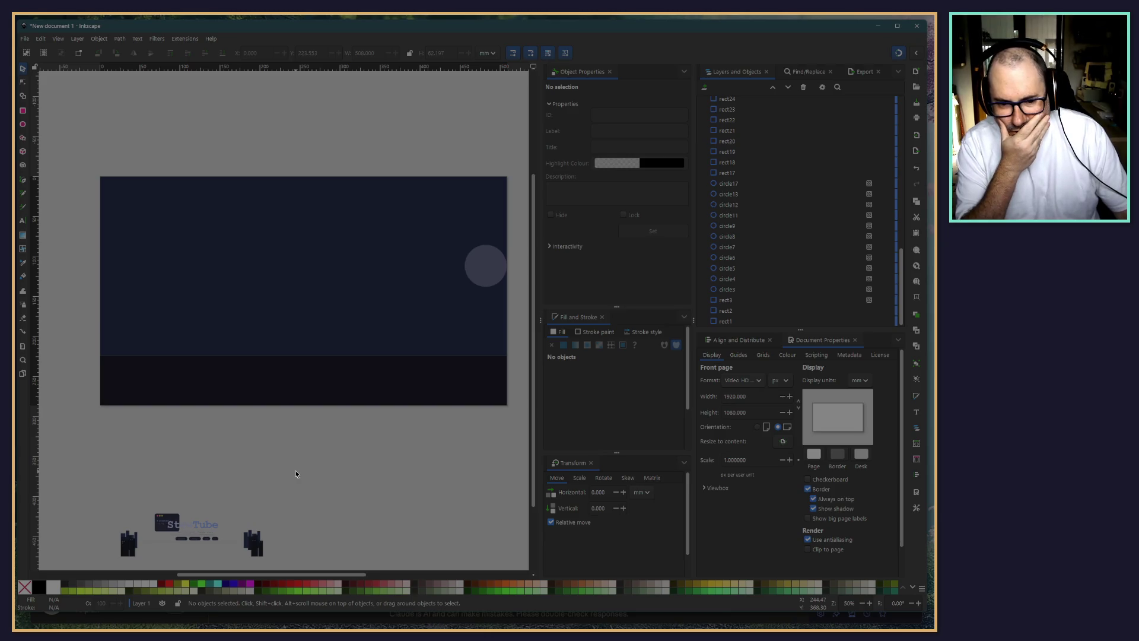
click(139, 387)
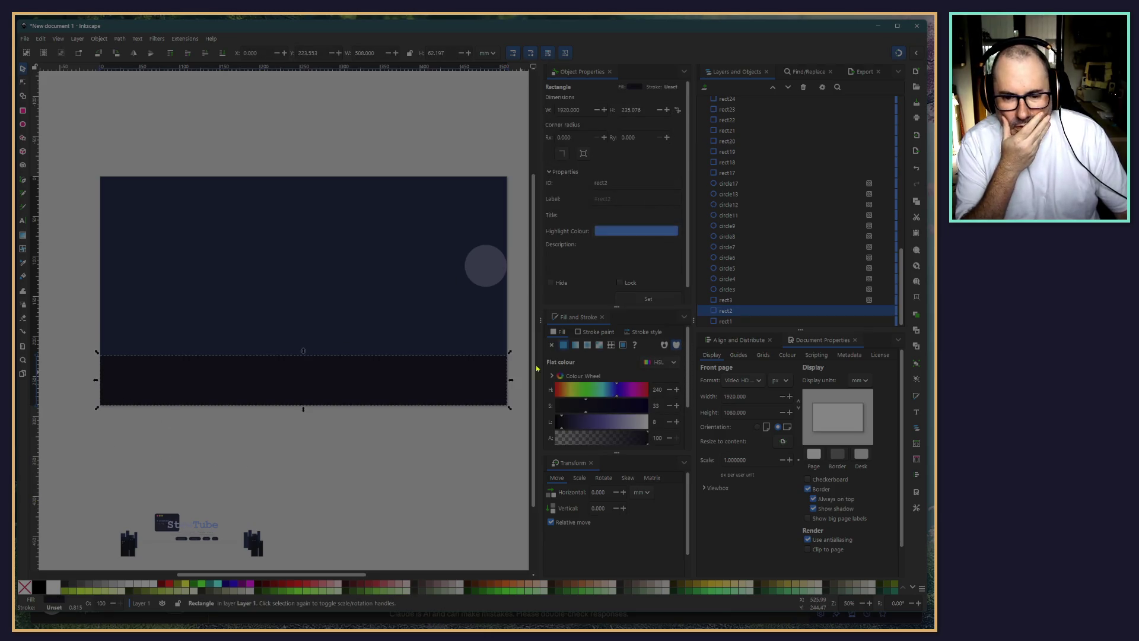
click(597, 332)
click(315, 297)
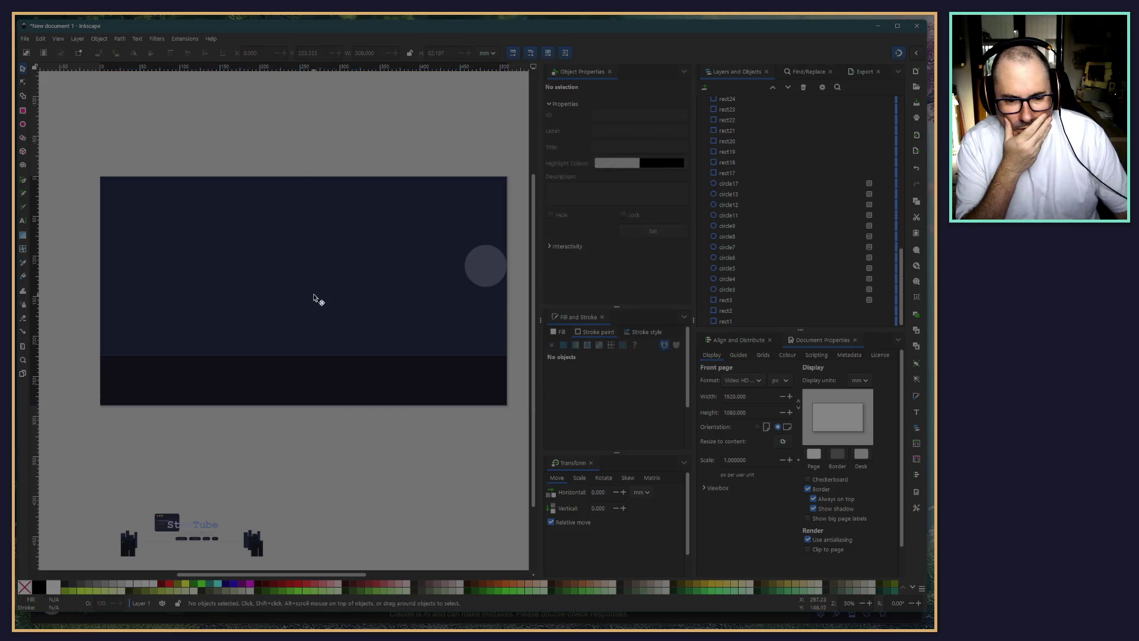
click(562, 332)
click(598, 334)
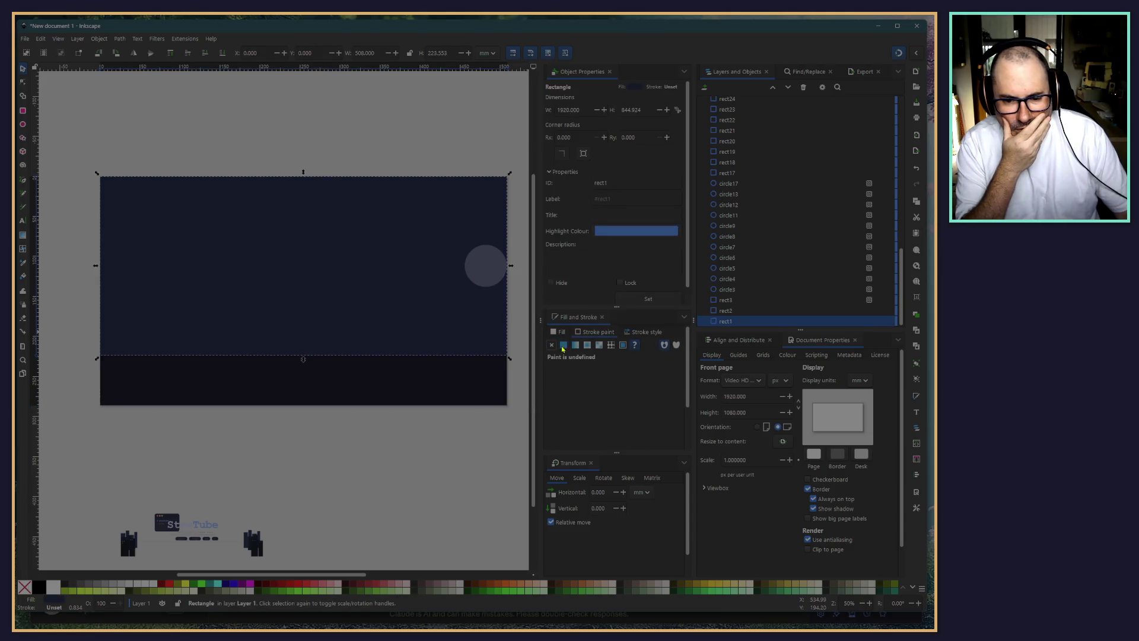
click(445, 483)
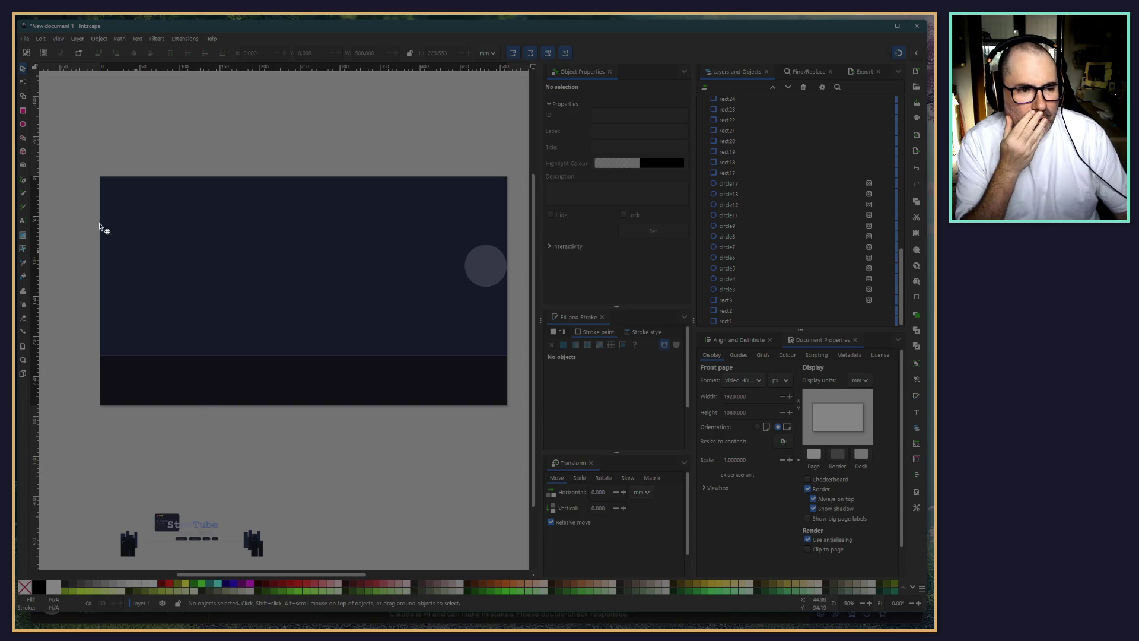
click(24, 39)
click(234, 199)
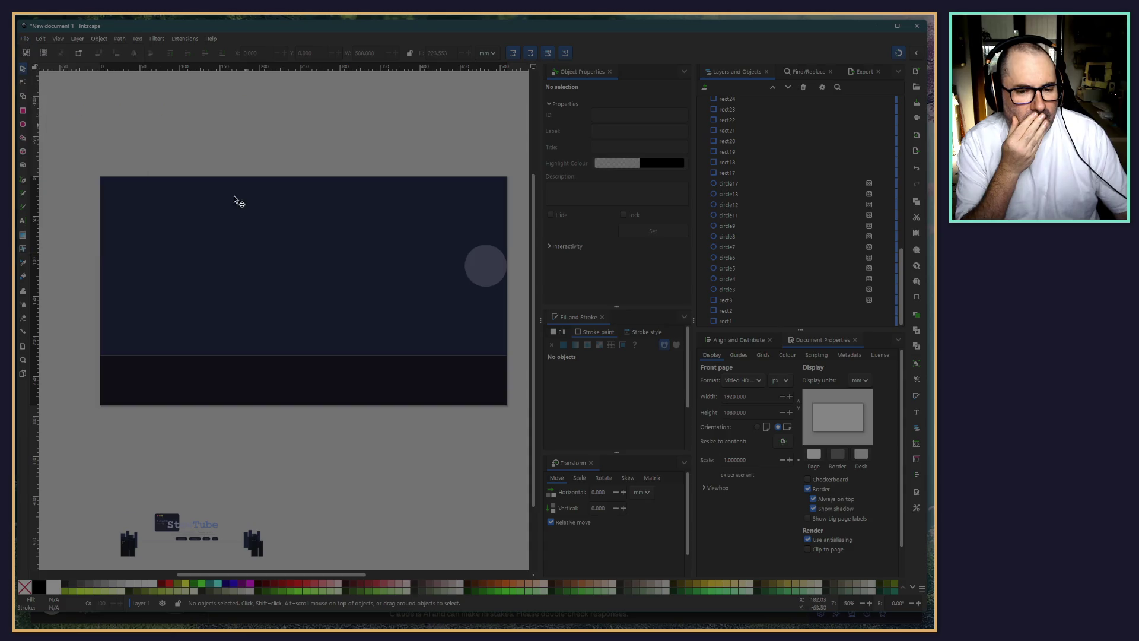
scroll(229, 391, down, 5)
Enlarge the 13 building rectangles and set them on the land beneath the moon
mouse_move(240, 379)
mouse_down()
mouse_move(266, 436)
mouse_move(495, 237)
mouse_up()
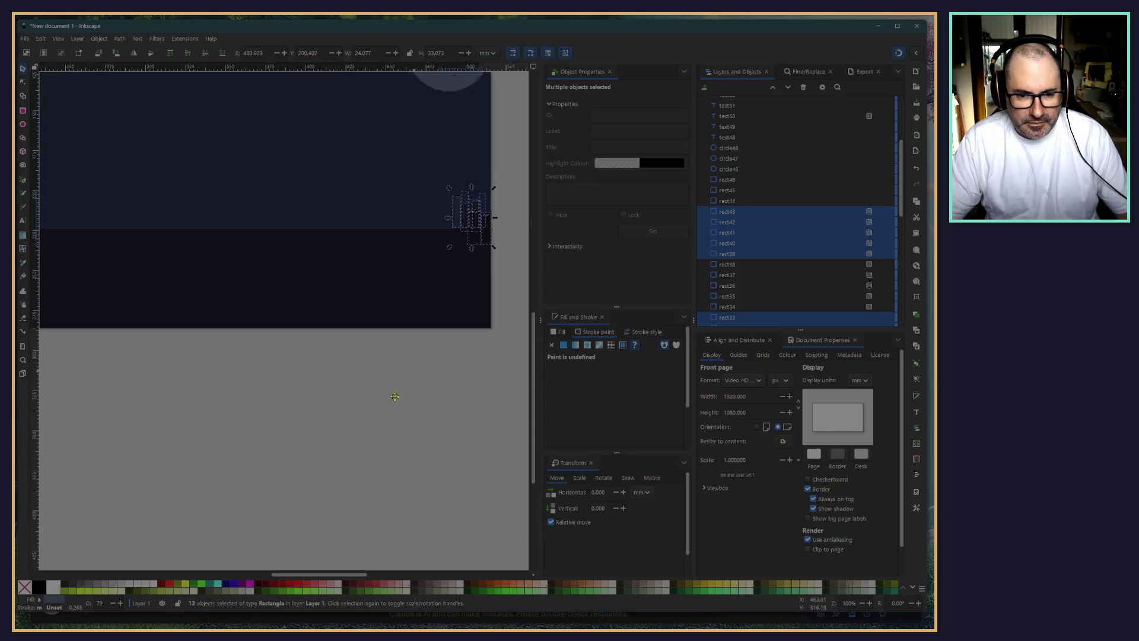
scroll(313, 305, up, 2)
mouse_move(313, 304)
mouse_down()
mouse_move(224, 255)
mouse_move(238, 262)
mouse_up()
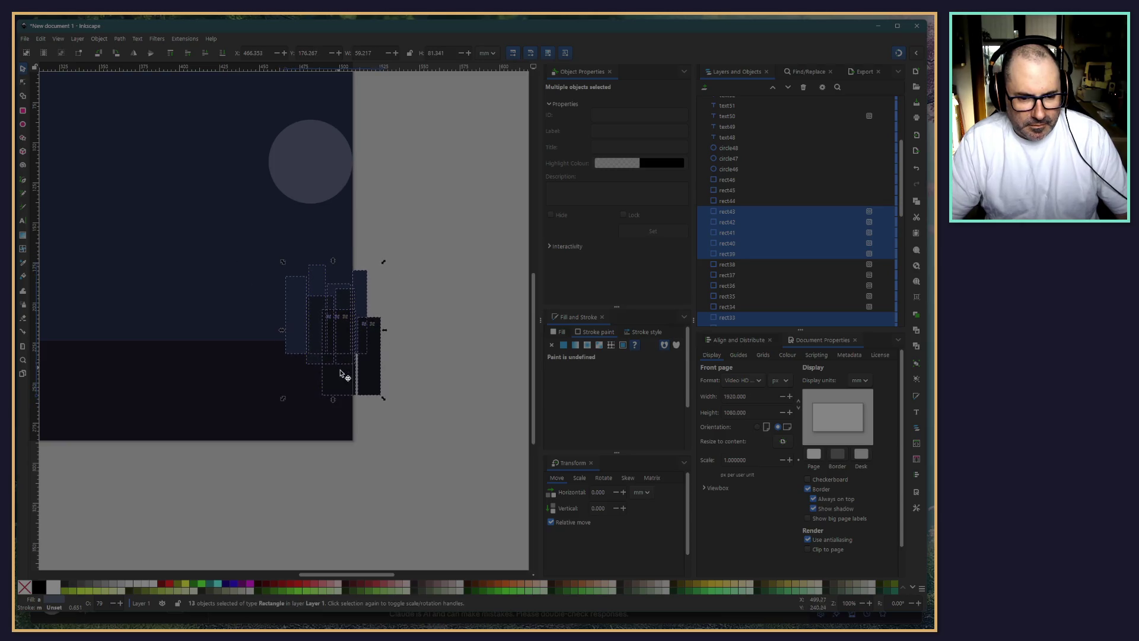
drag(341, 375, 304, 356)
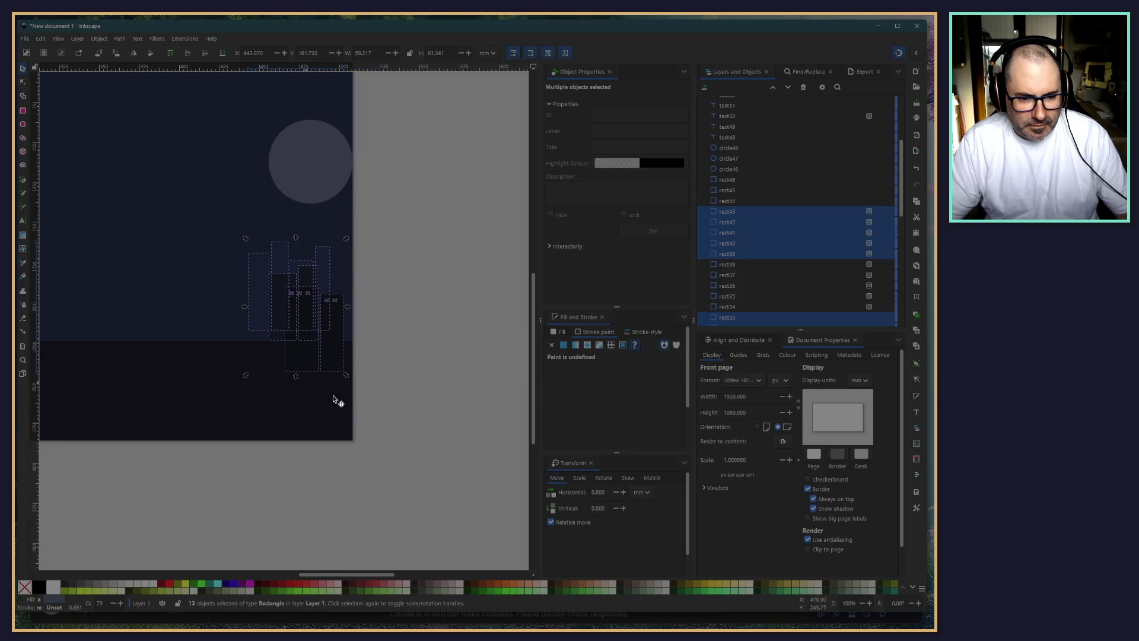
click(383, 426)
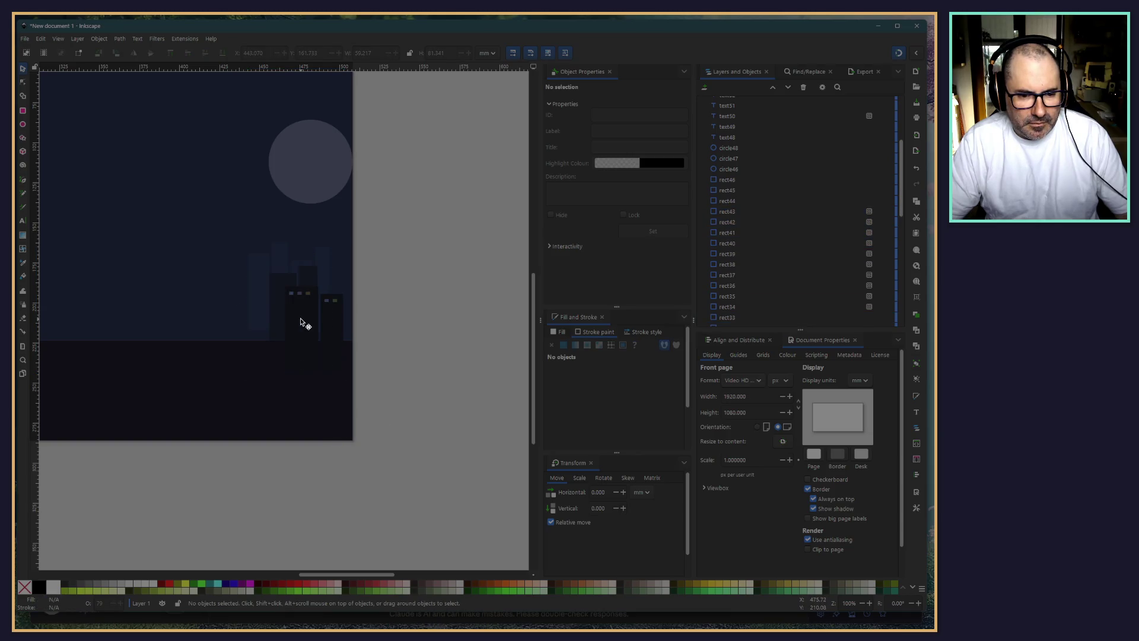
Raise the tall faint background building rect21 to the top of the stacking order
click(259, 312)
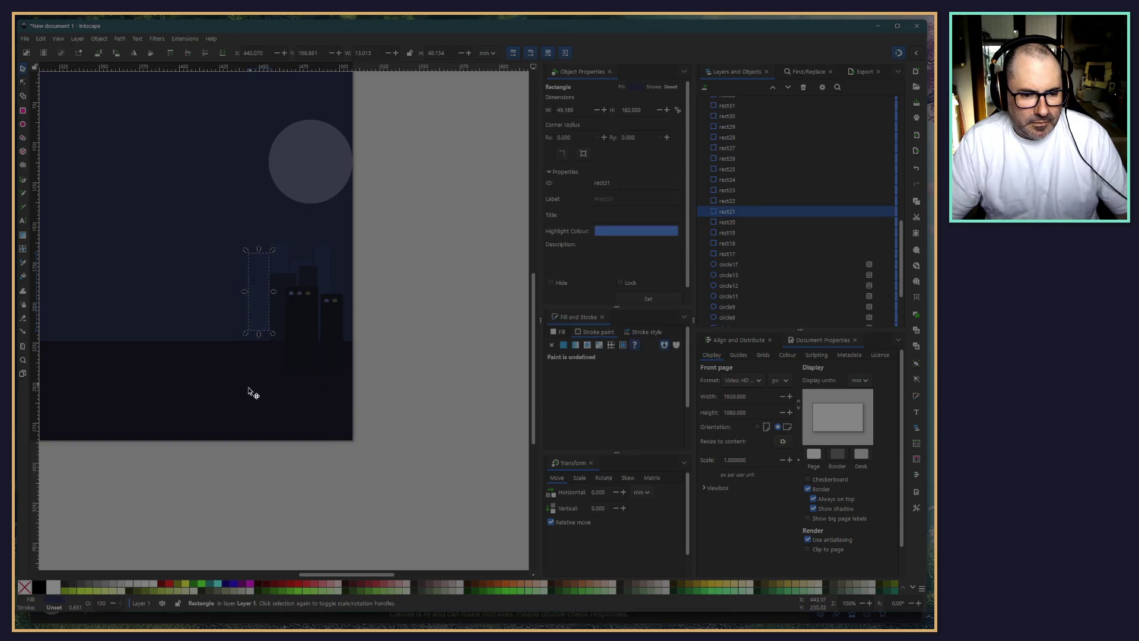
click(310, 509)
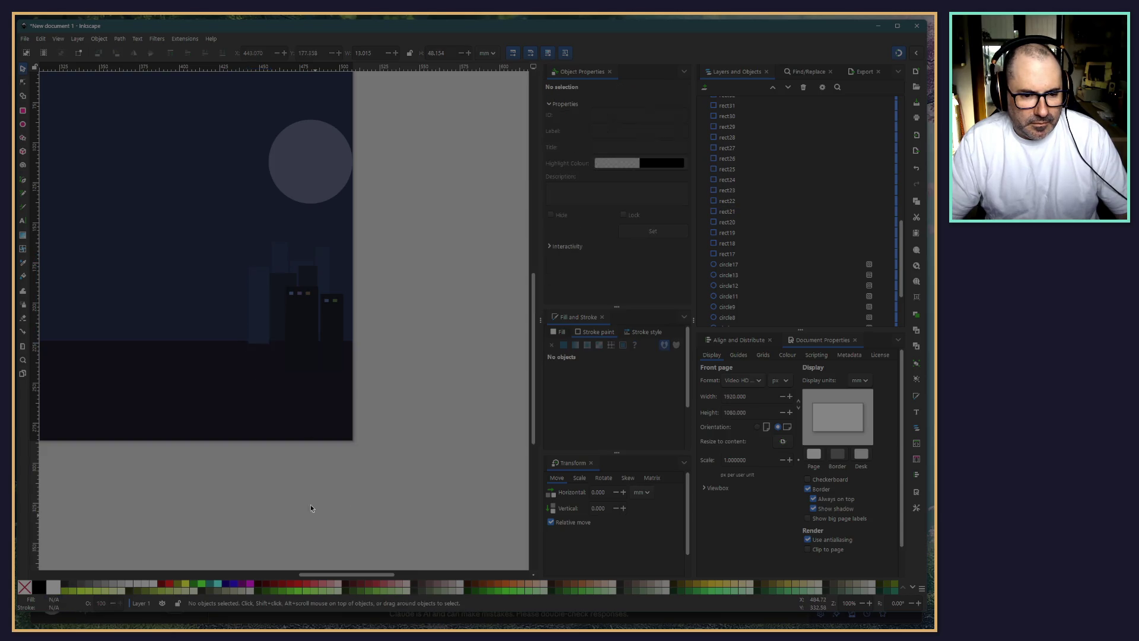
click(253, 323)
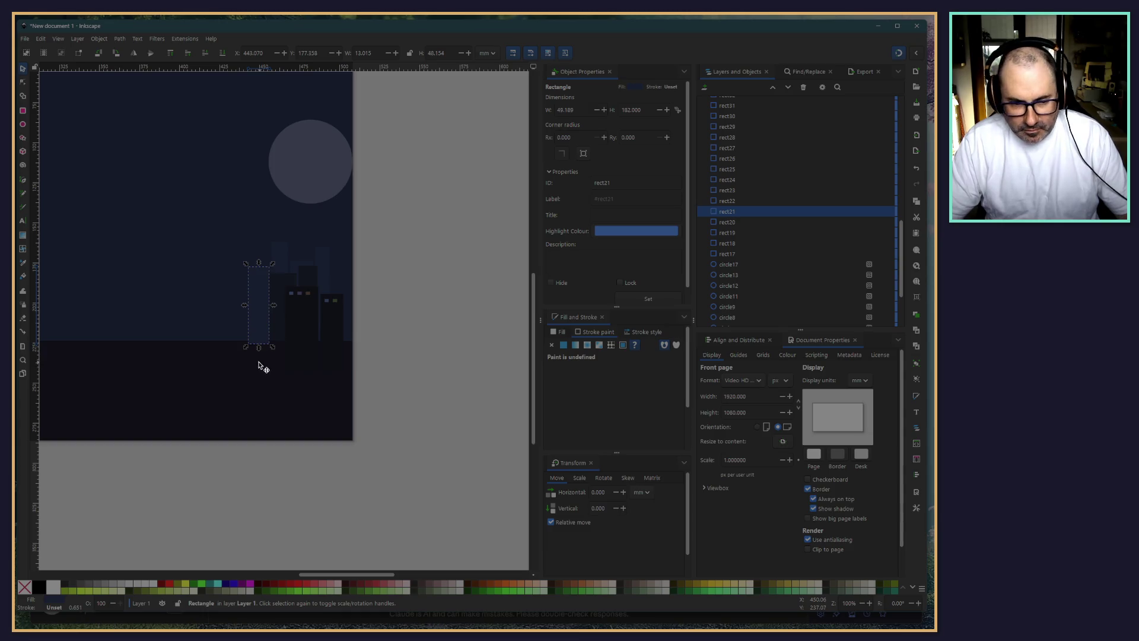
key(Home)
click(183, 285)
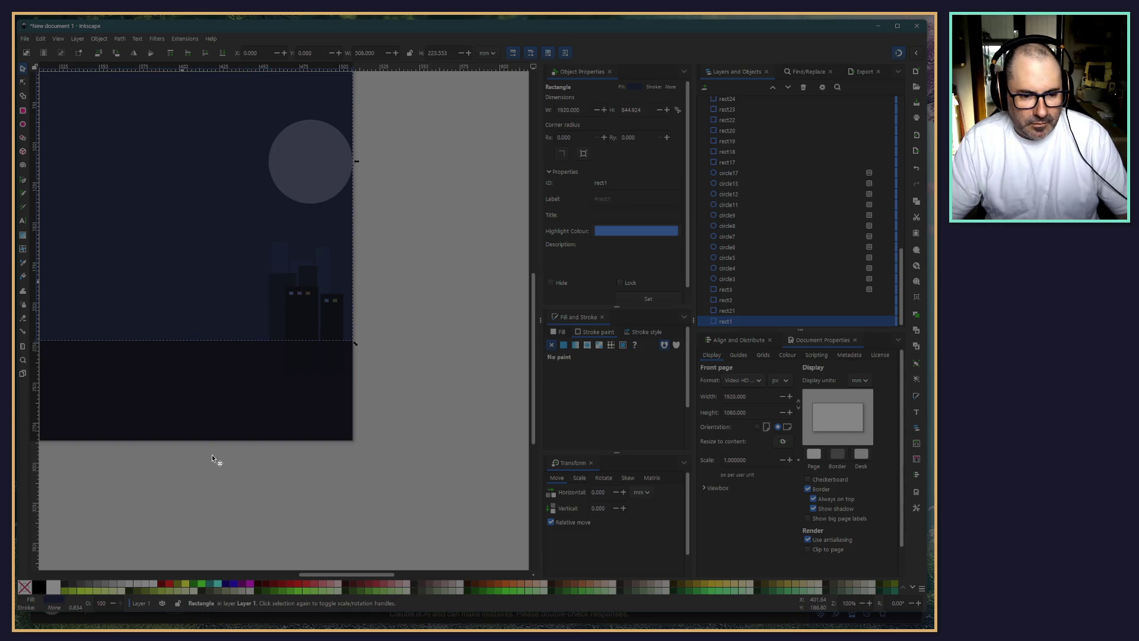
click(190, 448)
scroll(261, 450, left, 4)
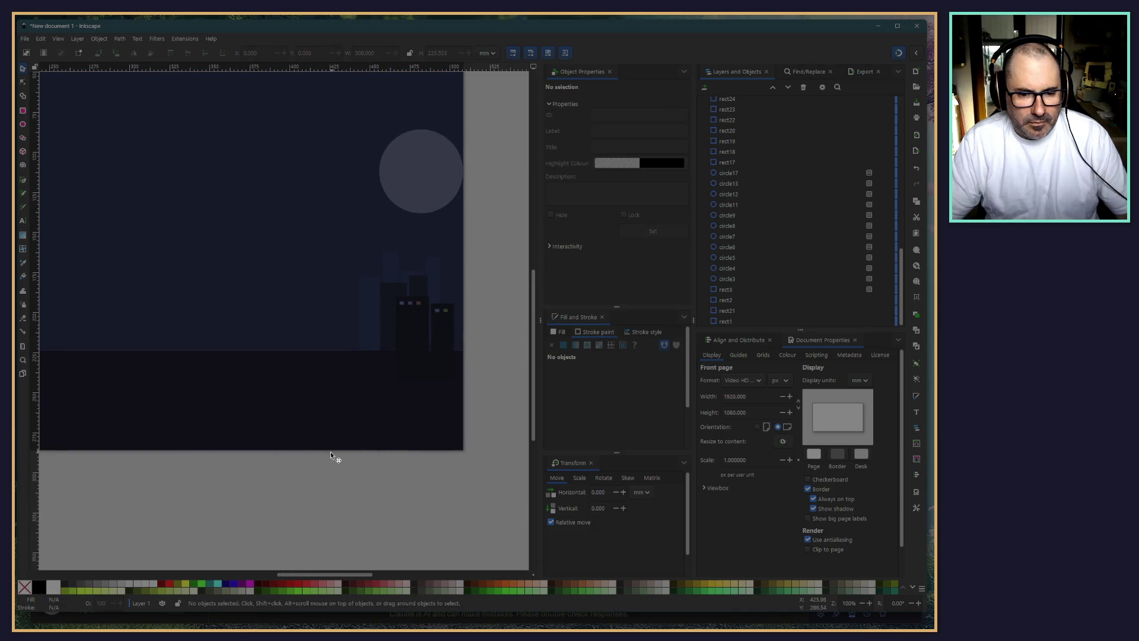
scroll(326, 459, down, 2)
scroll(400, 469, up, 2)
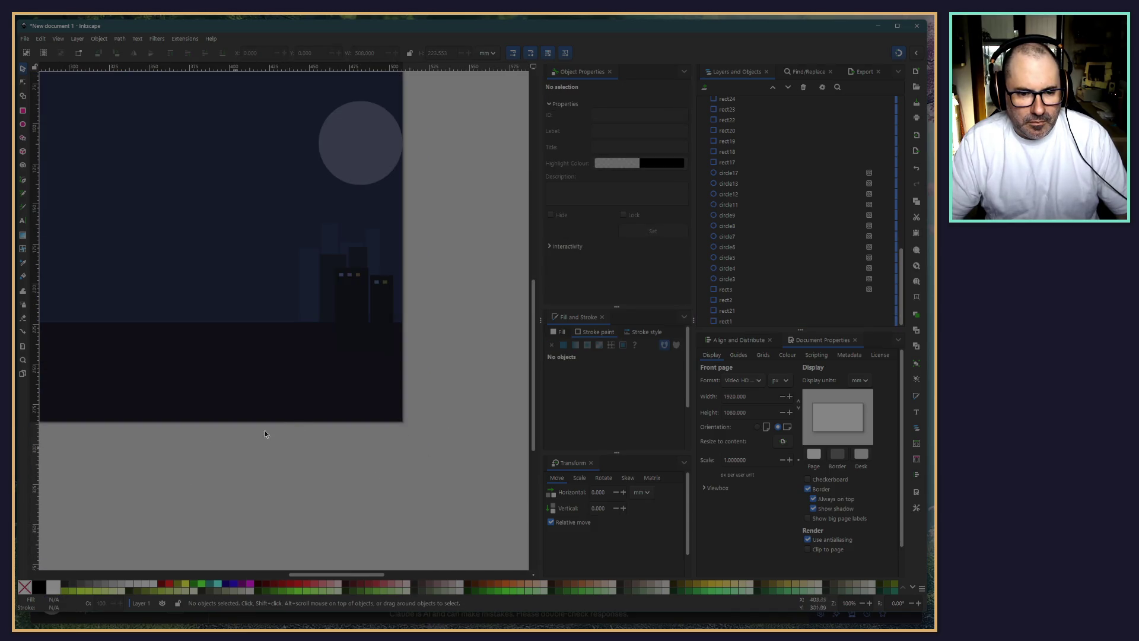
scroll(243, 480, down, 2)
scroll(243, 480, down, 2)
scroll(216, 460, left, 3)
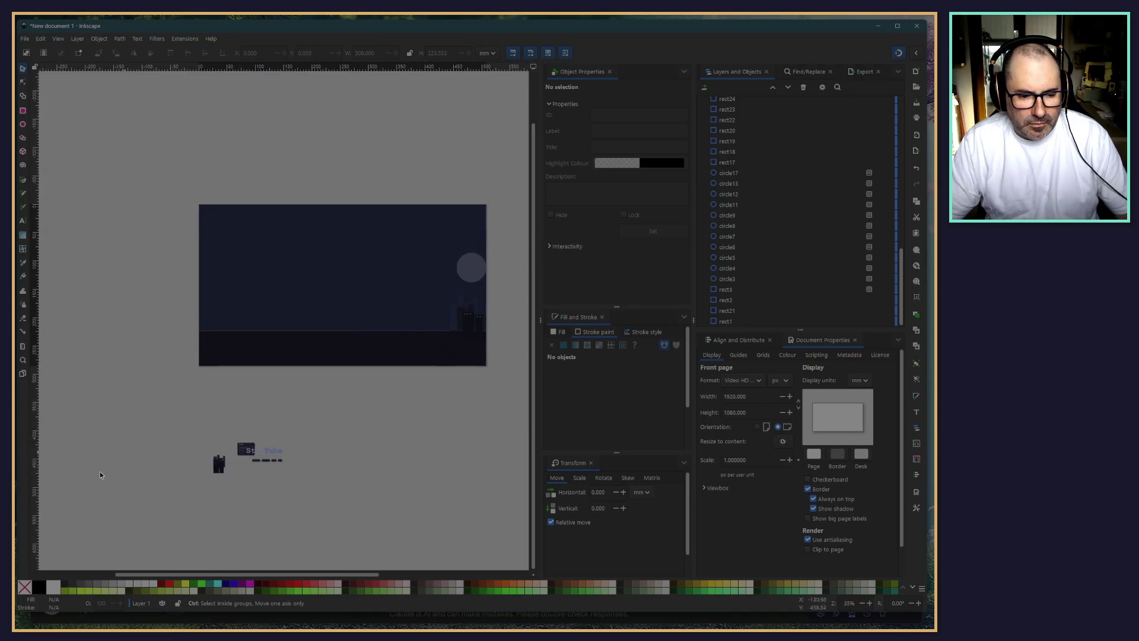
scroll(326, 417, up, 3)
Move the 14 building rectangles up onto the dark land band
drag(352, 320, 475, 473)
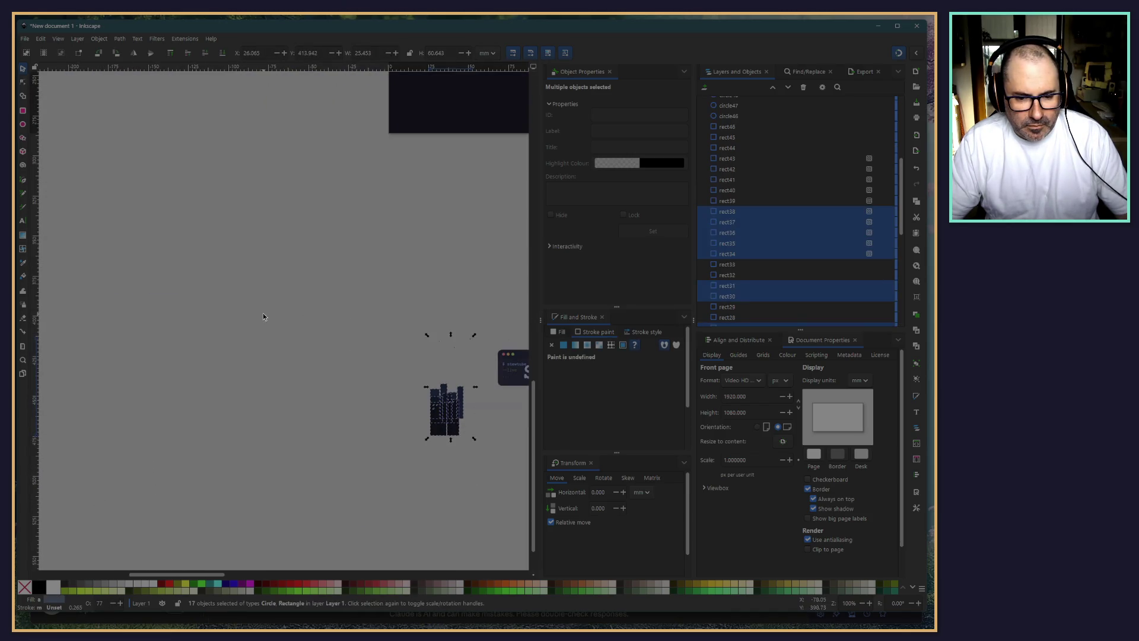
click(474, 440)
drag(405, 382, 462, 453)
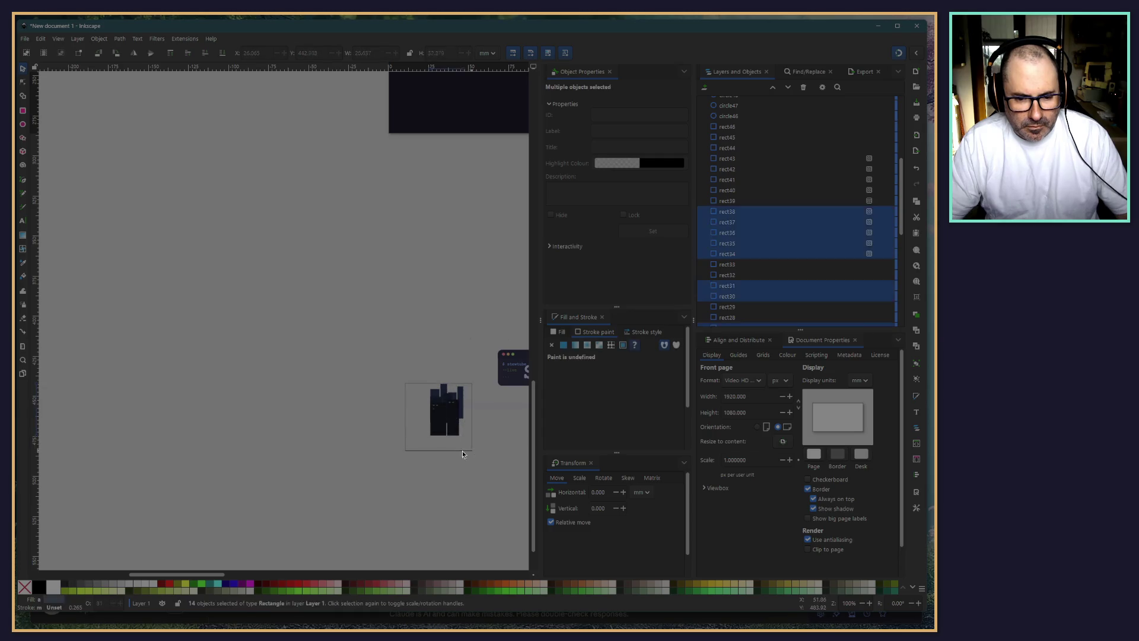
scroll(331, 199, down, 5)
scroll(245, 360, up, 3)
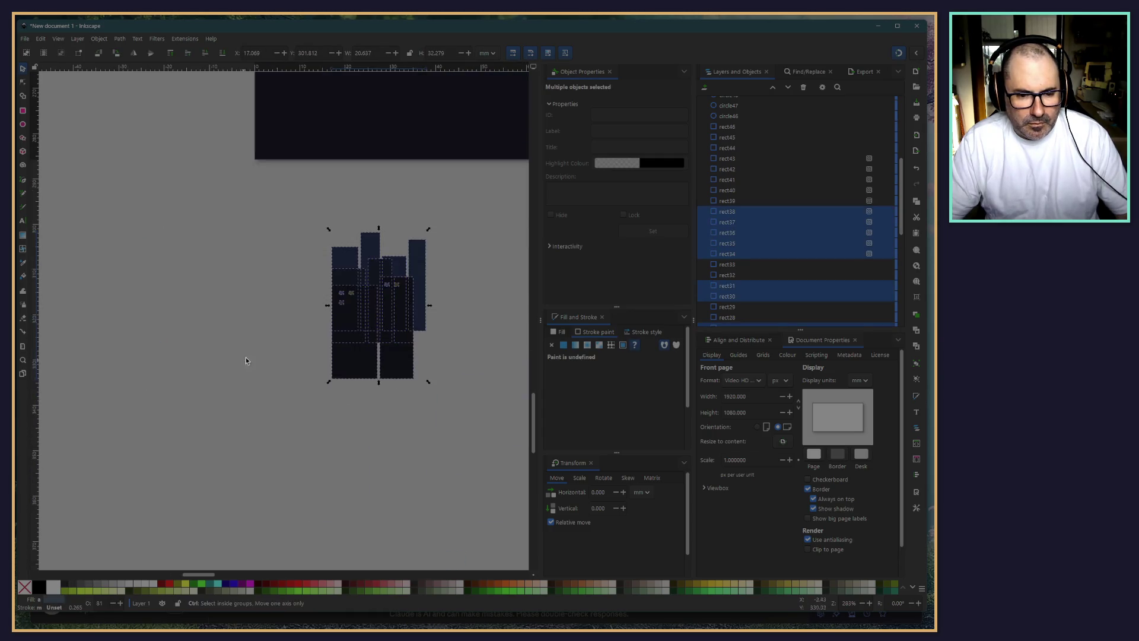
scroll(245, 360, down, 3)
drag(225, 439, 210, 265)
scroll(138, 289, up, 4)
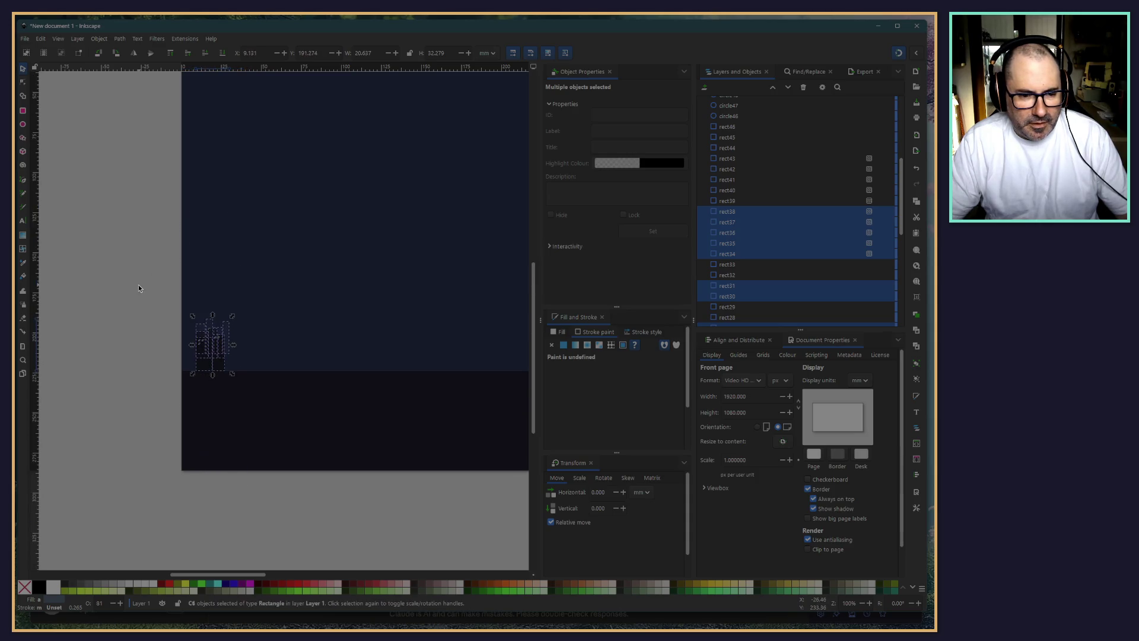
scroll(281, 374, up, 5)
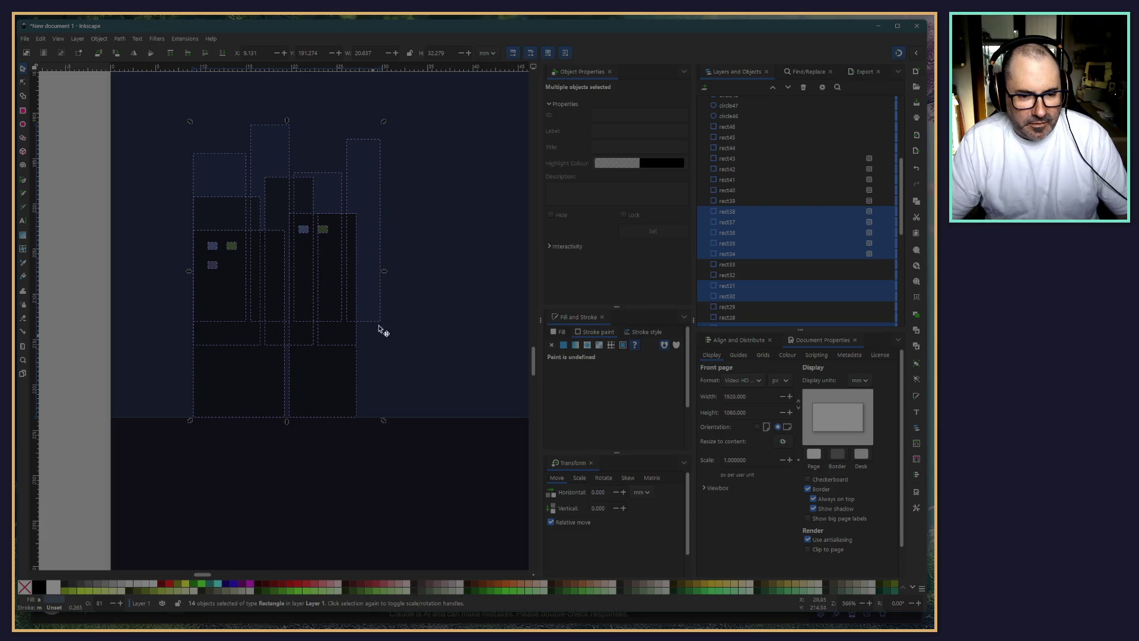
Stretch the tall background building rect20 down to the horizon
click(87, 357)
click(376, 266)
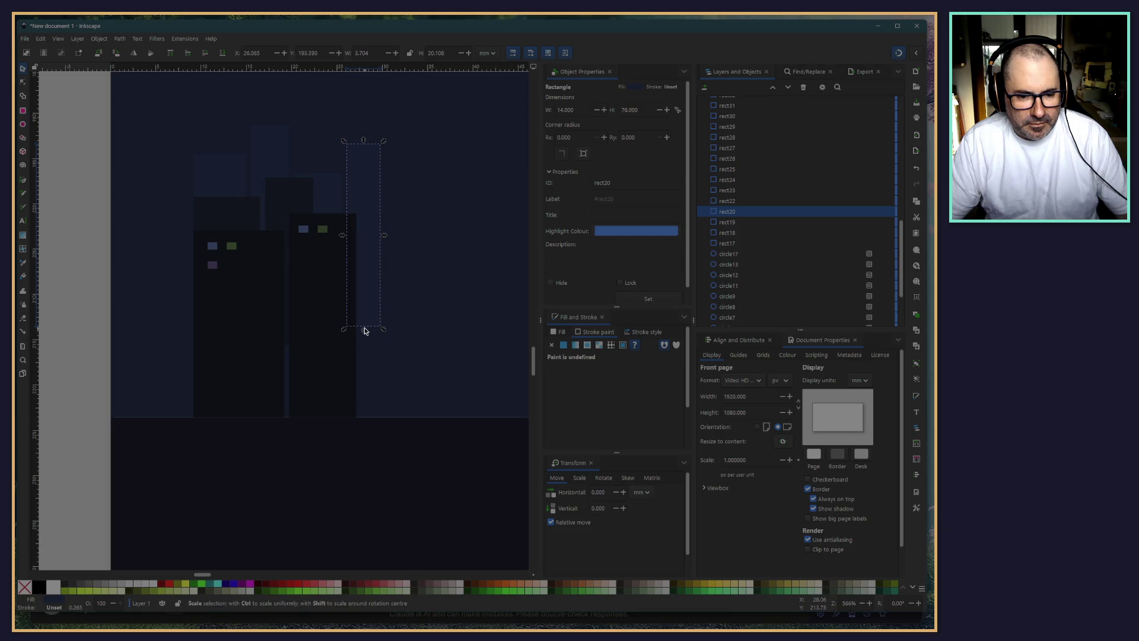
drag(364, 330, 364, 422)
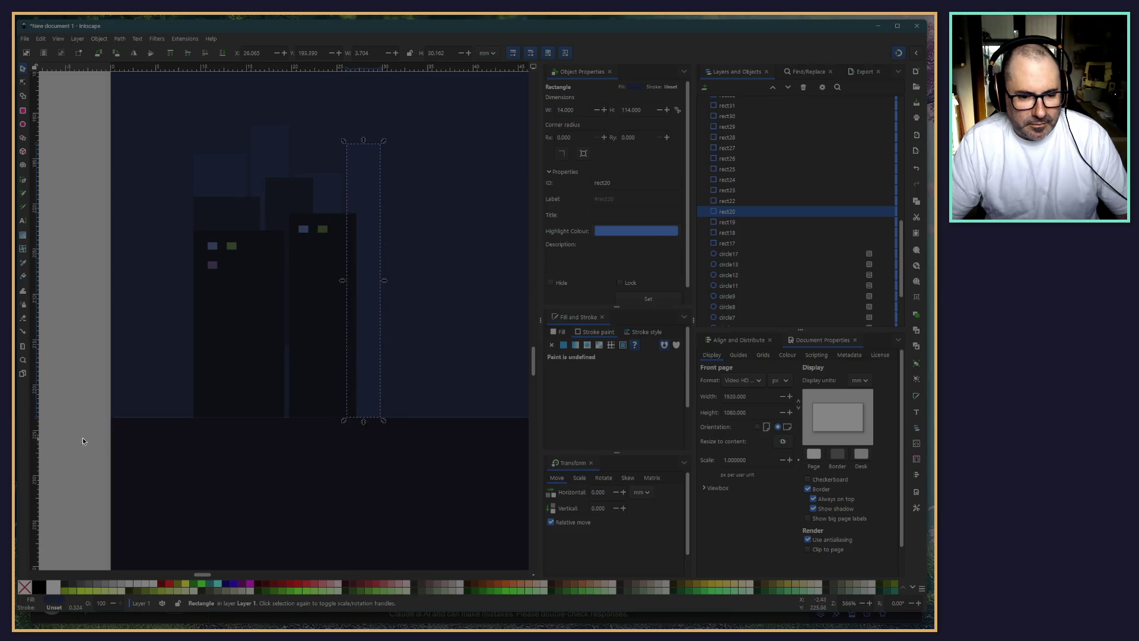
click(117, 417)
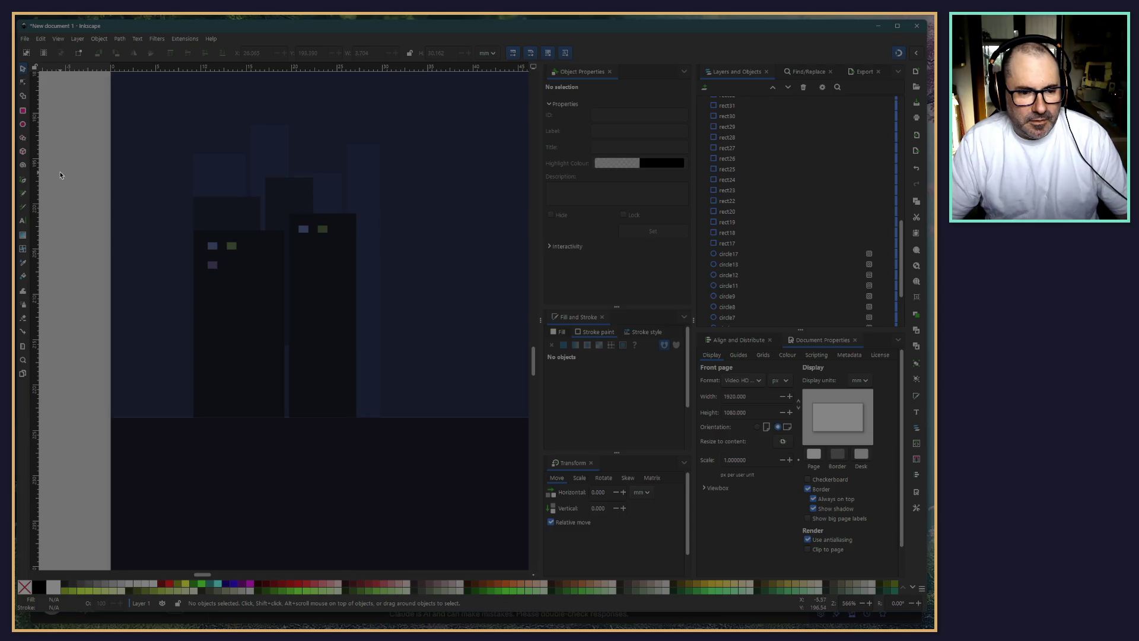
drag(75, 109, 415, 471)
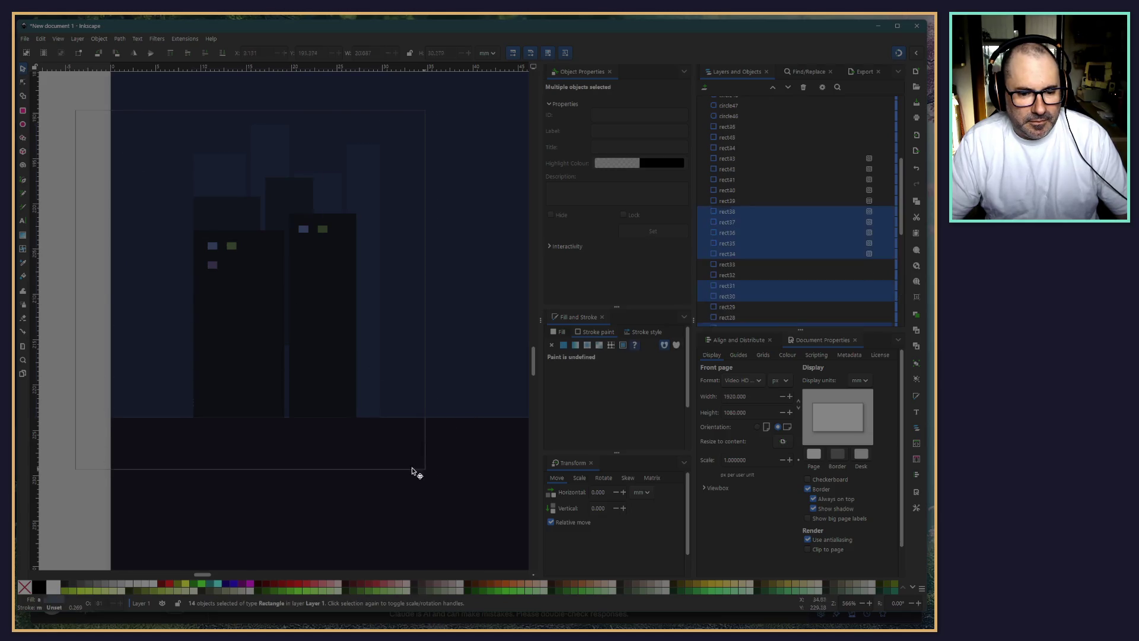
scroll(305, 478, right, 3)
ctrl+scroll(356, 472, down, 7)
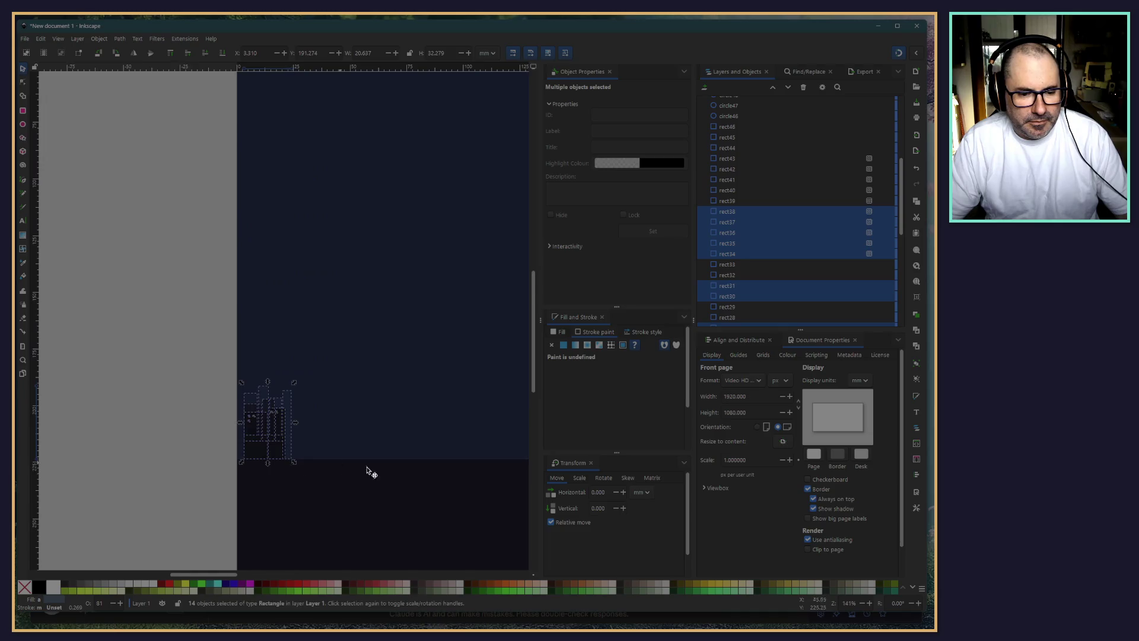
click(230, 406)
scroll(267, 390, down, 5)
scroll(267, 390, right, 10)
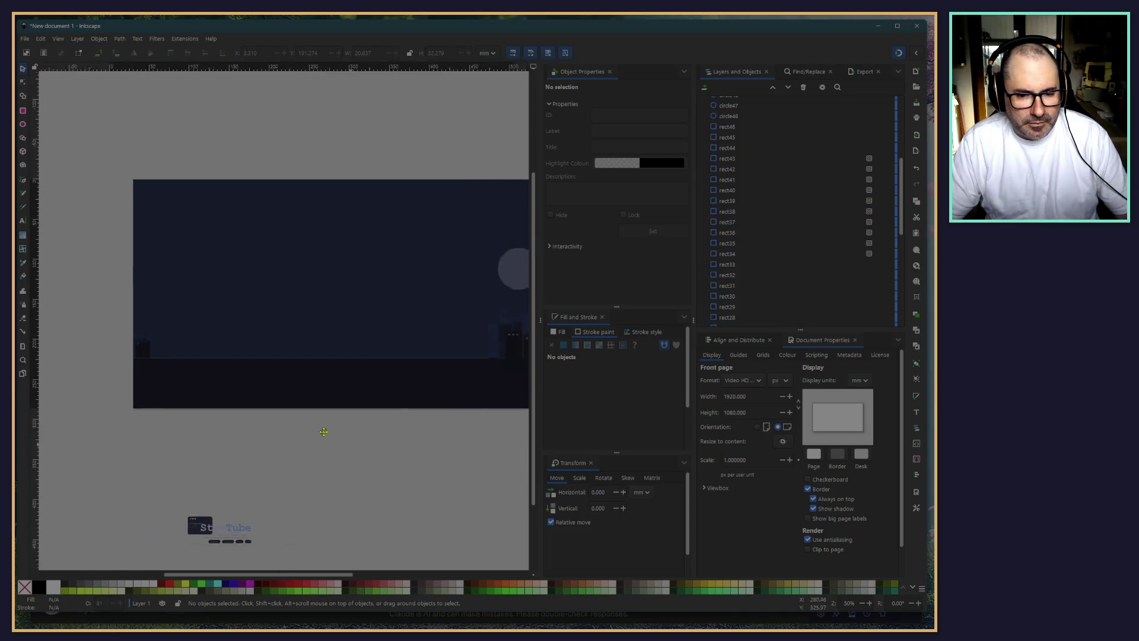
scroll(280, 420, down, 2)
scroll(280, 420, left, 2)
Delete all the StudioTube logo objects
drag(82, 439, 251, 547)
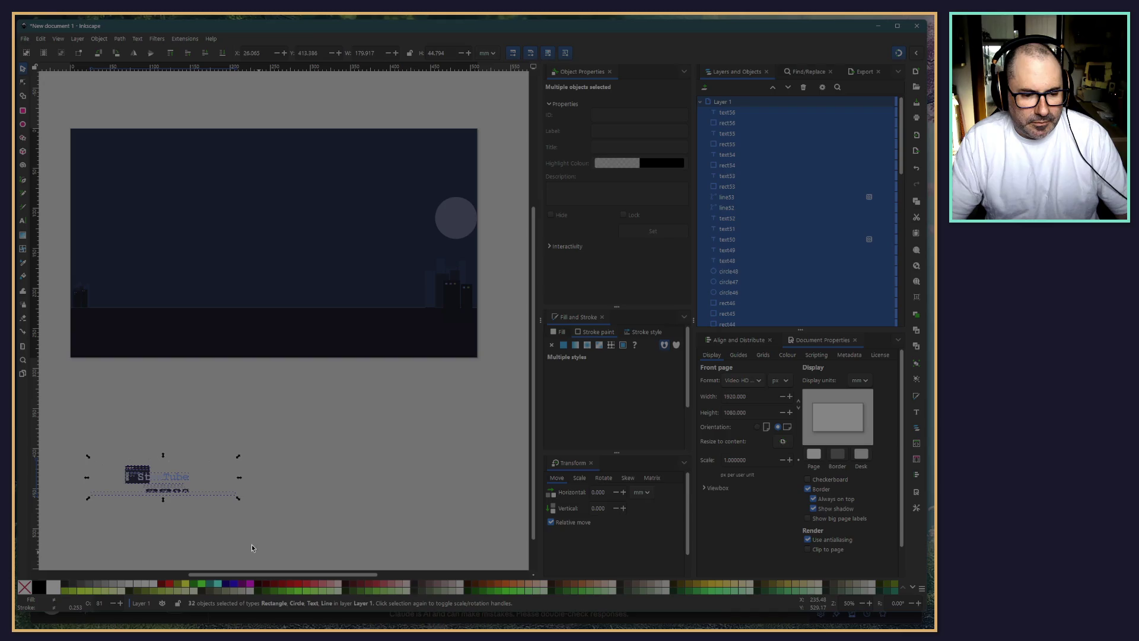
click(65, 389)
drag(59, 367, 417, 553)
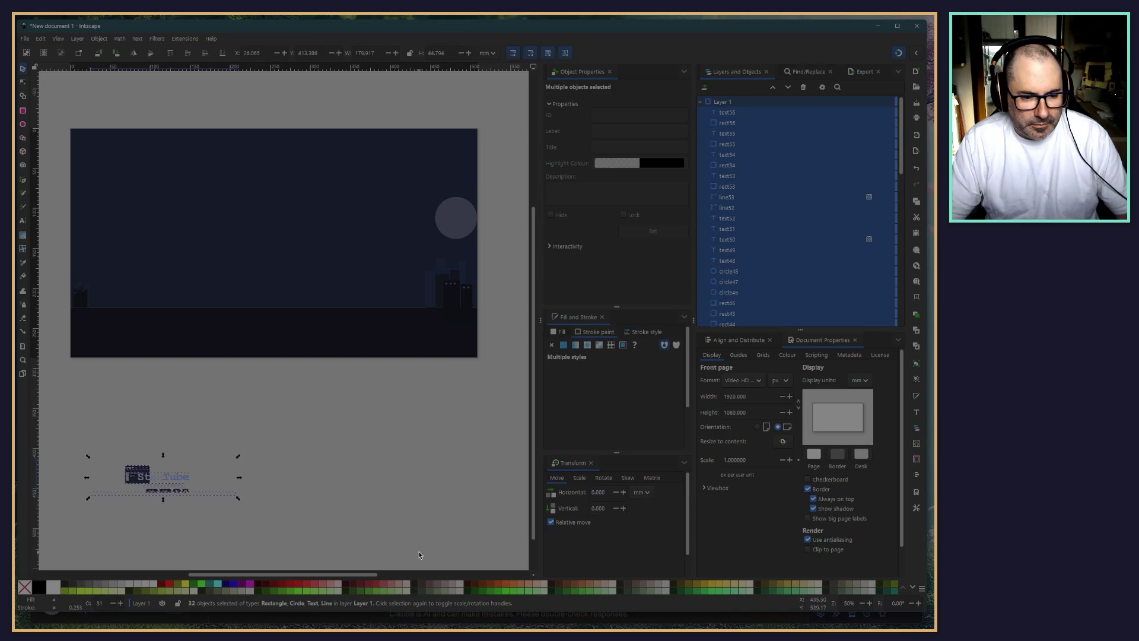
key(Delete)
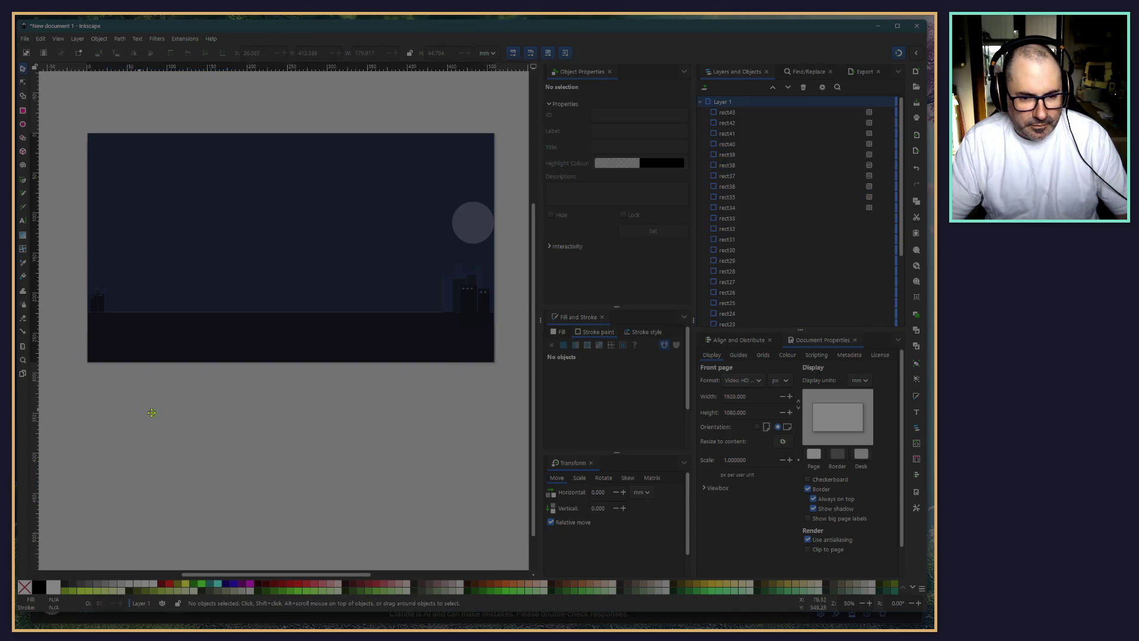
Set the ground rectangle's height to 200 px and move it to the page bottom
scroll(128, 428, up, 1)
ctrl+scroll(67, 404, up, 4)
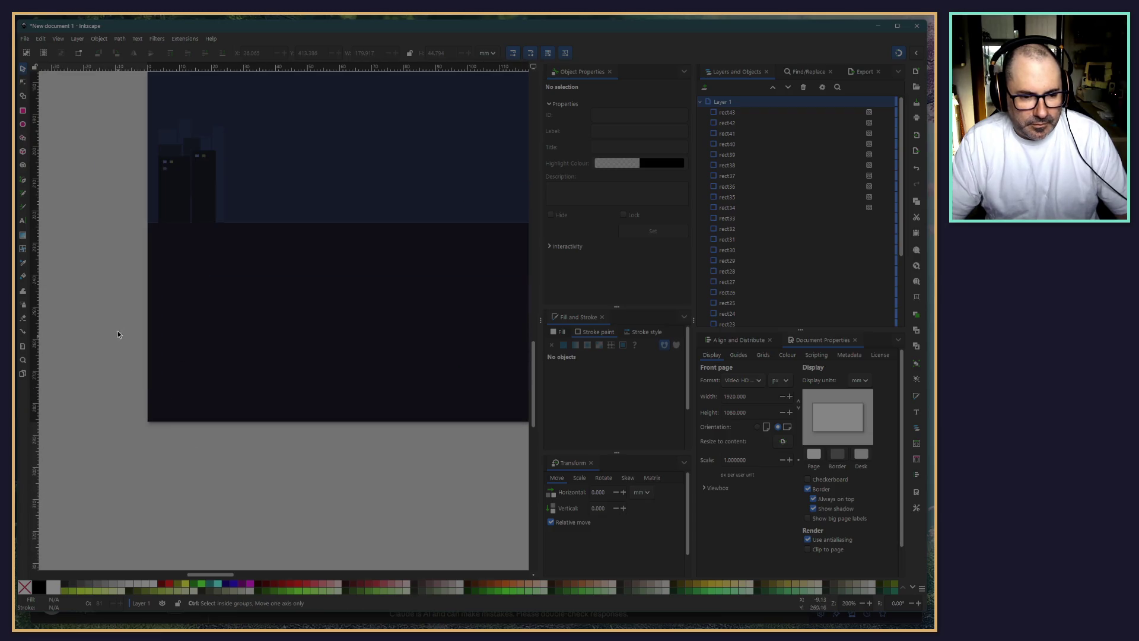
click(291, 338)
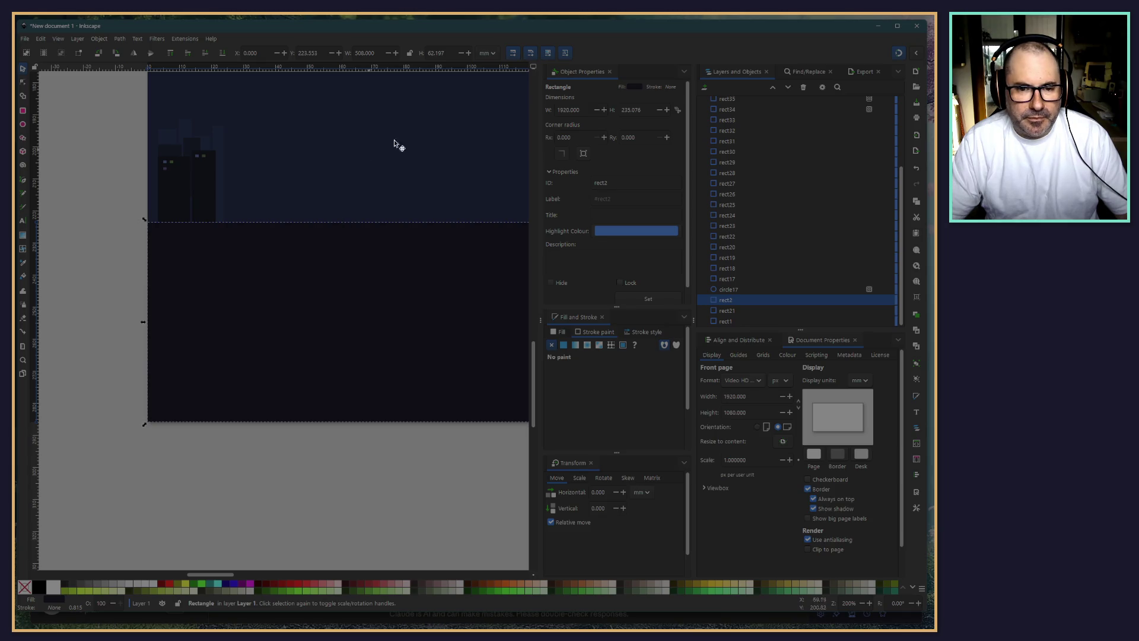
click(488, 53)
click(484, 20)
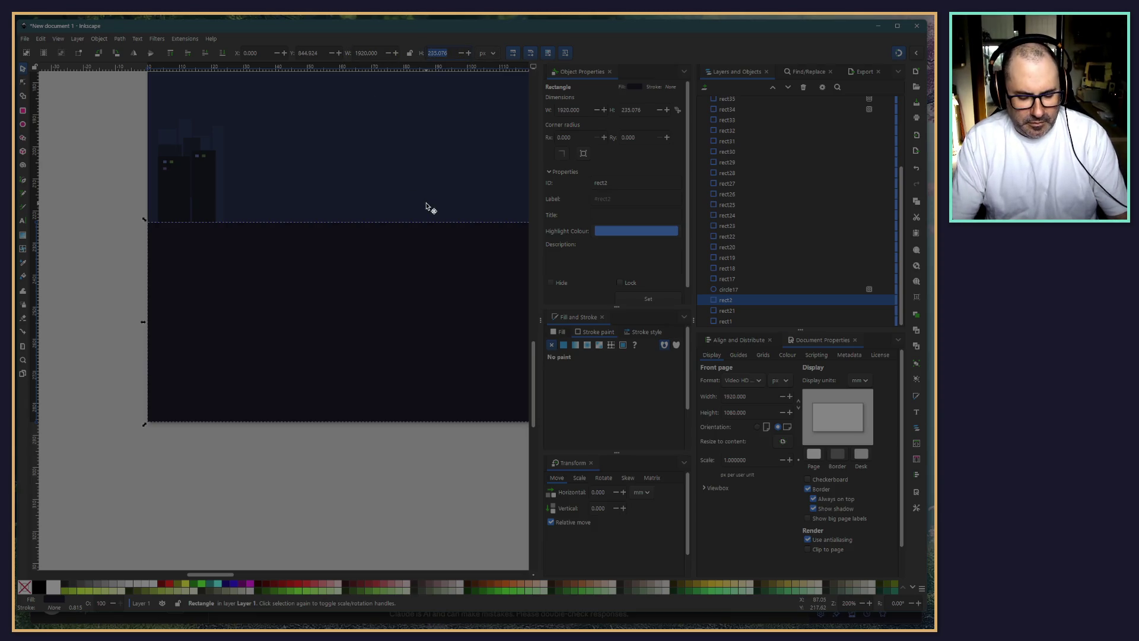
text(200)
key(Return)
drag(340, 374, 342, 406)
Set the sky rectangle's height to 1080 - 200 so it meets the ground
click(359, 153)
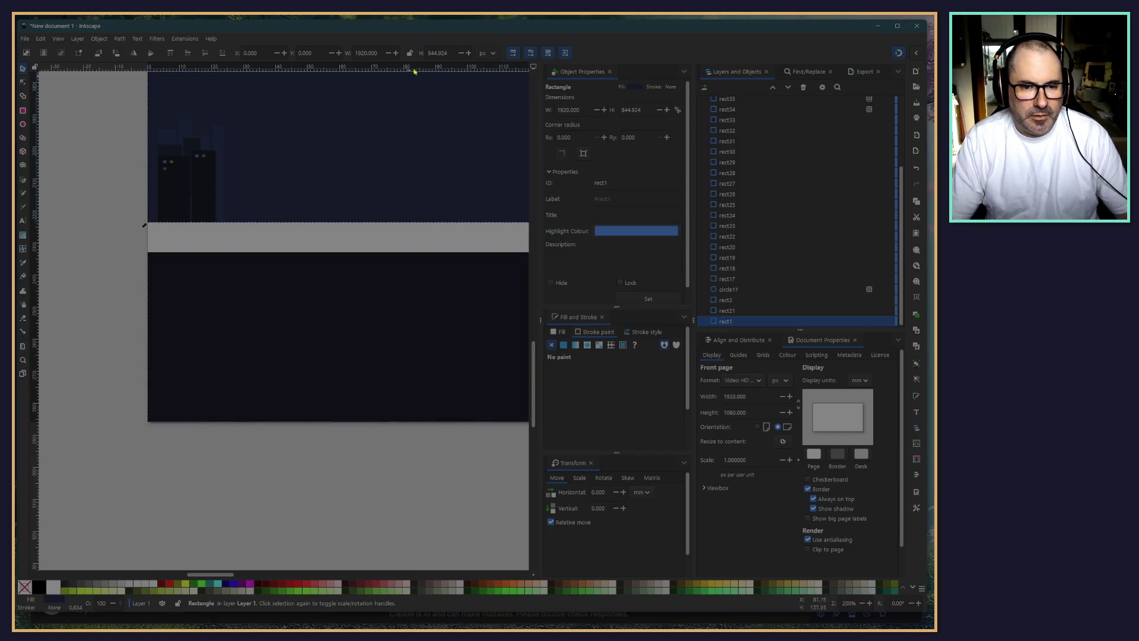
text(1080 - 200)
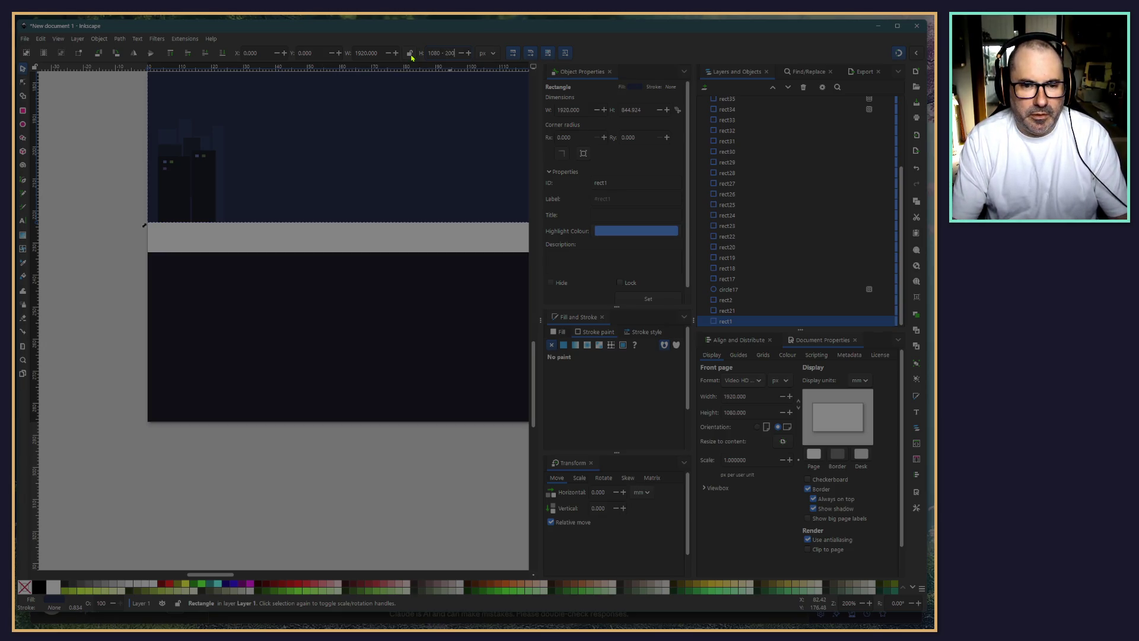
key(Return)
Group the left cluster of building rectangles
click(110, 357)
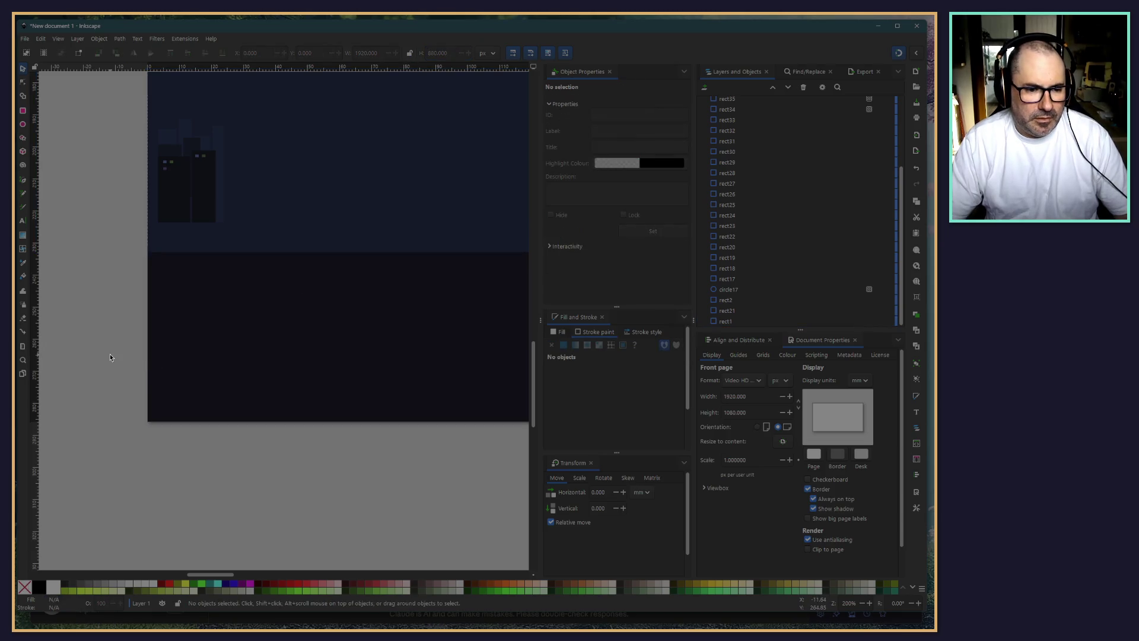
drag(106, 113, 173, 224)
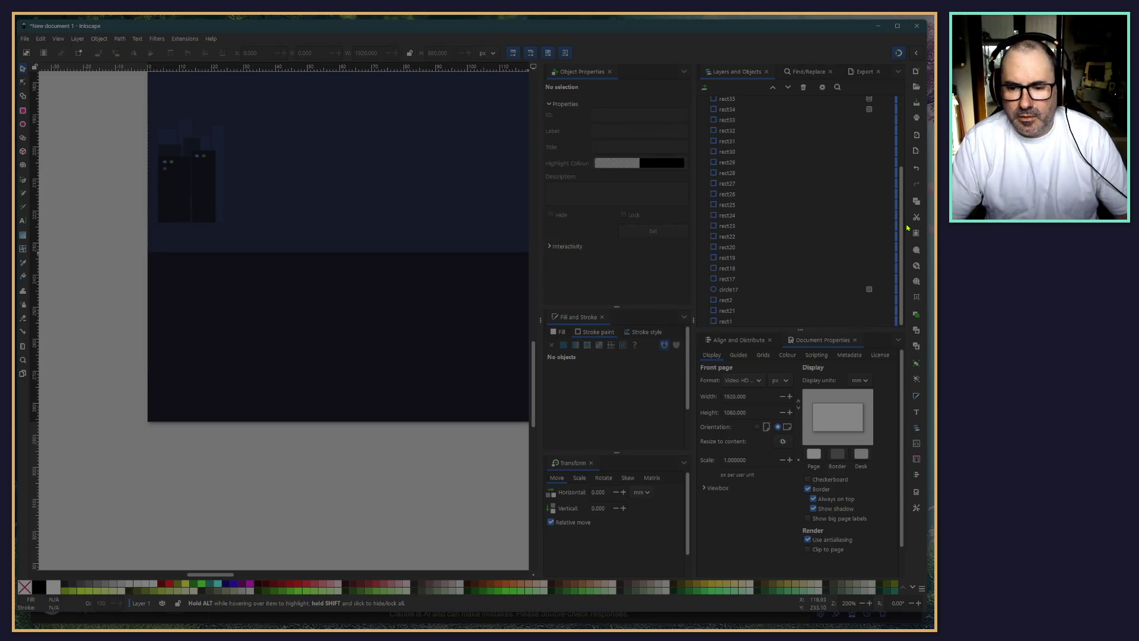
drag(76, 107, 287, 233)
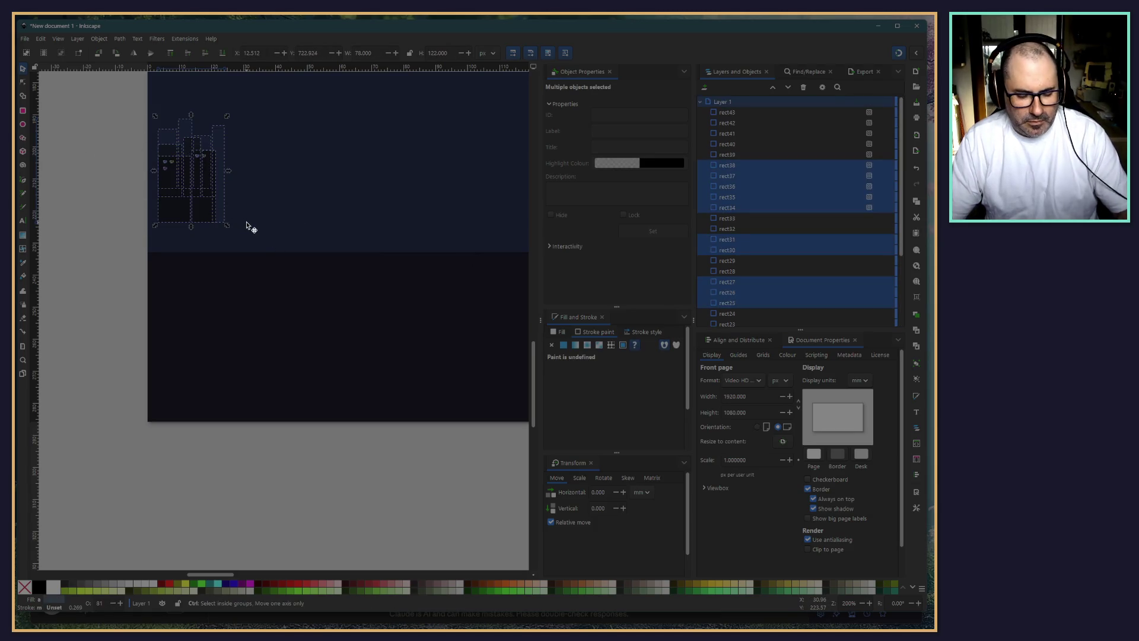
key(ctrl+g)
Group the sky and ground rectangles together
scroll(414, 501, down, 2)
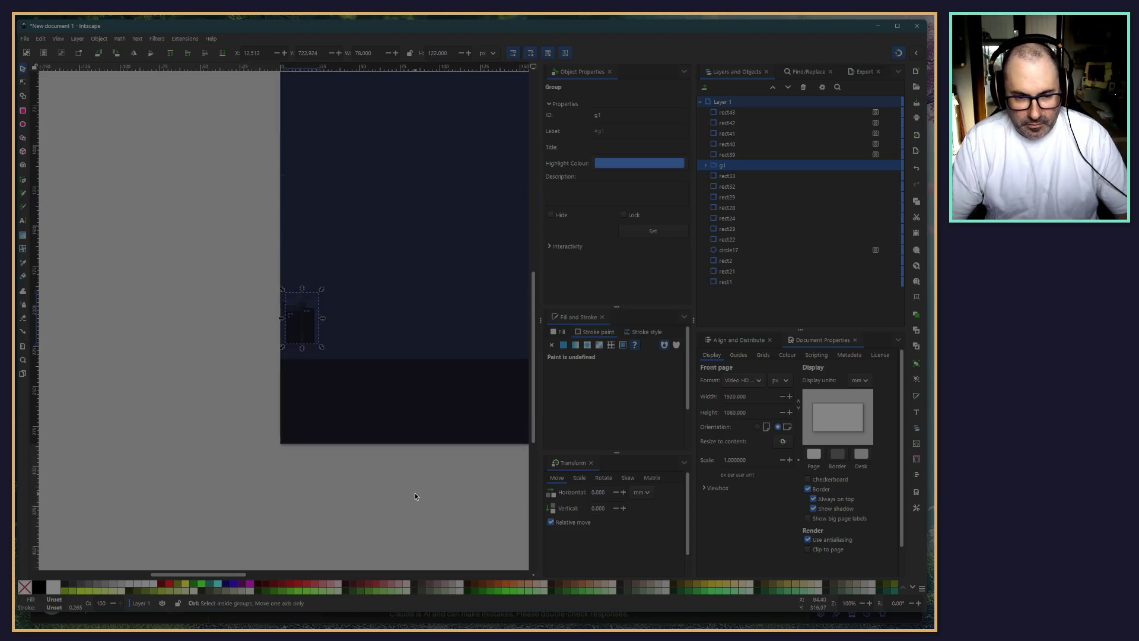
scroll(423, 416, right, 5)
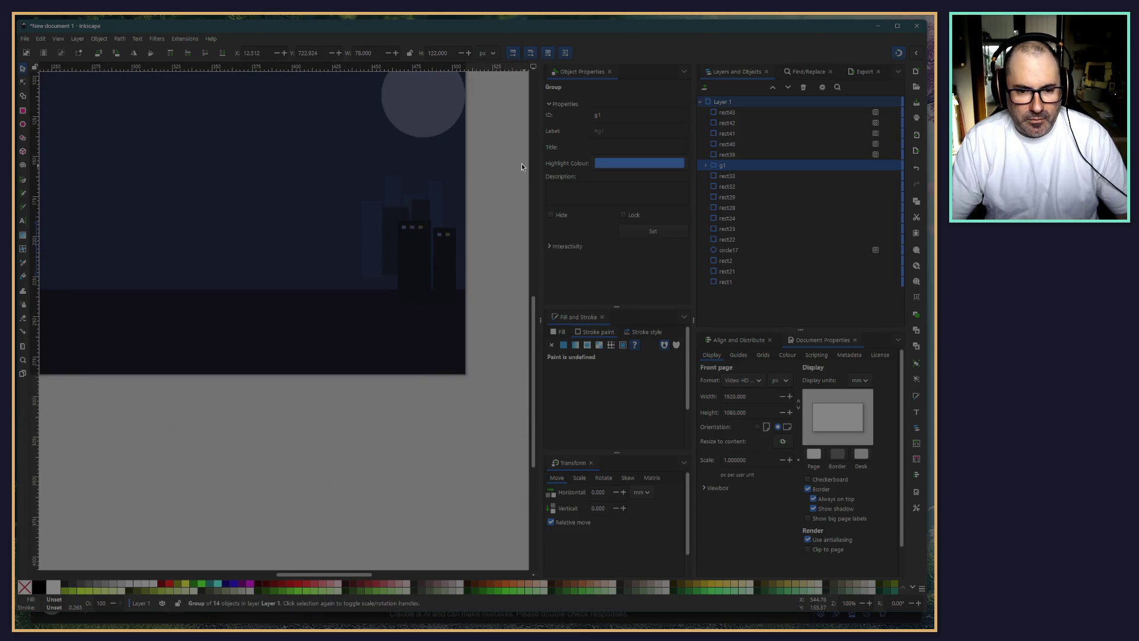
click(521, 166)
drag(510, 152, 322, 316)
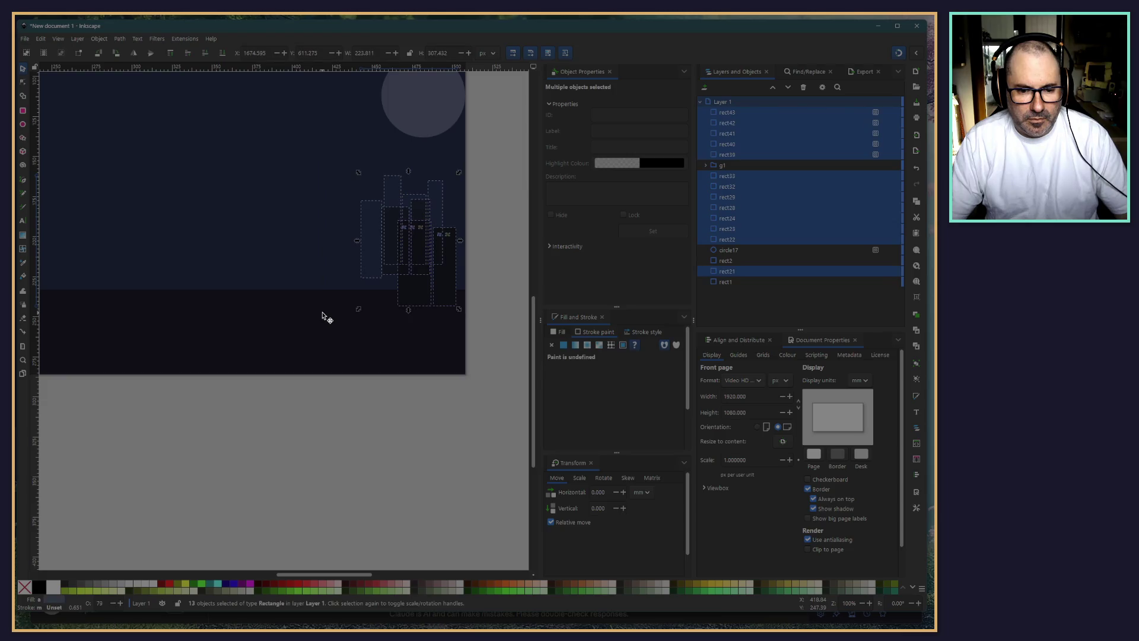
click(293, 369)
shift+click(229, 234)
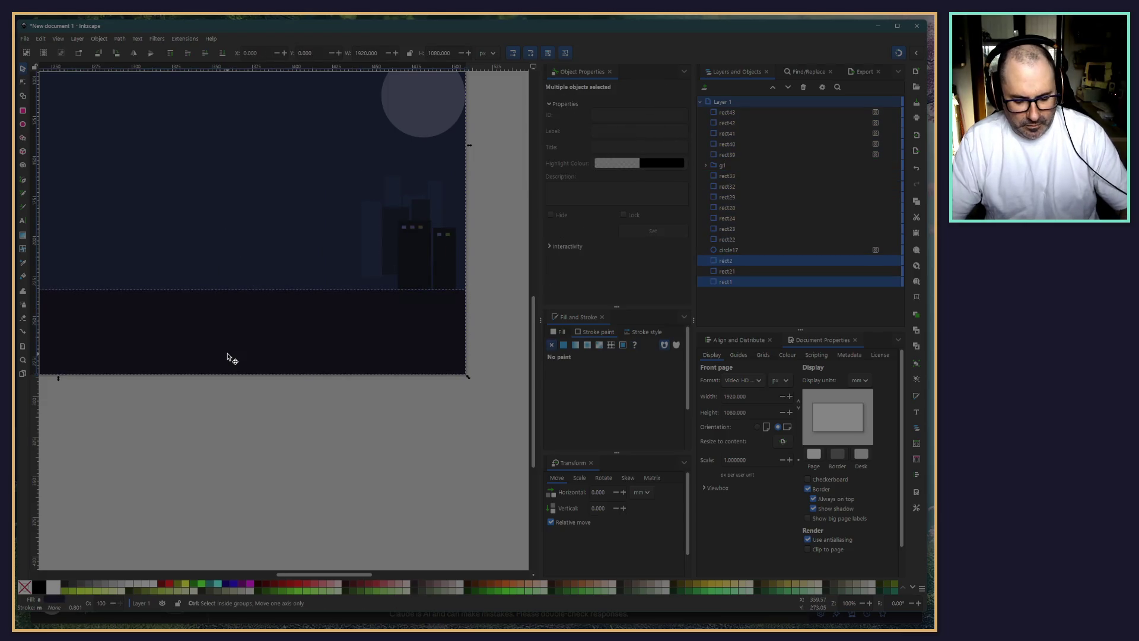
key(ctrl+g)
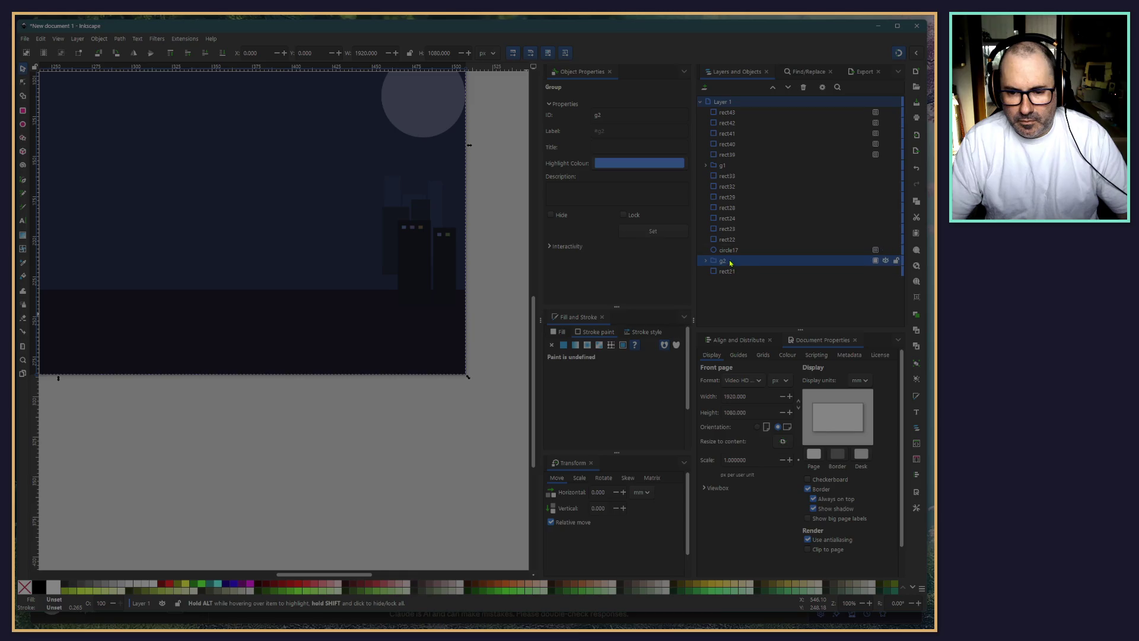
Rename the new sky-and-ground group to 'background'
double_click(723, 261)
text(s)
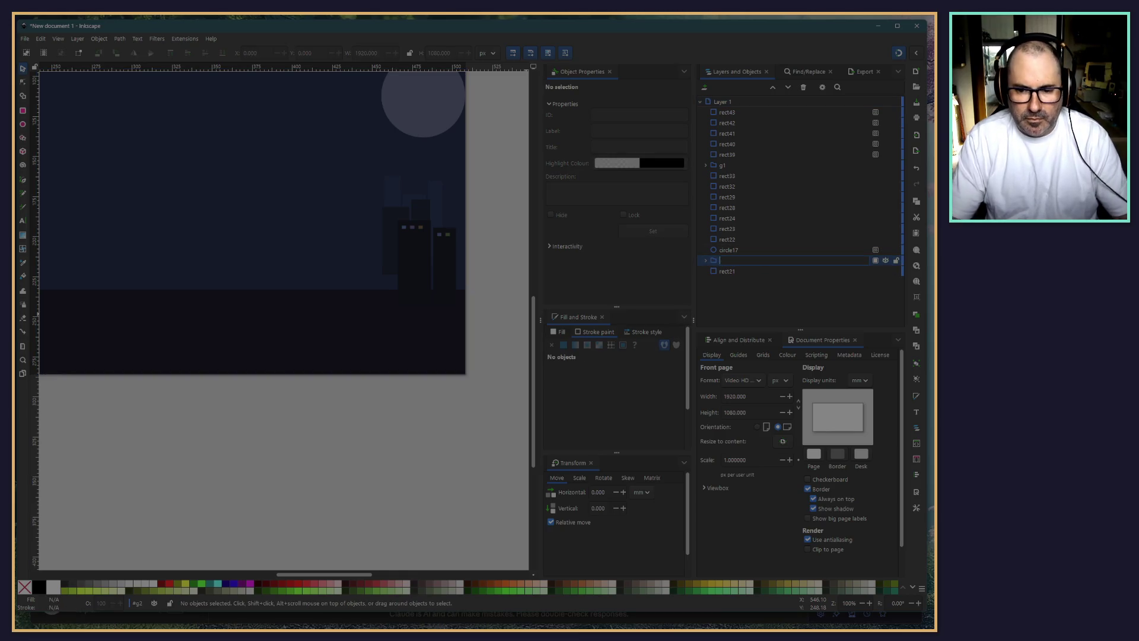
text(ba)
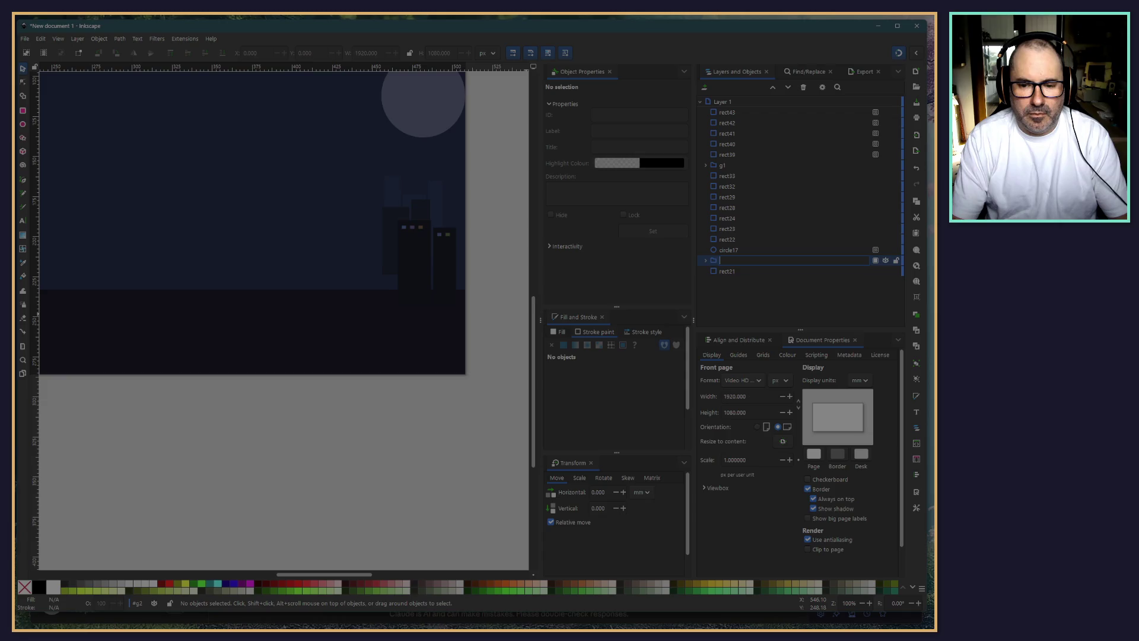
text(ckground)
key(Return)
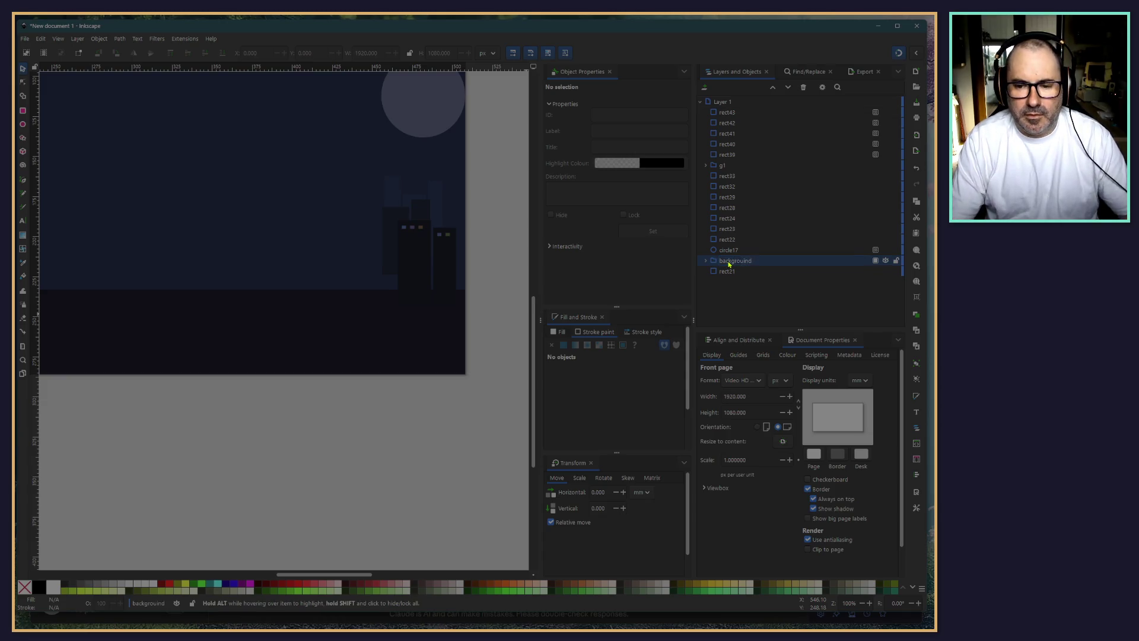
double_click(762, 265)
key(BackSpace)
key(BackSpace)
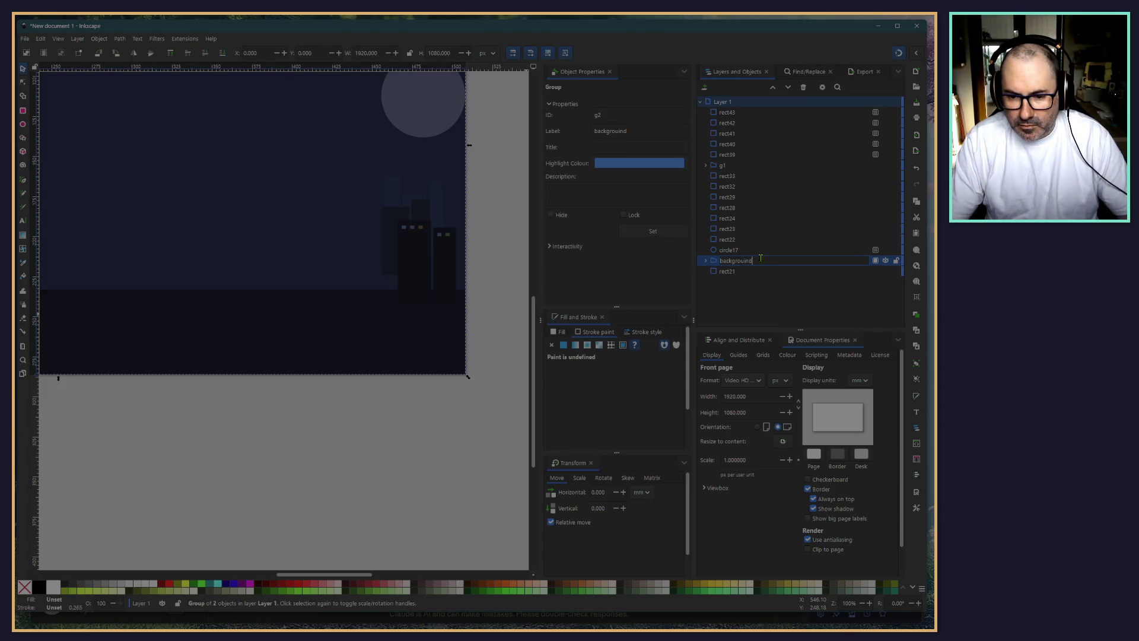
key(Escape)
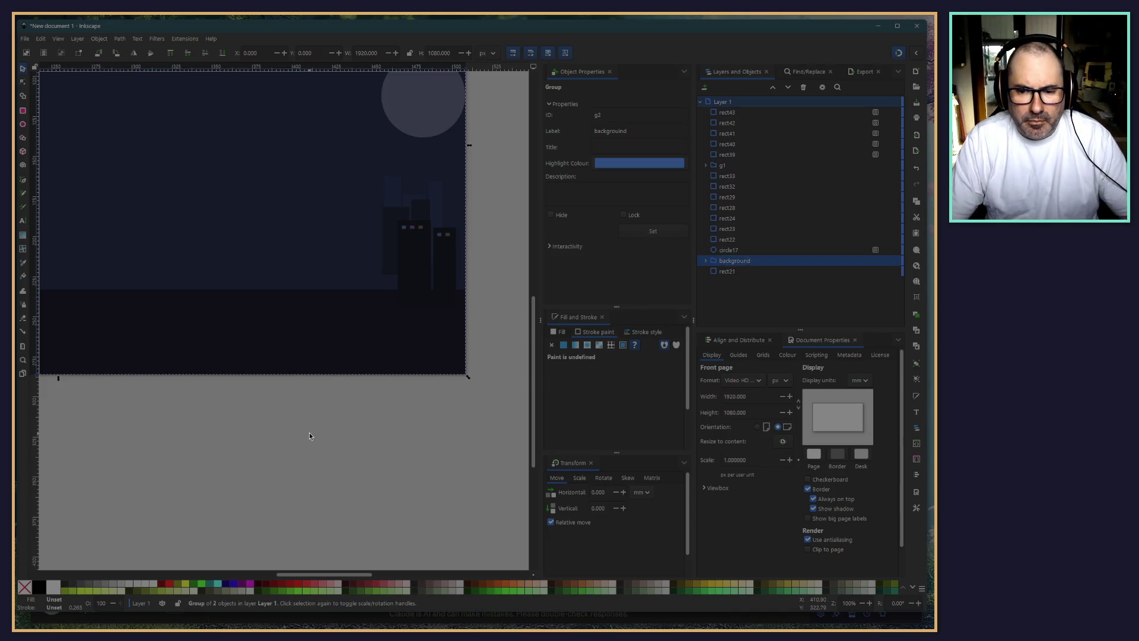
click(190, 458)
scroll(190, 458, down, 3)
Move the background group to the bottom of the object stack
scroll(350, 461, up, 1)
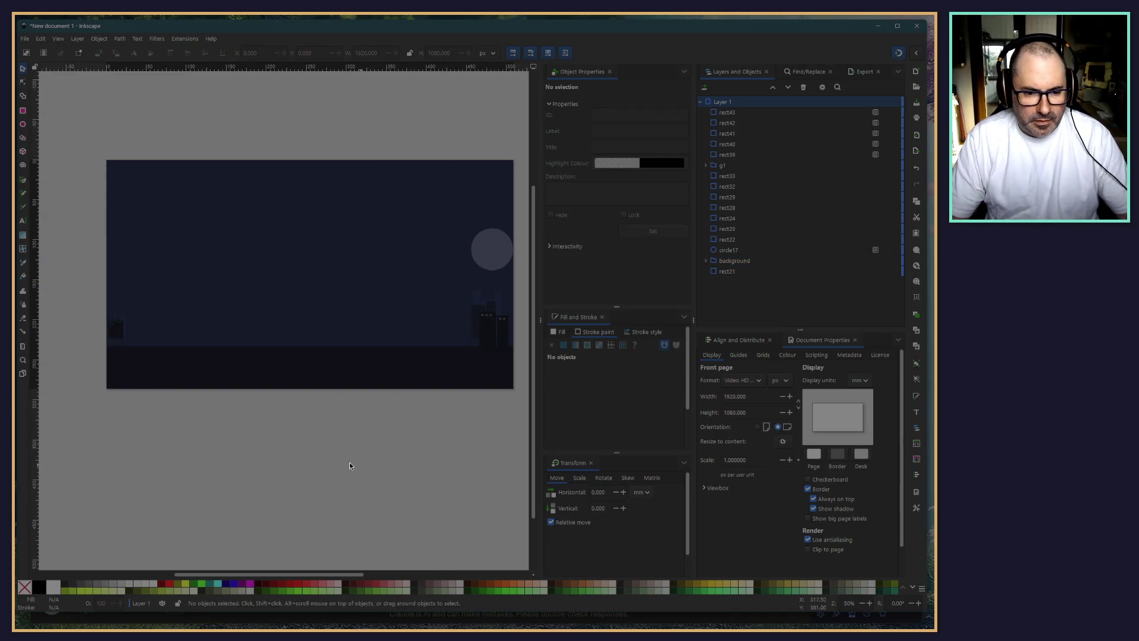
scroll(261, 461, right, 1)
scroll(261, 460, right, 1)
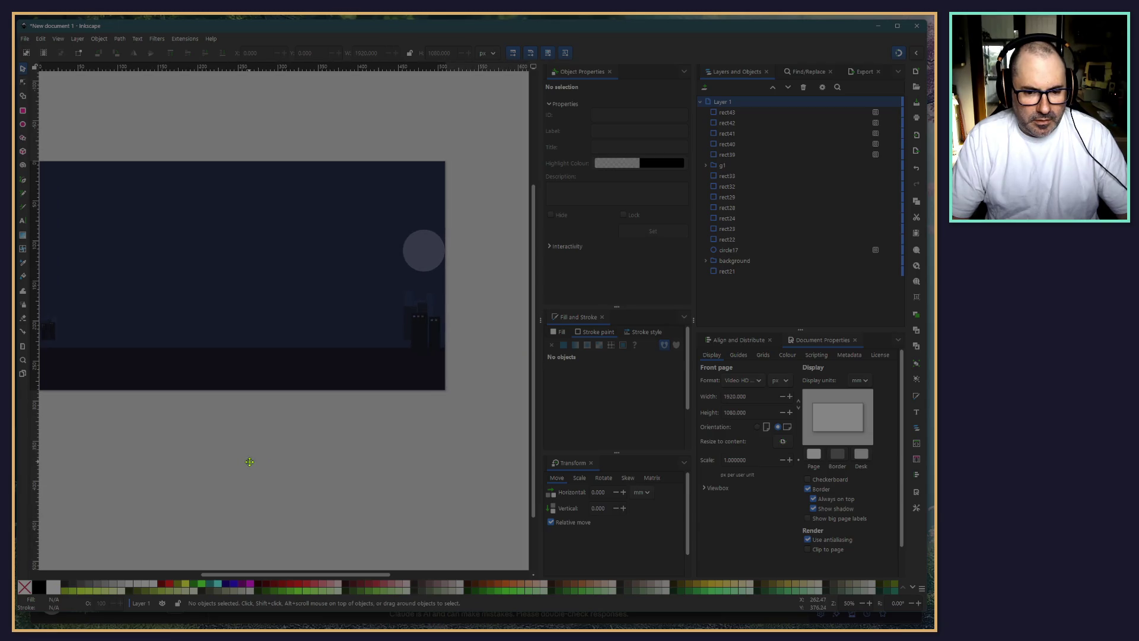
click(726, 262)
drag(725, 268, 740, 279)
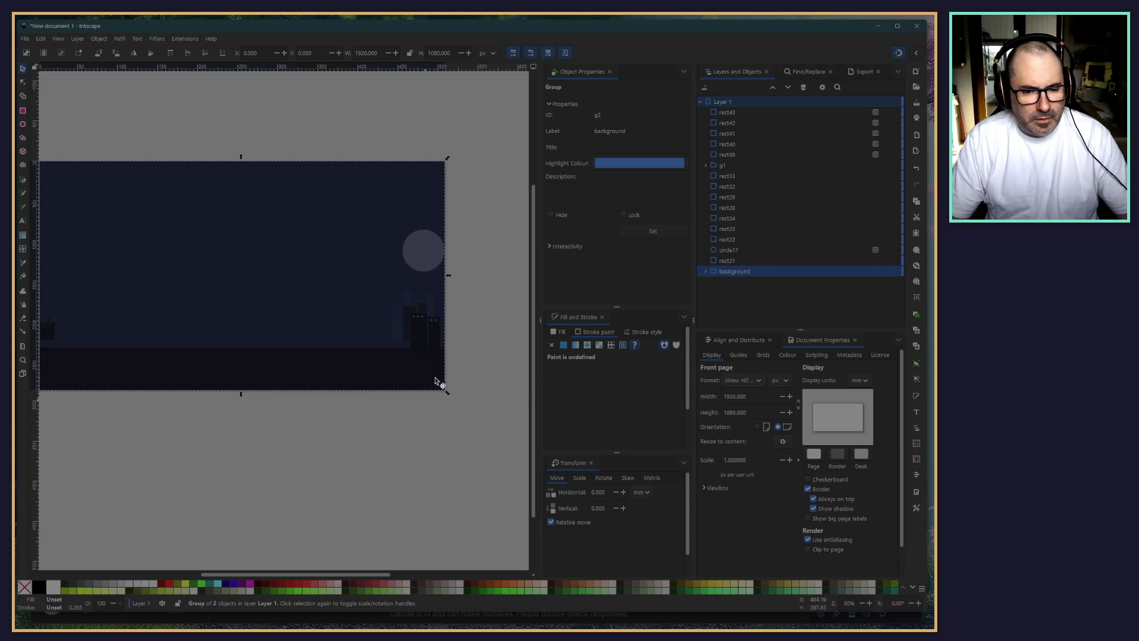
click(470, 349)
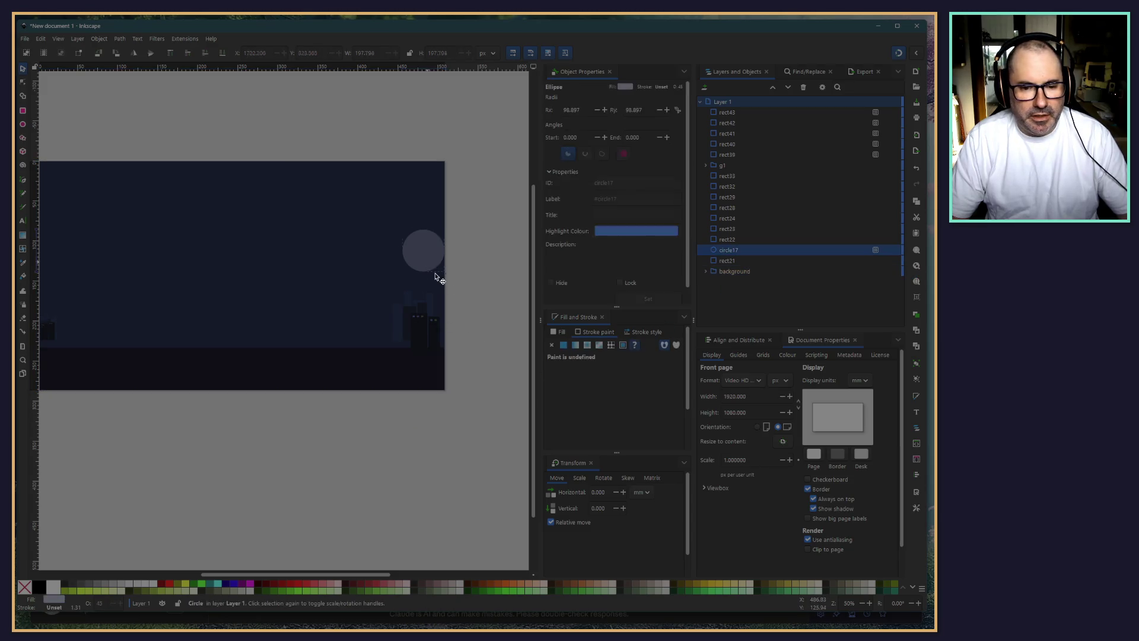
Nudge the moon slightly left and down, and lower the right-hand buildings two steps
drag(428, 265, 418, 268)
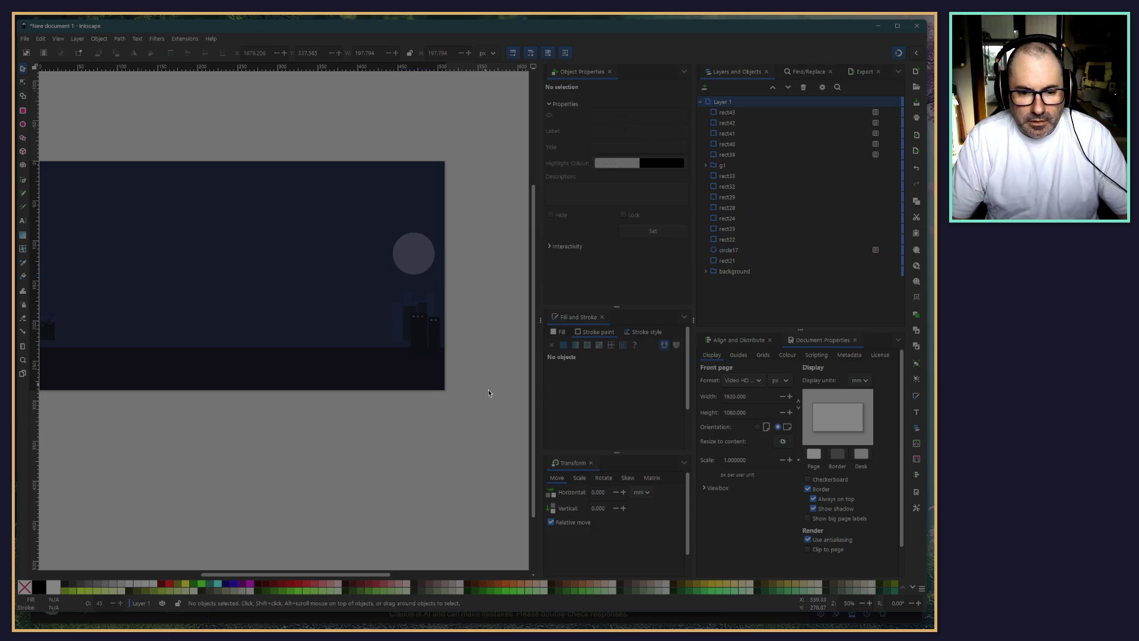
drag(500, 404, 350, 289)
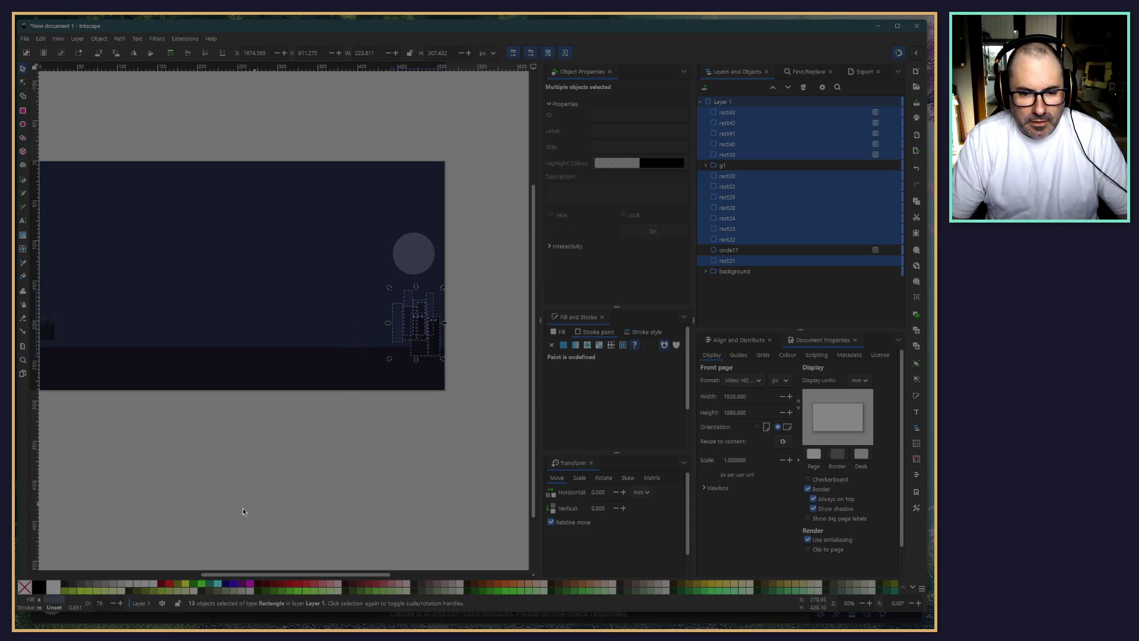
scroll(237, 457, left, 2)
scroll(224, 445, right, 1)
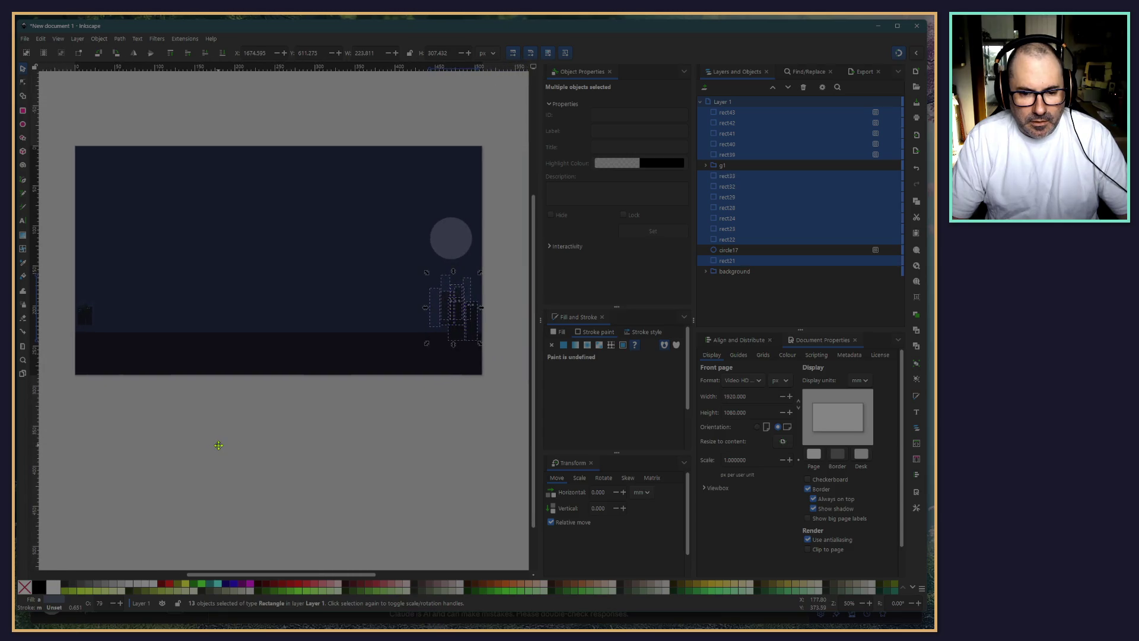
key(Down)
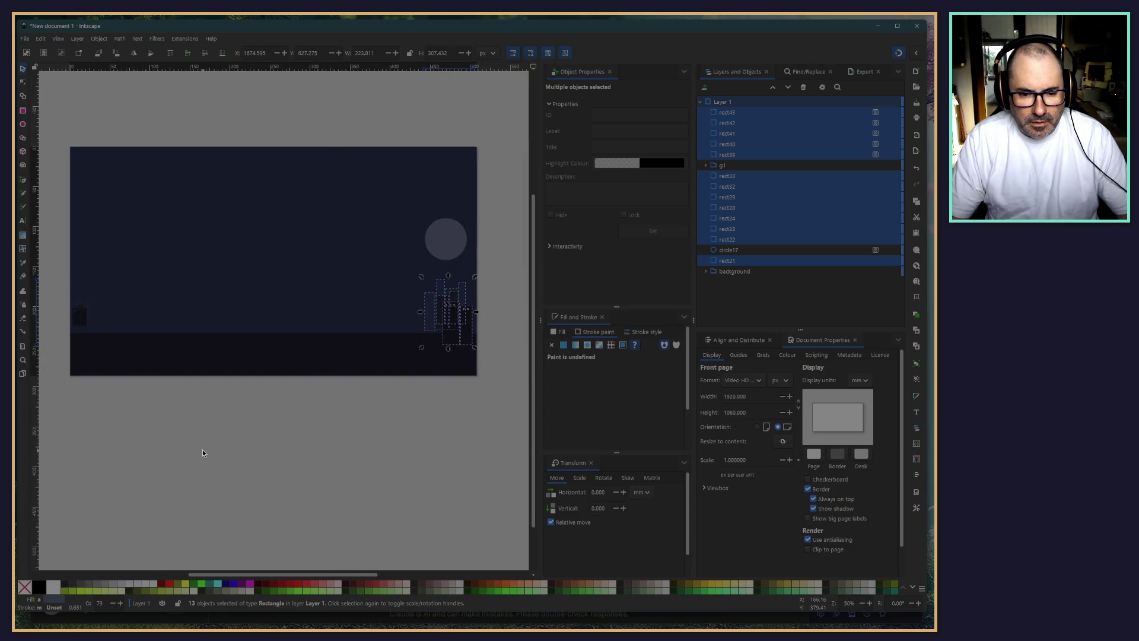
key(Down)
key(Down)
key(Down)
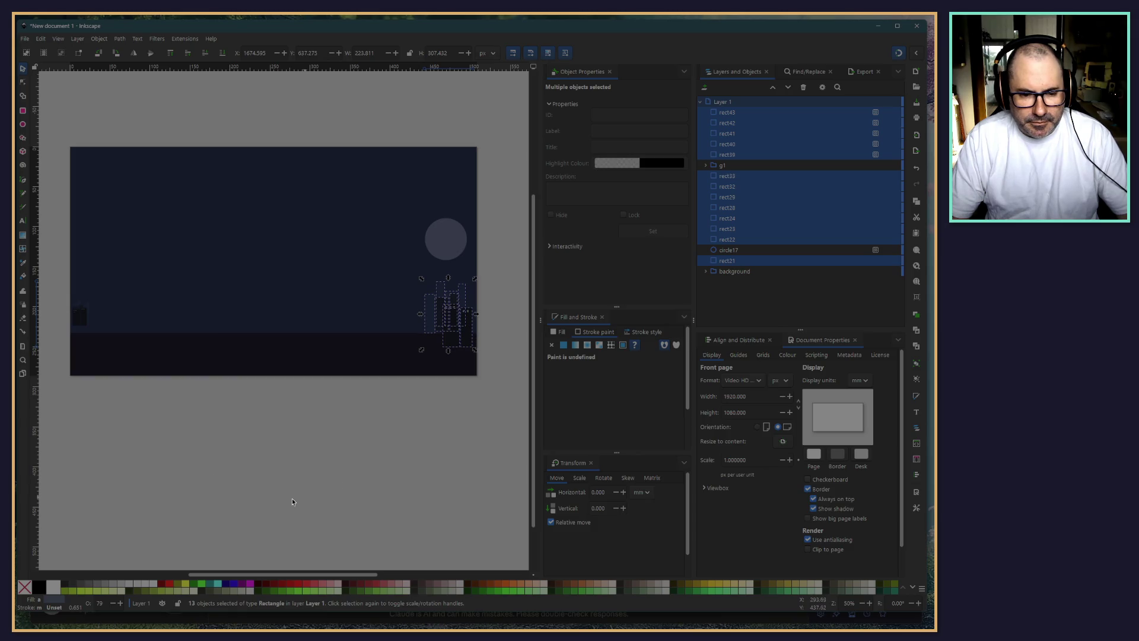
Group the right cluster of building rectangles
click(103, 397)
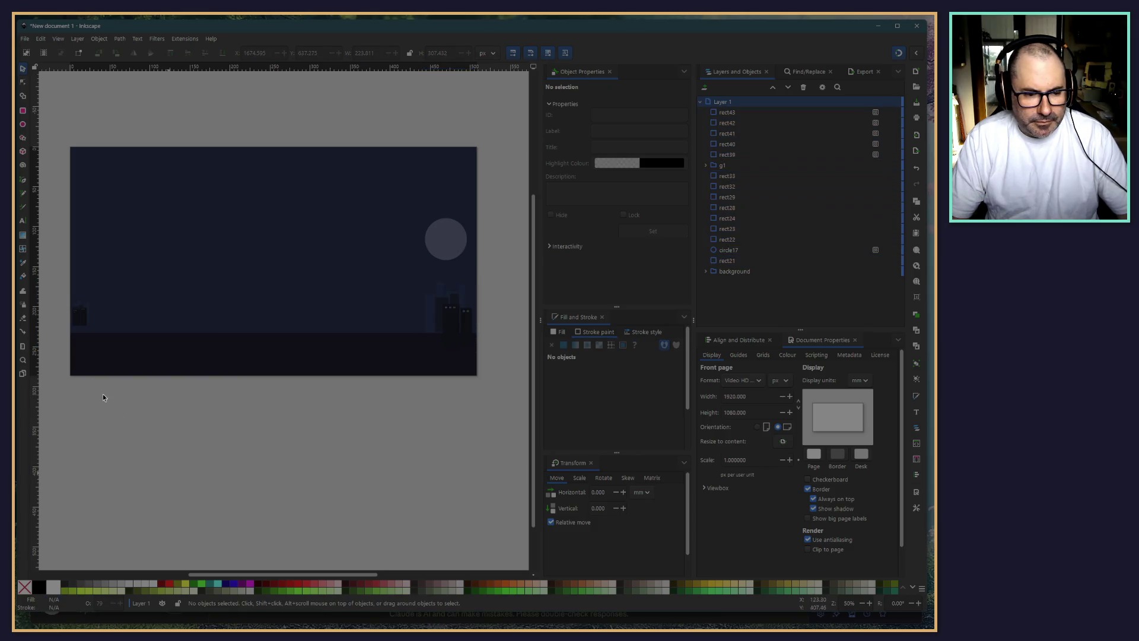
click(83, 313)
click(483, 406)
drag(492, 276, 383, 374)
key(ctrl+g)
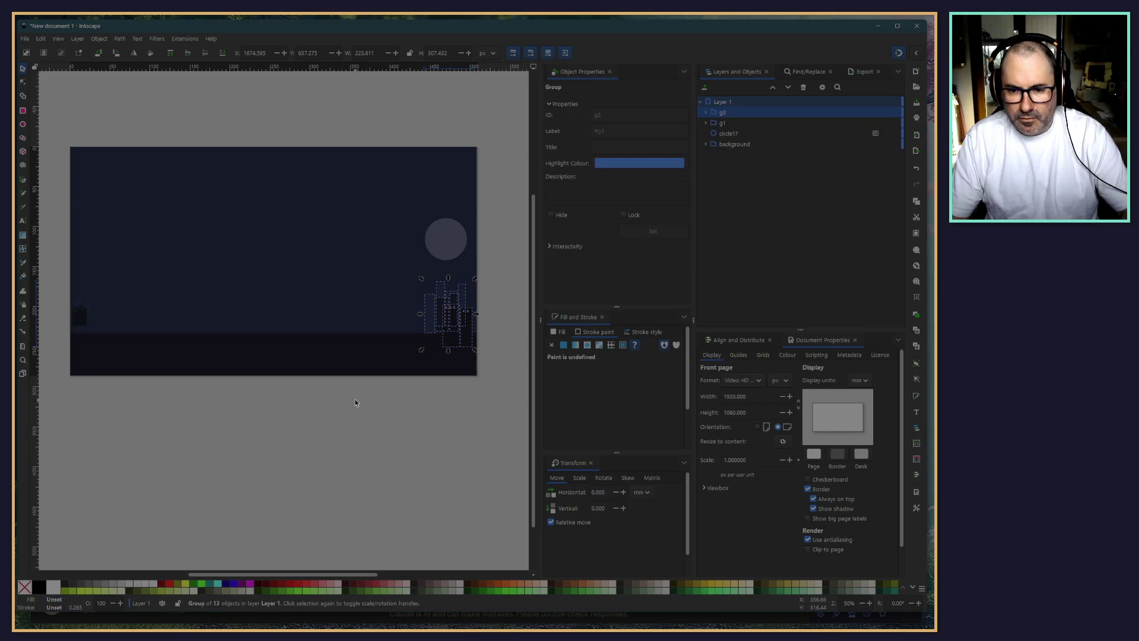
click(721, 112)
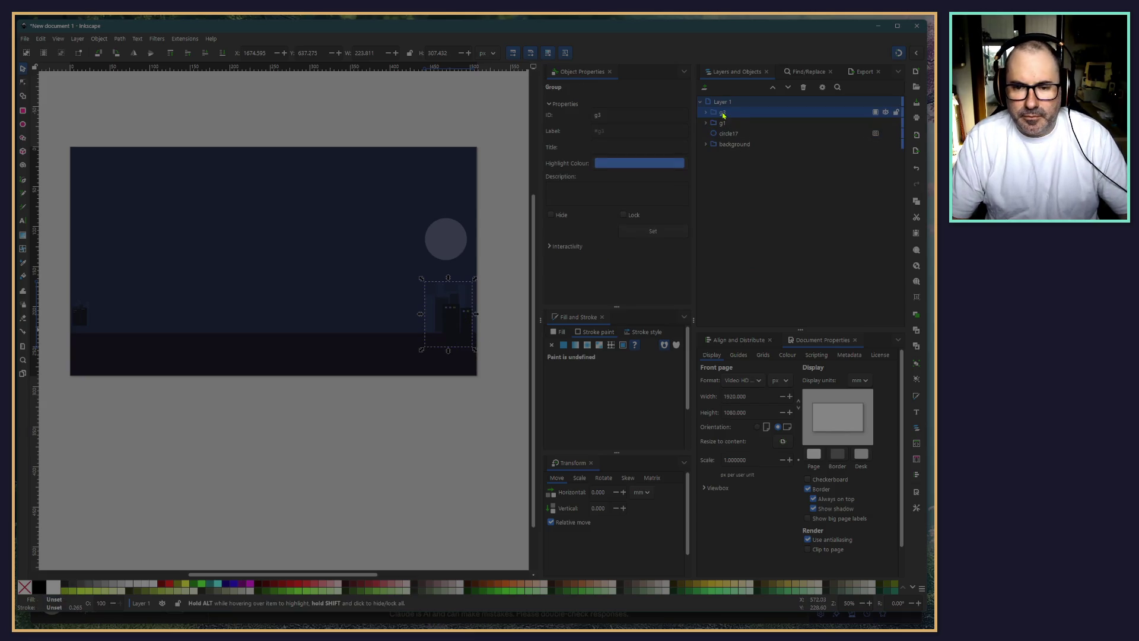
click(477, 391)
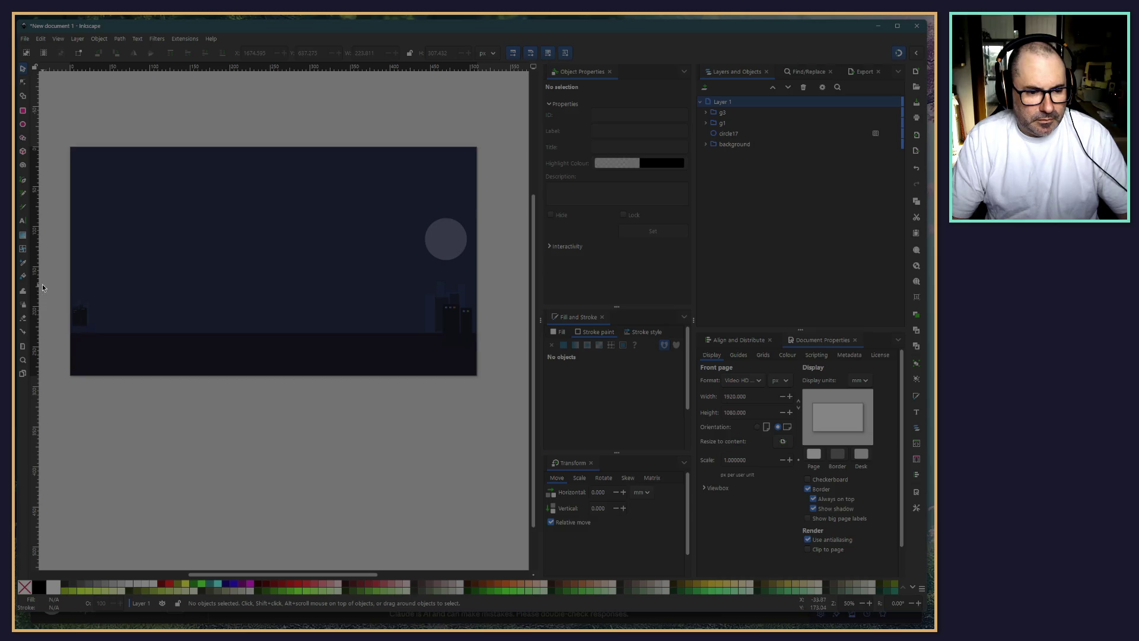
Move the small building group to the banner's left edge, shrinking it slightly
drag(51, 289, 66, 313)
drag(112, 368, 112, 368)
mouse_move(78, 321)
mouse_down()
mouse_move(403, 328)
mouse_move(359, 290)
mouse_up()
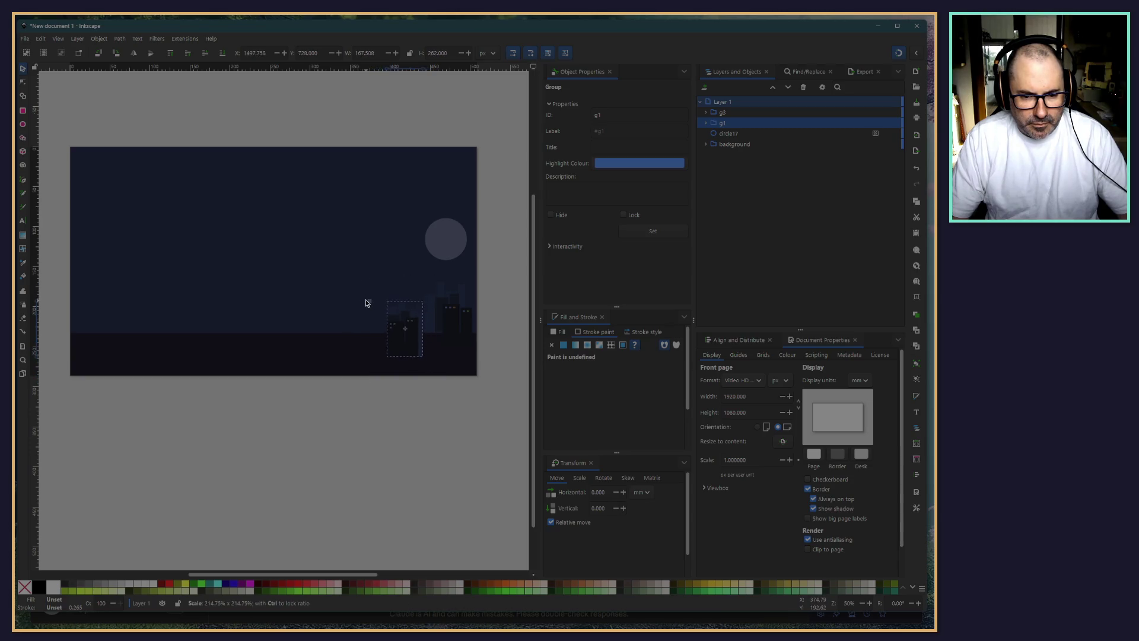
drag(358, 289, 362, 294)
drag(393, 341, 85, 318)
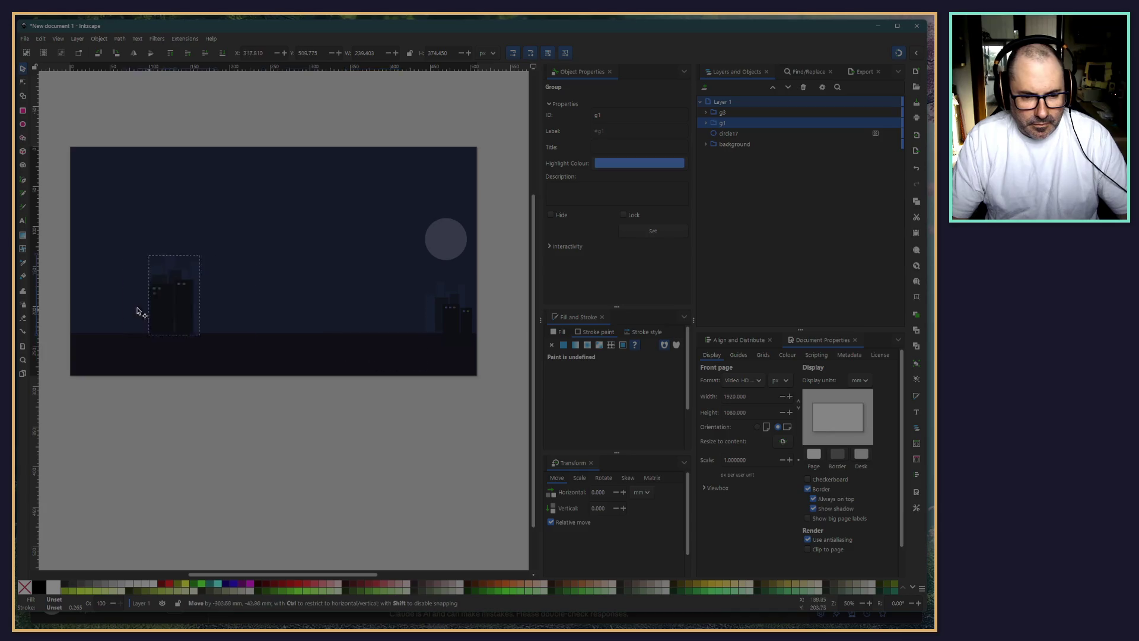
key(Escape)
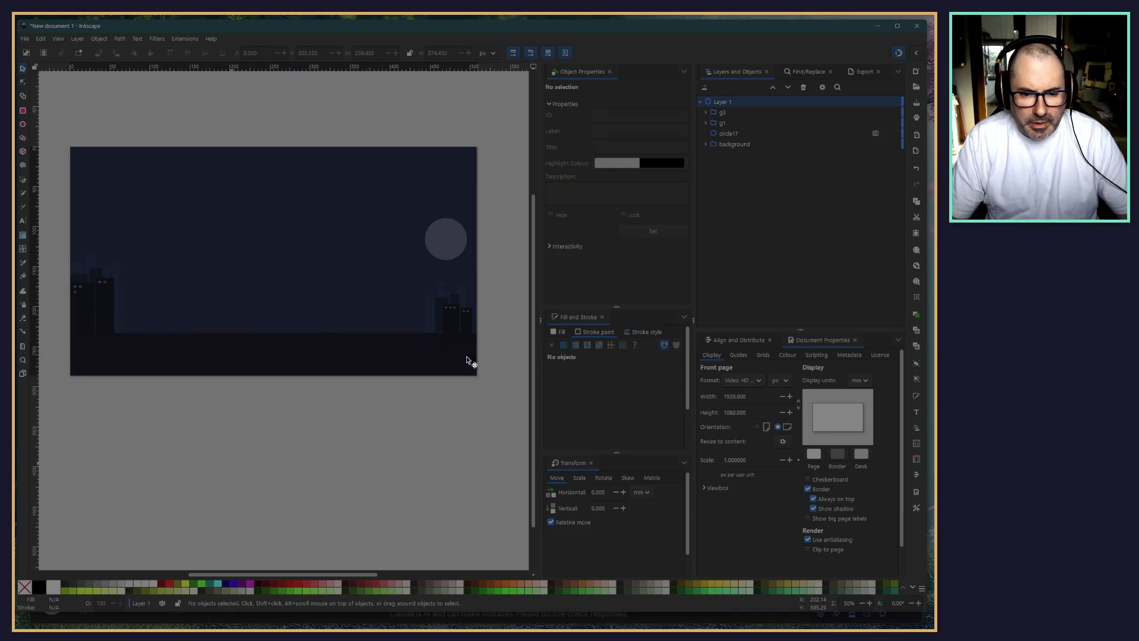
Nudge the moon slightly right and raise the right-hand building group
drag(448, 230, 457, 227)
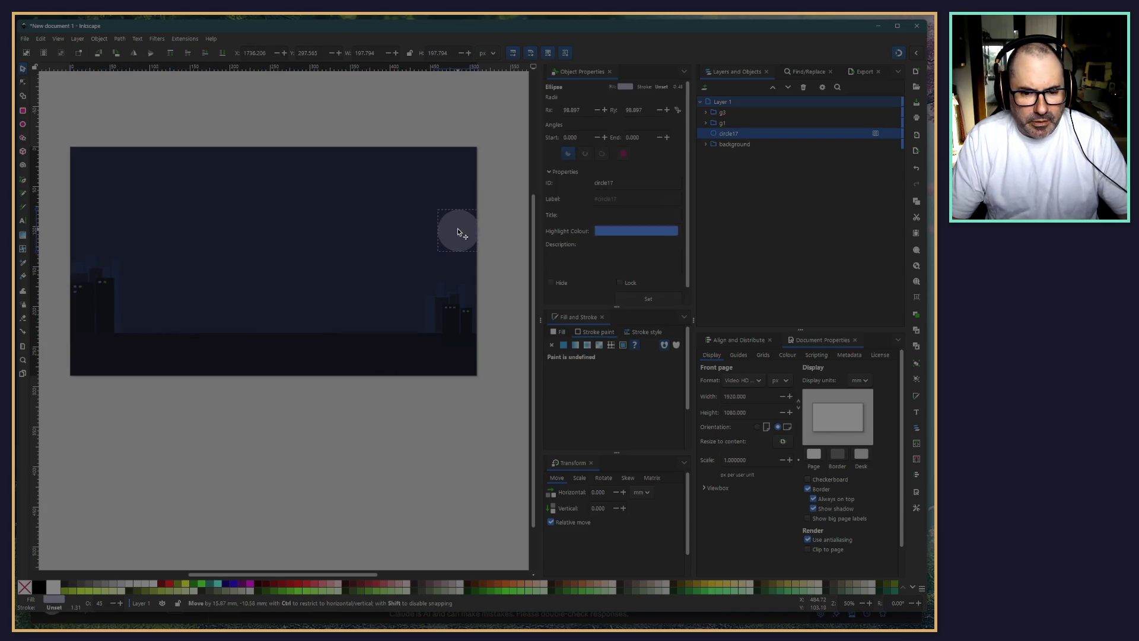
click(465, 320)
drag(452, 331, 449, 315)
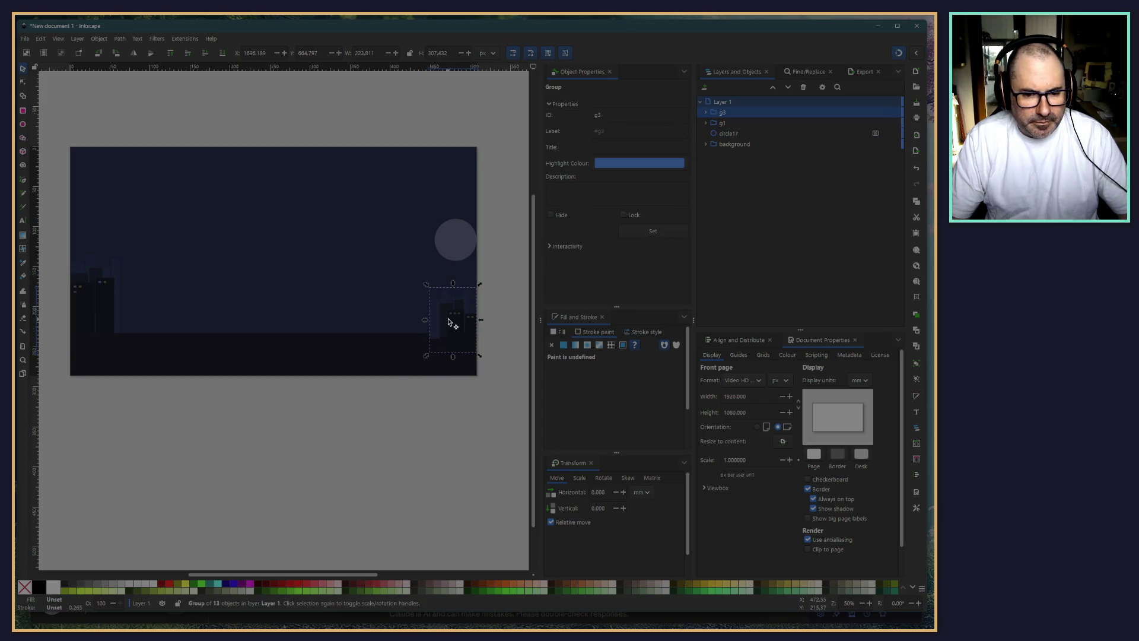
click(261, 410)
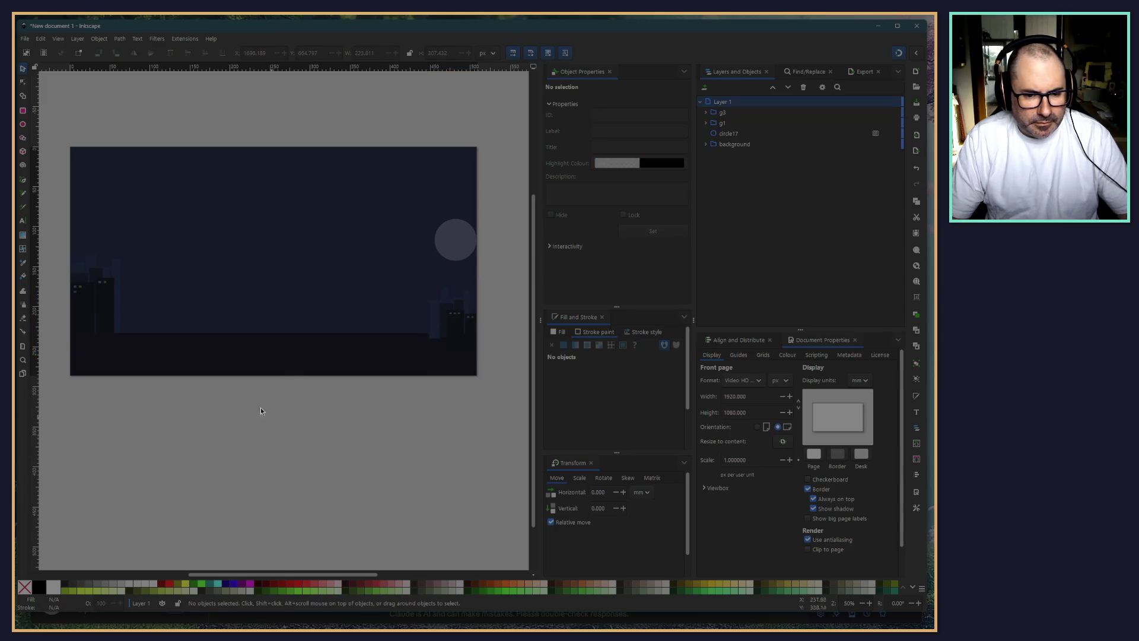
click(104, 299)
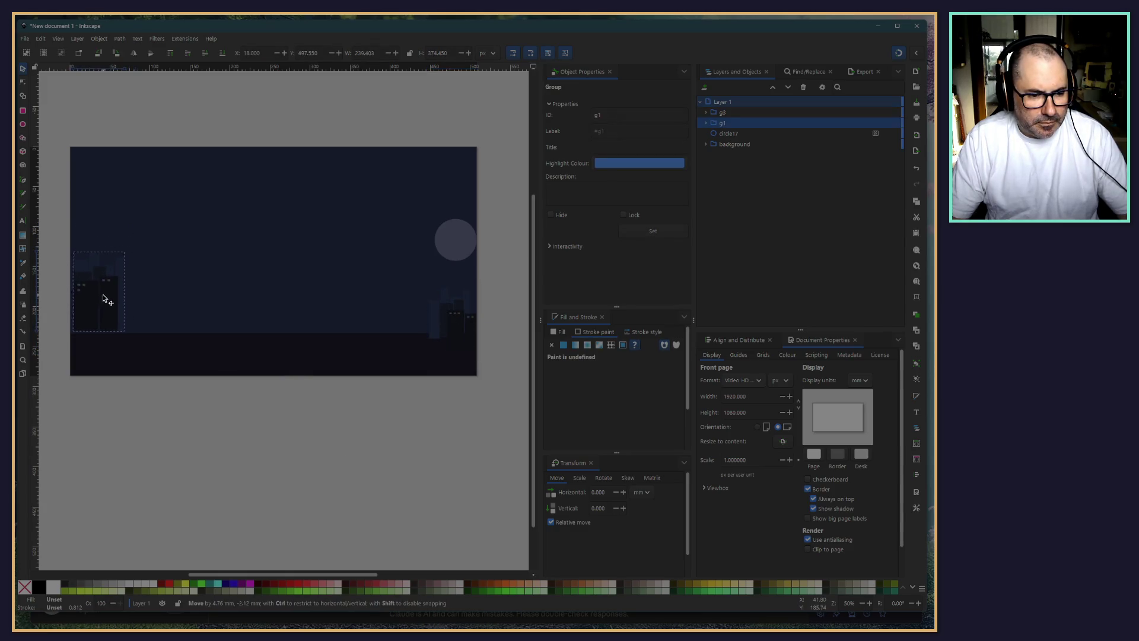
click(722, 146)
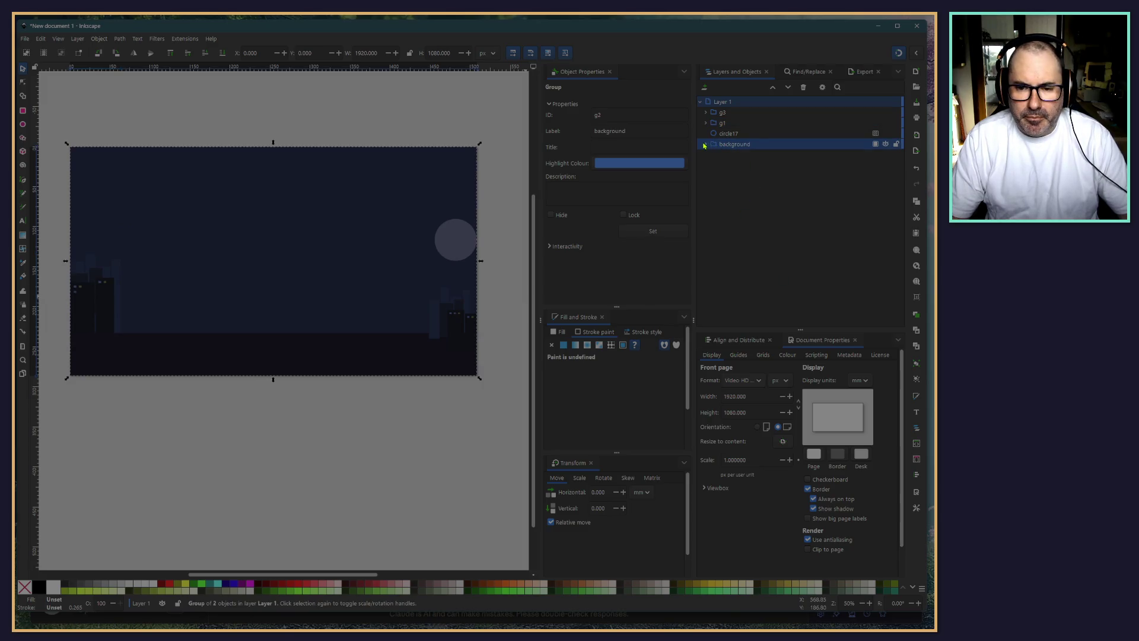
Rename rect1 to Sky and rect2 to land inside the background group
click(705, 145)
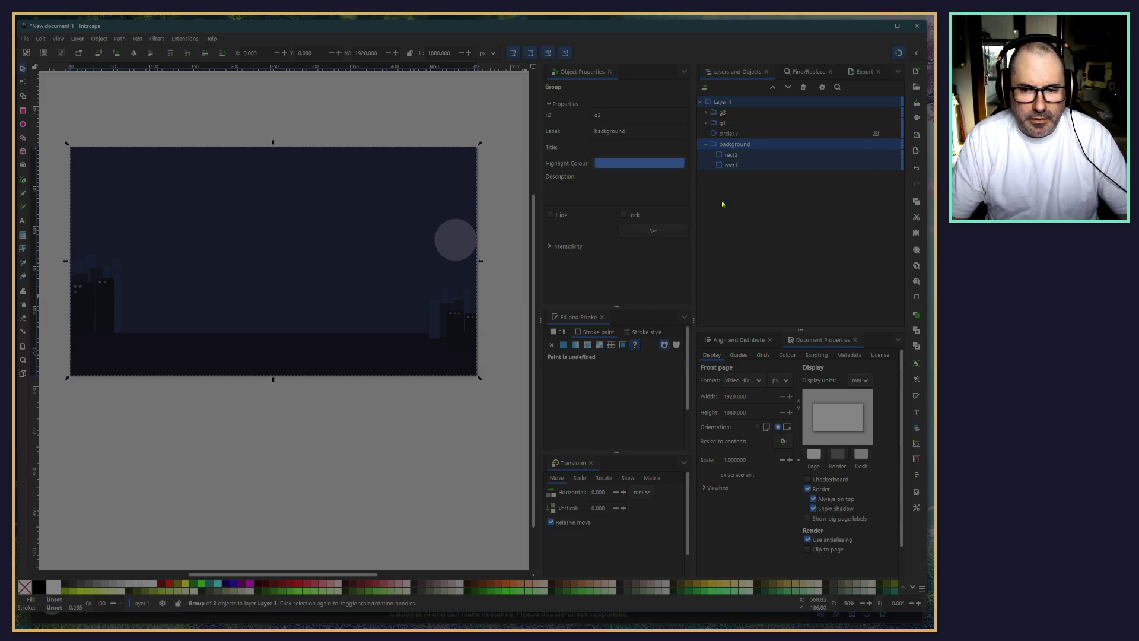
click(706, 145)
click(734, 167)
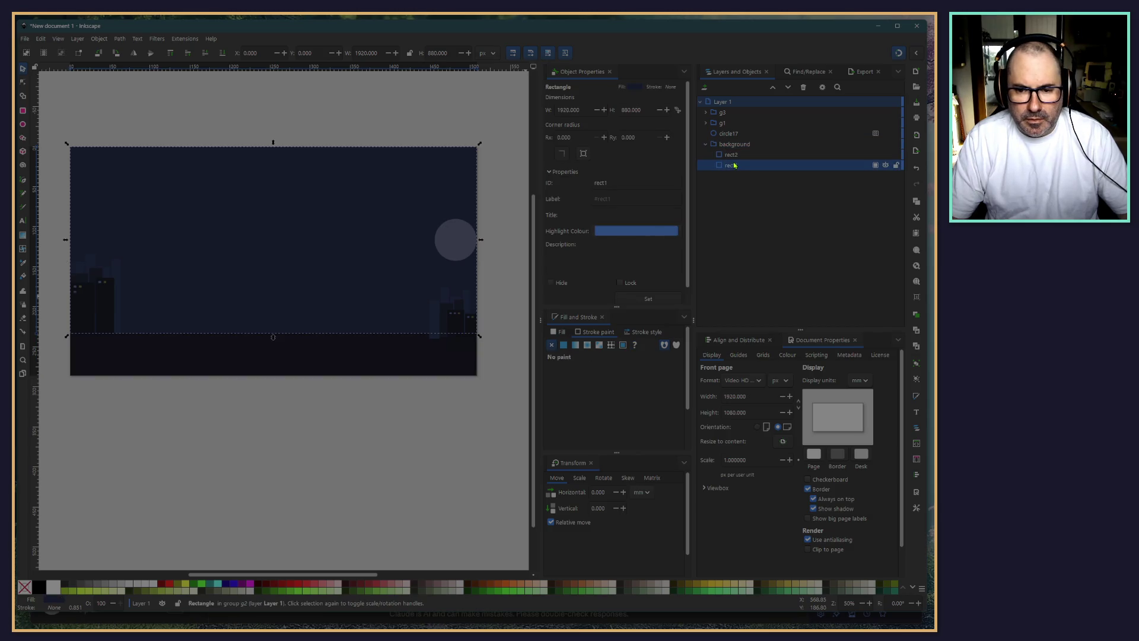
double_click(734, 166)
text(Sky)
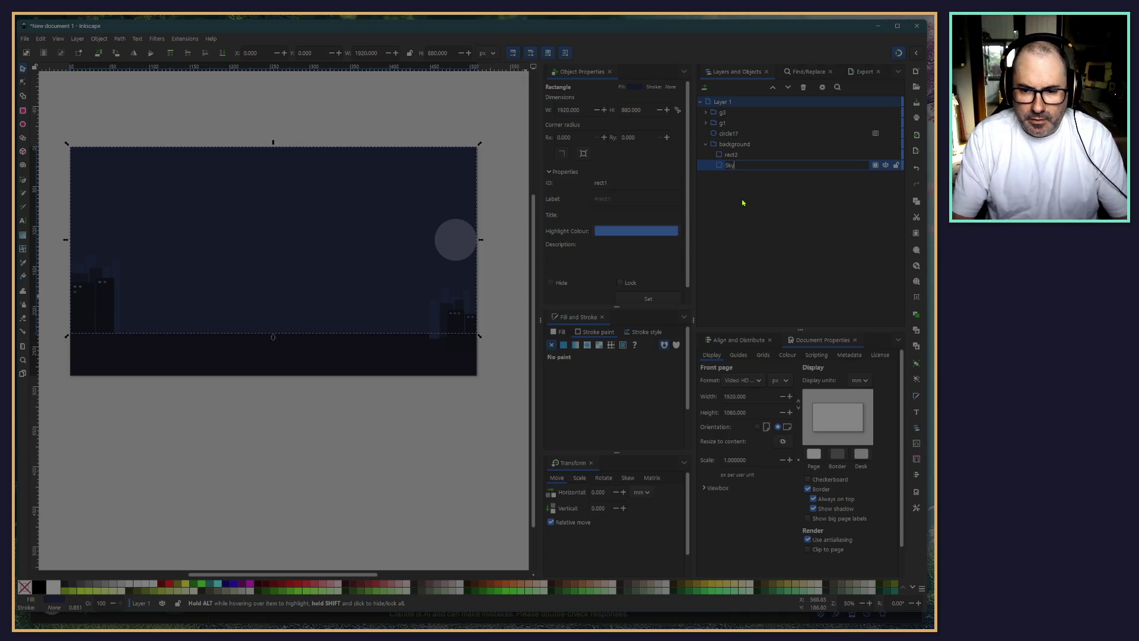
key(Return)
key(Up)
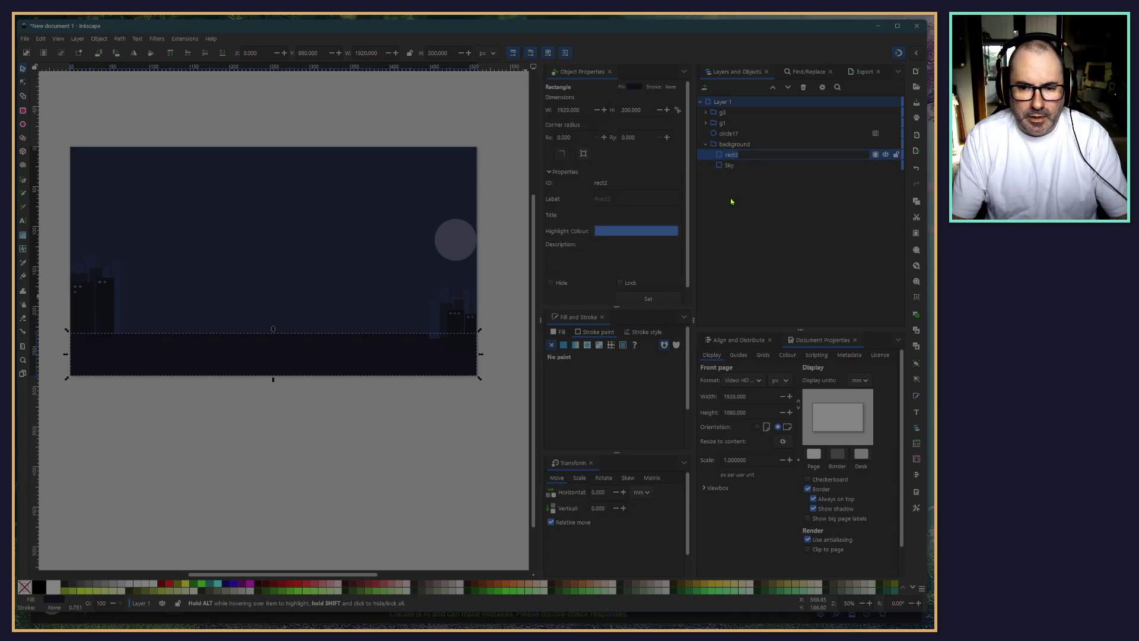
key(Return)
text(anb)
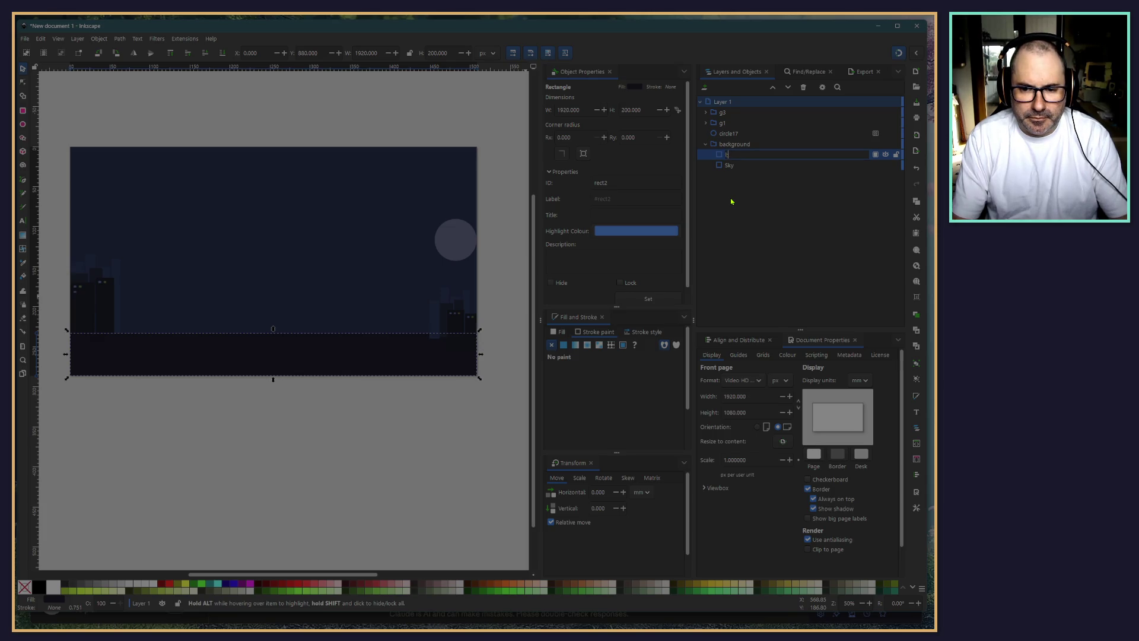
key(Return)
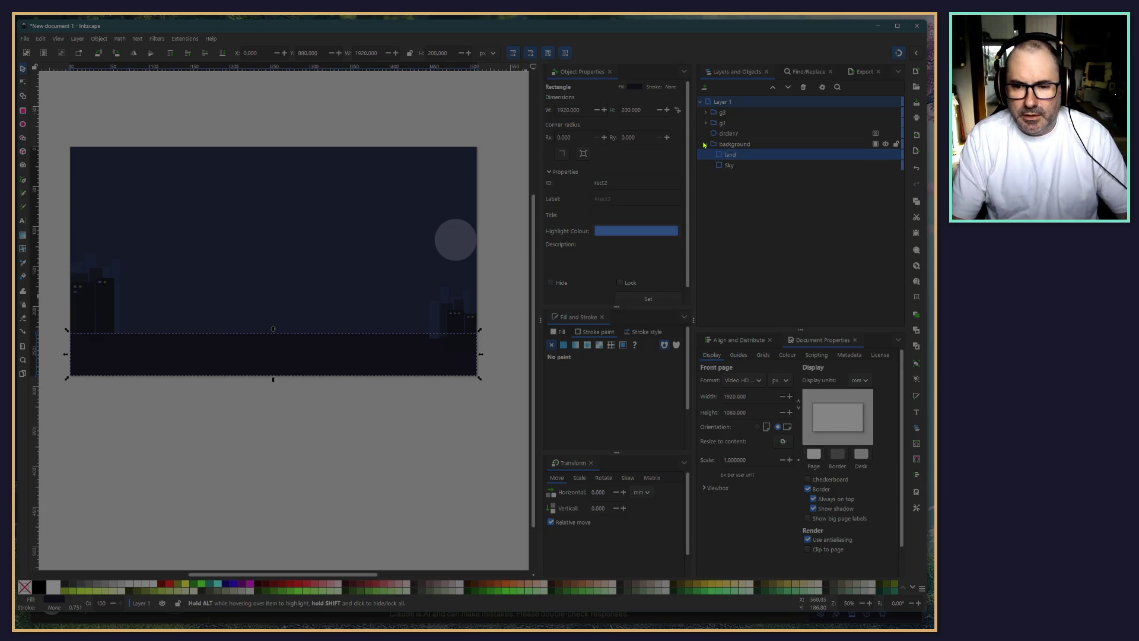
Move the land rectangle out of the background group to the top of the stack
click(704, 145)
click(706, 145)
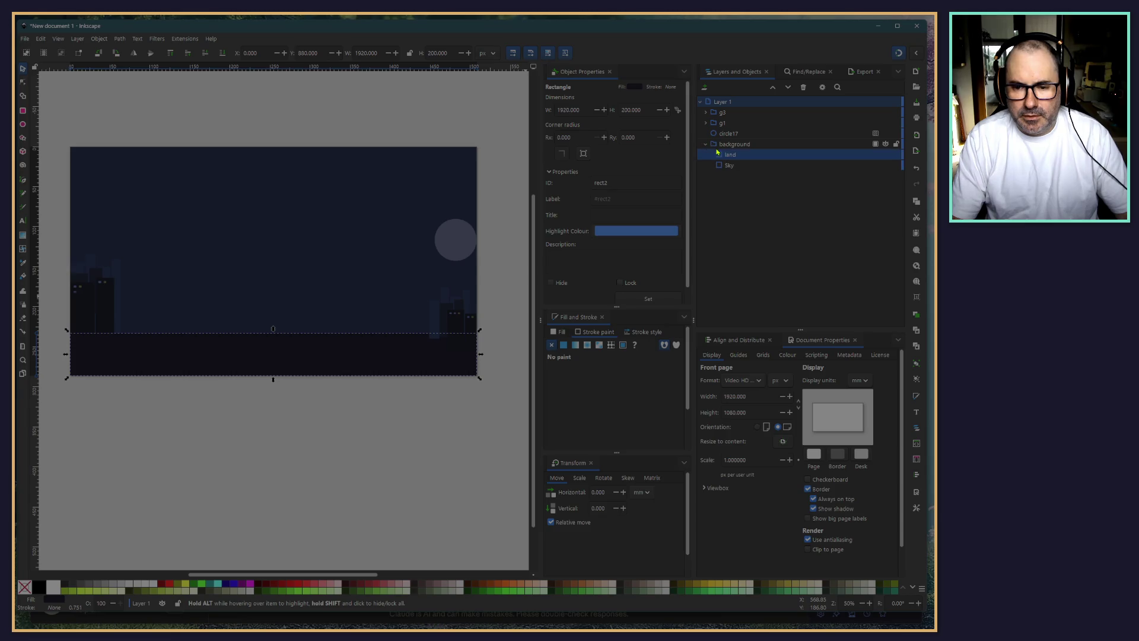
drag(730, 155, 736, 111)
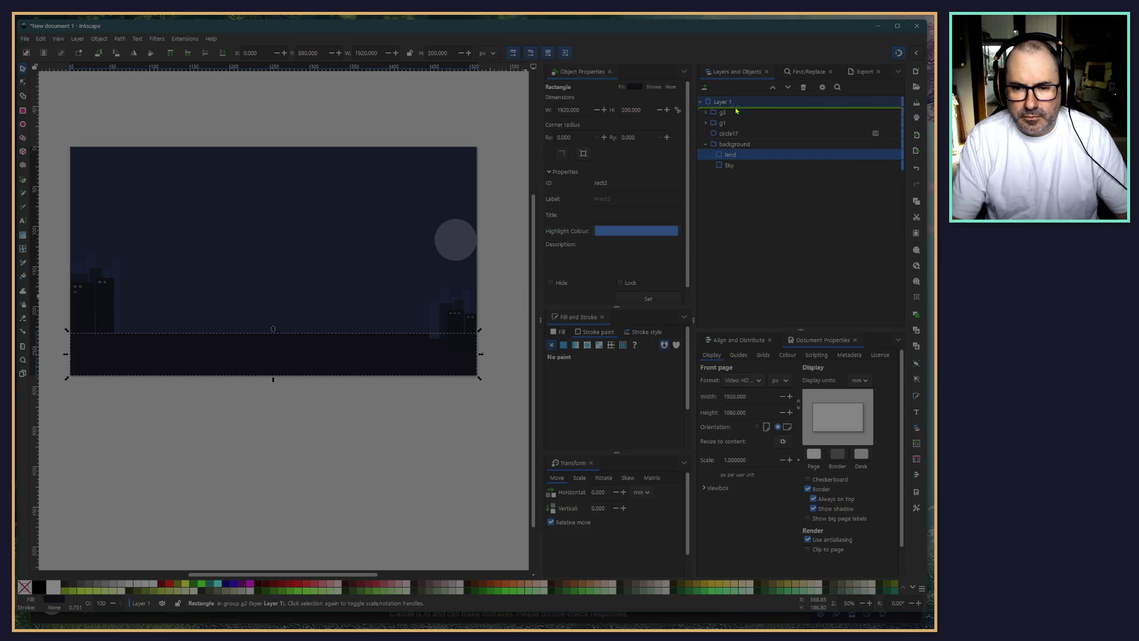
click(246, 463)
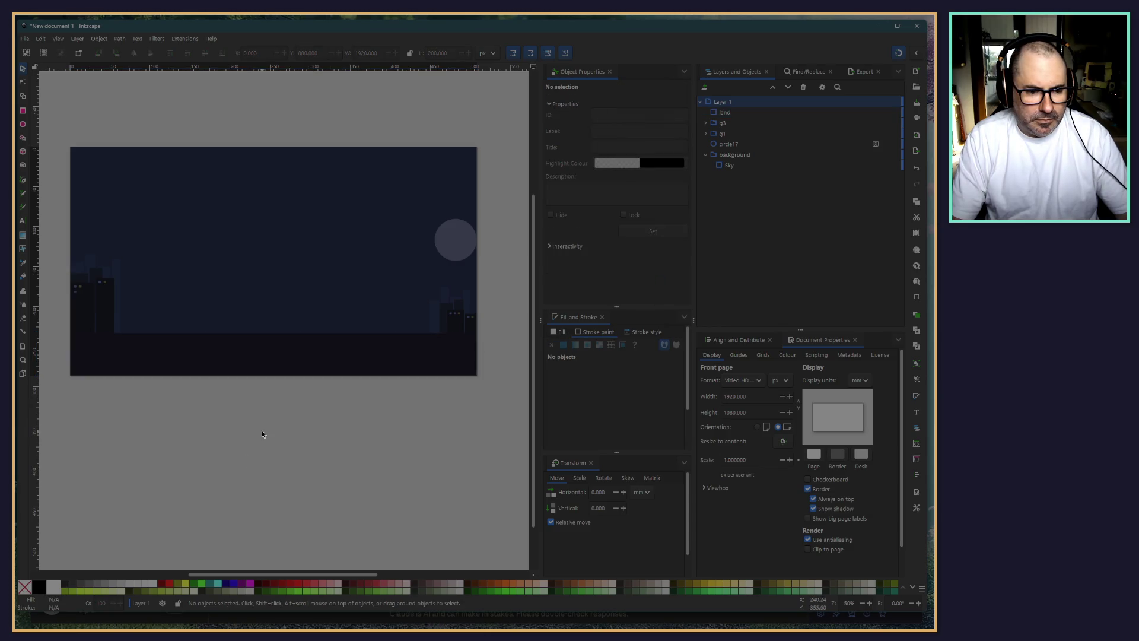
Nudge the left building group slightly right and down
click(92, 284)
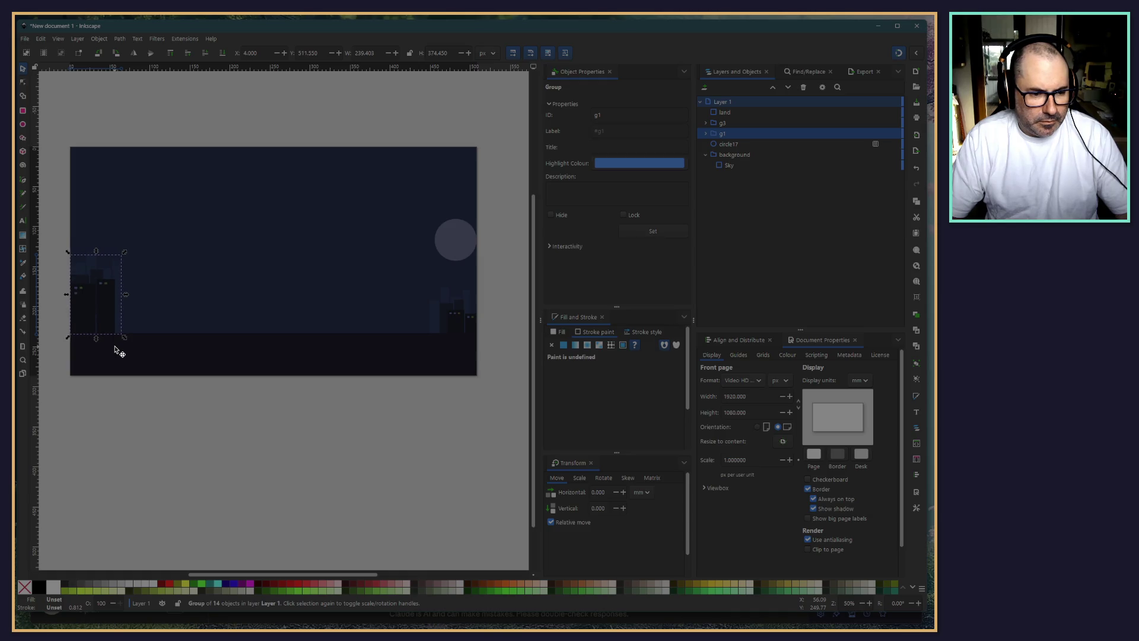
key(Right)
key(Right)
key(Right)
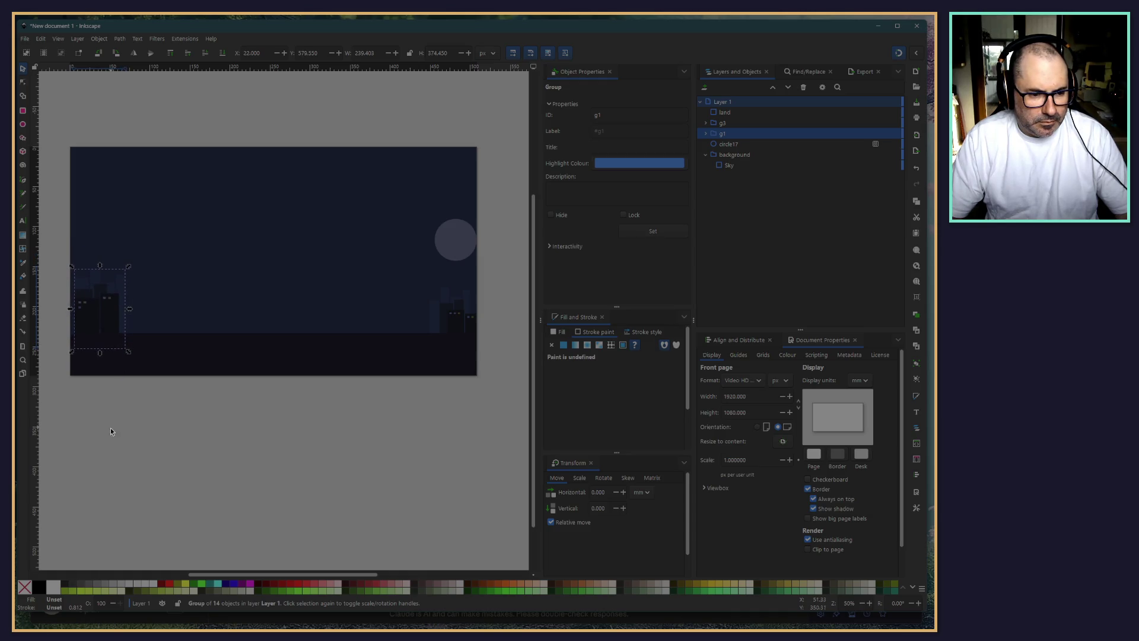
key(Down)
key(Down)
key(Down)
click(258, 485)
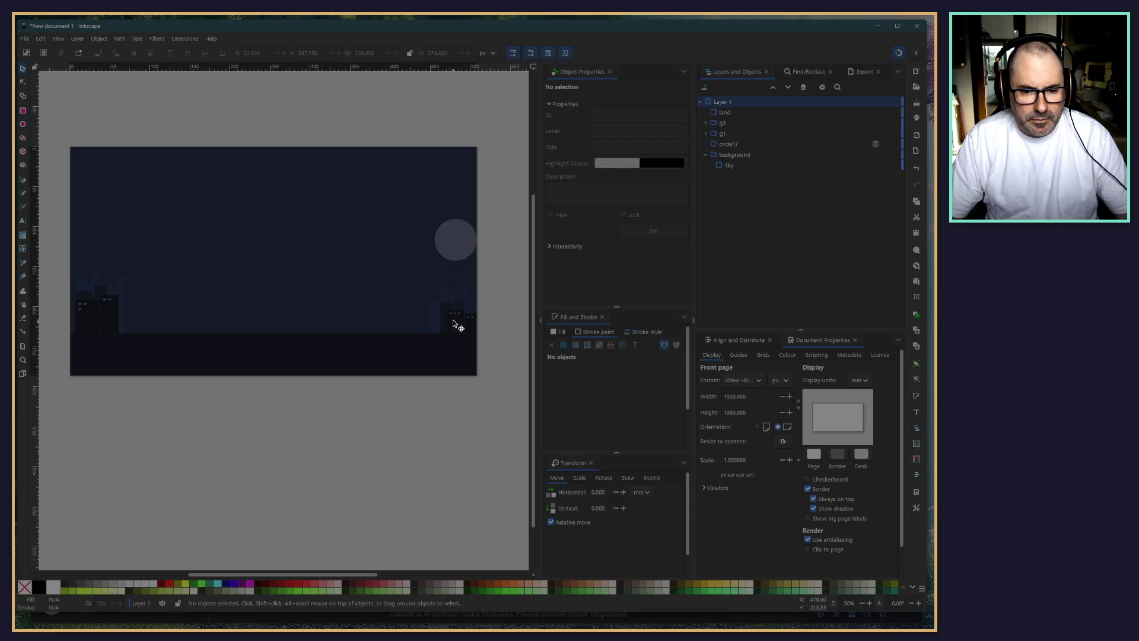
Enlarge the right-hand buildings to about 122%, nudge them up-left, and adjust the moon
click(455, 324)
drag(433, 290, 404, 269)
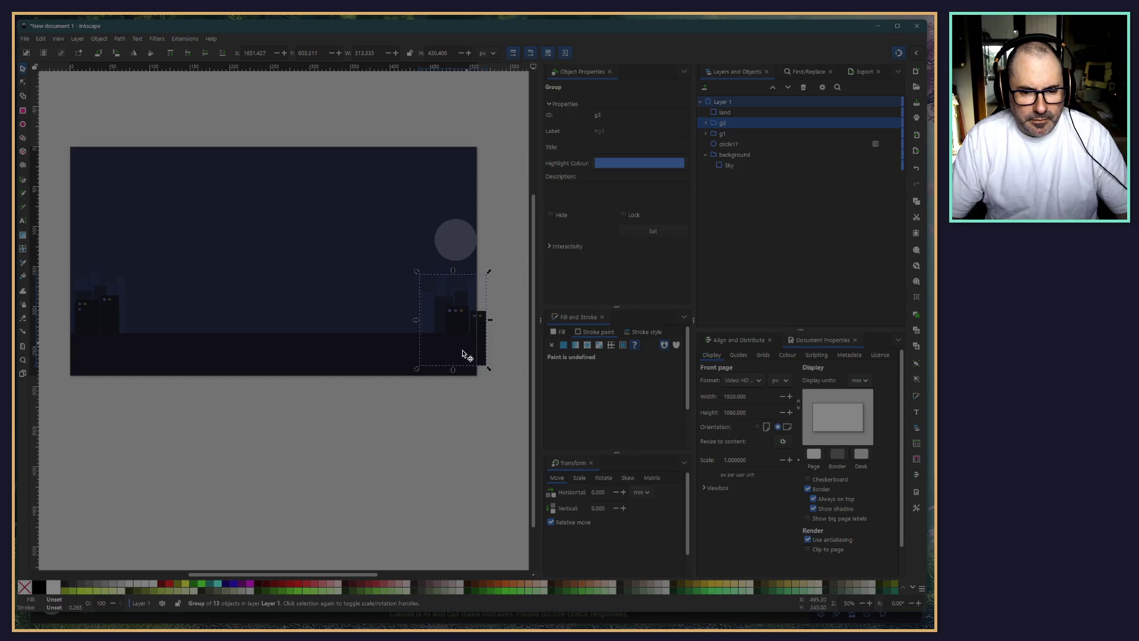
key(Left)
key(Left)
key(Left)
key(Up)
key(Up)
key(Up)
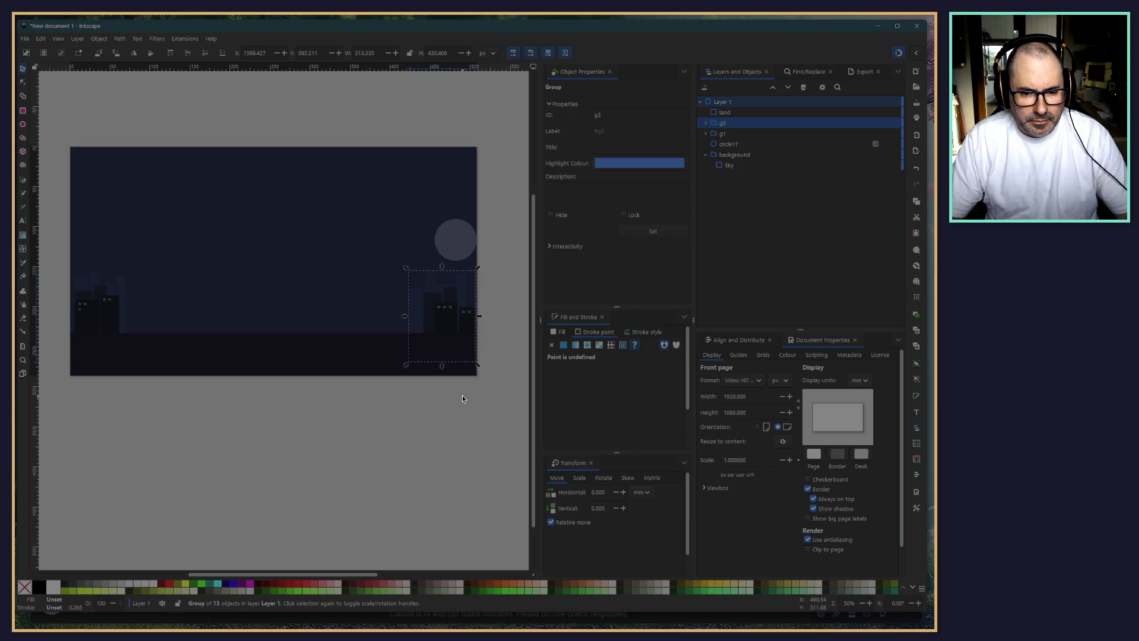
click(396, 493)
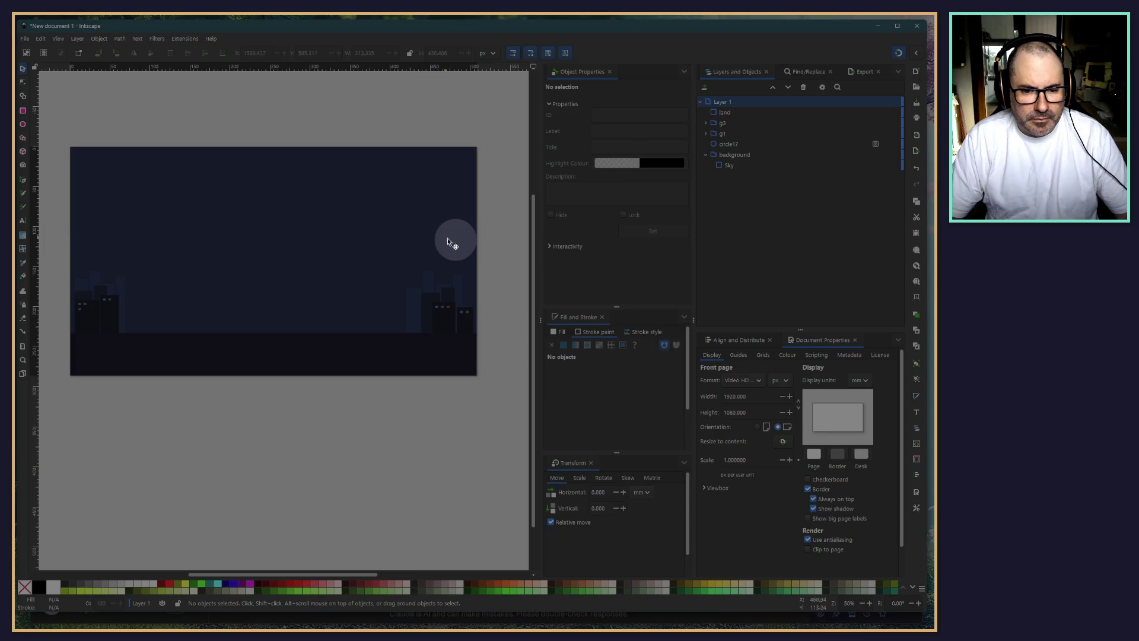
drag(448, 240, 442, 251)
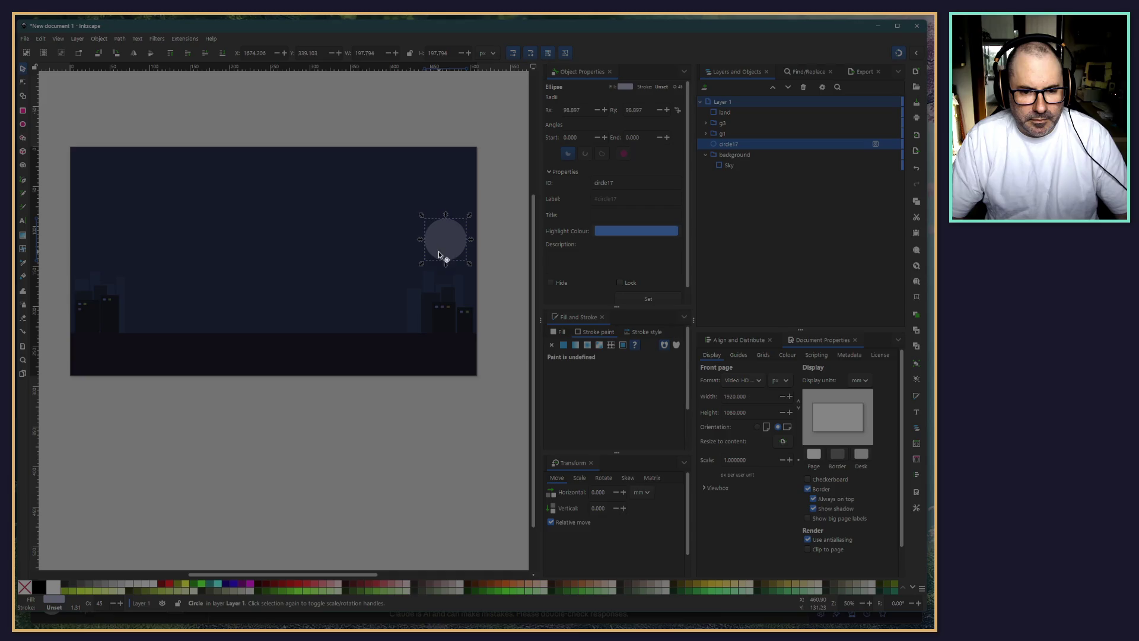
click(397, 471)
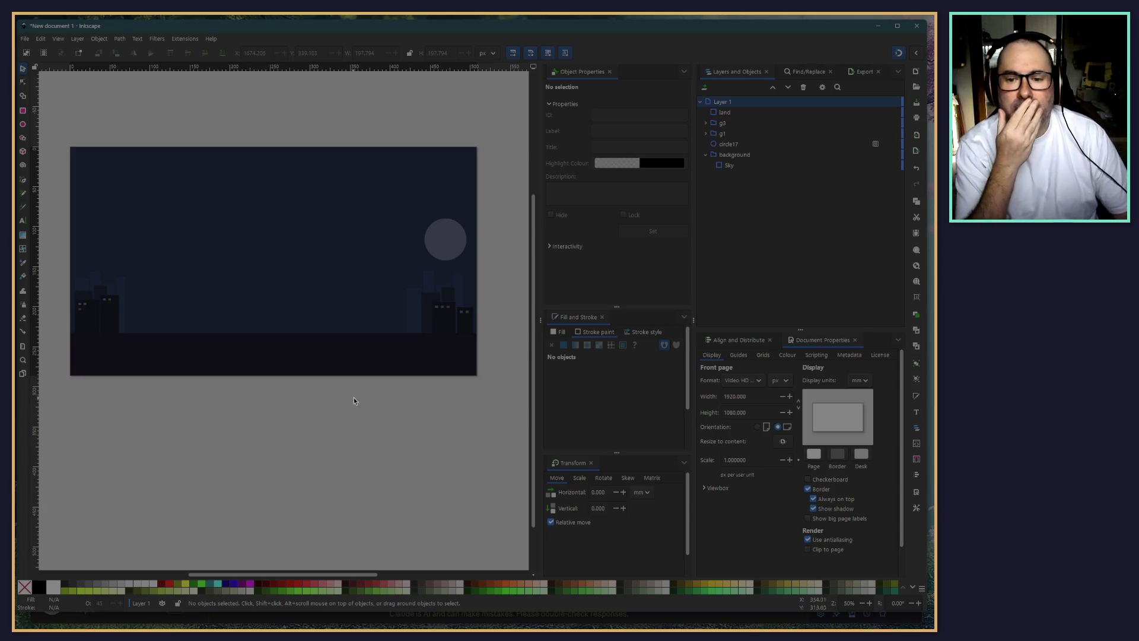
Start Save As and navigate to the StewTube folder inside Documents
click(25, 39)
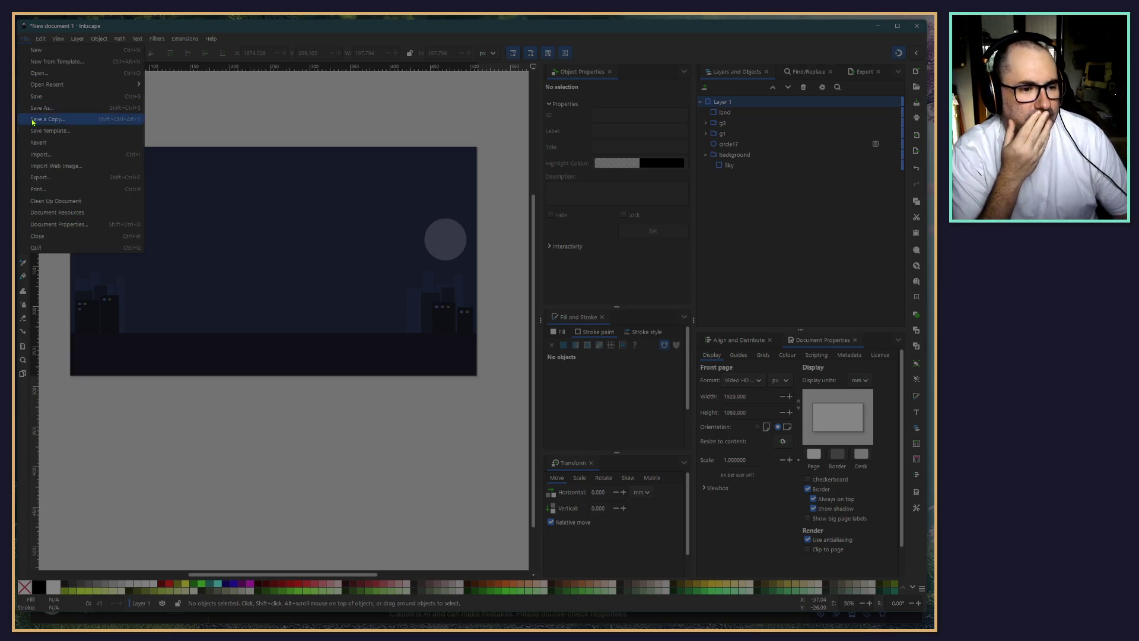
click(40, 110)
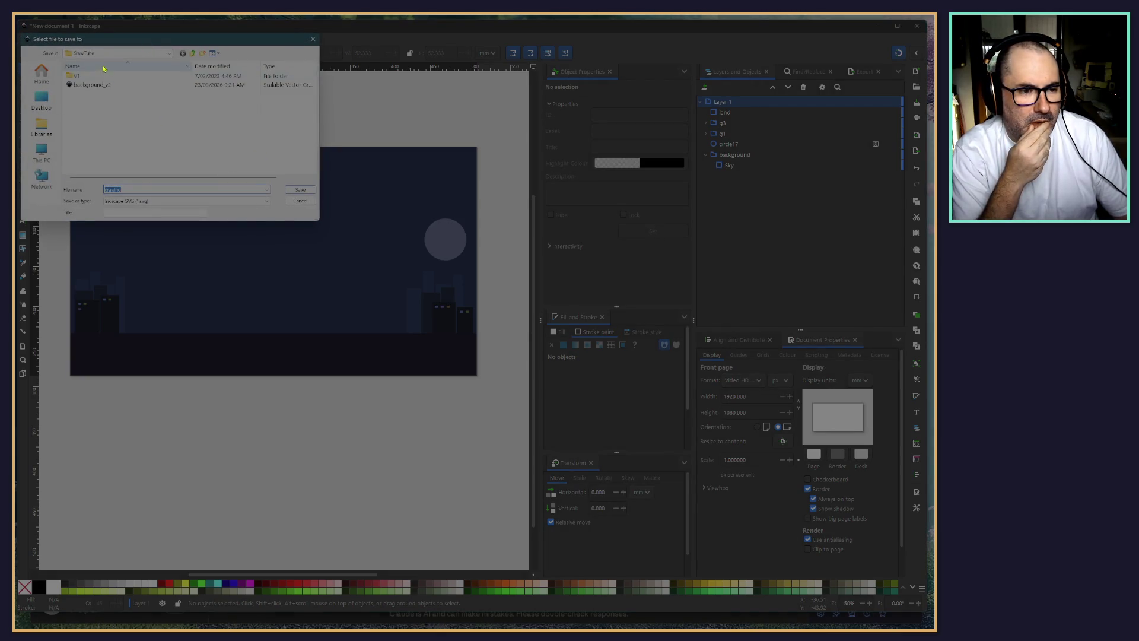
click(110, 53)
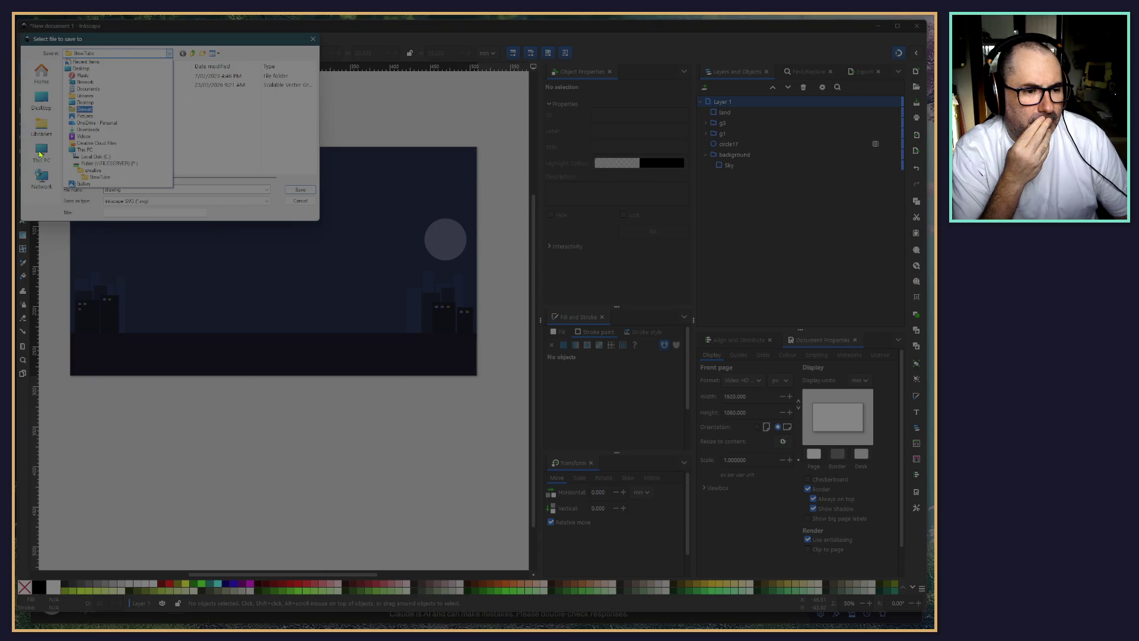
click(41, 154)
click(40, 154)
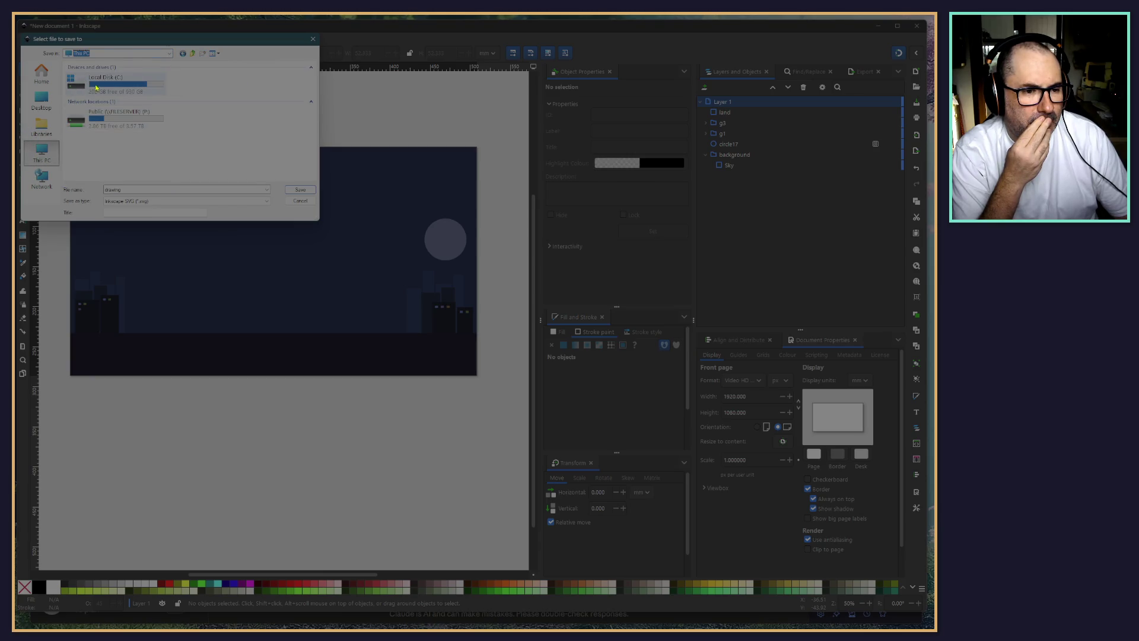
click(41, 74)
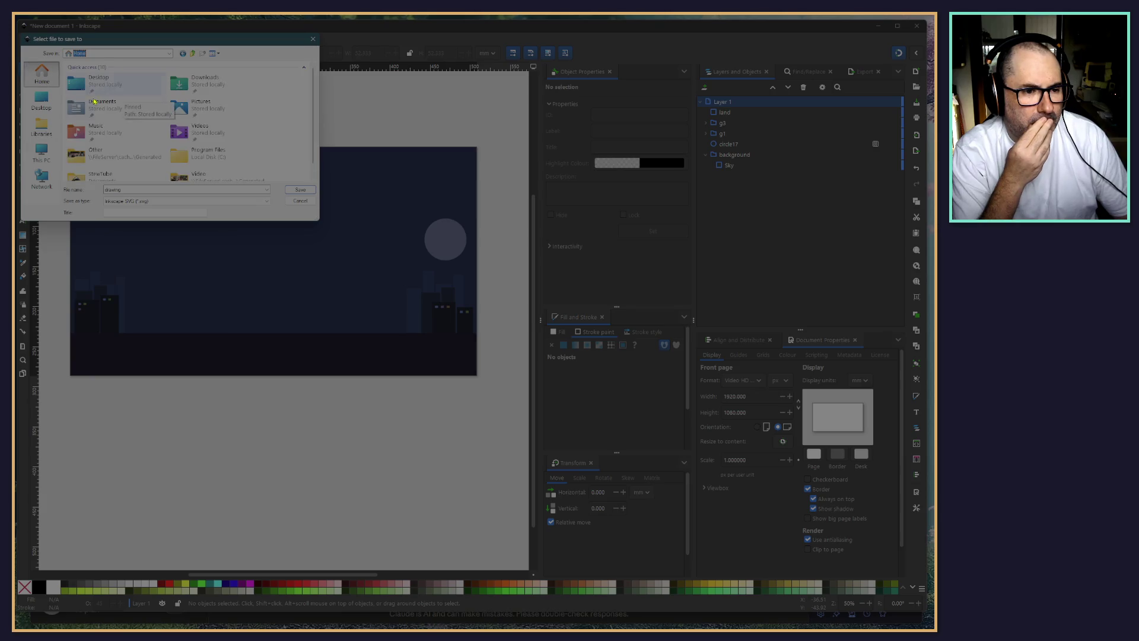
click(204, 80)
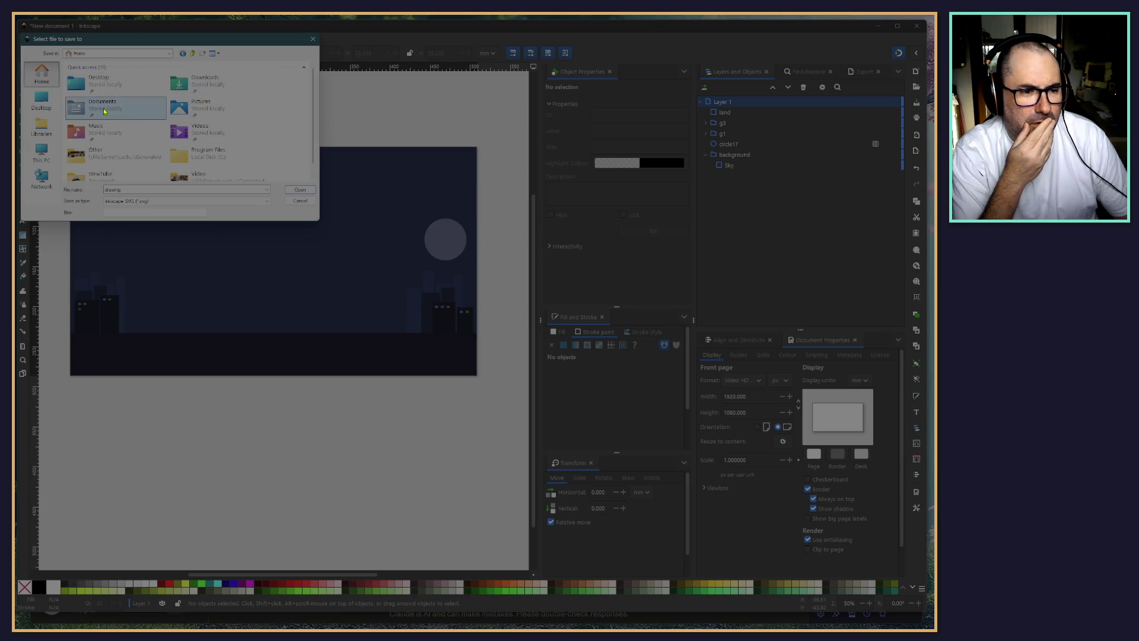
double_click(122, 107)
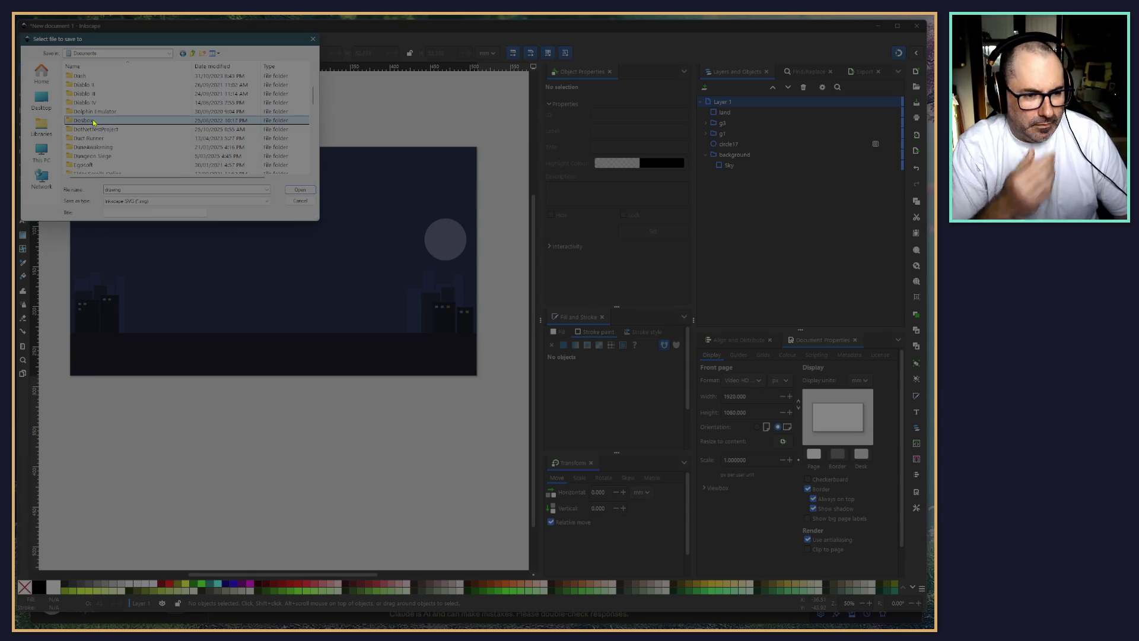
key(s)
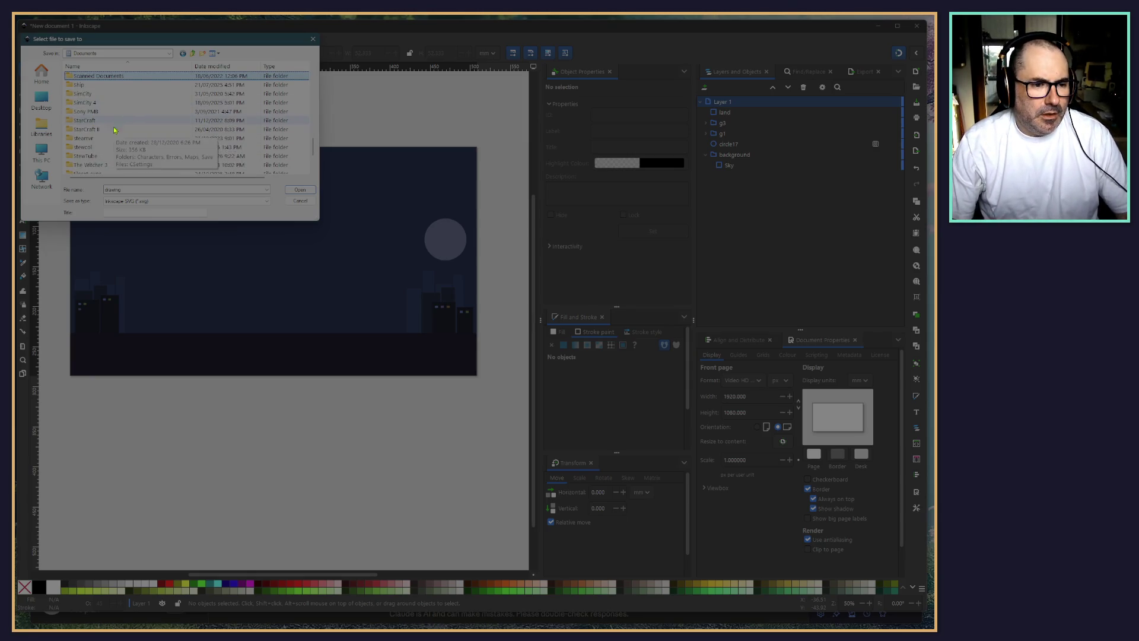
scroll(116, 132, down, 1)
double_click(77, 129)
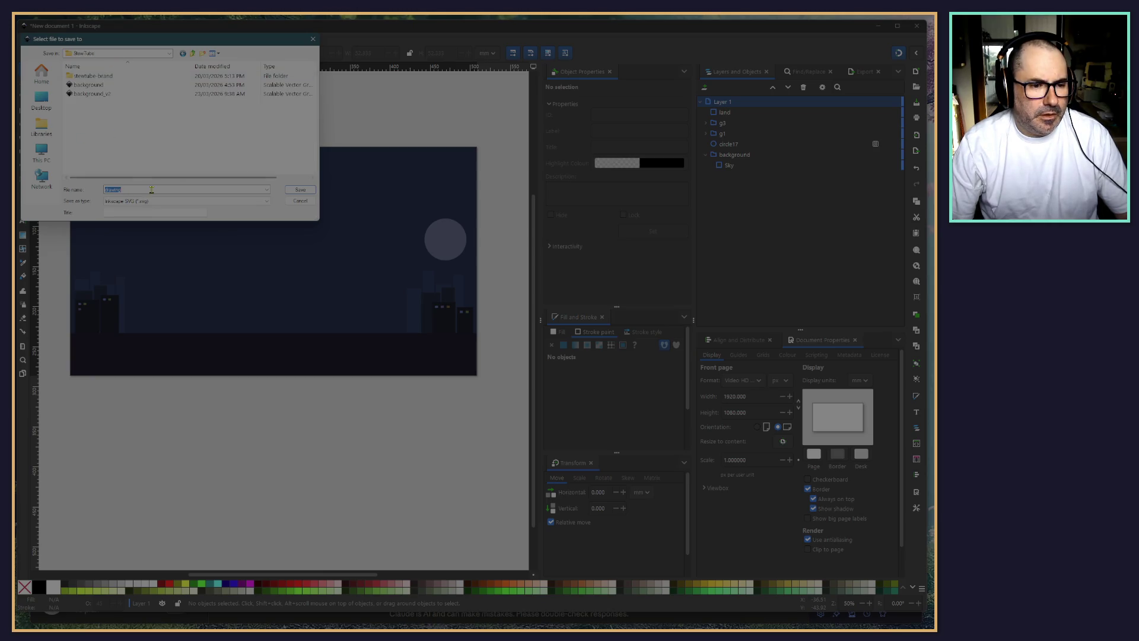
Save the drawing there as city_scape_background
key(BackSpace)
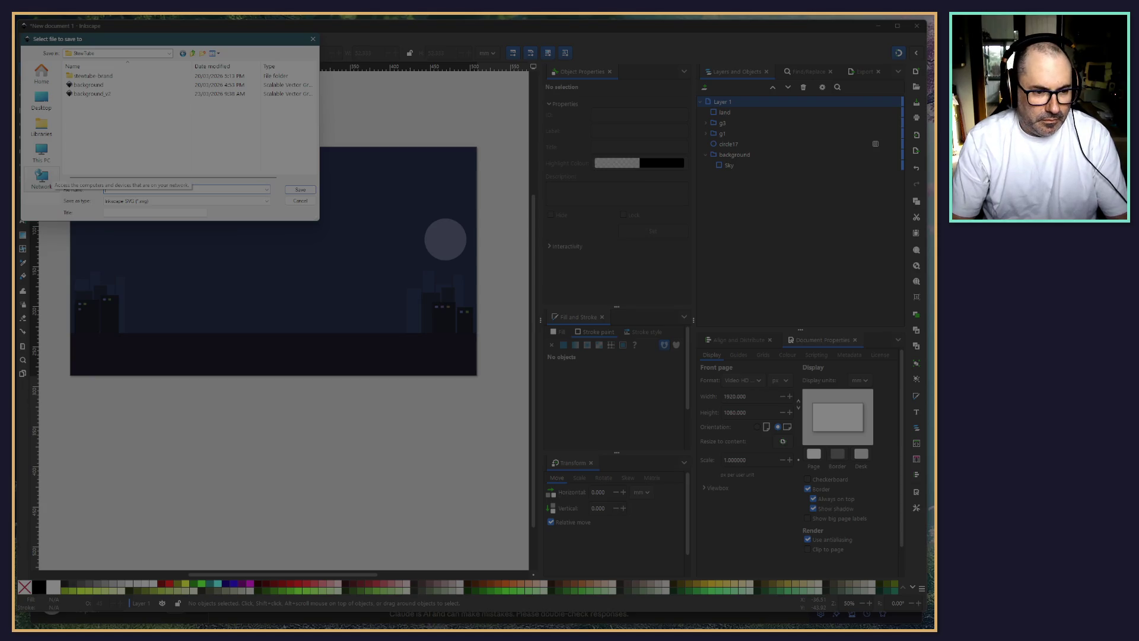
text(ci)
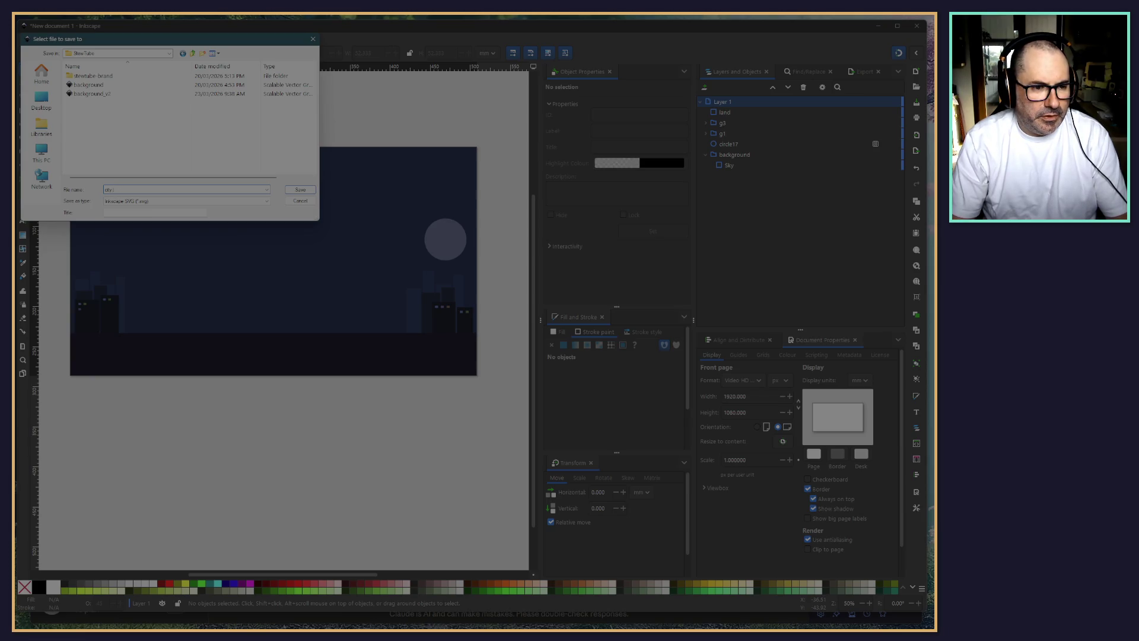
text(ty)
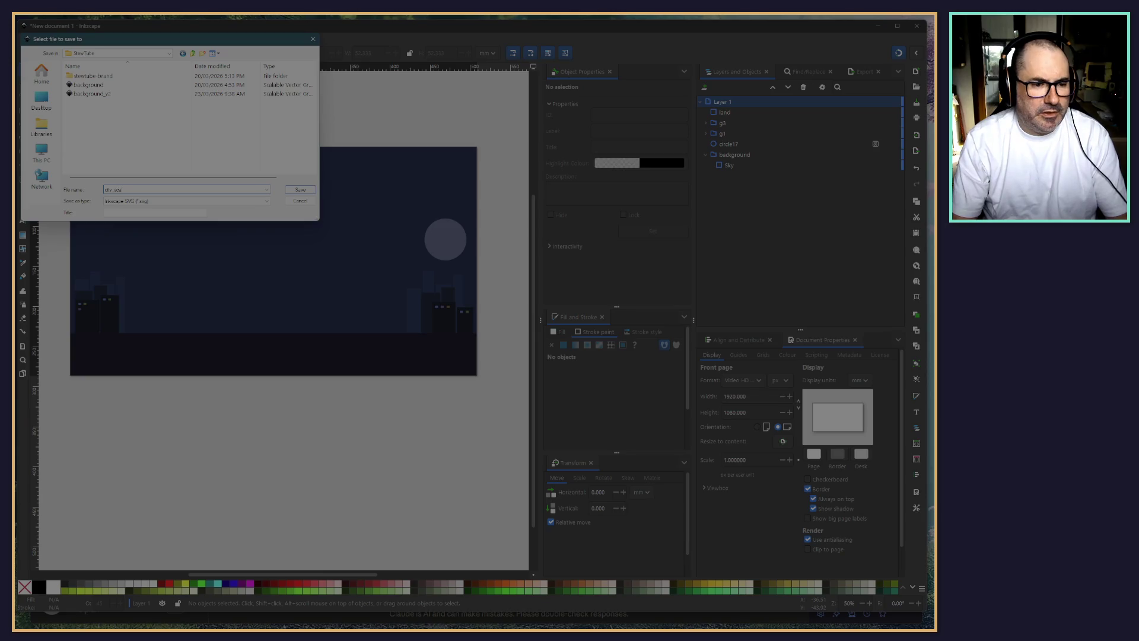
text(pe_backg)
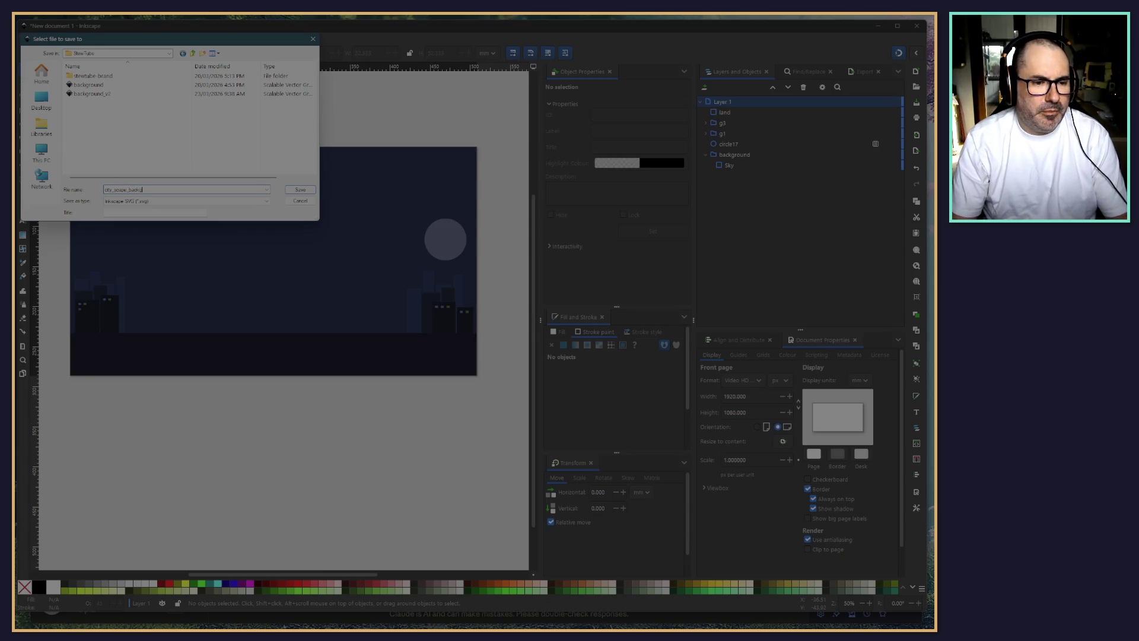
text(round)
key(Return)
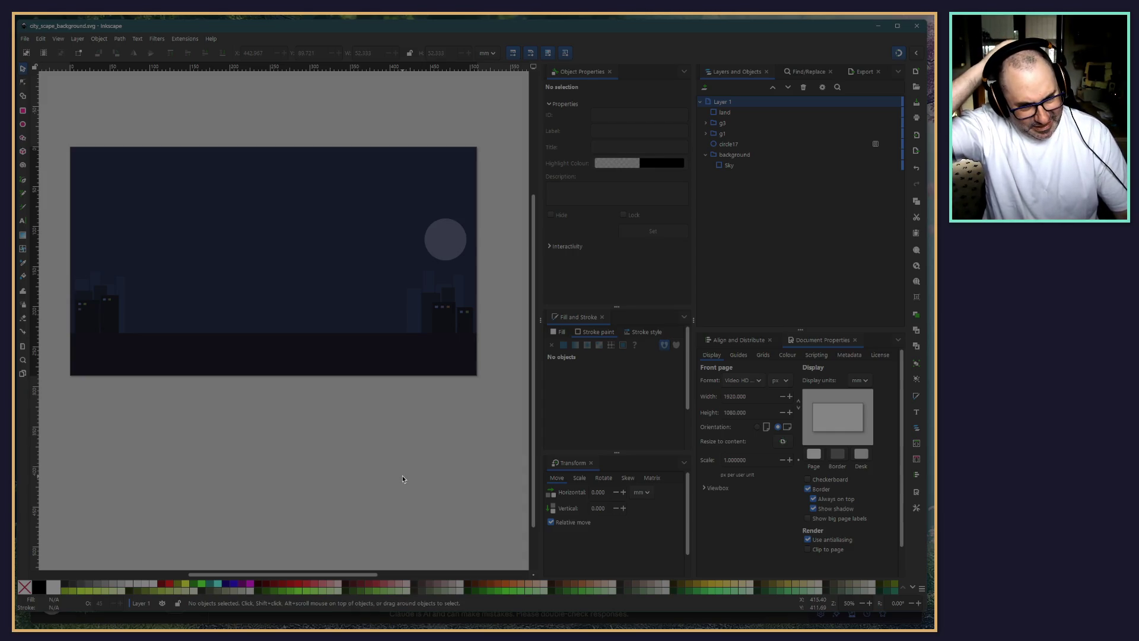
scroll(333, 376, down, 3)
ctrl+scroll(333, 374, down, 2)
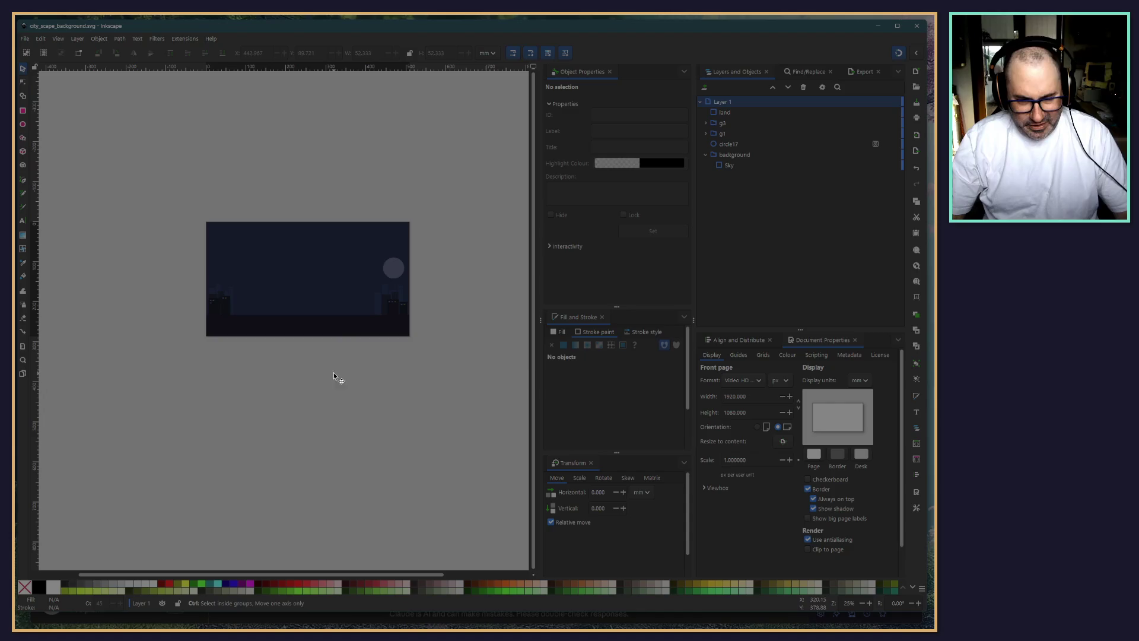
scroll(285, 384, right, 1)
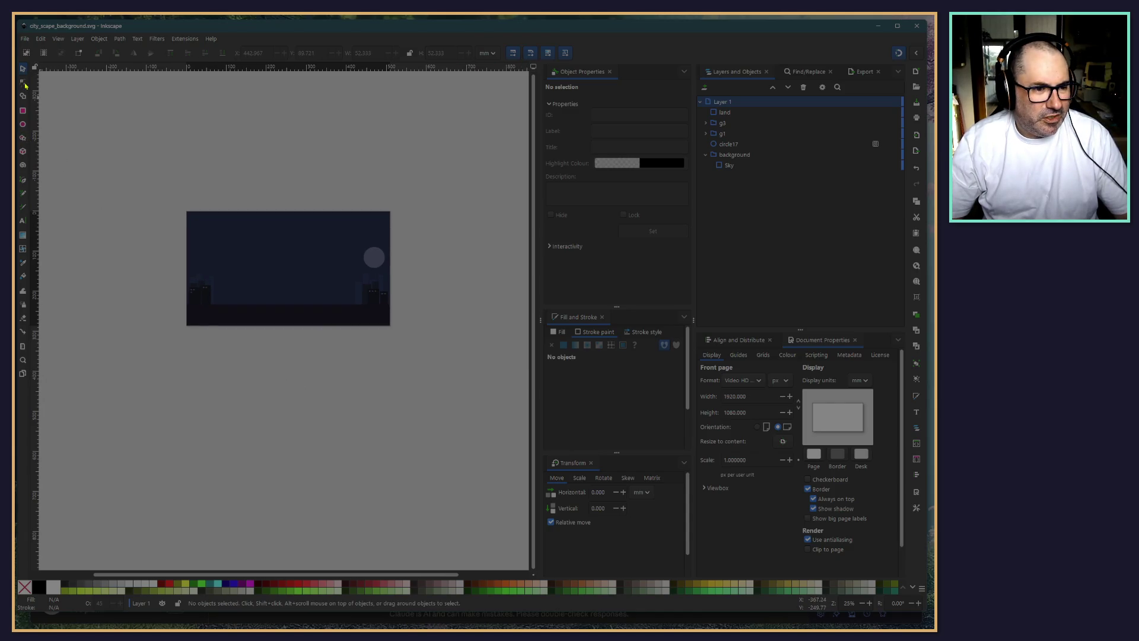
drag(242, 367, 279, 357)
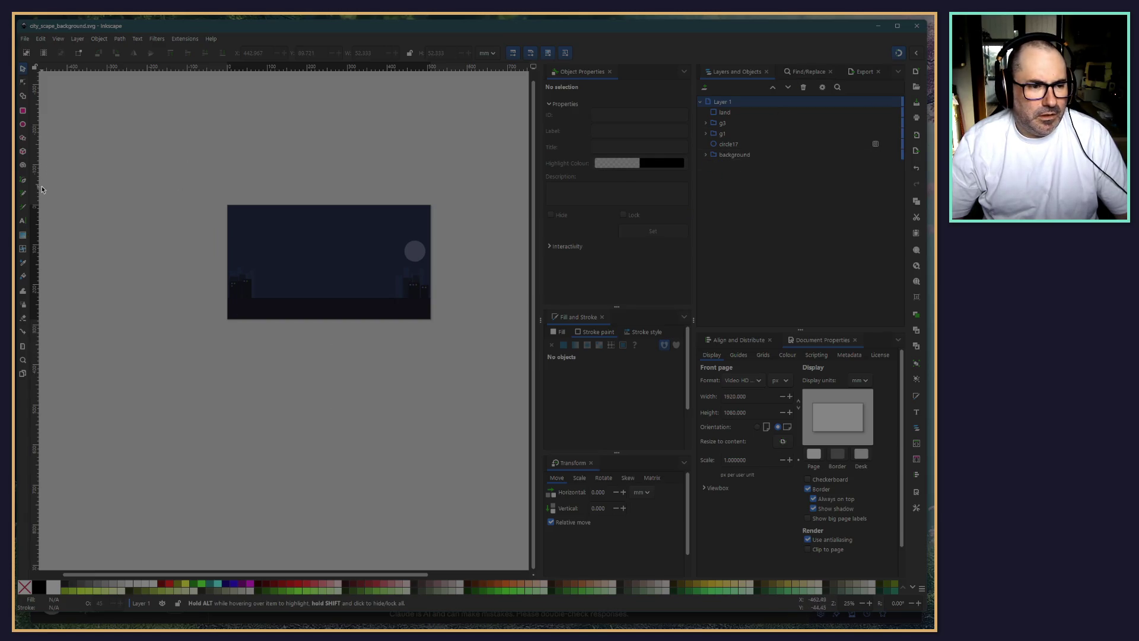
Rename circle17 to Moon and the g1 group to Buildings
click(719, 148)
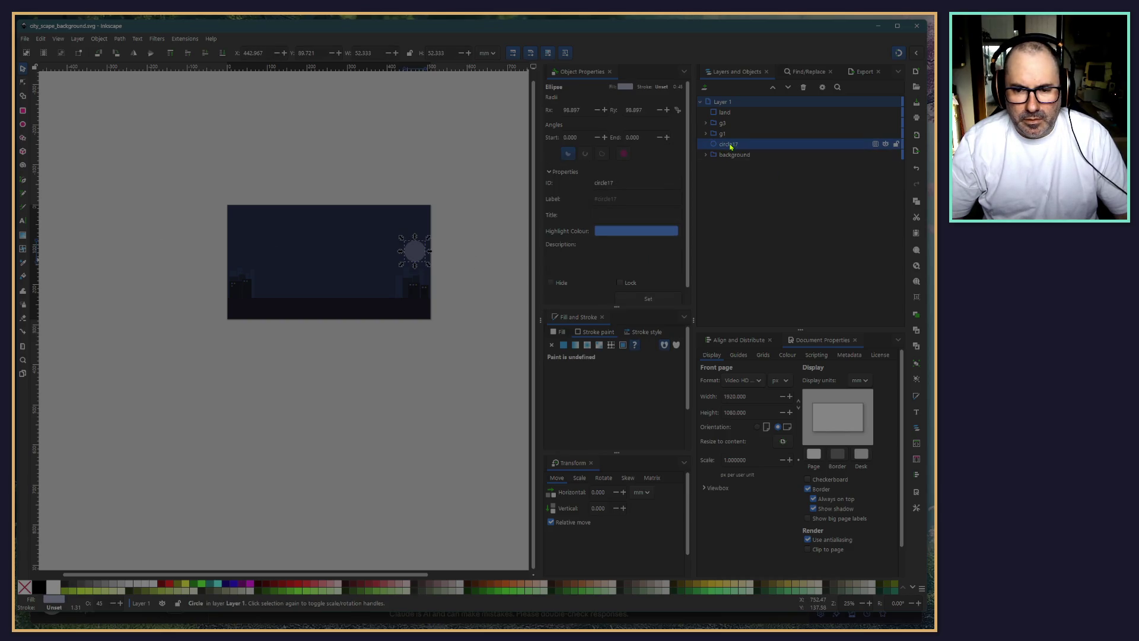
double_click(730, 147)
text(Moon)
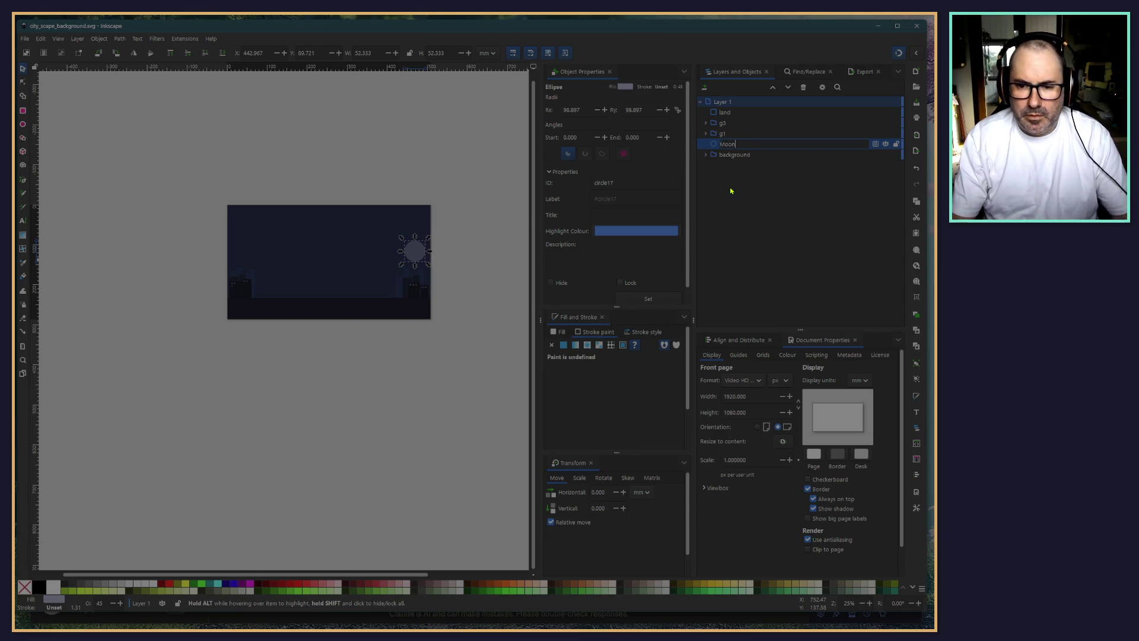
key(Return)
click(722, 135)
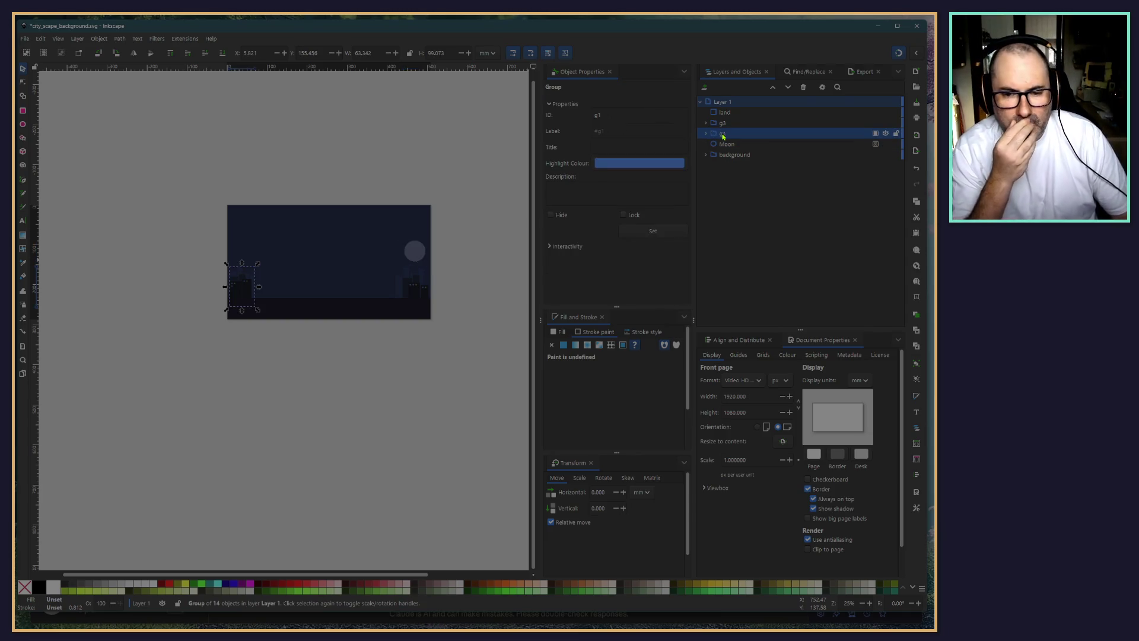
double_click(722, 133)
text(B)
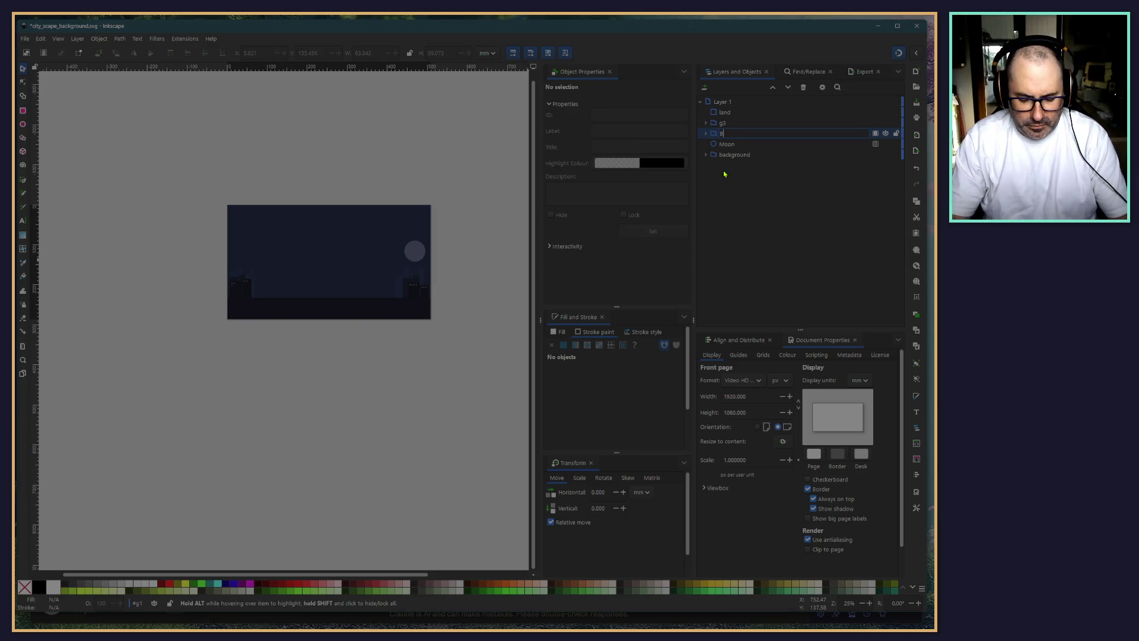
text(uildings)
key(Return)
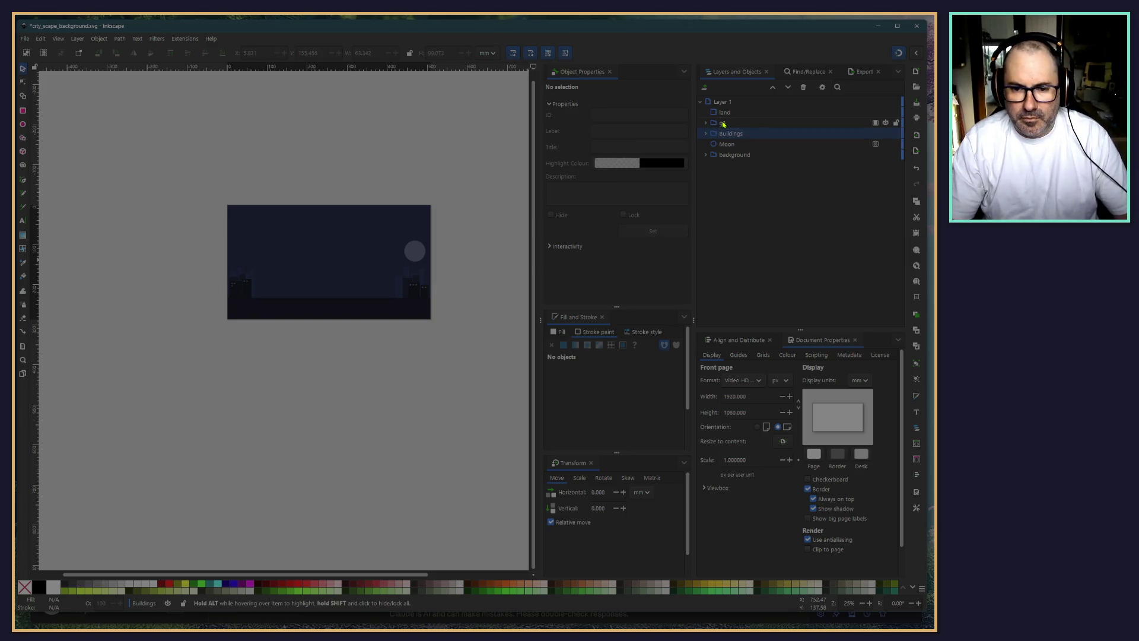
Rename the g3 group to Buildings_2 and capitalise background to Background
click(723, 123)
double_click(735, 123)
text(Buildings_2)
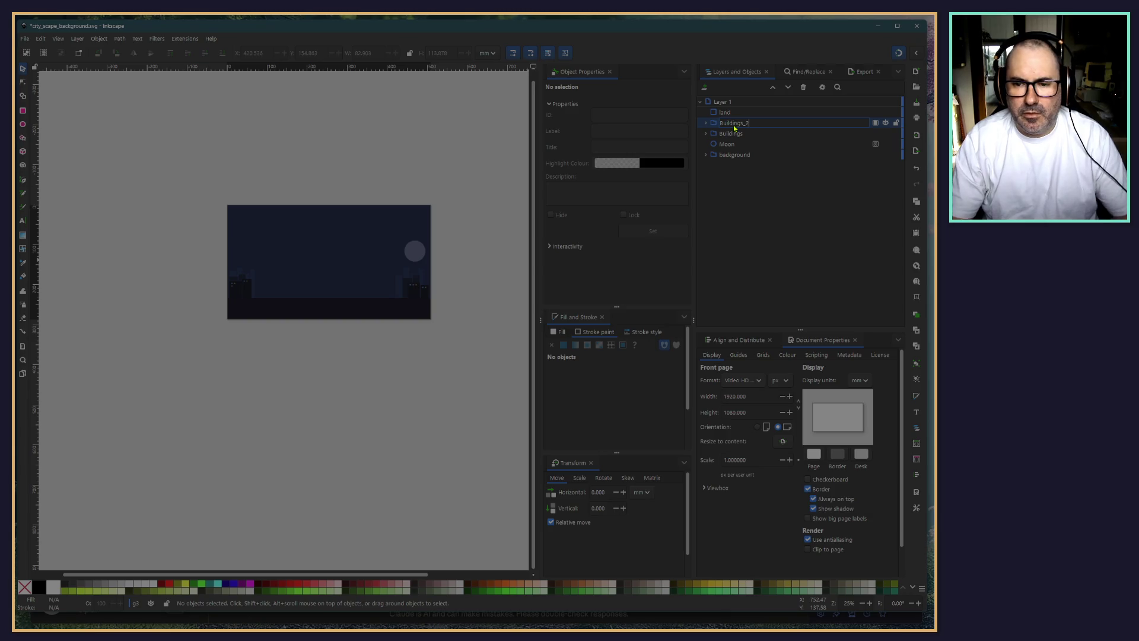
key(Return)
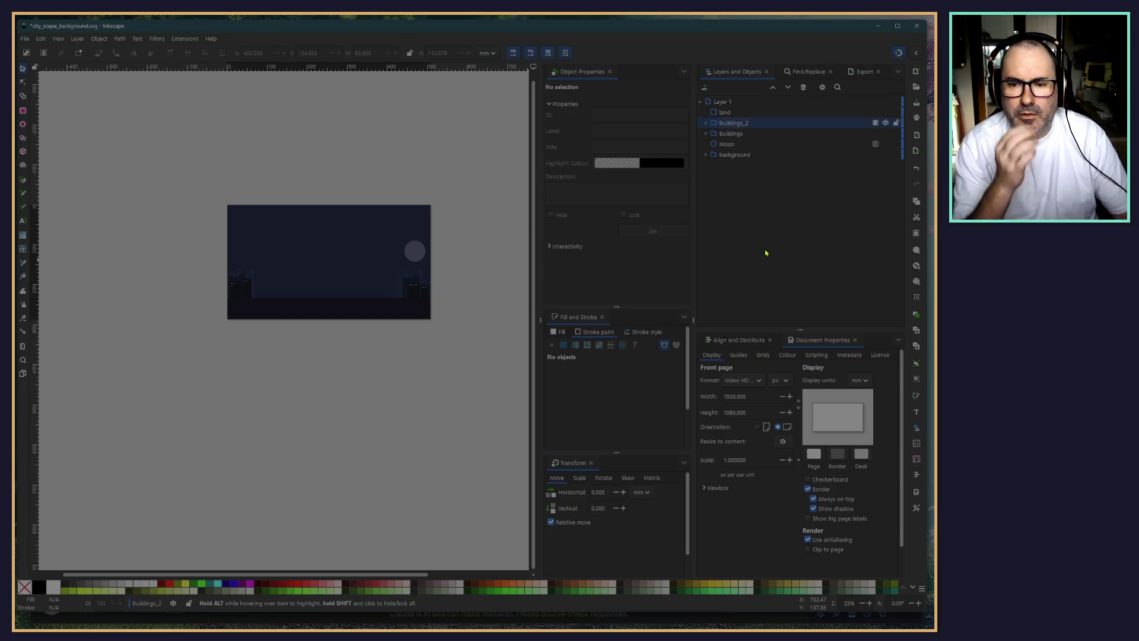
click(715, 114)
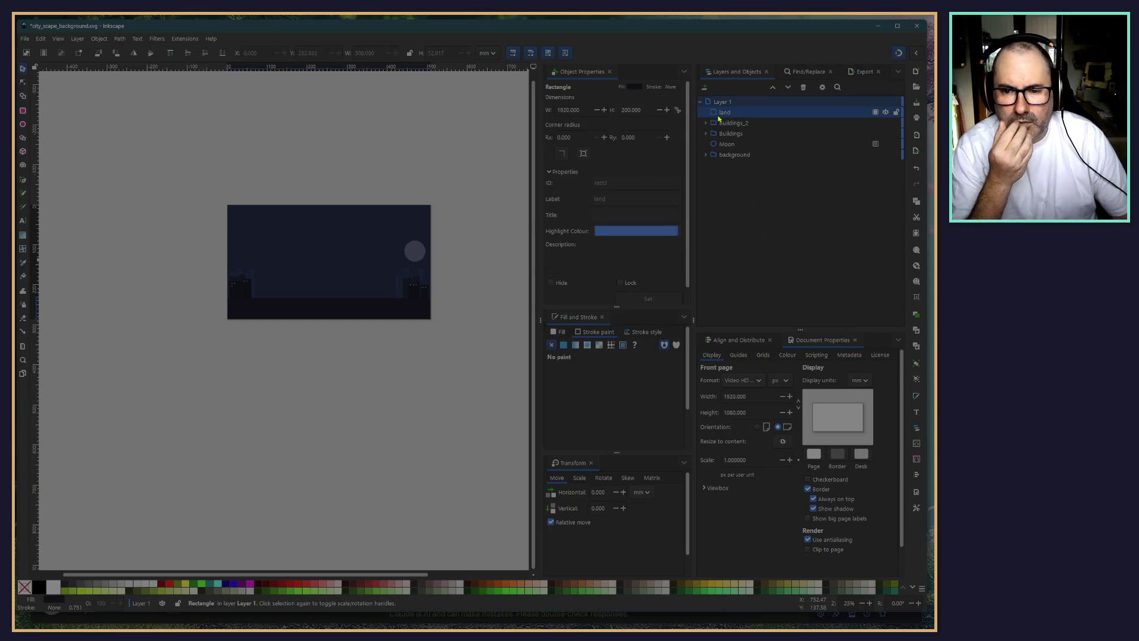
click(718, 156)
double_click(730, 155)
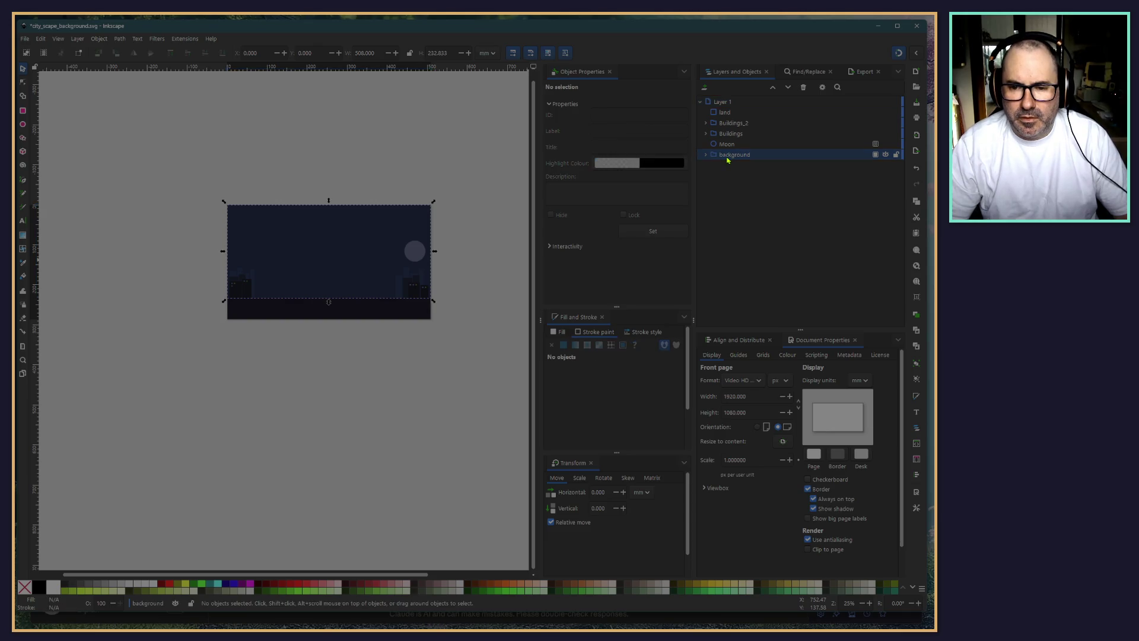
key(Home)
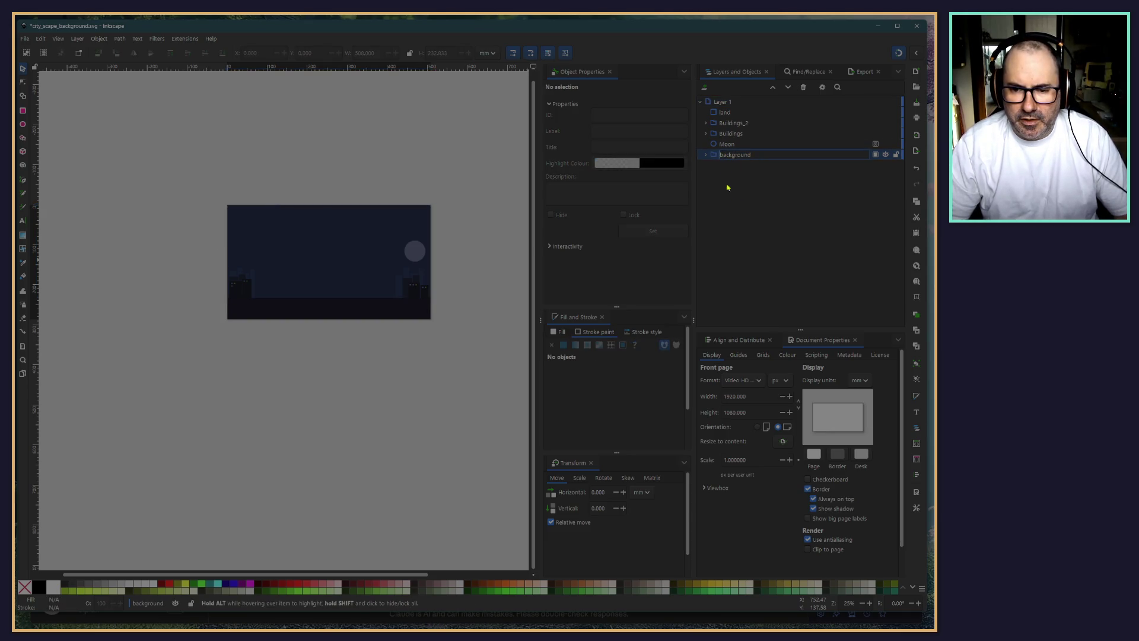
key(Return)
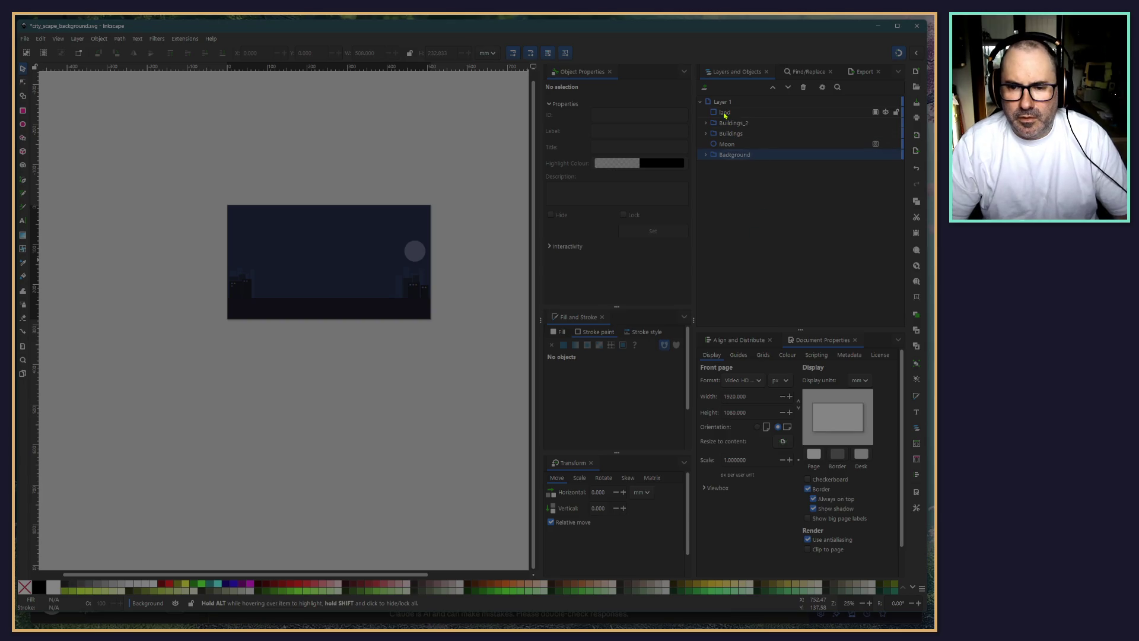
Rename the land rectangle to Land and save the document
double_click(724, 114)
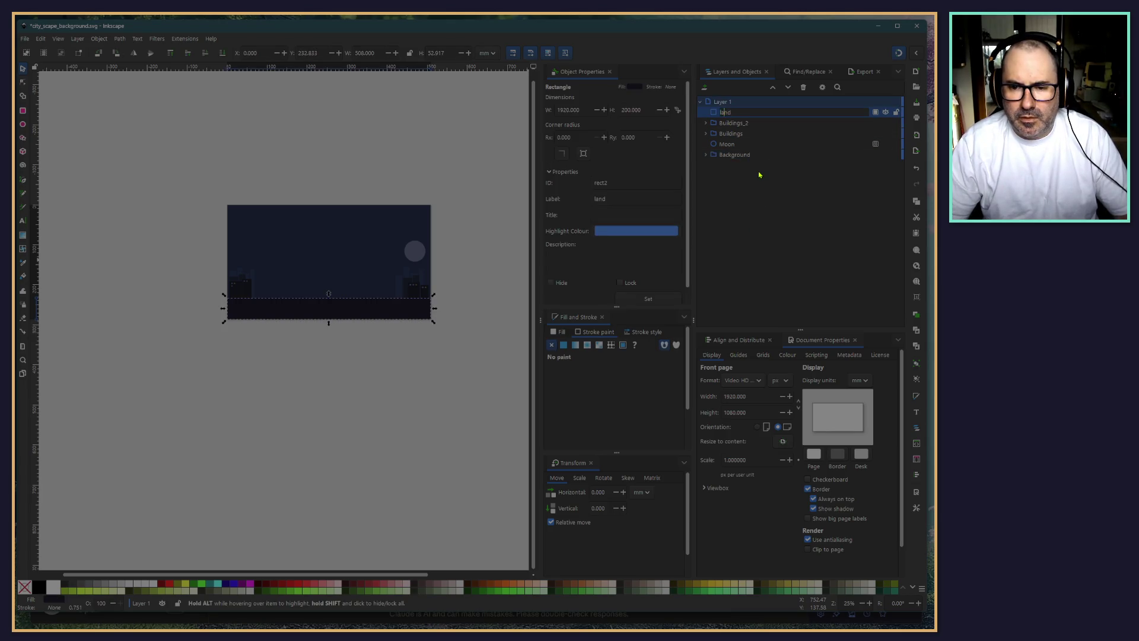
text(L)
key(Return)
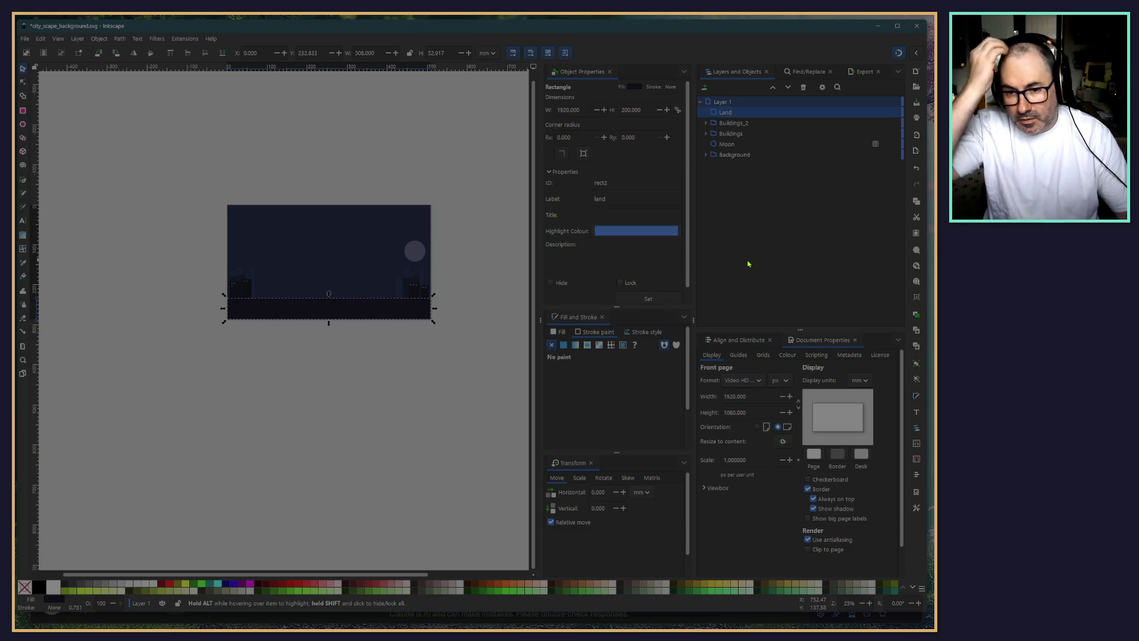
click(291, 373)
key(ctrl+s)
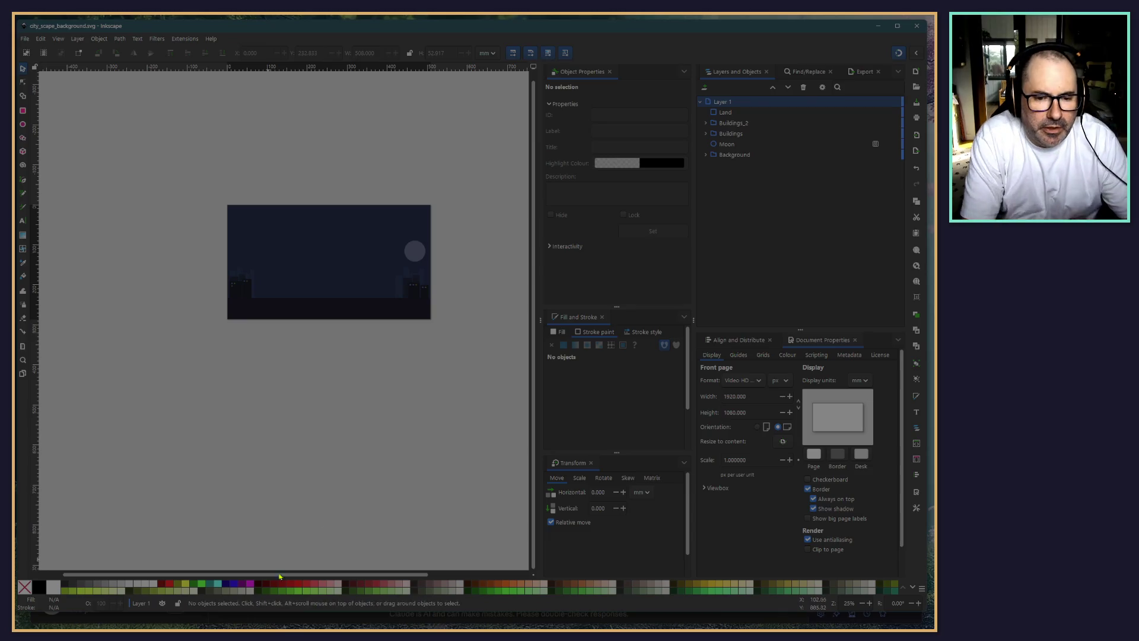
Scroll and pan the canvas to bring the whole night-city page into view
scroll(255, 516, up, 1)
scroll(238, 510, right, 3)
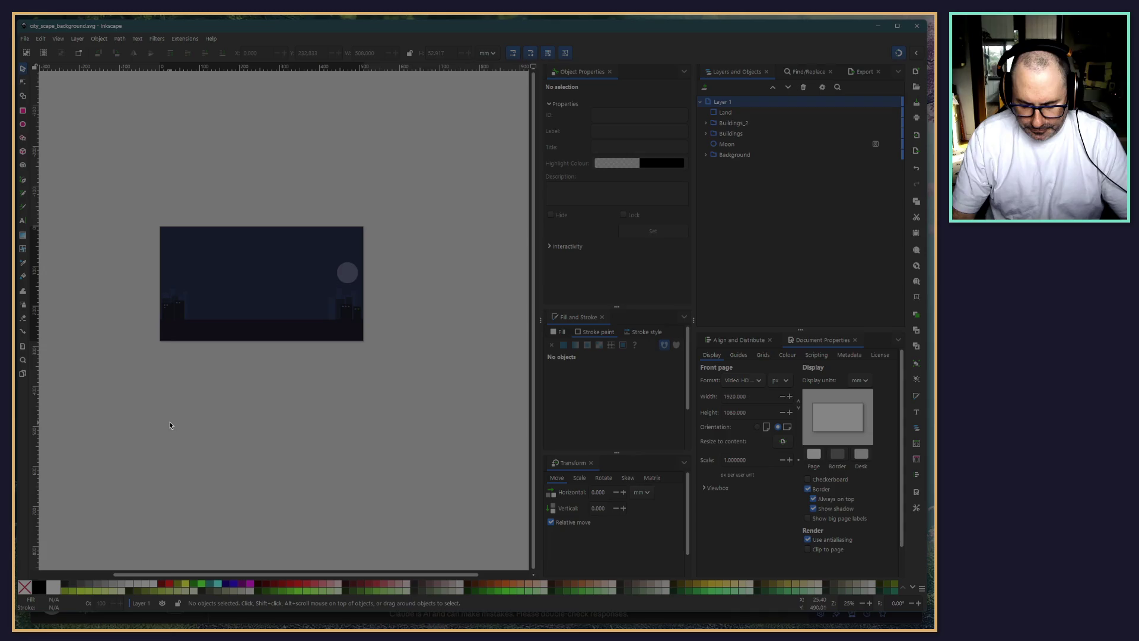
ctrl+scroll(170, 425, up, 3)
ctrl+scroll(209, 465, up, 1)
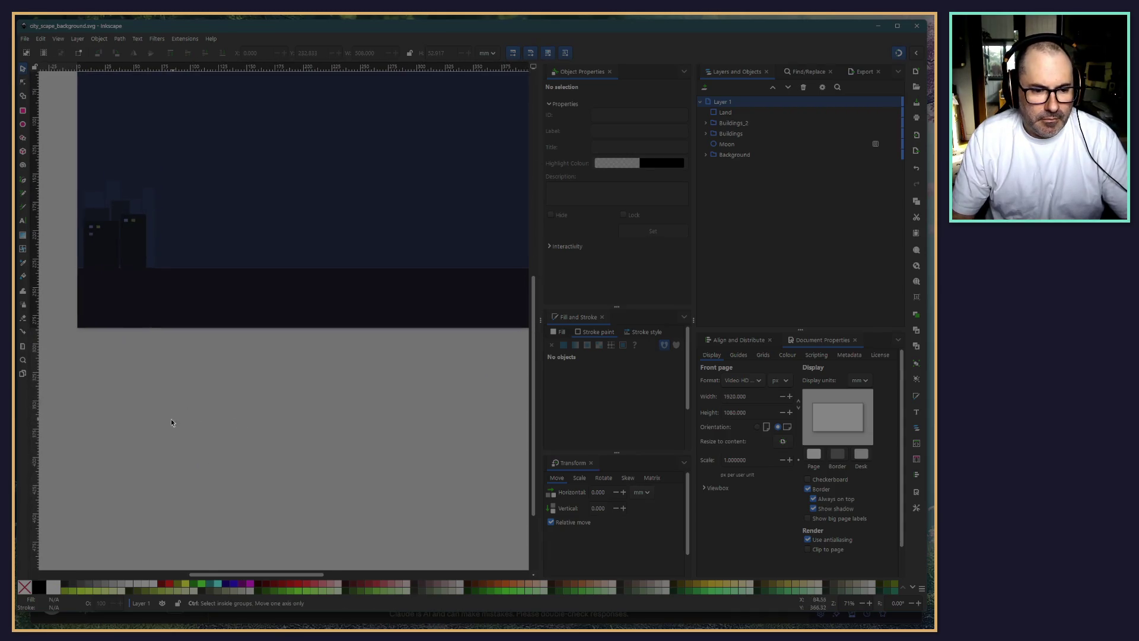
ctrl+scroll(171, 419, up, 1)
ctrl+scroll(245, 540, up, 1)
ctrl+scroll(245, 539, down, 4)
ctrl+scroll(339, 535, down, 3)
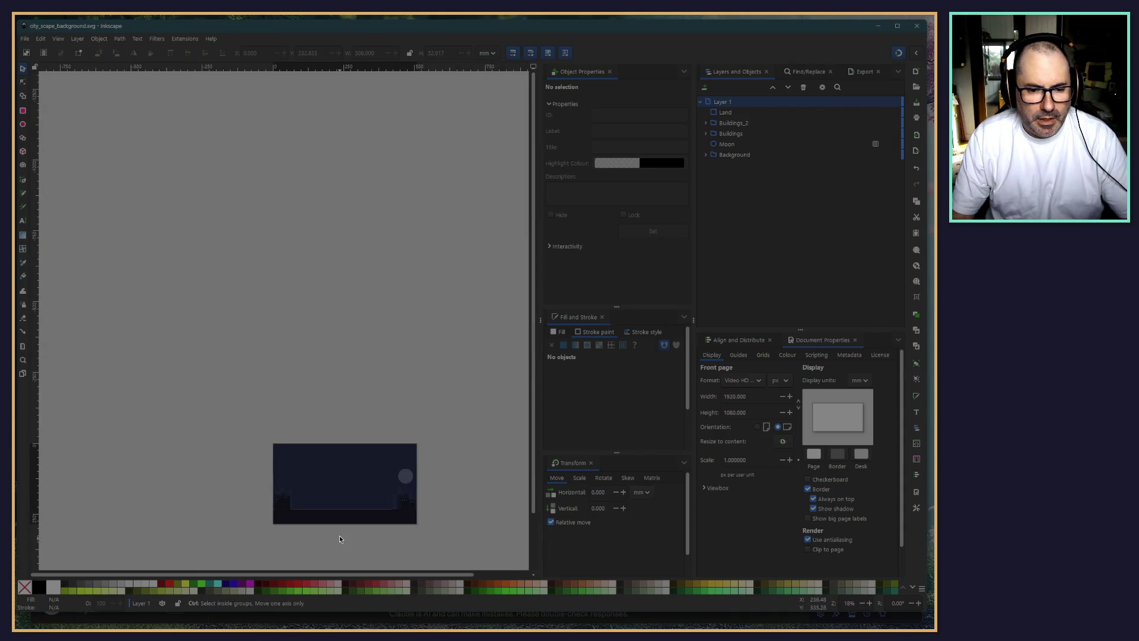
drag(279, 498, 184, 388)
ctrl+scroll(271, 437, up, 3)
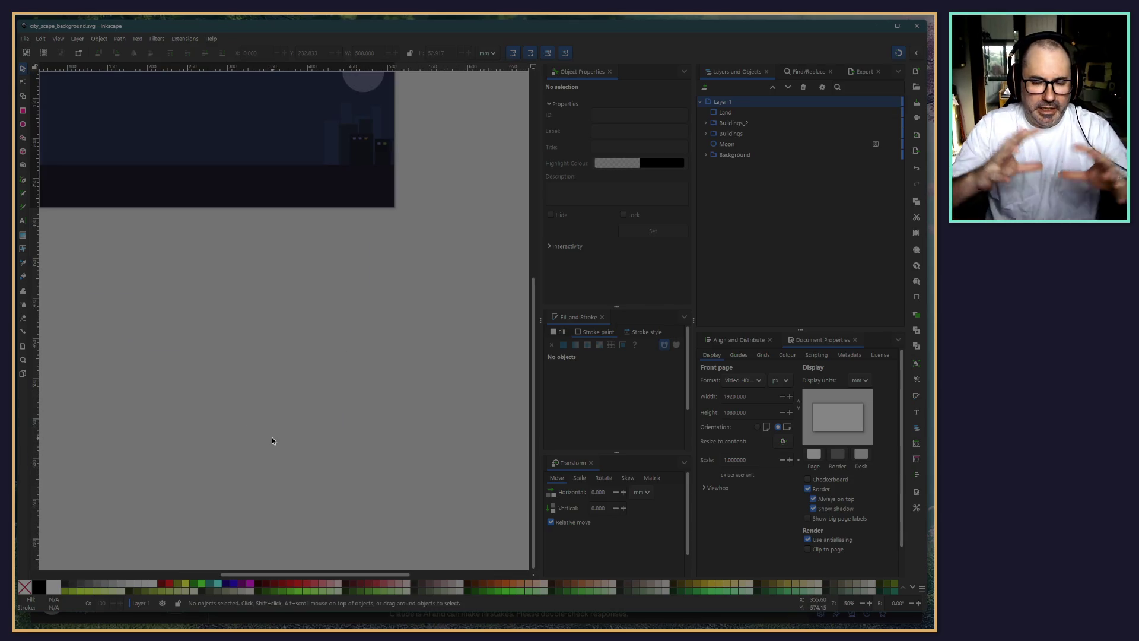
drag(213, 346, 276, 434)
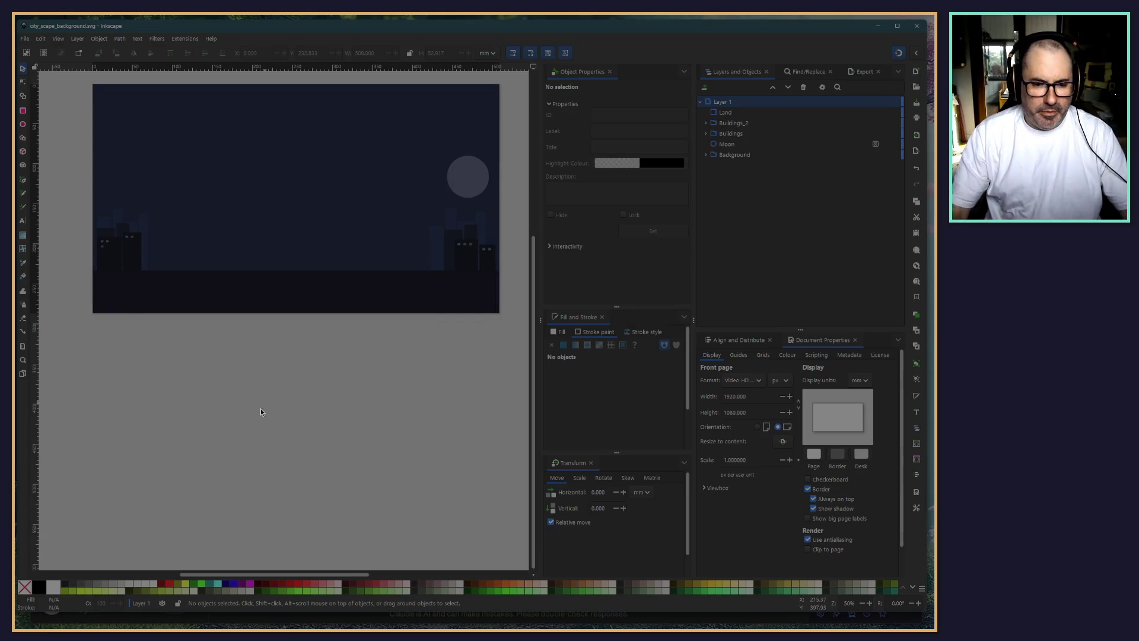
drag(280, 422, 270, 479)
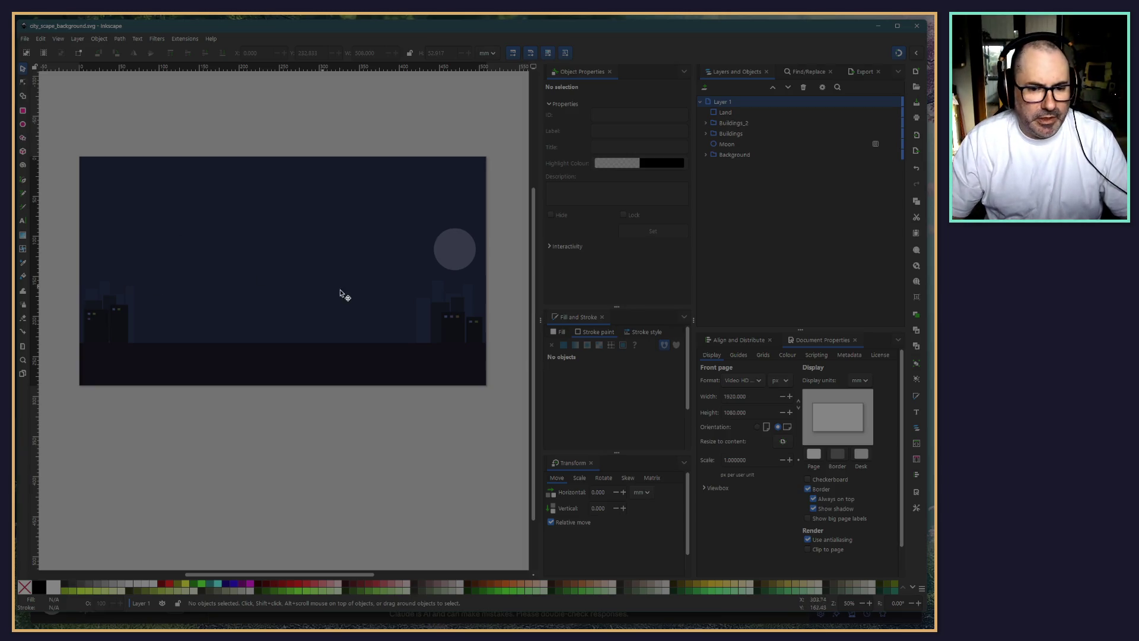
Duplicate the moon circle and place the copy in the left sky of the page
click(465, 254)
key(ctrl+d)
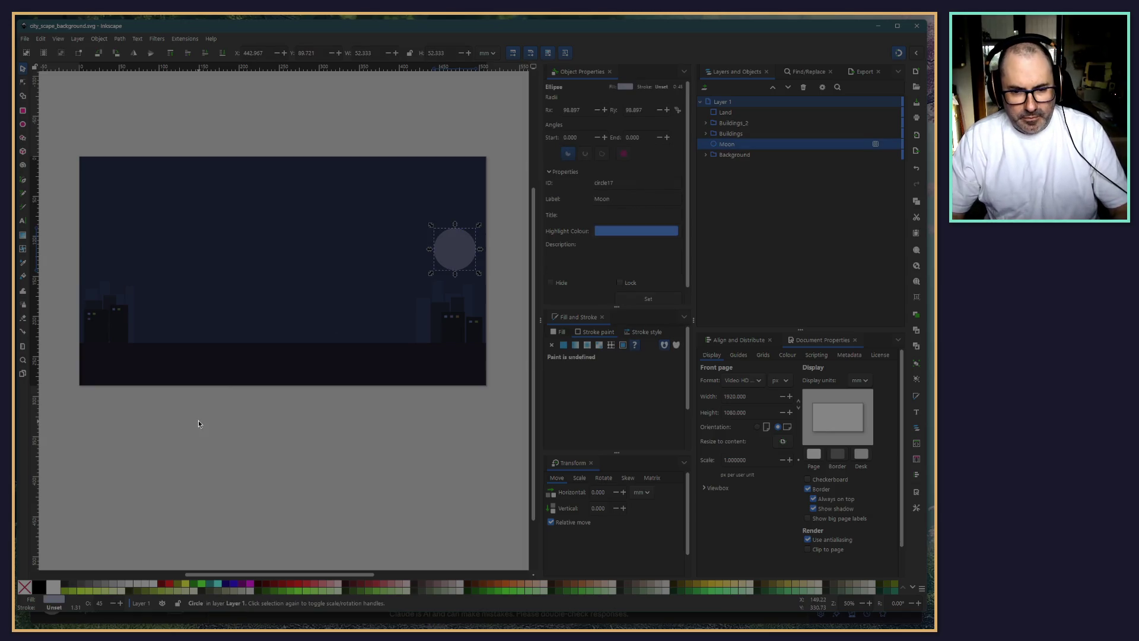
key(ctrl+v)
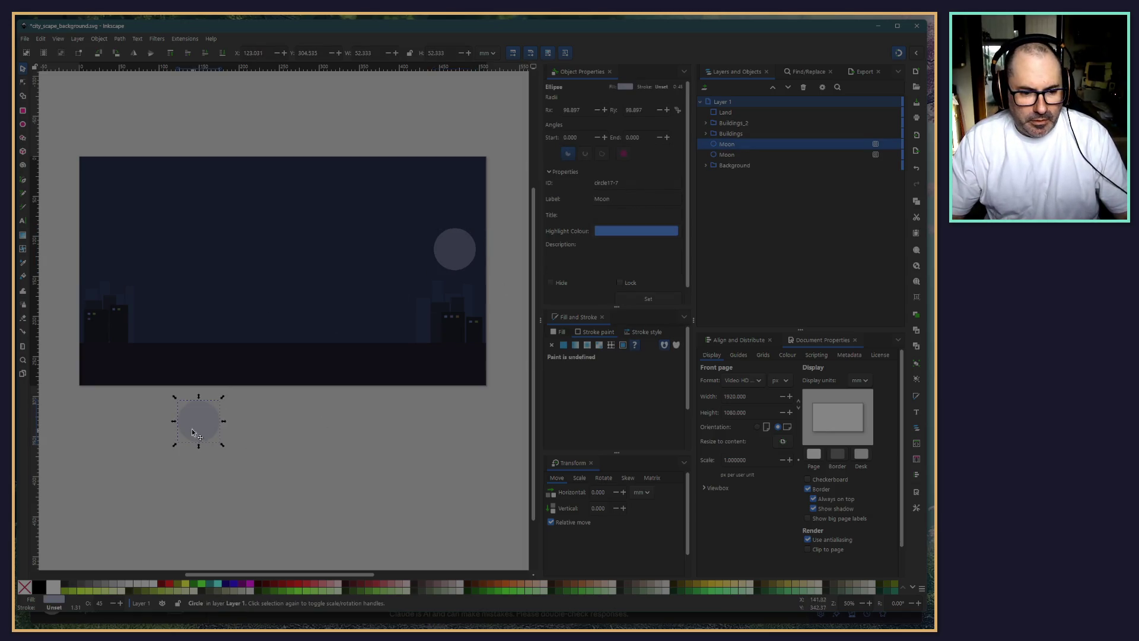
drag(193, 433, 216, 252)
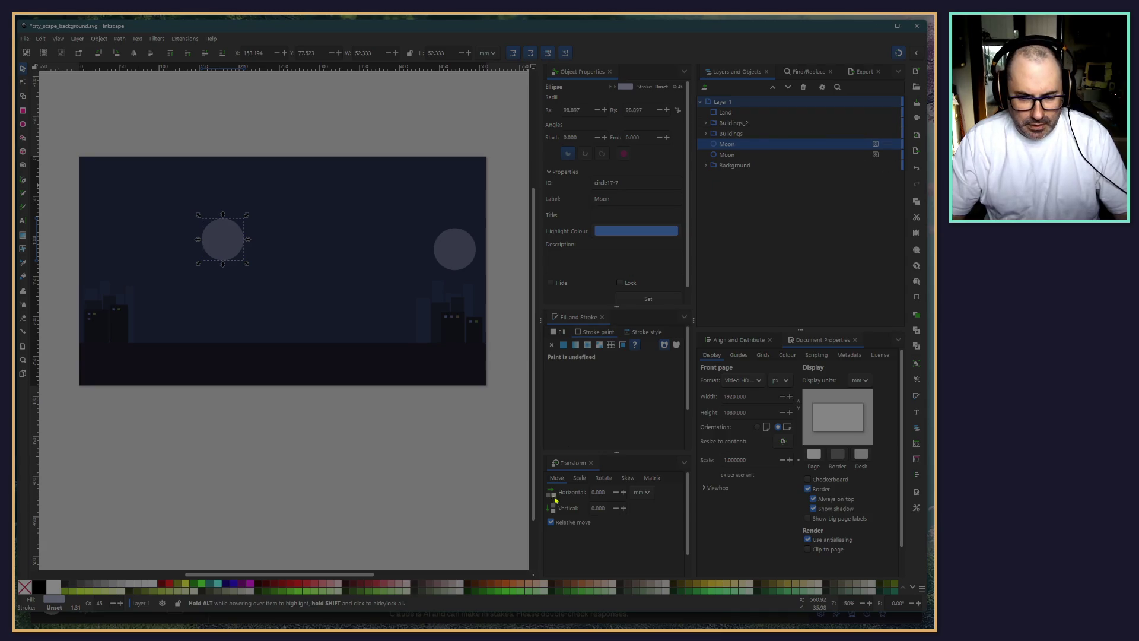
Give the moon copy a pure white fill (saturation 0, lightness 100) and no stroke
click(561, 333)
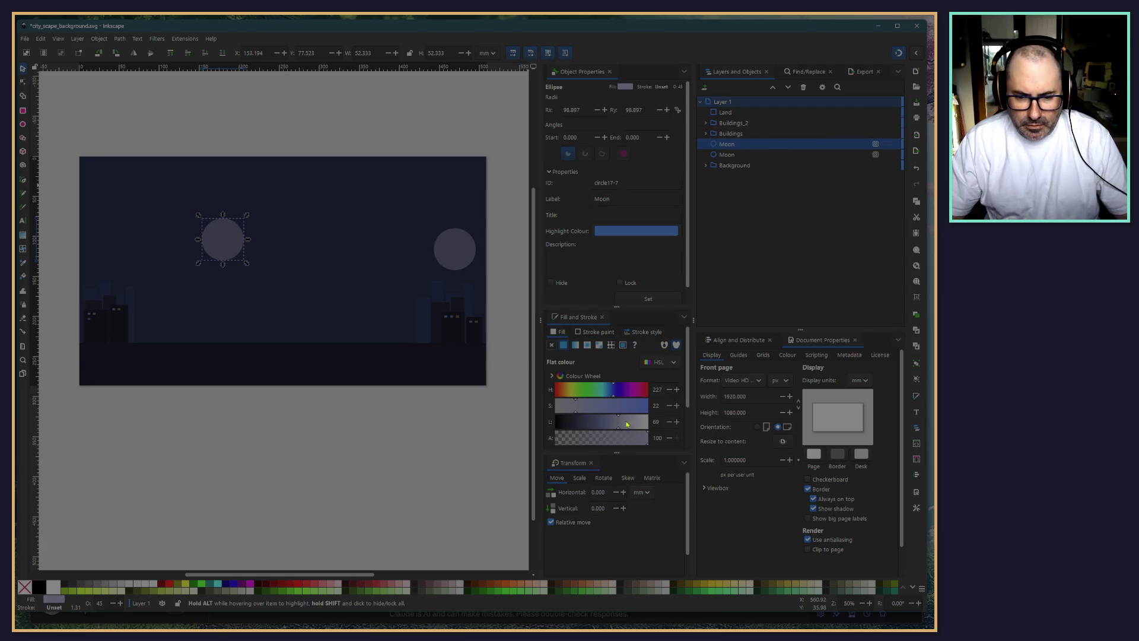
drag(626, 424, 650, 423)
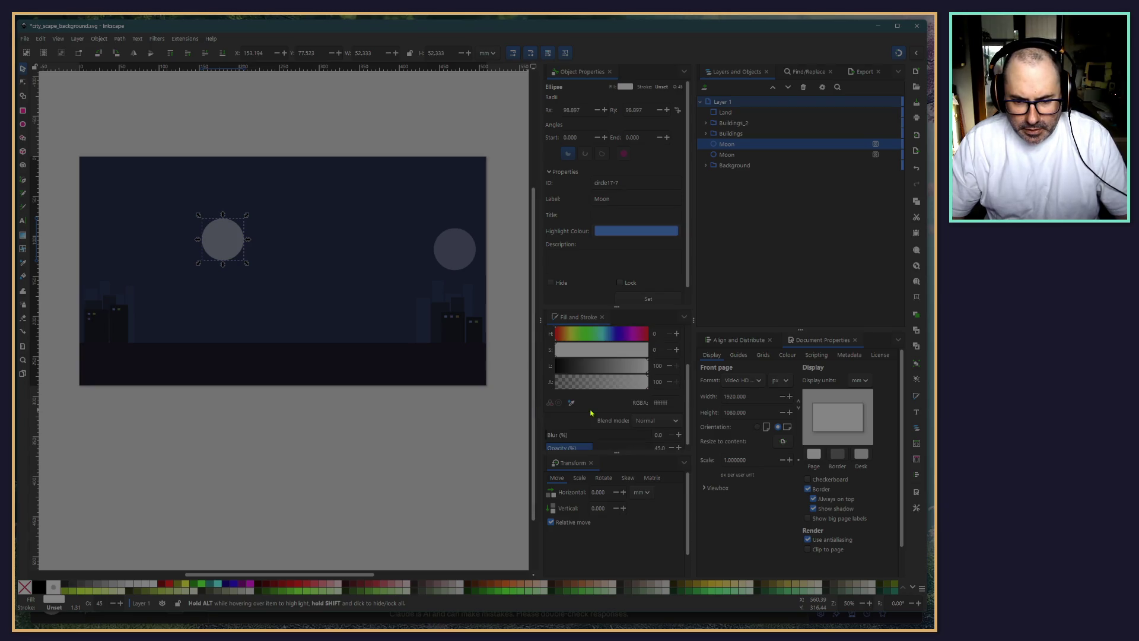
click(259, 411)
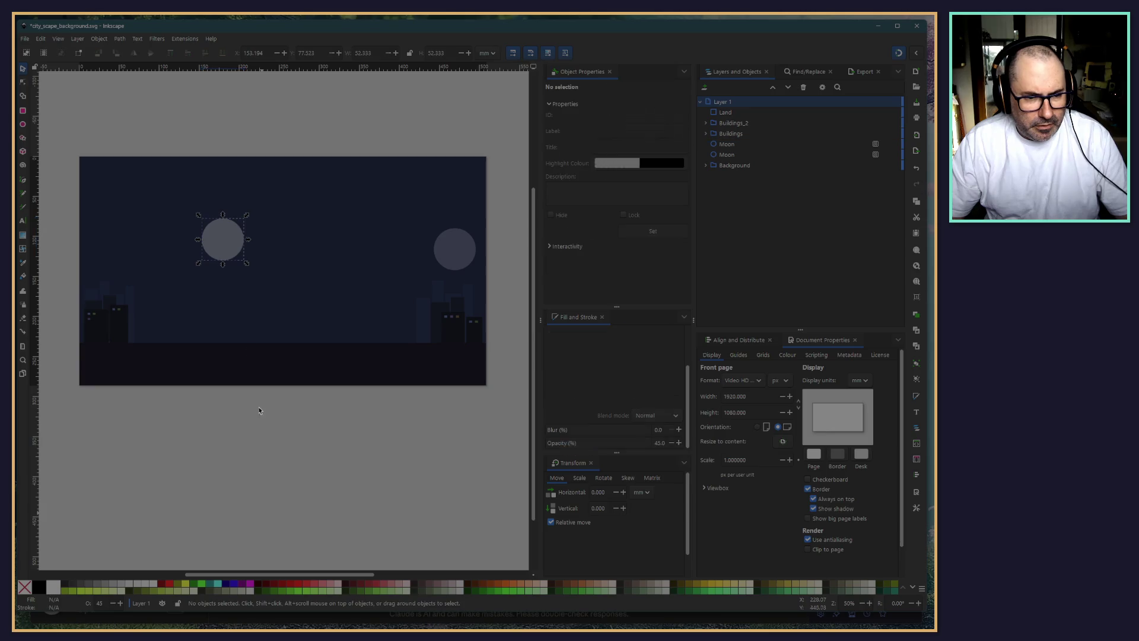
click(227, 239)
scroll(580, 346, up, 1)
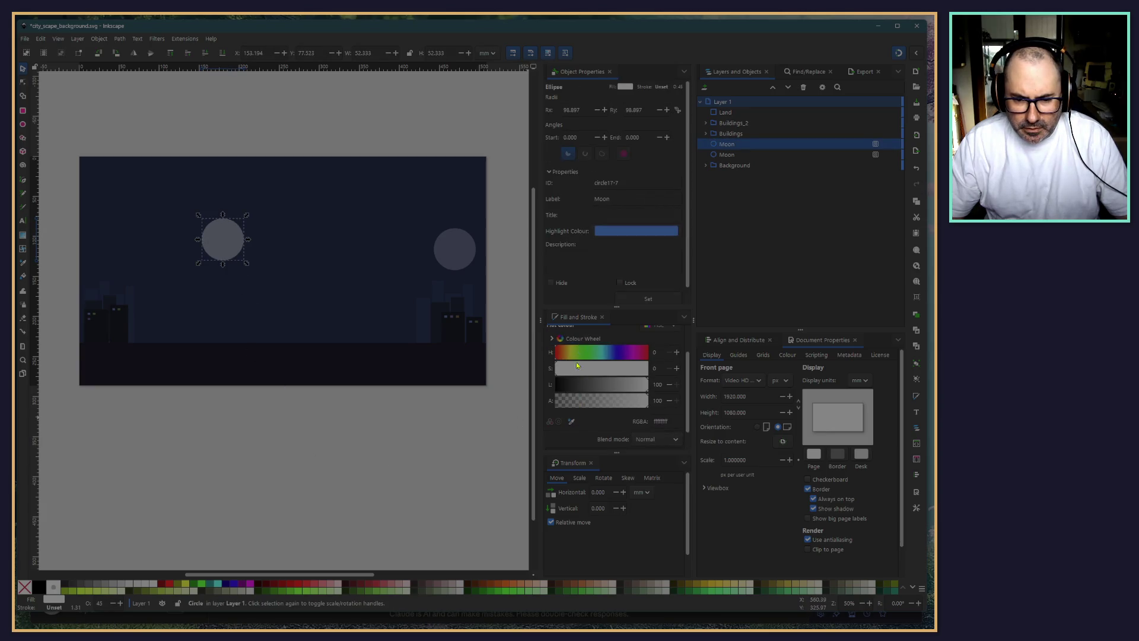
mouse_move(620, 384)
mouse_down()
mouse_move(560, 389)
mouse_move(708, 385)
mouse_up()
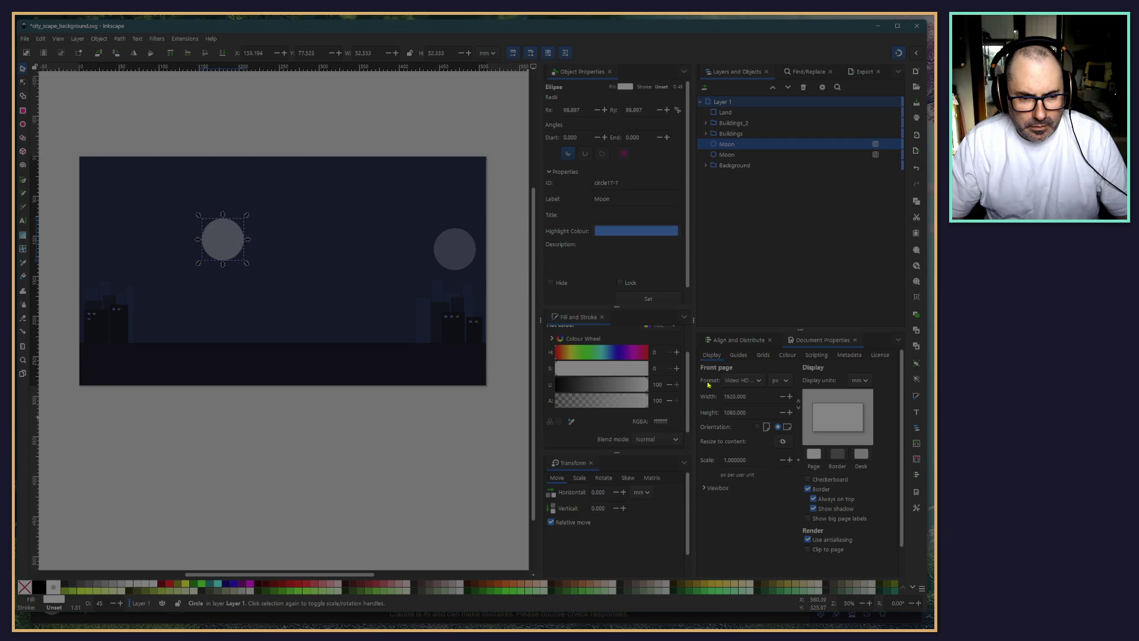
scroll(611, 407, up, 2)
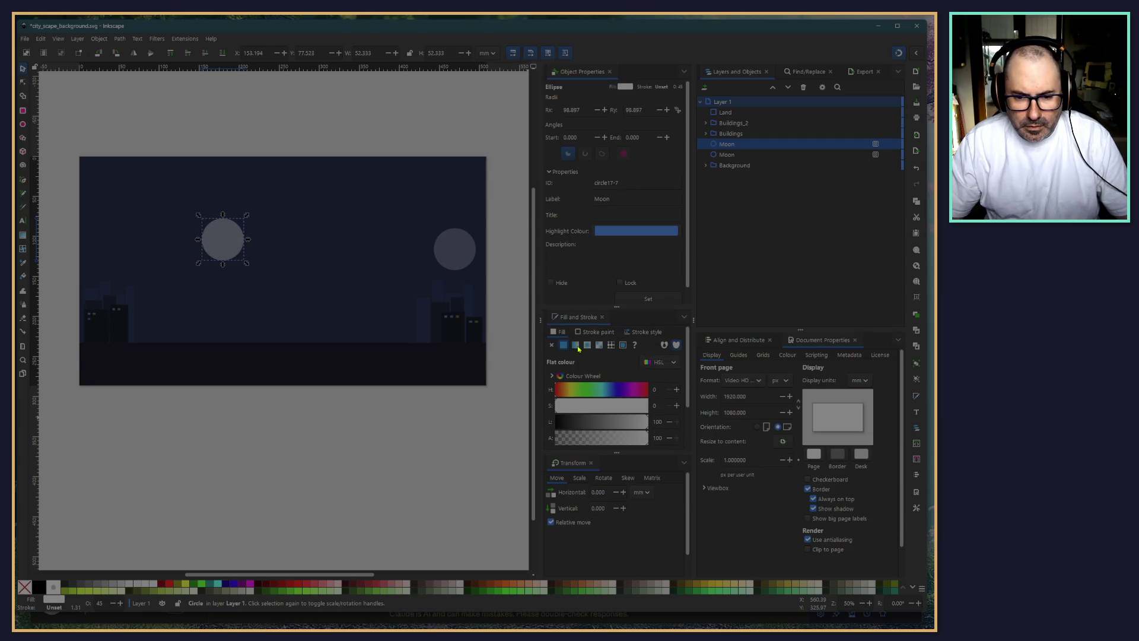
click(594, 332)
click(551, 344)
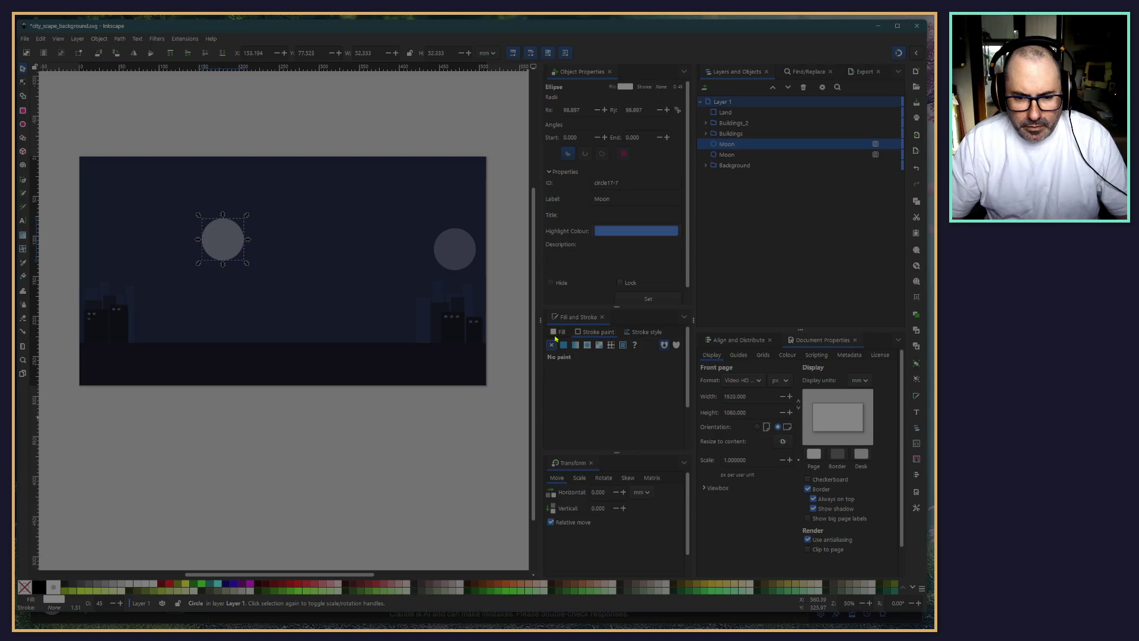
drag(573, 406, 547, 409)
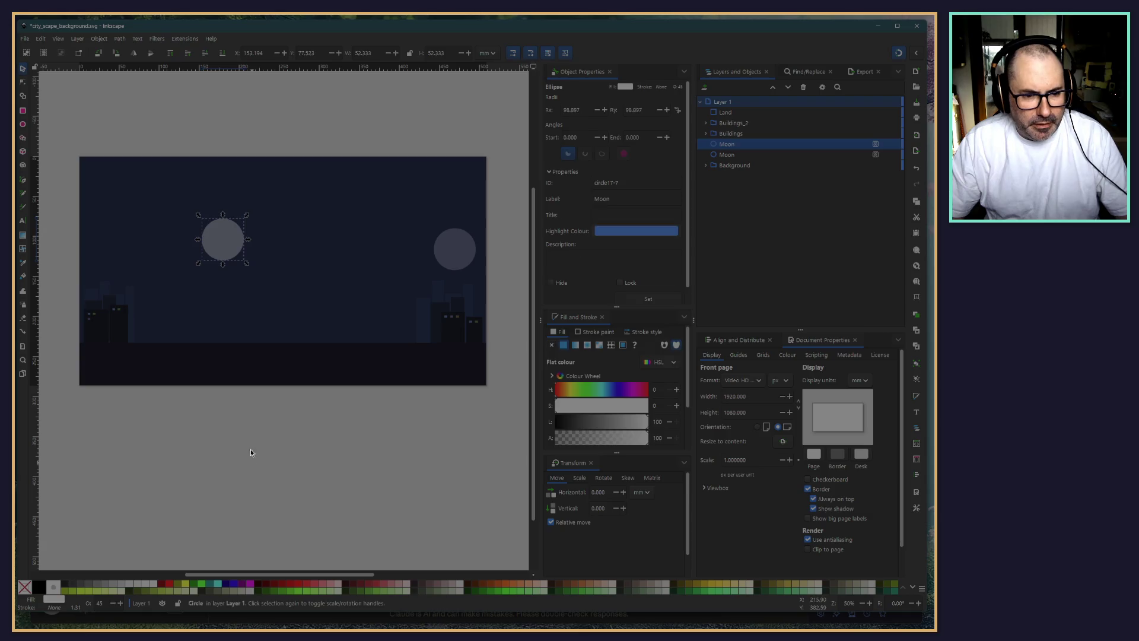
Set the white moon copy's opacity to 100 and move it below the page
scroll(596, 401, down, 3)
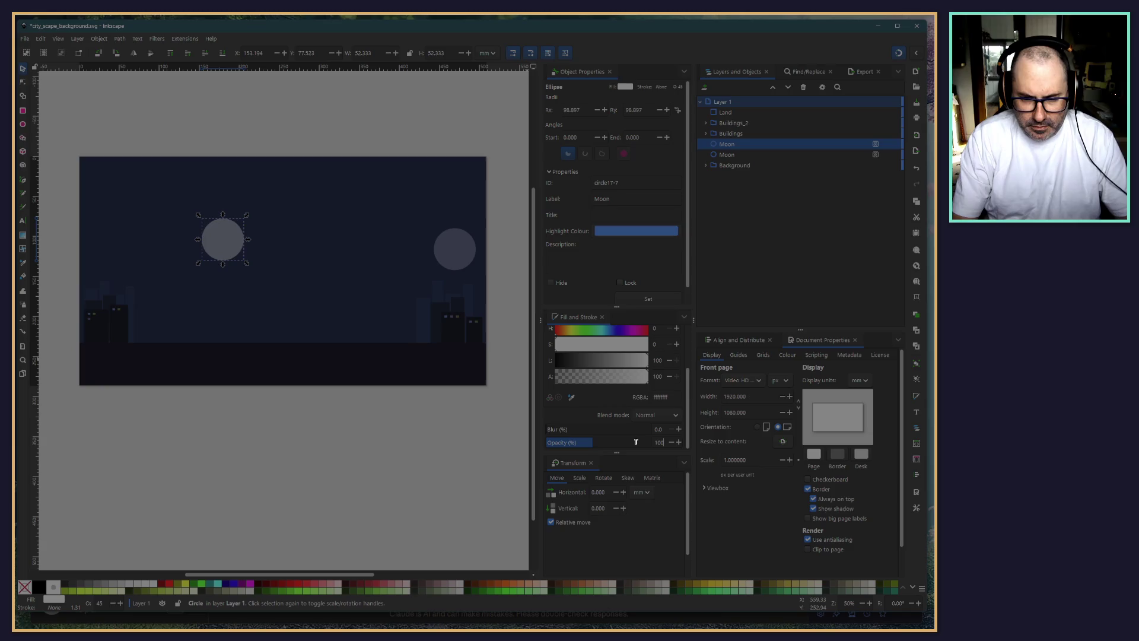
text(100)
key(Return)
click(348, 482)
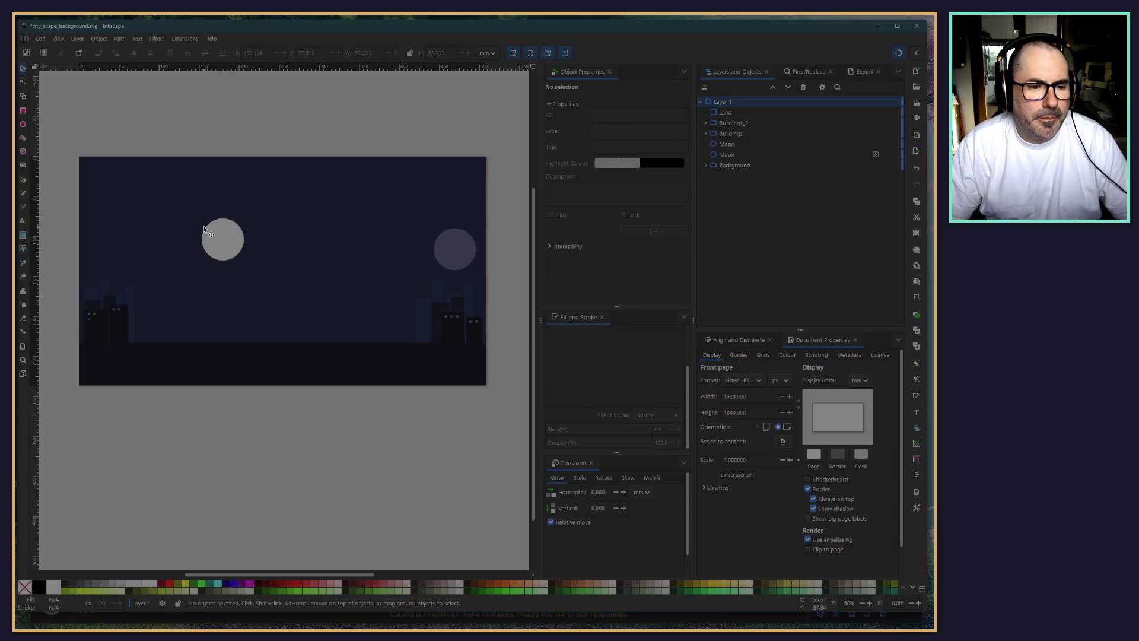
drag(204, 247, 161, 493)
scroll(162, 490, down, 2)
Enlarge the moon copy below the page to about twice its size and paste two more copies
scroll(135, 291, down, 3)
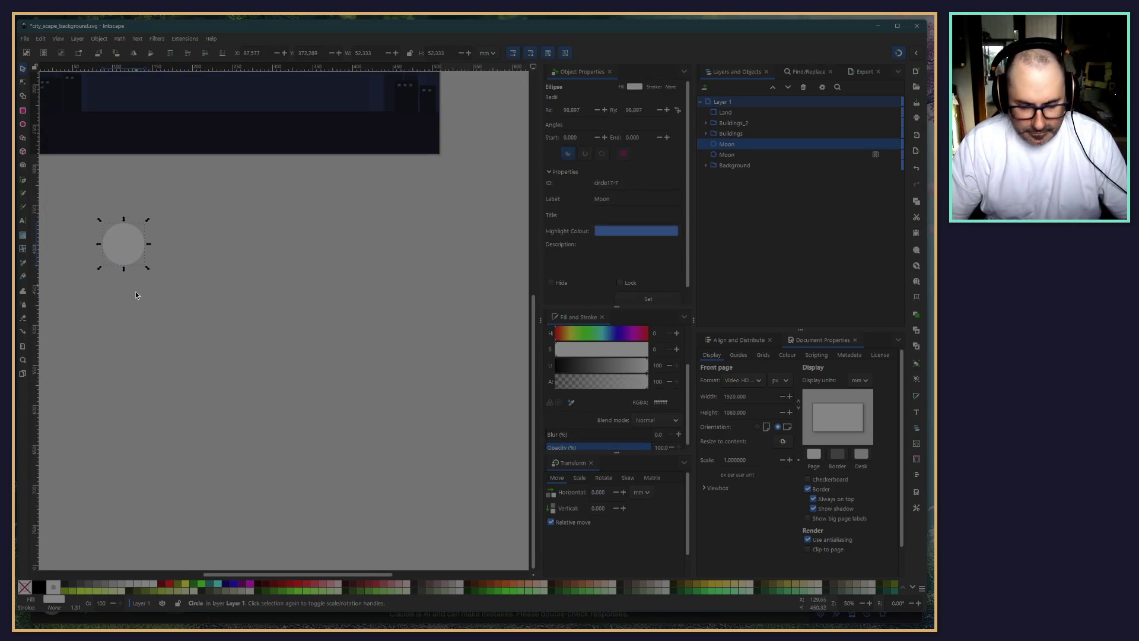
ctrl+scroll(139, 306, down, 3)
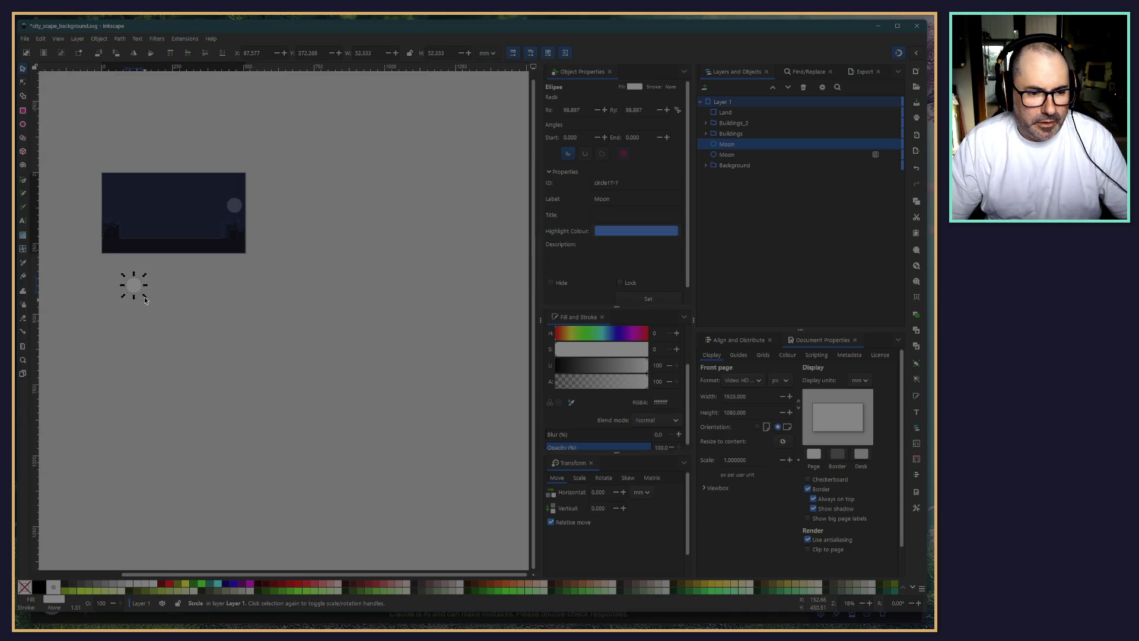
click(180, 355)
click(133, 289)
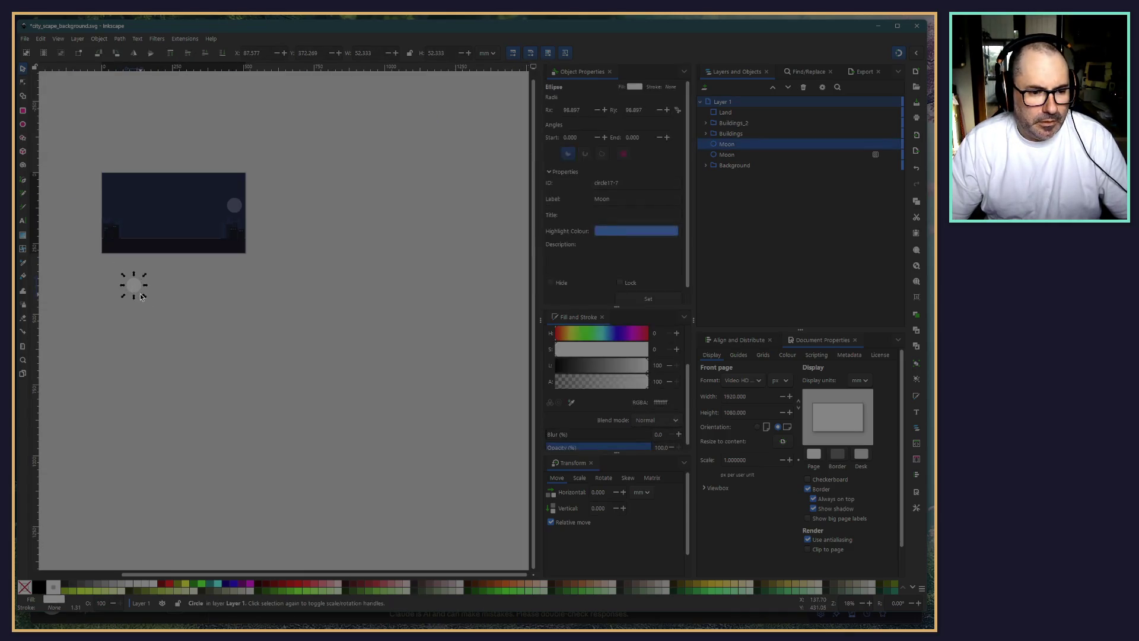
drag(142, 294, 159, 307)
key(ctrl+v)
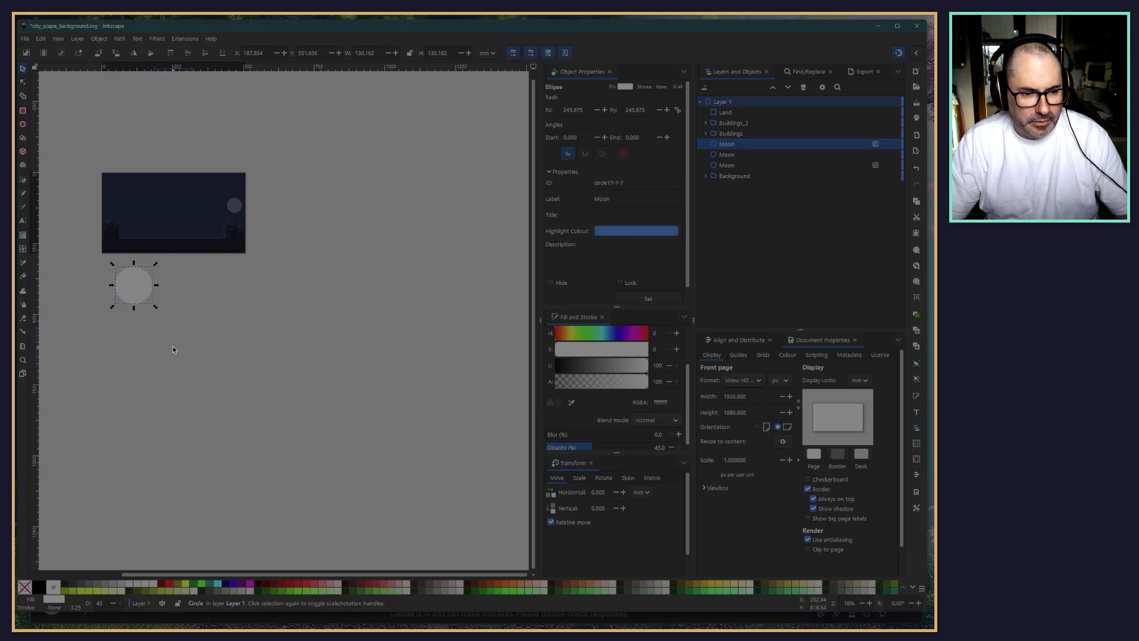
mouse_move(173, 347)
mouse_down()
mouse_move(143, 299)
mouse_move(153, 324)
mouse_up()
key(ctrl+d)
Delete the middle and lower circle copies
scroll(177, 213, up, 4)
drag(177, 212, 486, 287)
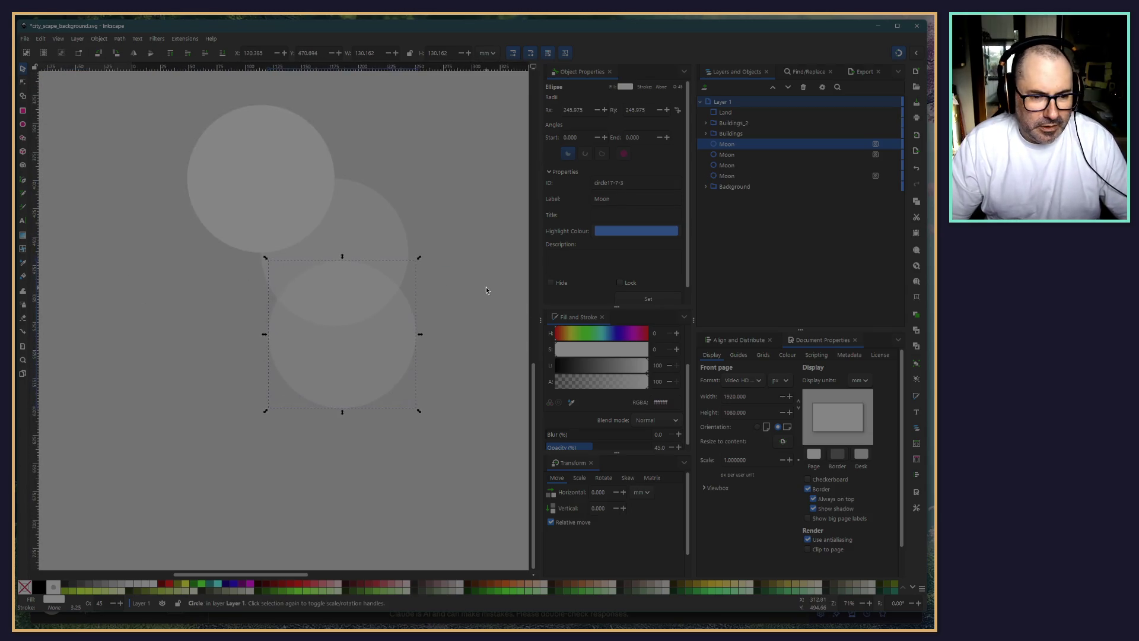
click(378, 228)
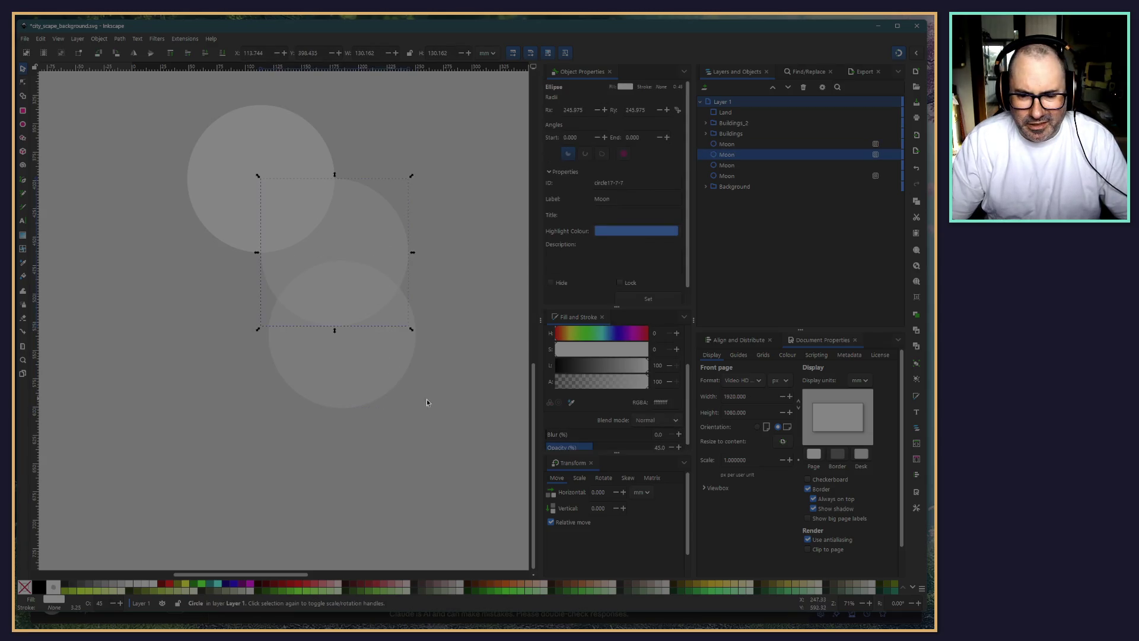
scroll(618, 414, down, 1)
key(Delete)
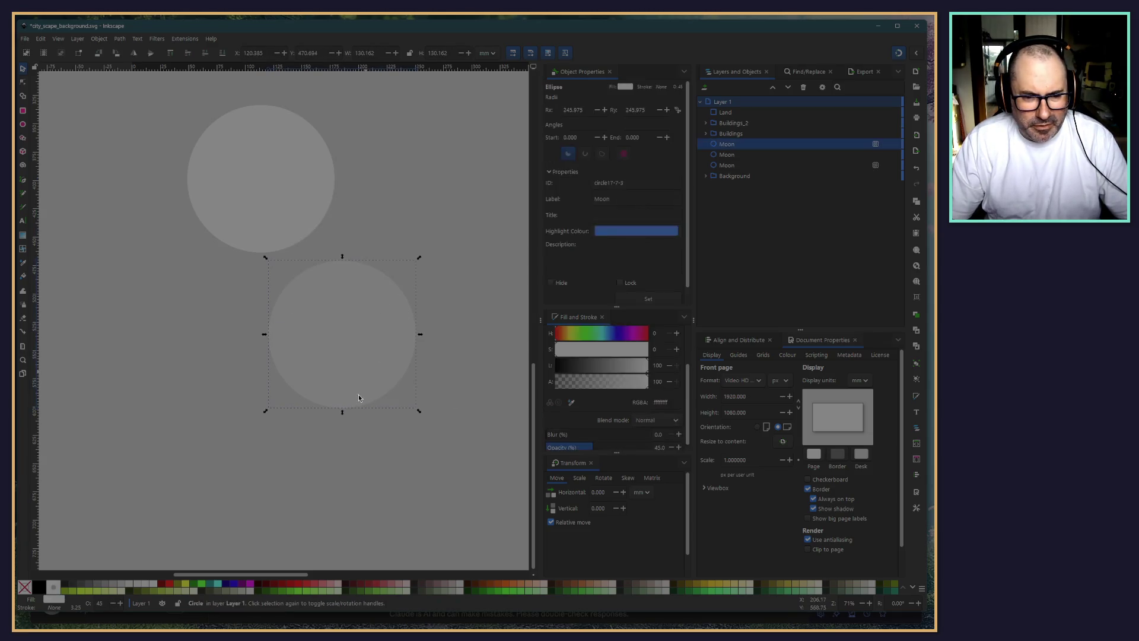
key(Delete)
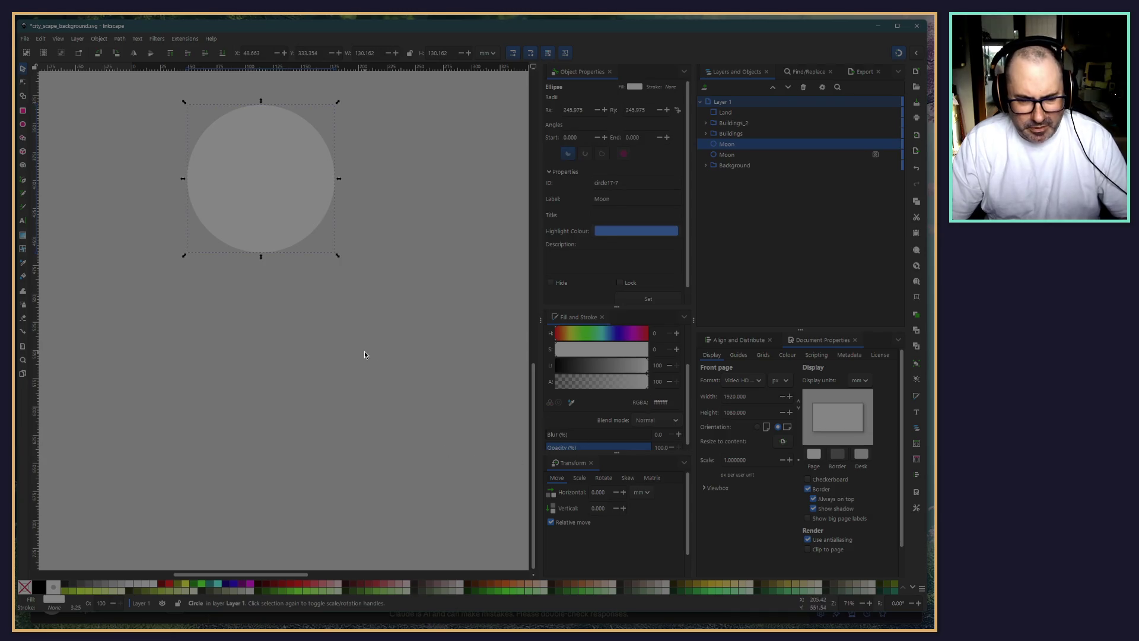
Paste a fresh circle at 100 opacity, then delete the remaining moon copies
key(ctrl+v)
mouse_move(383, 363)
mouse_down()
mouse_move(354, 212)
mouse_move(407, 385)
mouse_up()
scroll(487, 330, down, 1)
scroll(688, 418, down, 1)
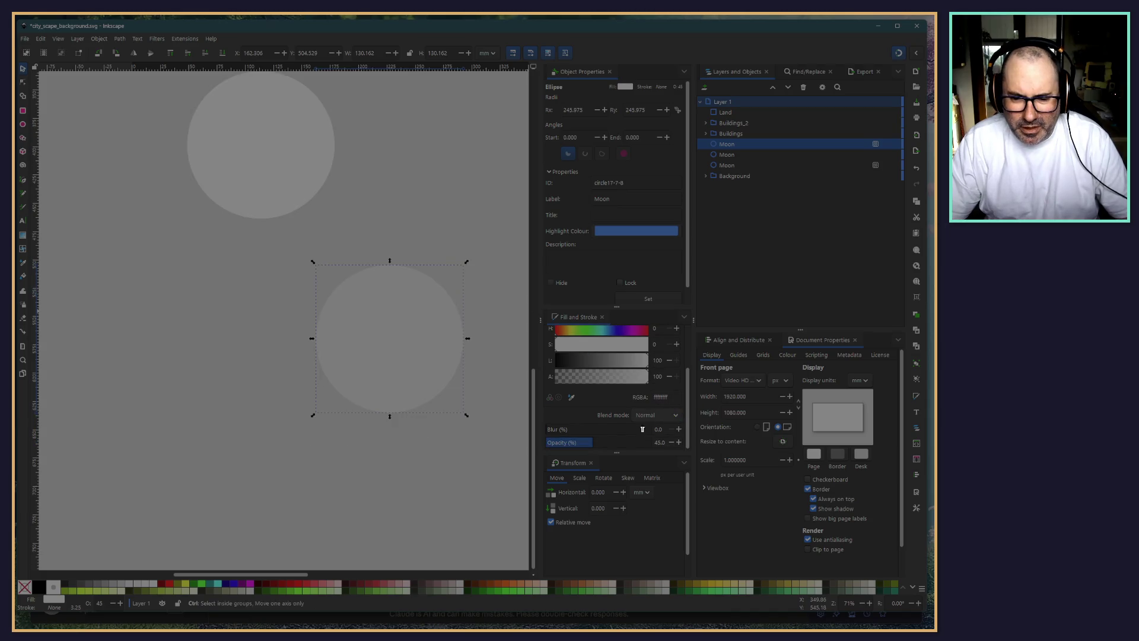
text(100)
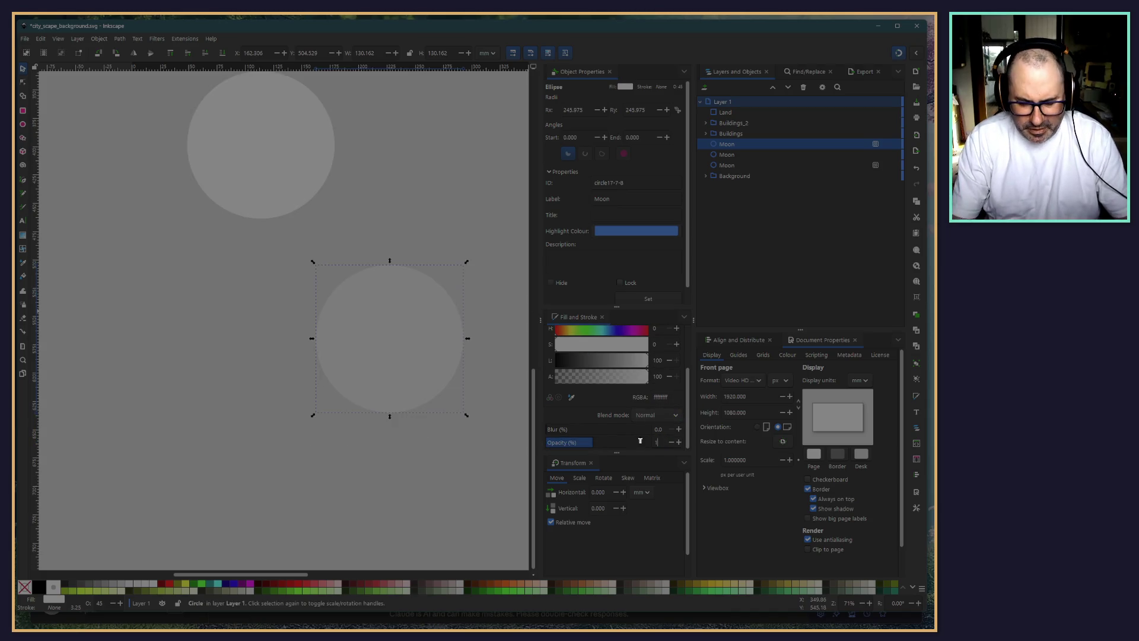
key(Return)
click(231, 350)
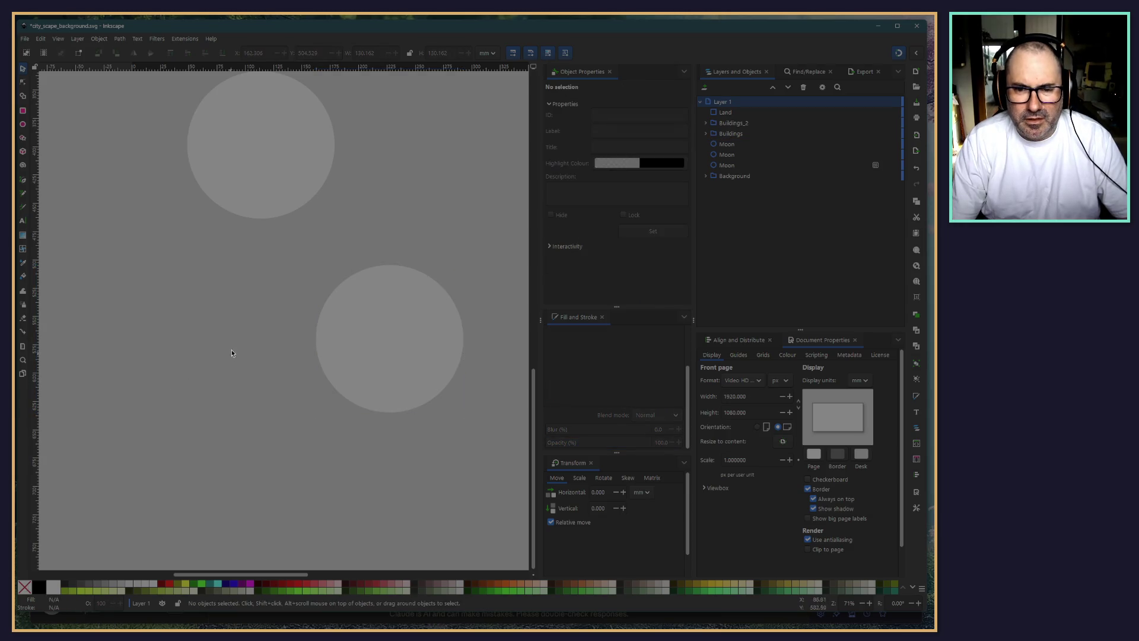
drag(320, 358, 379, 320)
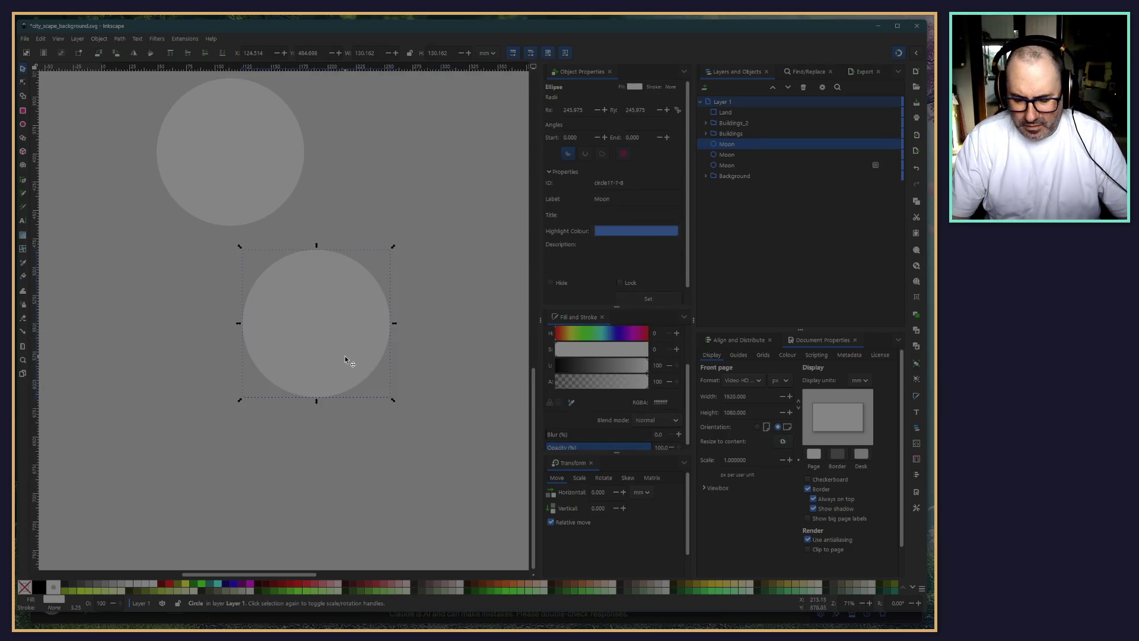
key(Delete)
click(236, 150)
key(Delete)
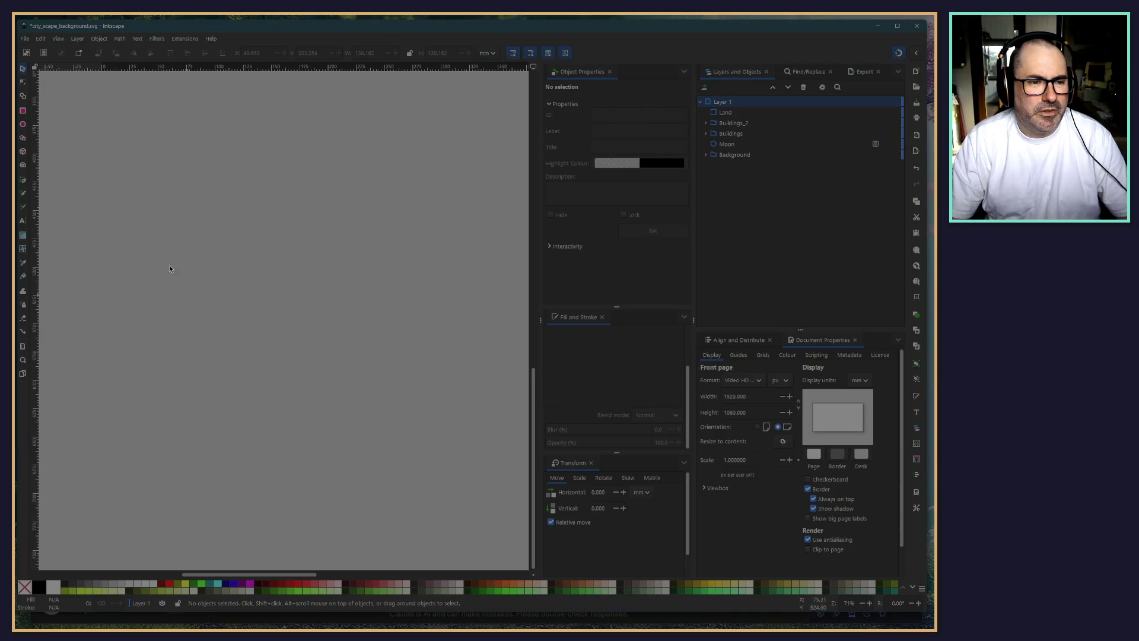
Draw a new grey circle with the Ellipse tool and paste several overlapping copies
click(23, 125)
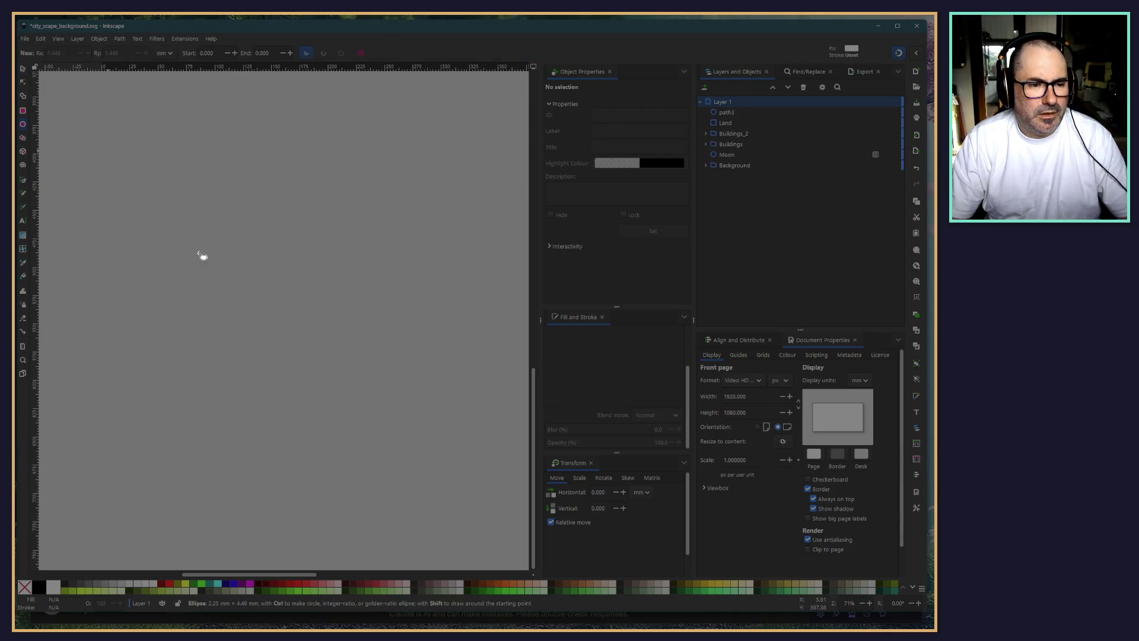
mouse_move(105, 146)
mouse_down()
mouse_move(326, 338)
mouse_move(171, 202)
mouse_up()
drag(175, 283, 237, 336)
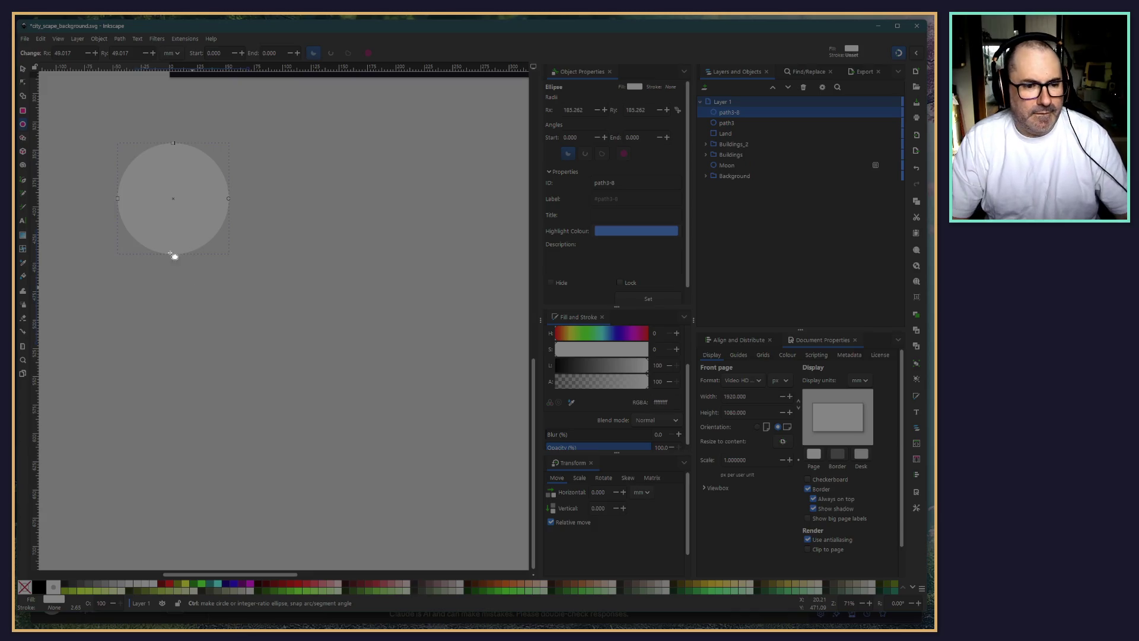
key(ctrl+v)
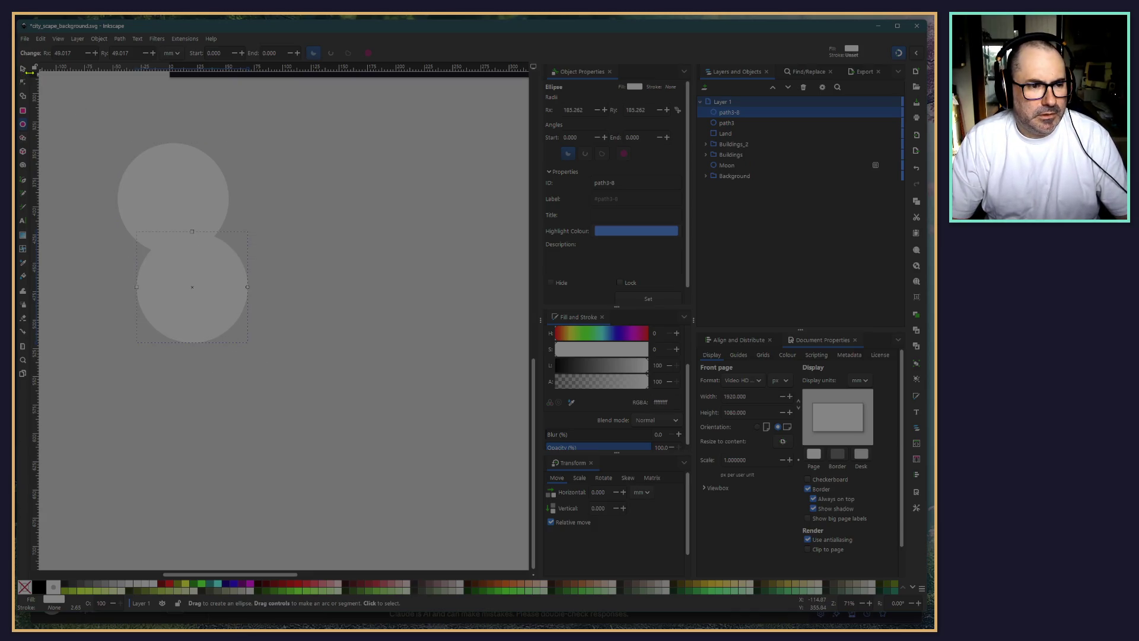
click(22, 69)
drag(202, 294, 253, 245)
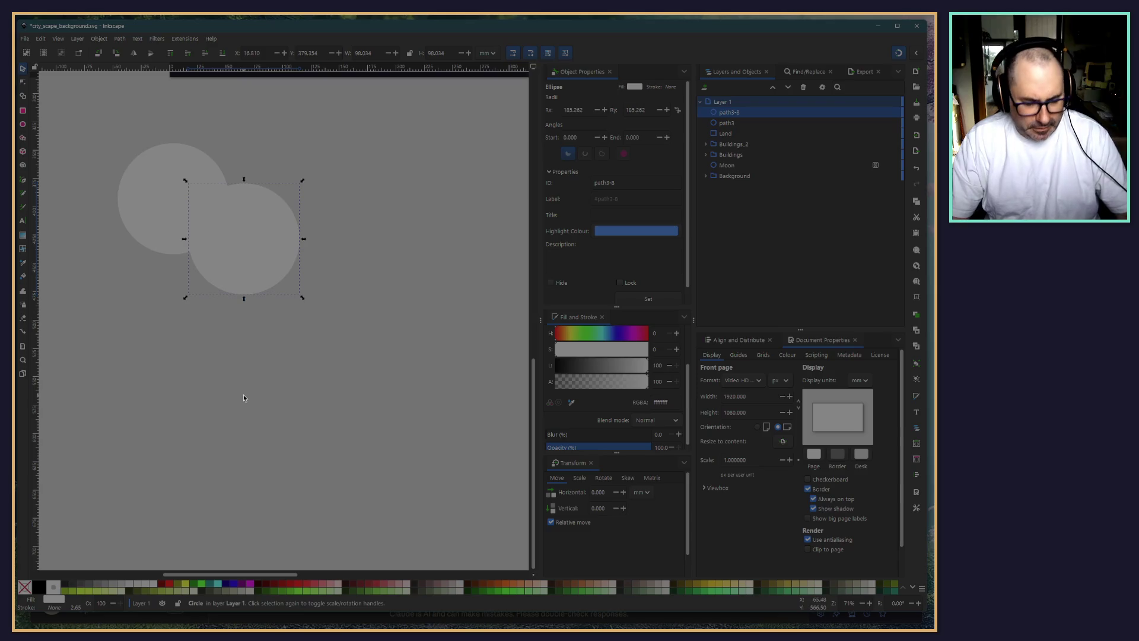
key(ctrl+v)
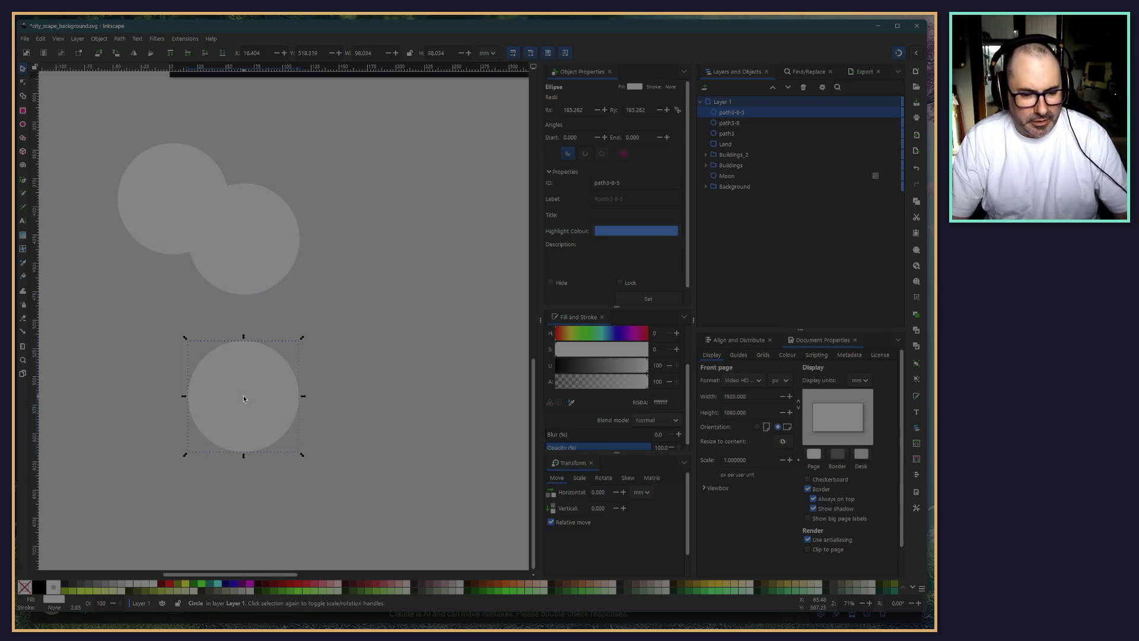
key(ctrl+v)
key(ctrl+v)
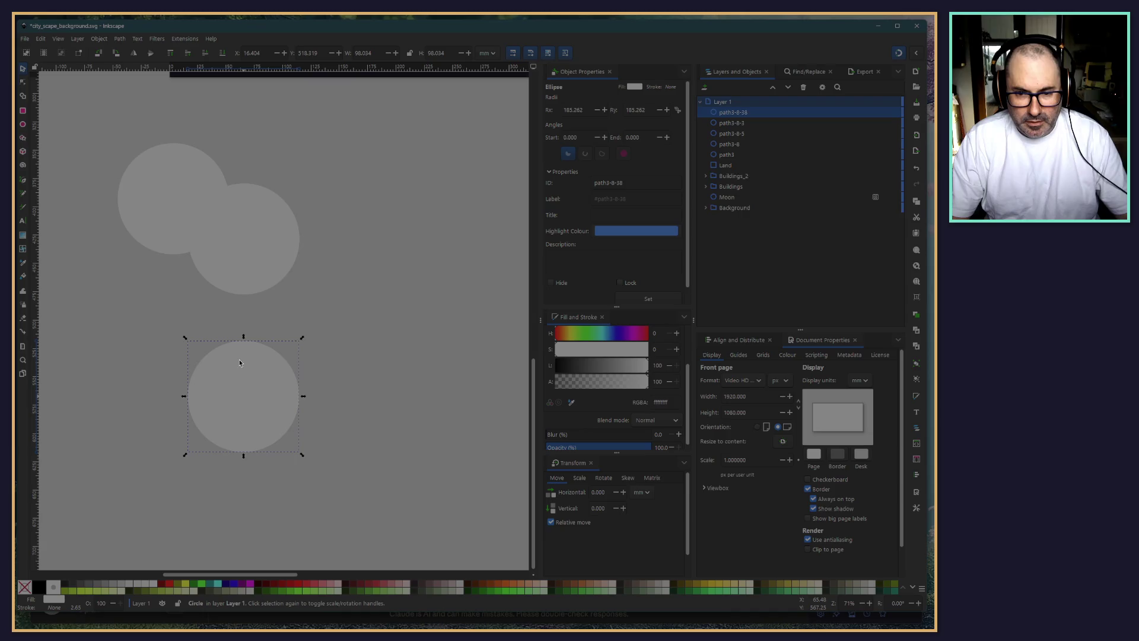
key(ctrl+v)
Move and resize the circle copies into an overlapping cloud-shaped cluster of six
scroll(279, 367, down, 1)
scroll(317, 346, down, 2)
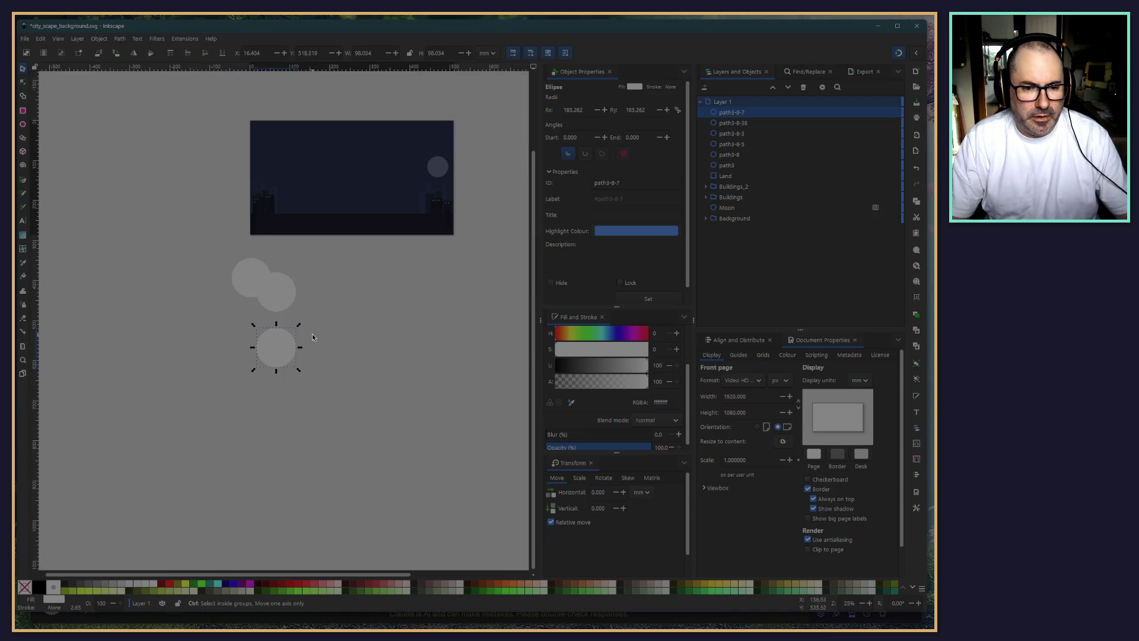
scroll(332, 327, up, 1)
drag(254, 361, 421, 315)
drag(250, 286, 333, 325)
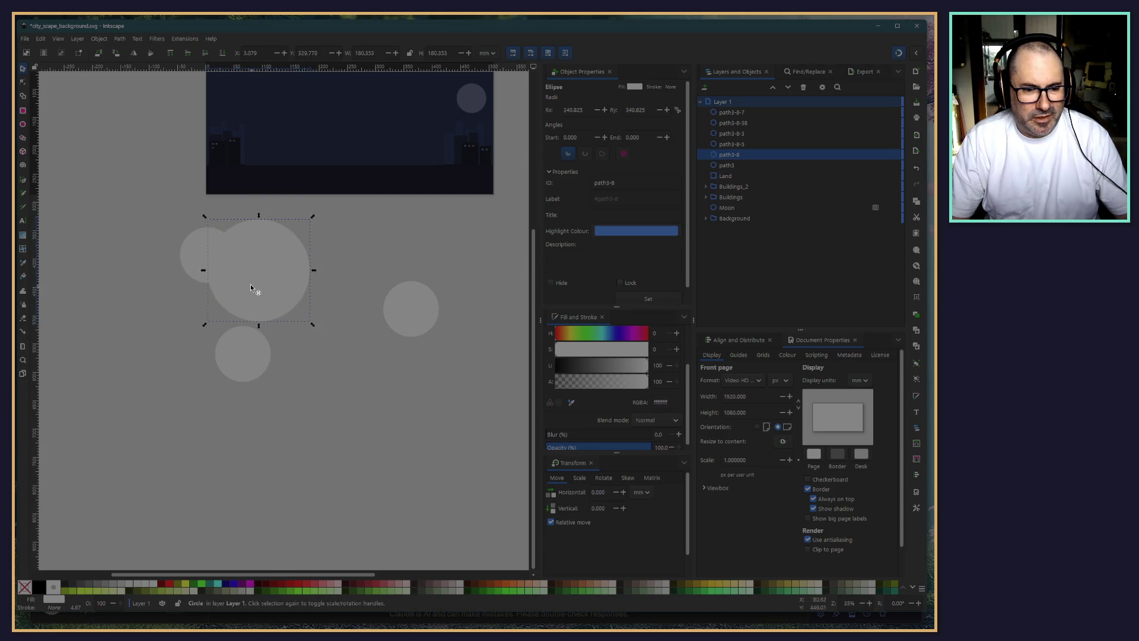
mouse_move(251, 284)
mouse_down()
mouse_move(274, 296)
mouse_move(258, 303)
mouse_up()
drag(247, 364, 323, 263)
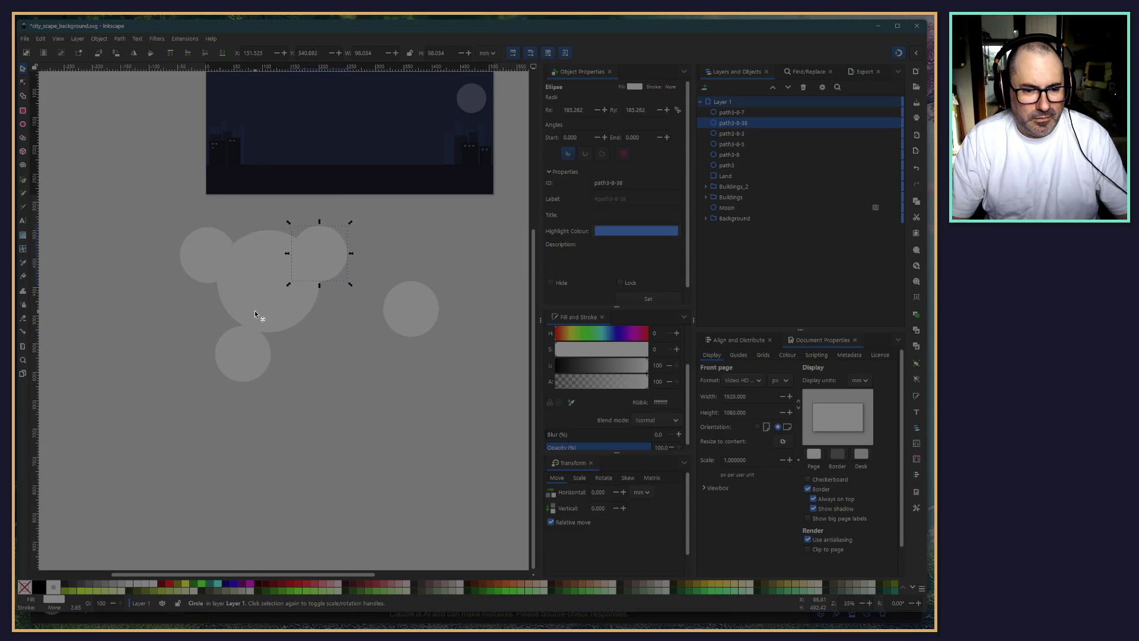
click(299, 322)
drag(322, 334, 272, 299)
drag(322, 270, 300, 289)
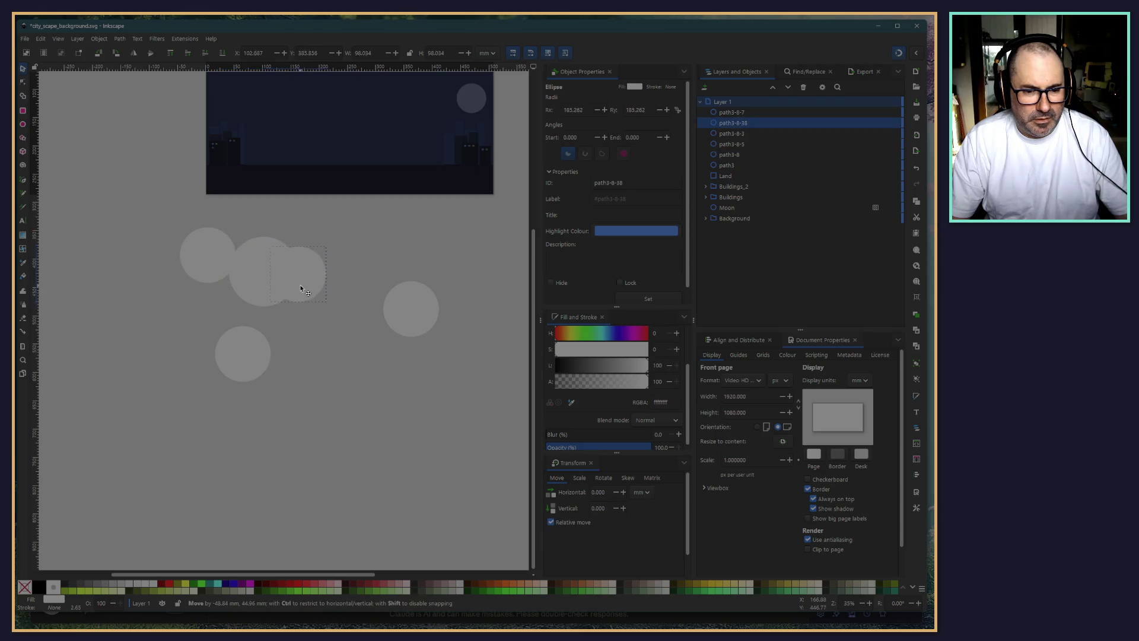
drag(233, 346, 219, 292)
drag(248, 362, 335, 268)
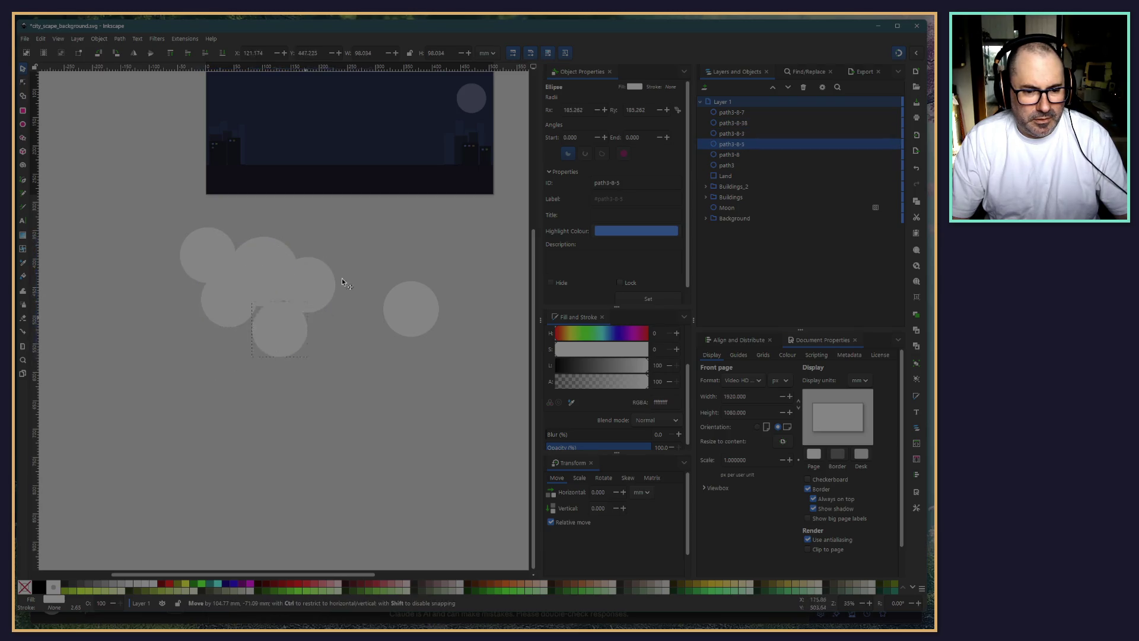
drag(389, 322, 322, 324)
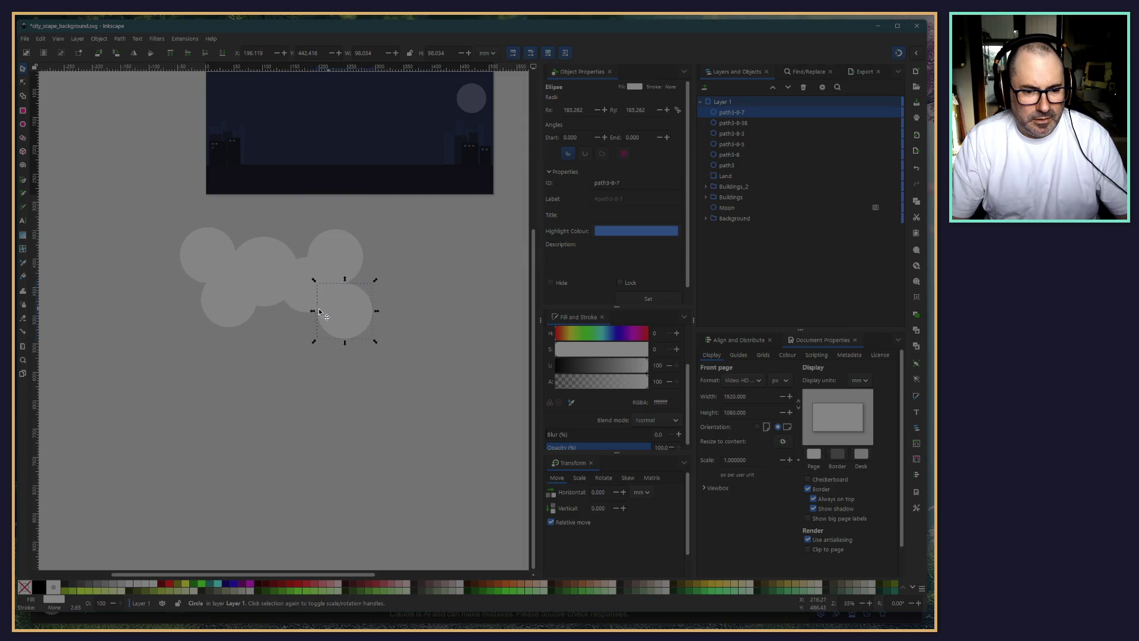
Select all six cloud circles and duplicate the cluster
click(112, 255)
drag(113, 225, 422, 411)
key(ctrl+d)
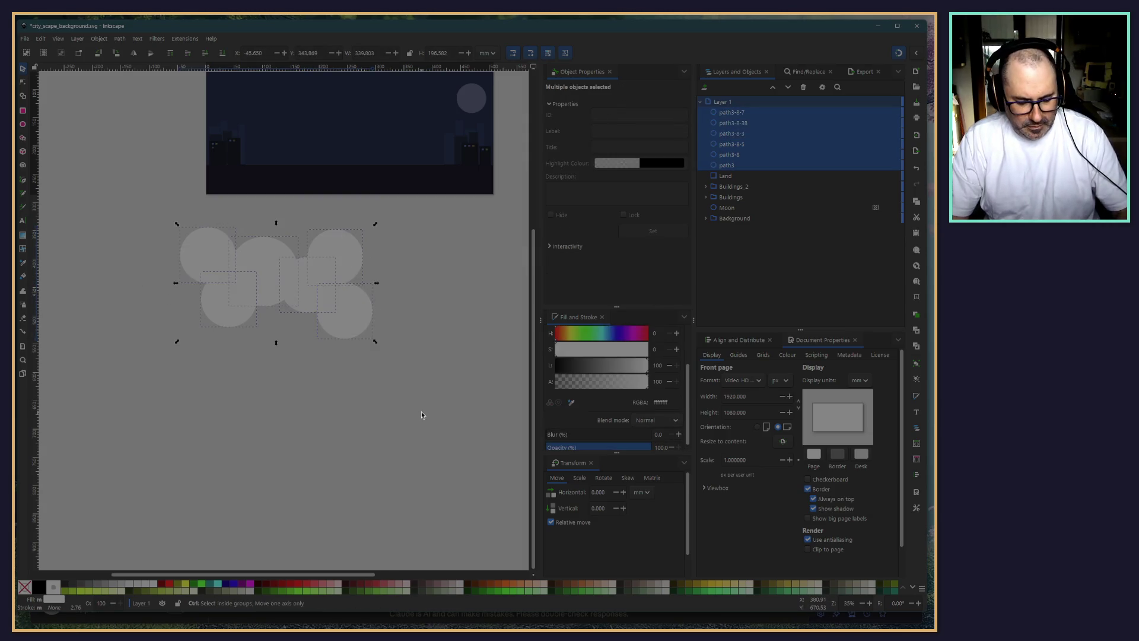
Rotate the duplicate cluster and drag it beside the first, forming one twelve-circle cloud
mouse_move(185, 246)
mouse_down()
mouse_move(237, 396)
mouse_move(428, 448)
mouse_up()
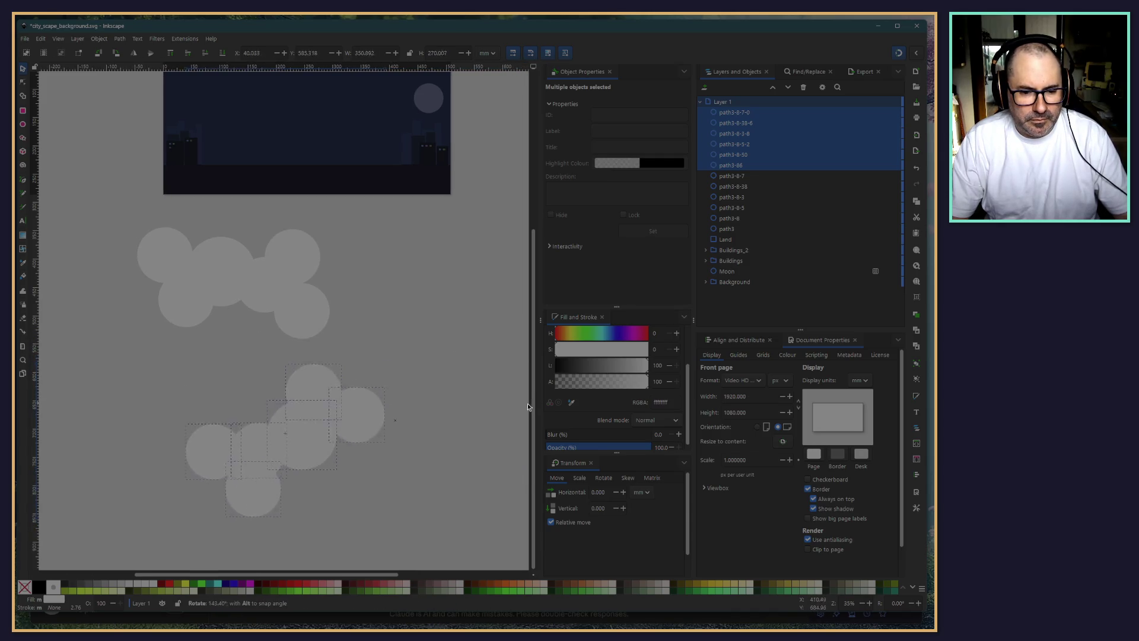
click(398, 518)
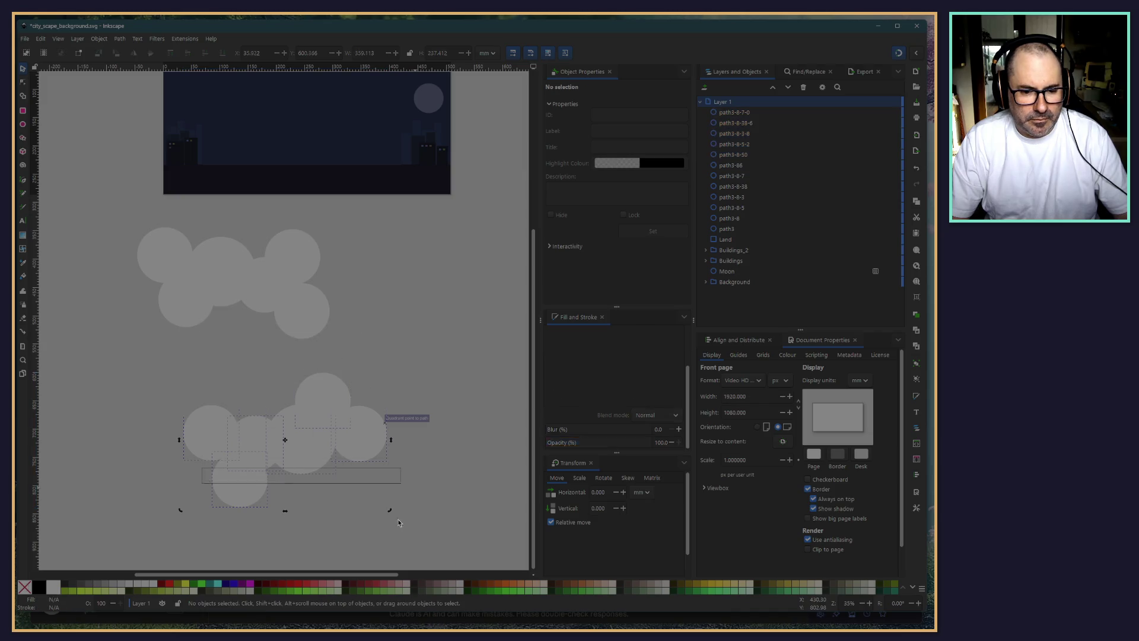
drag(454, 522, 74, 367)
mouse_move(328, 404)
mouse_down()
mouse_move(374, 297)
mouse_move(353, 311)
mouse_up()
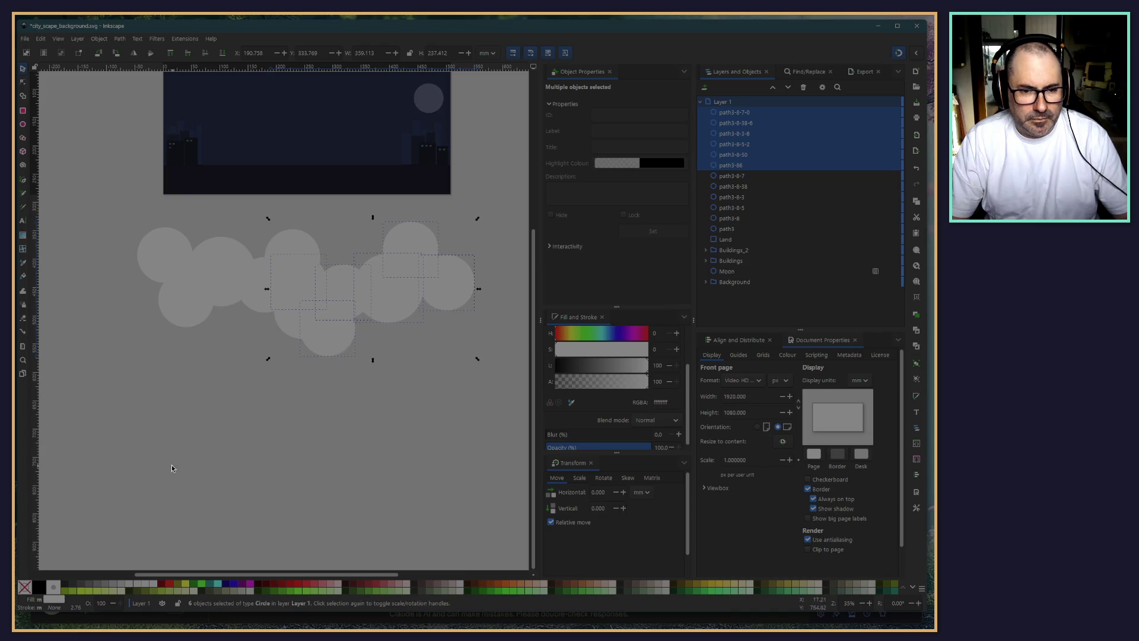
scroll(201, 419, up, 2)
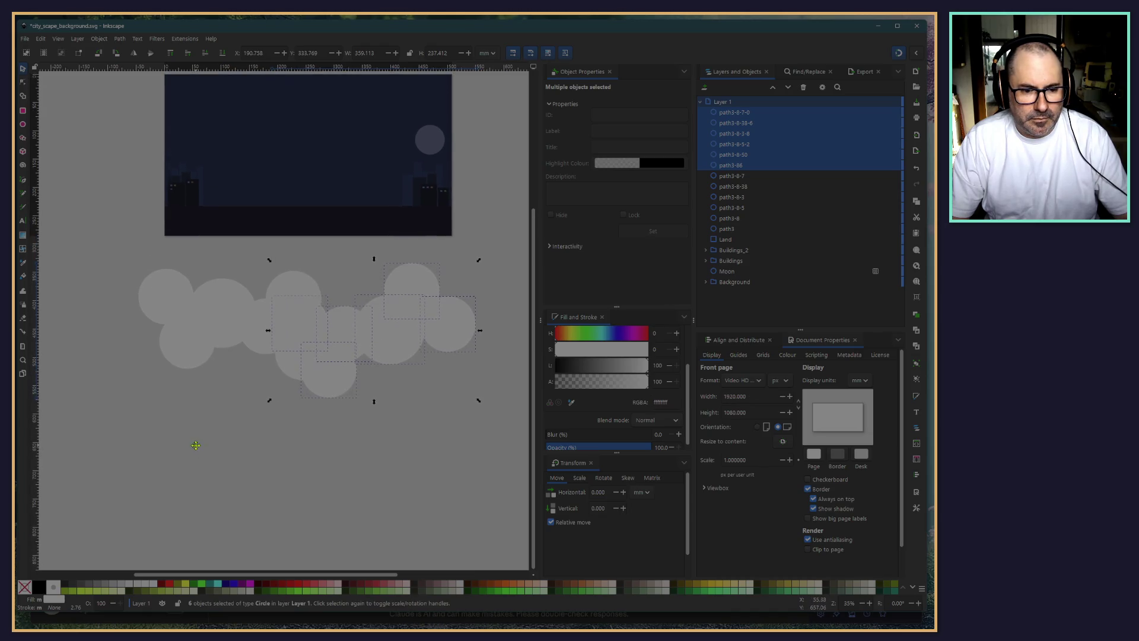
click(147, 431)
drag(96, 249, 521, 422)
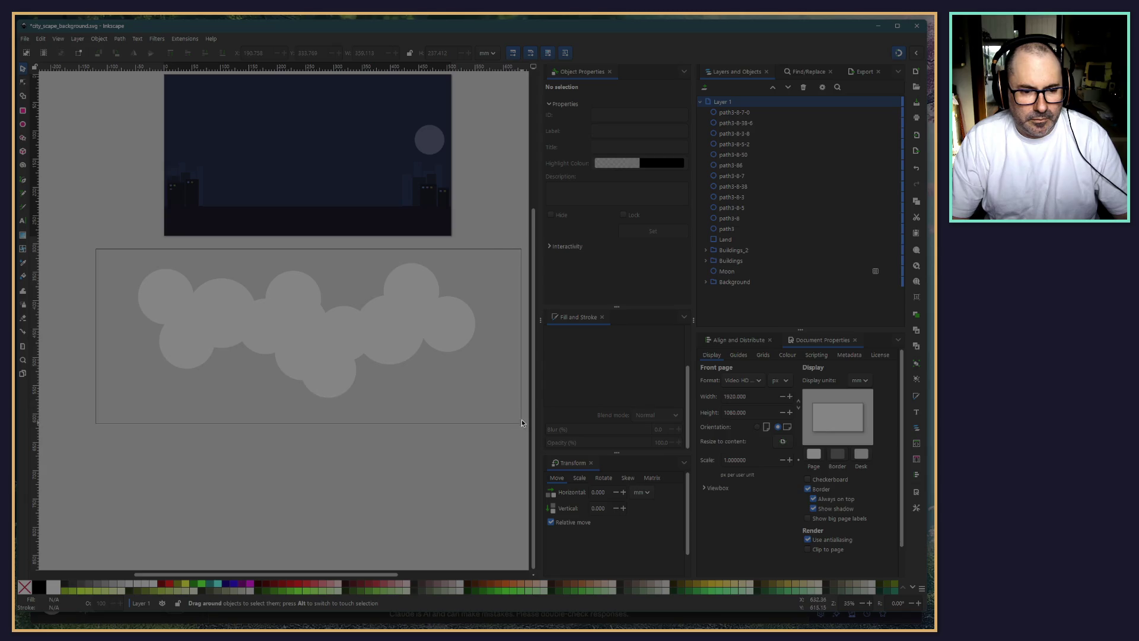
Group all twelve cloud circles into a single object
drag(521, 423, 513, 415)
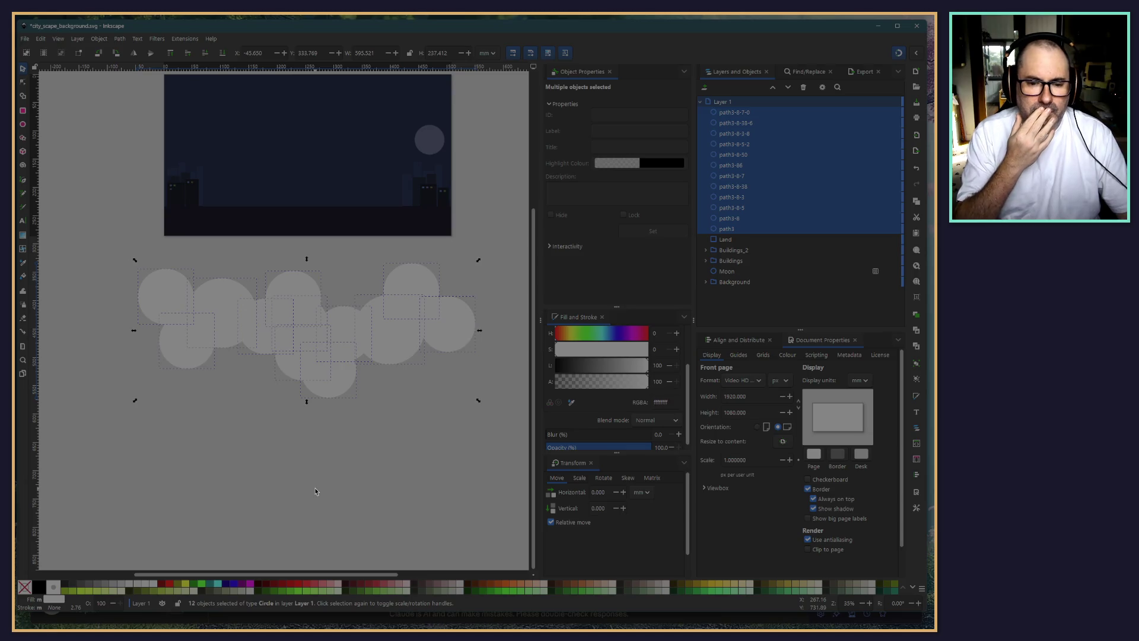
right_click(289, 347)
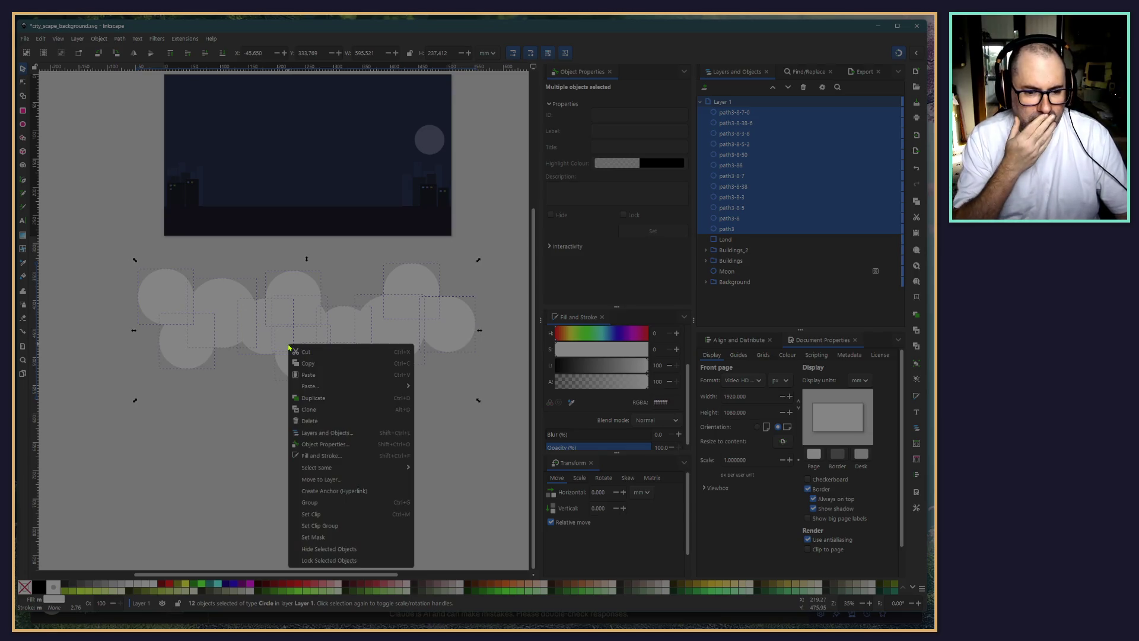
click(242, 442)
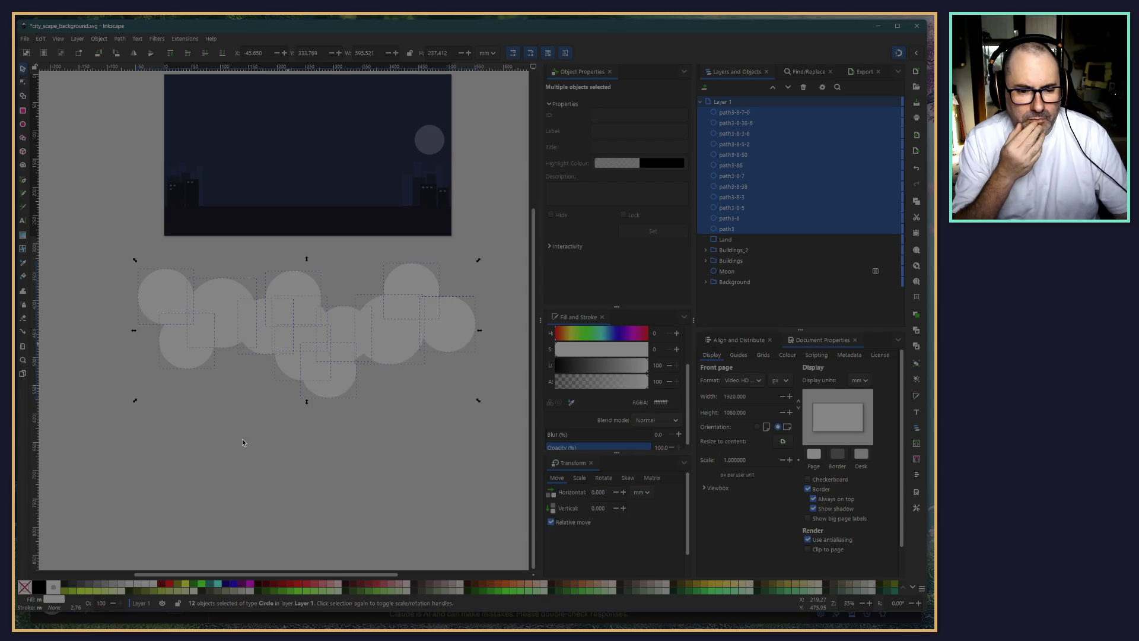
key(ctrl+g)
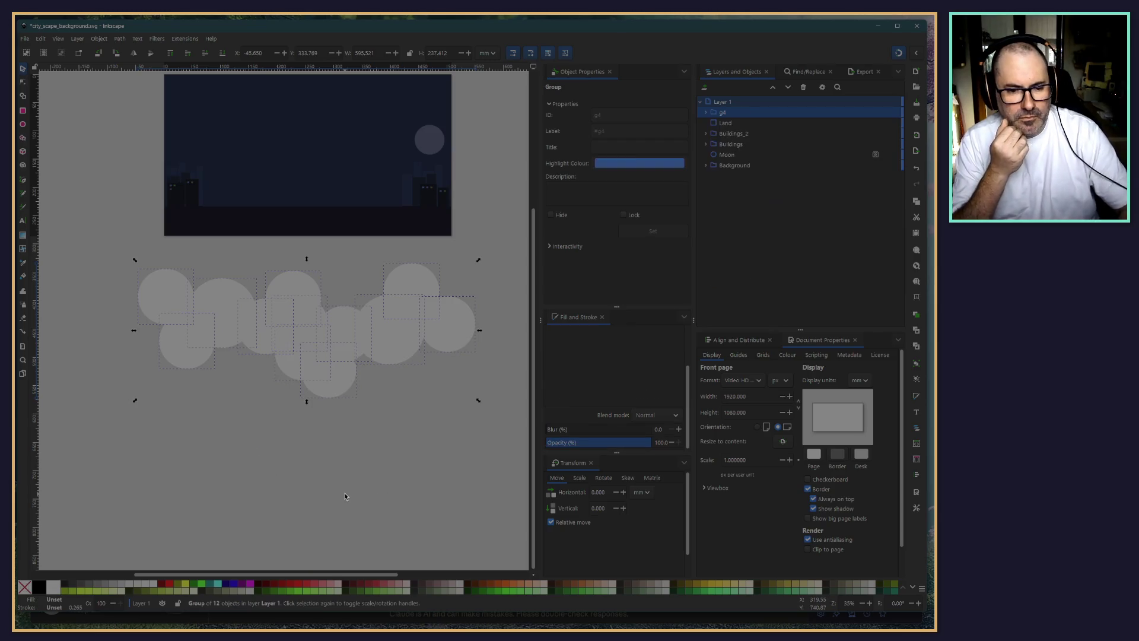
key(Escape)
Move the cloud group below the page and place a duplicate onto the banner
drag(325, 396, 282, 464)
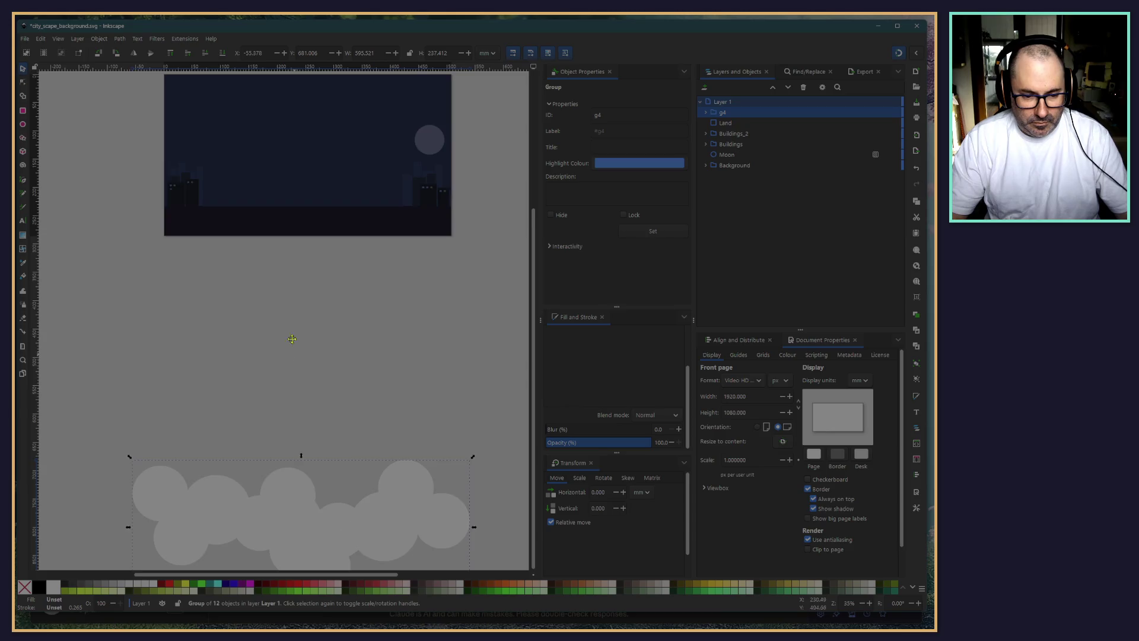
key(ctrl+d)
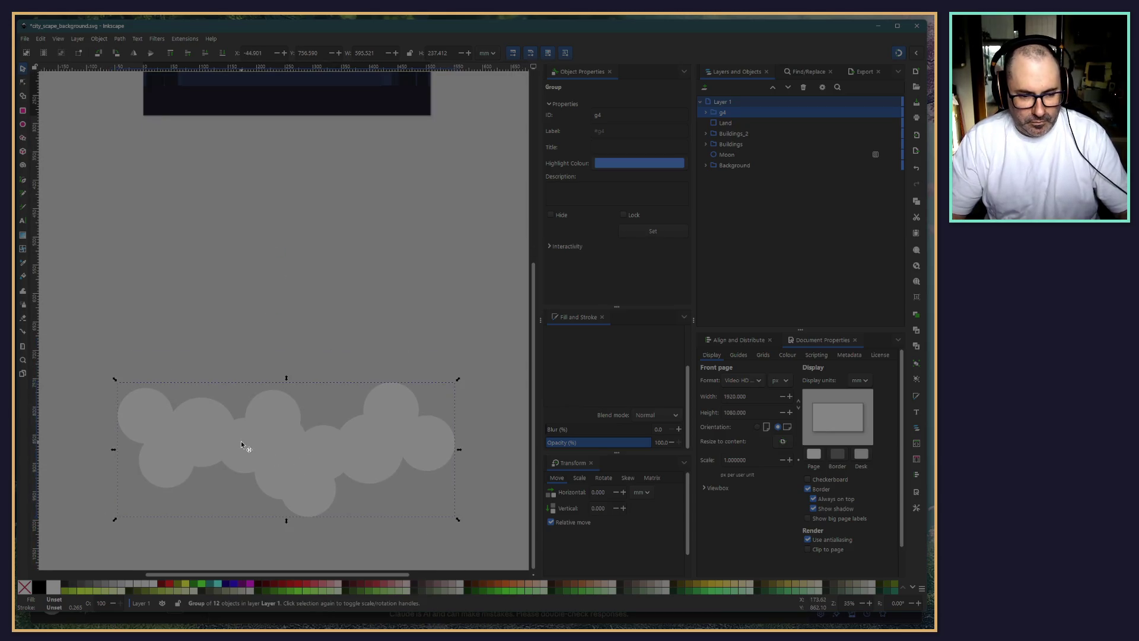
mouse_move(241, 440)
mouse_down()
mouse_move(270, 399)
mouse_move(287, 325)
mouse_move(290, 347)
mouse_up()
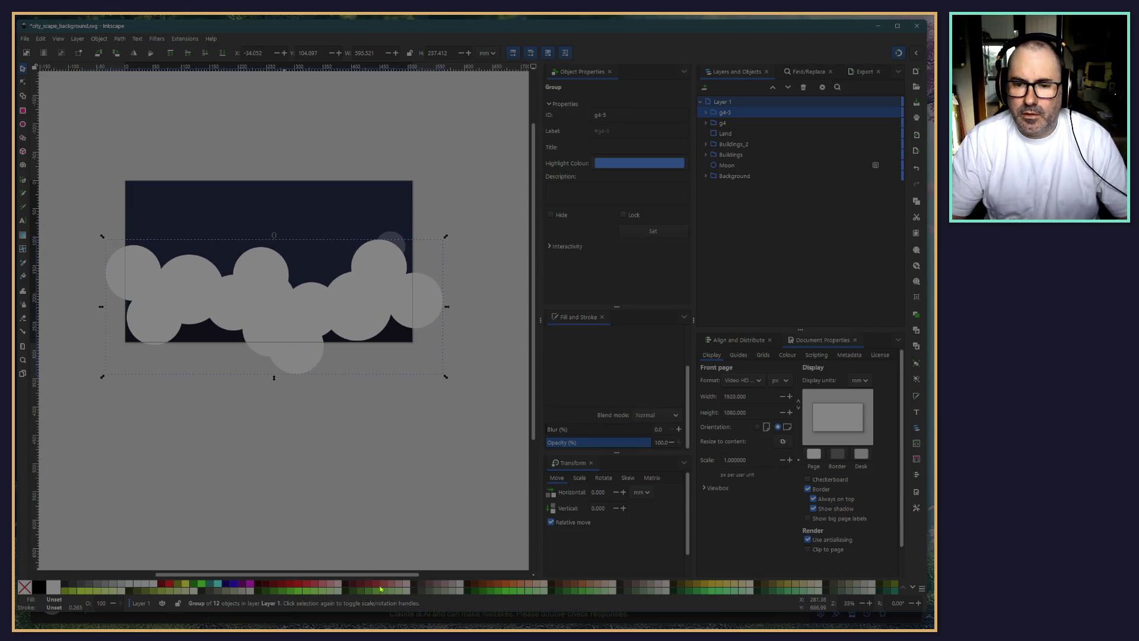
Rename the copied cloud group to 'Clouds'
click(729, 111)
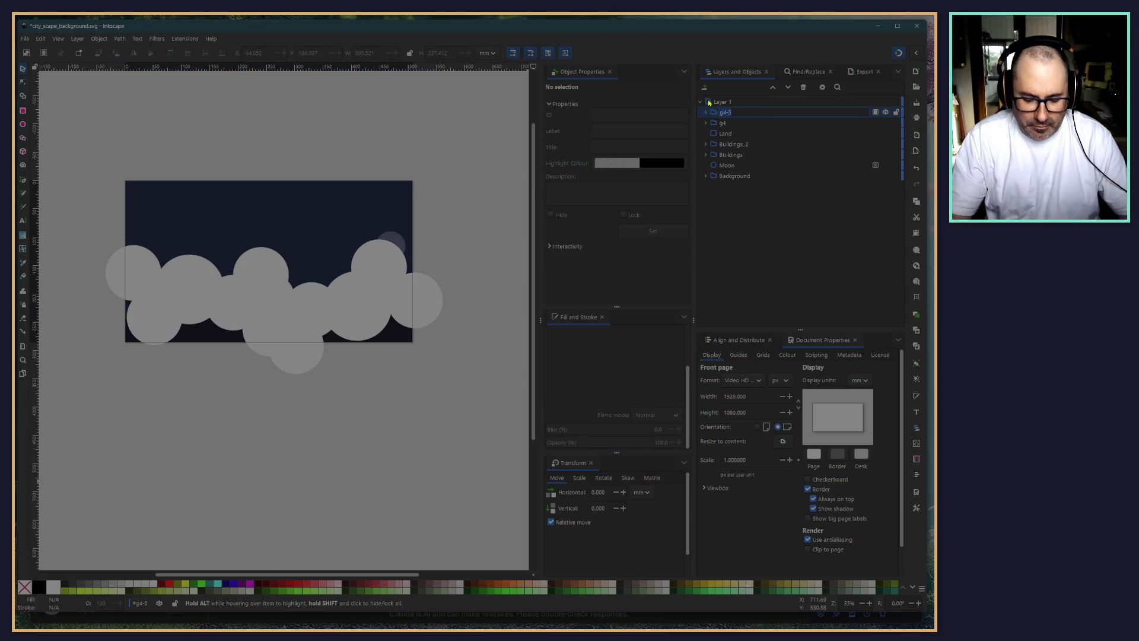
text(Cloun)
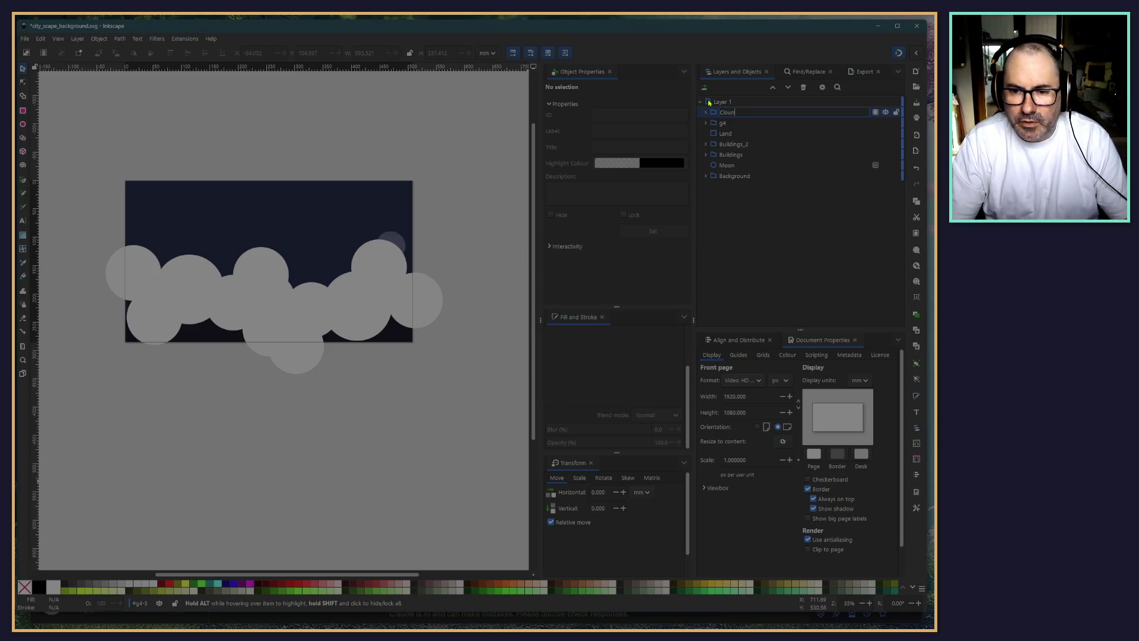
key(BackSpace)
text(o)
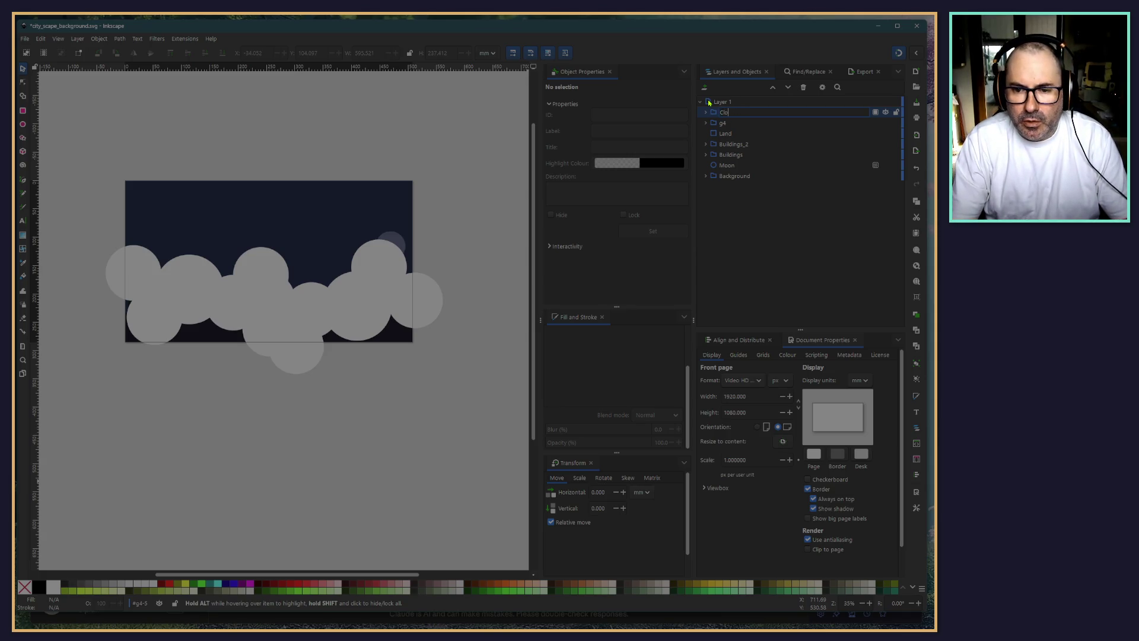
text(uds)
key(Return)
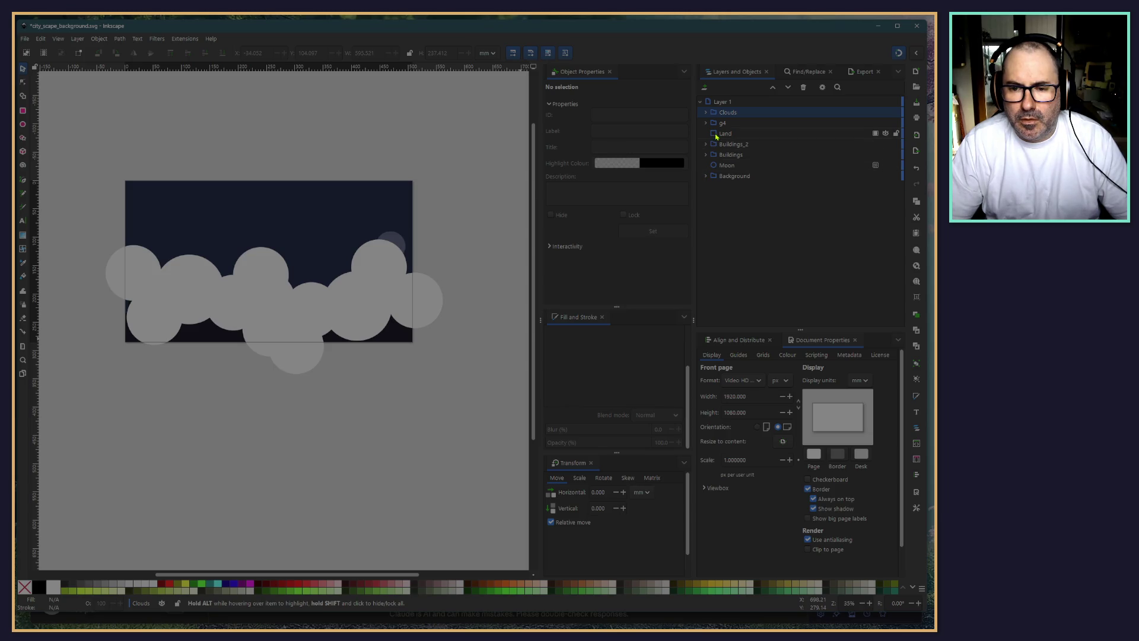
Move Land to the top of the stack and set the Clouds opacity to 20%
drag(715, 135, 719, 109)
click(311, 443)
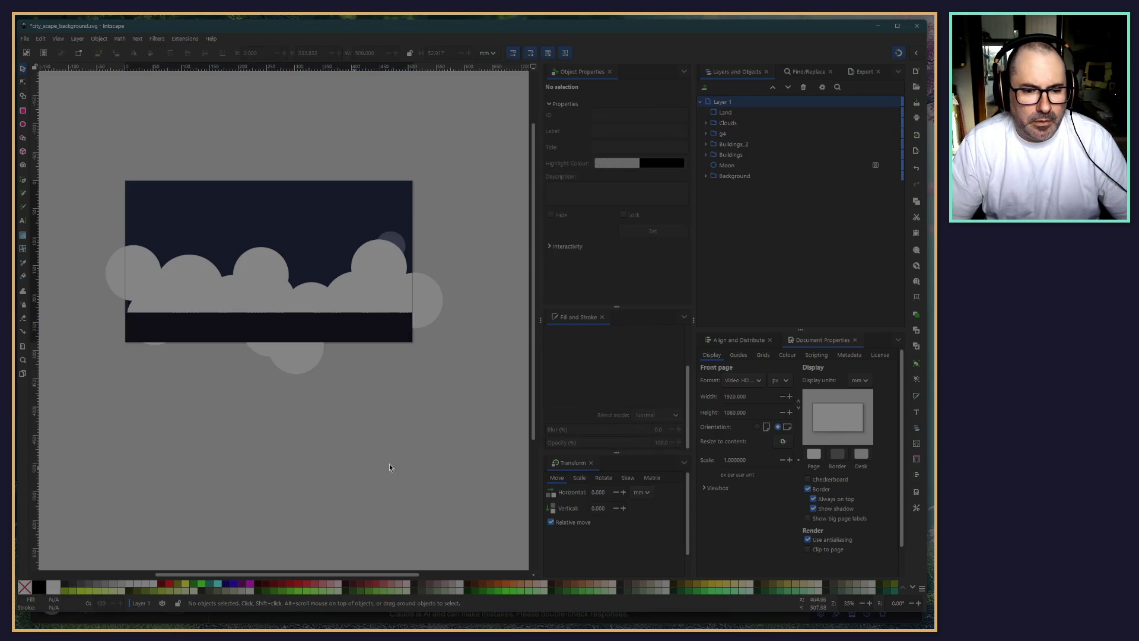
click(375, 290)
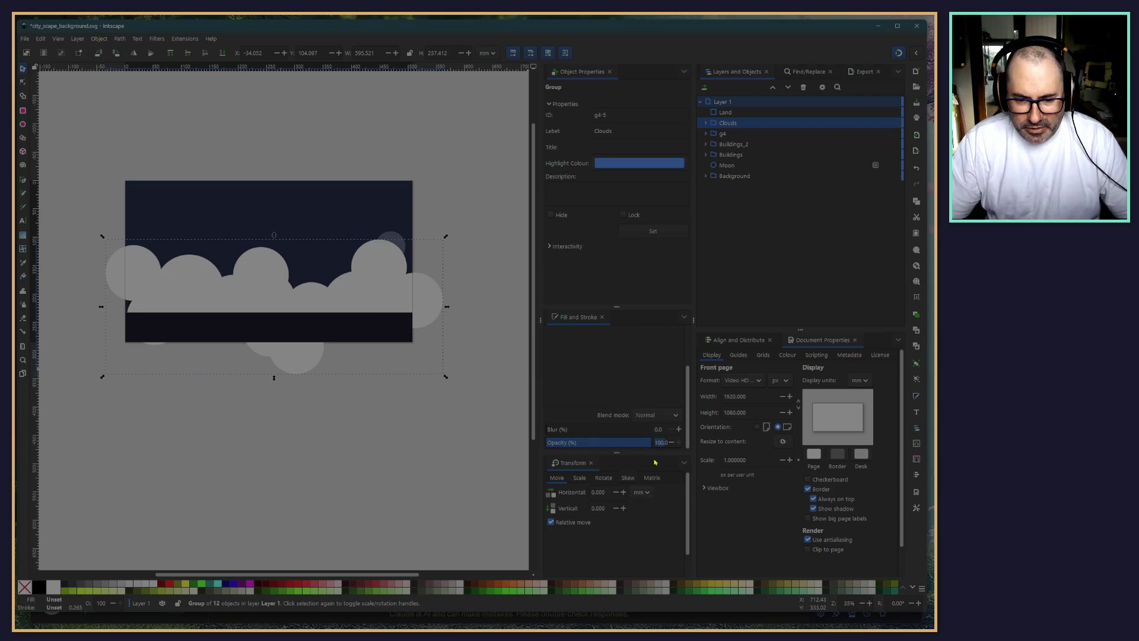
click(662, 441)
text(10)
triple_click(660, 443)
text(20)
key(Return)
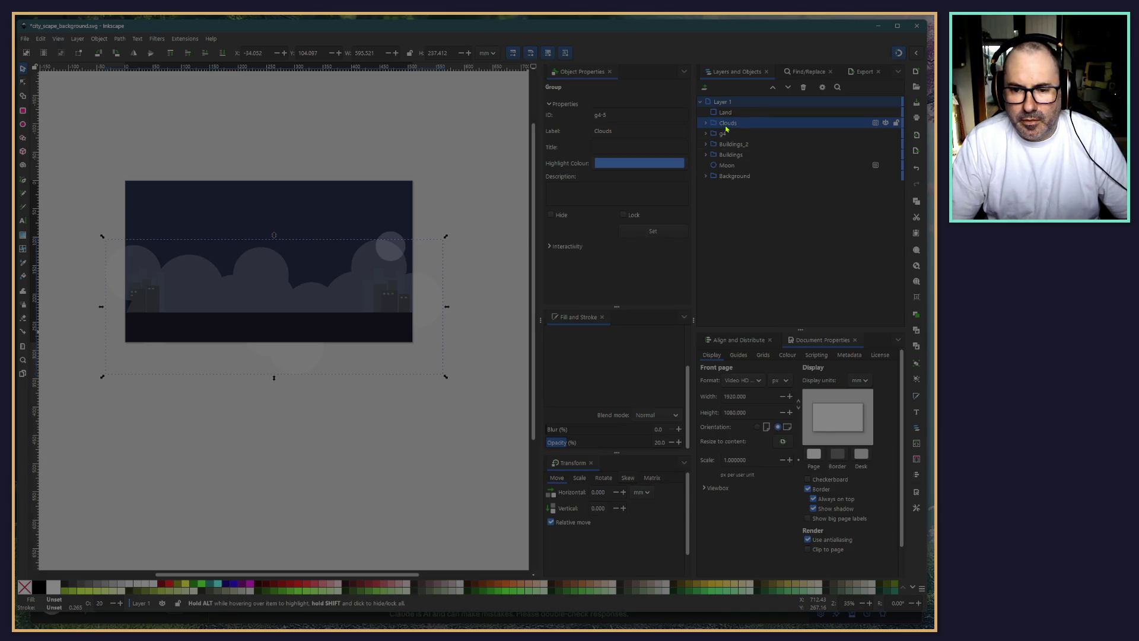
Stack Clouds below the Moon, behind the buildings, and lower its opacity to 5%
drag(725, 128, 735, 173)
click(216, 440)
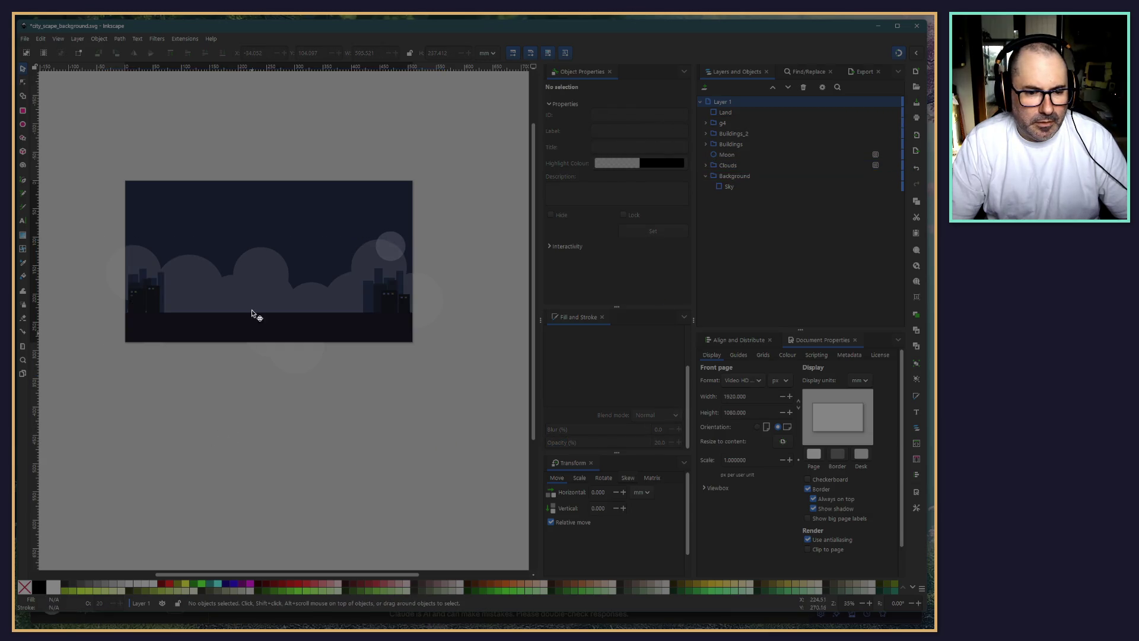
click(297, 319)
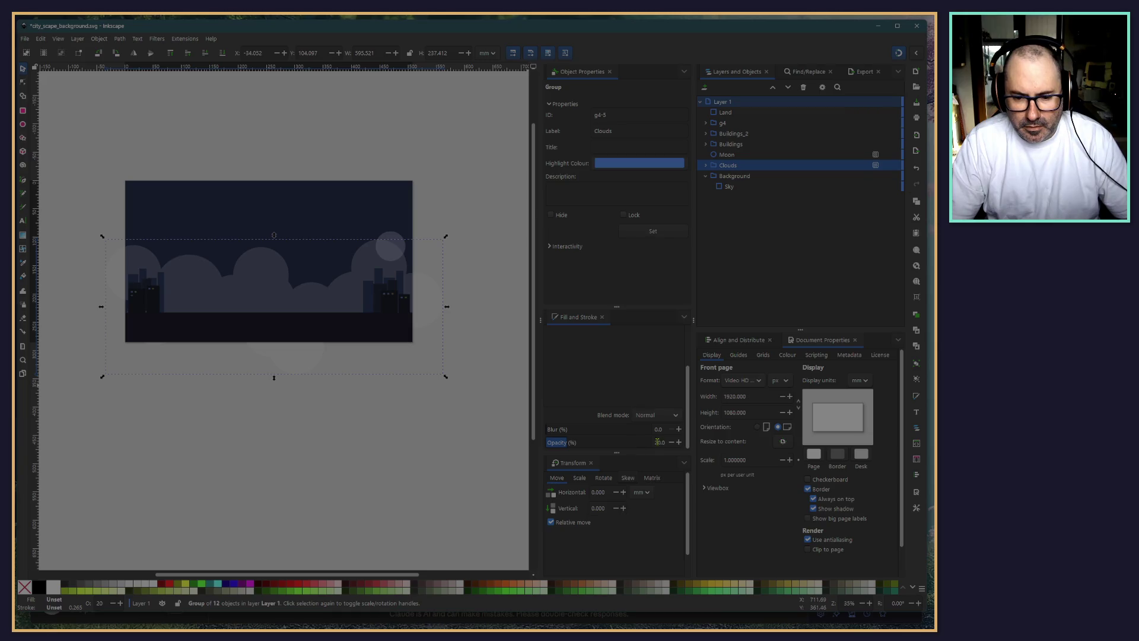
text(5)
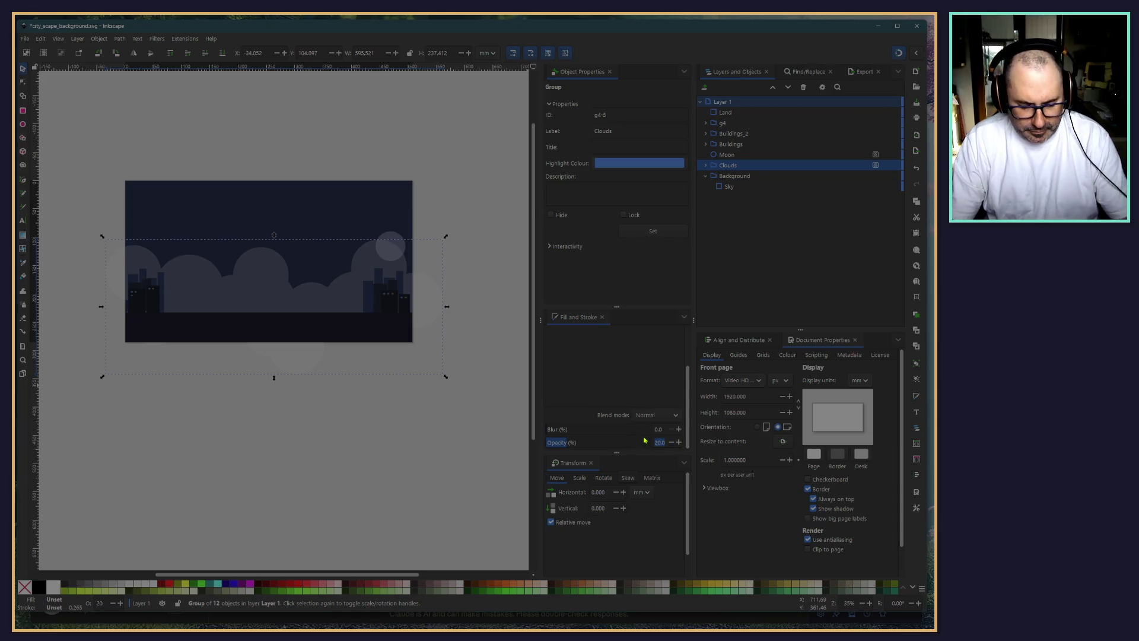
key(Return)
click(367, 447)
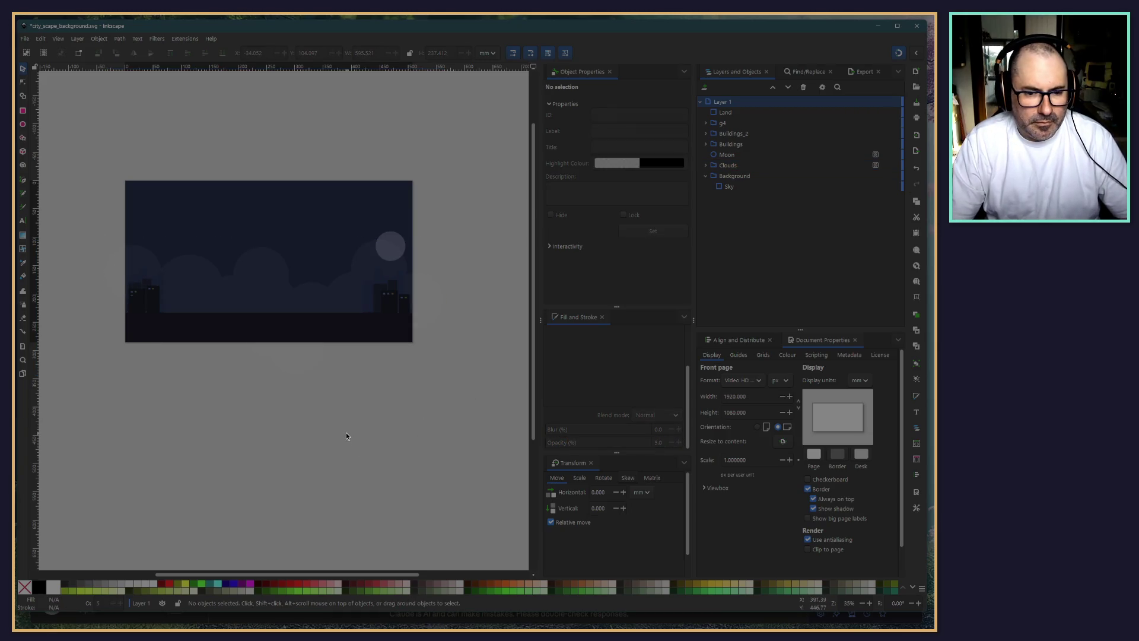
Set the moon's opacity to 100%
click(392, 257)
scroll(625, 426, down, 1)
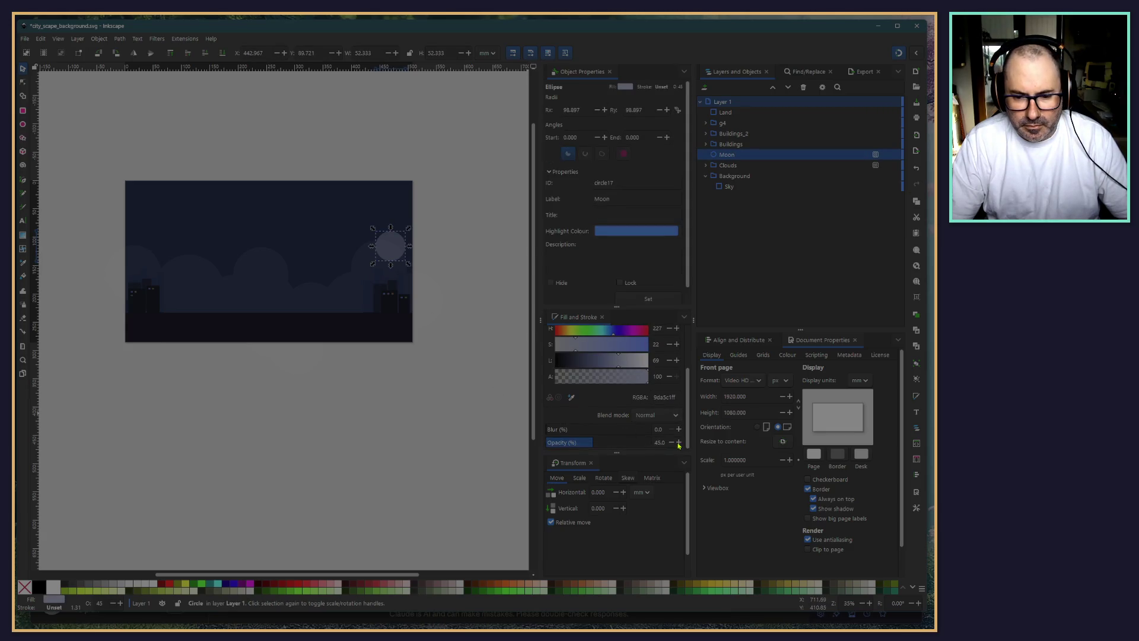
key(BackSpace)
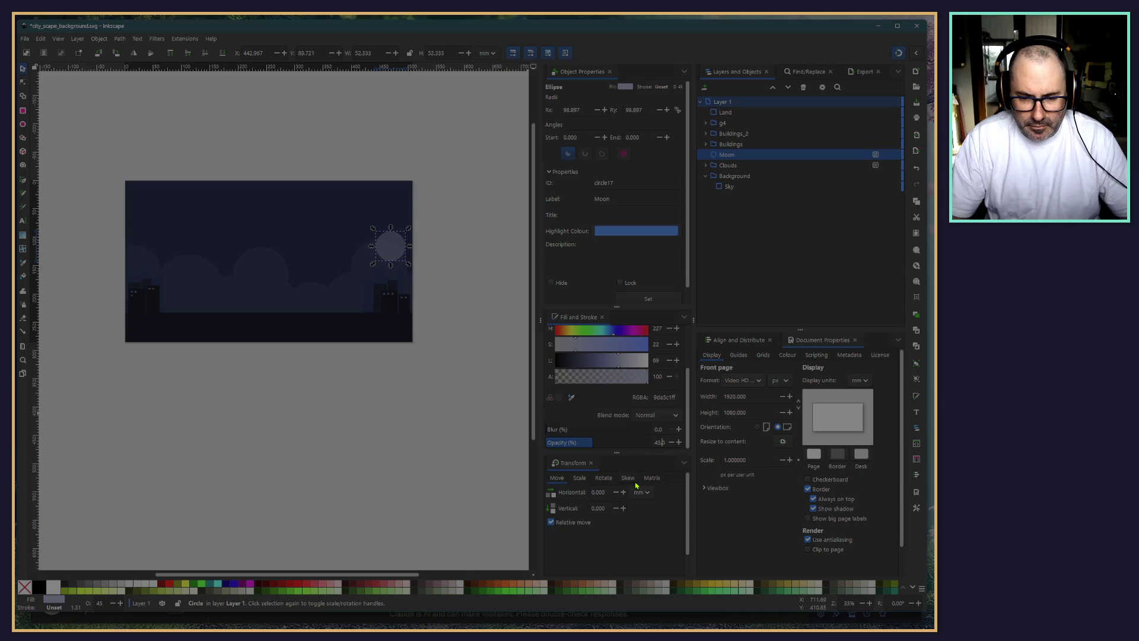
text(100)
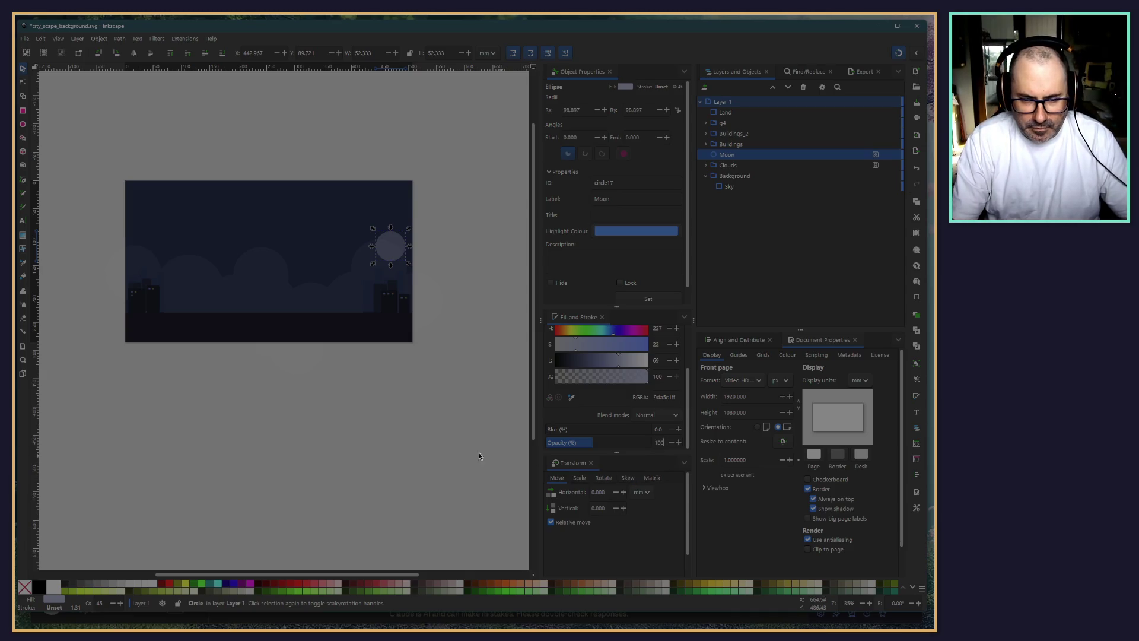
key(Return)
click(354, 421)
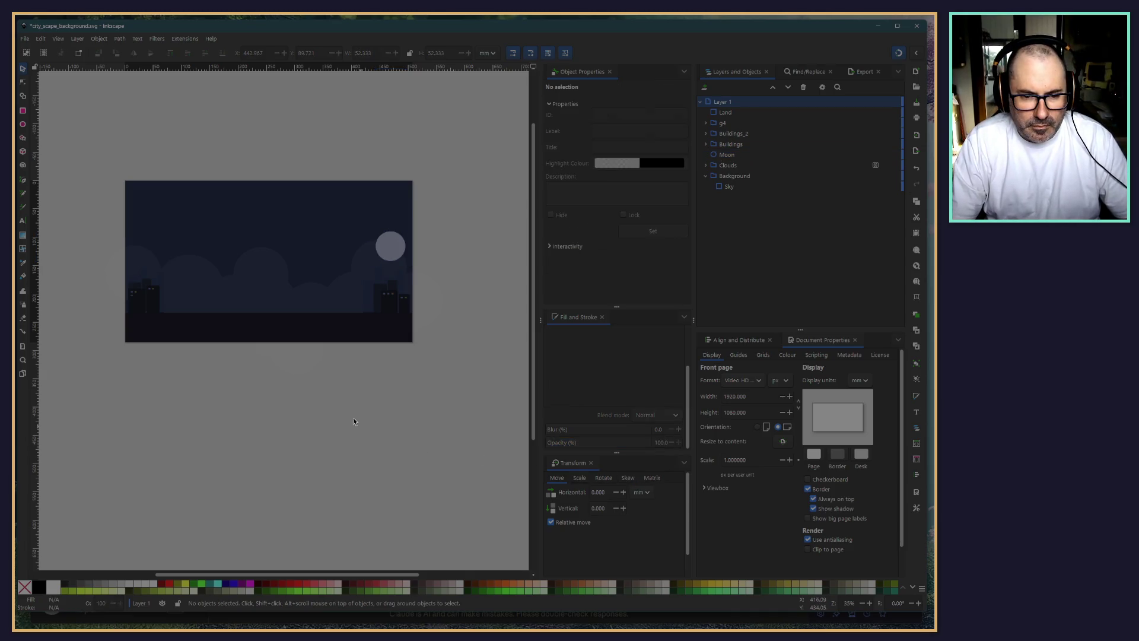
click(392, 250)
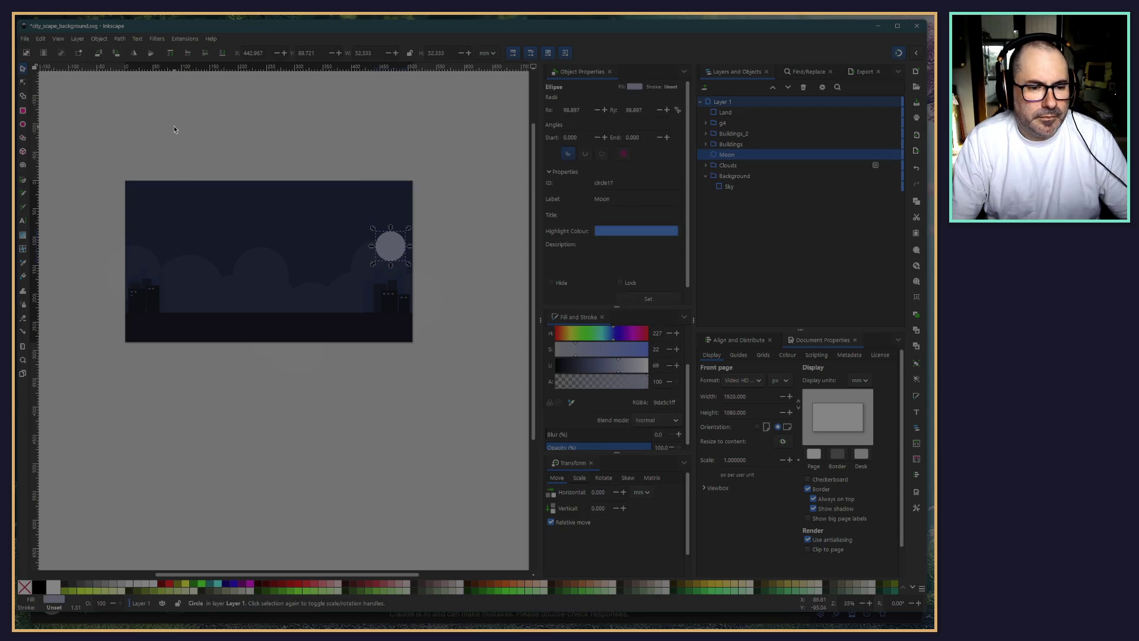
click(180, 408)
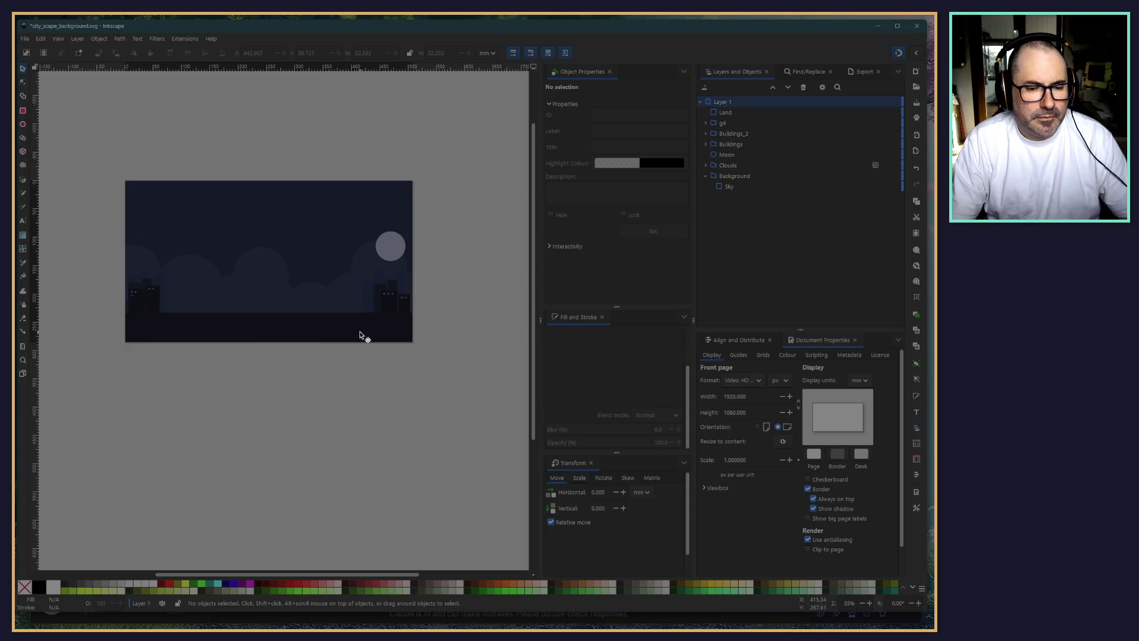
Lighten the moon's fill toward pure white, then select the Clouds group
scroll(360, 333, up, 4)
scroll(334, 386, down, 3)
ctrl+scroll(327, 374, up, 3)
click(229, 370)
click(99, 39)
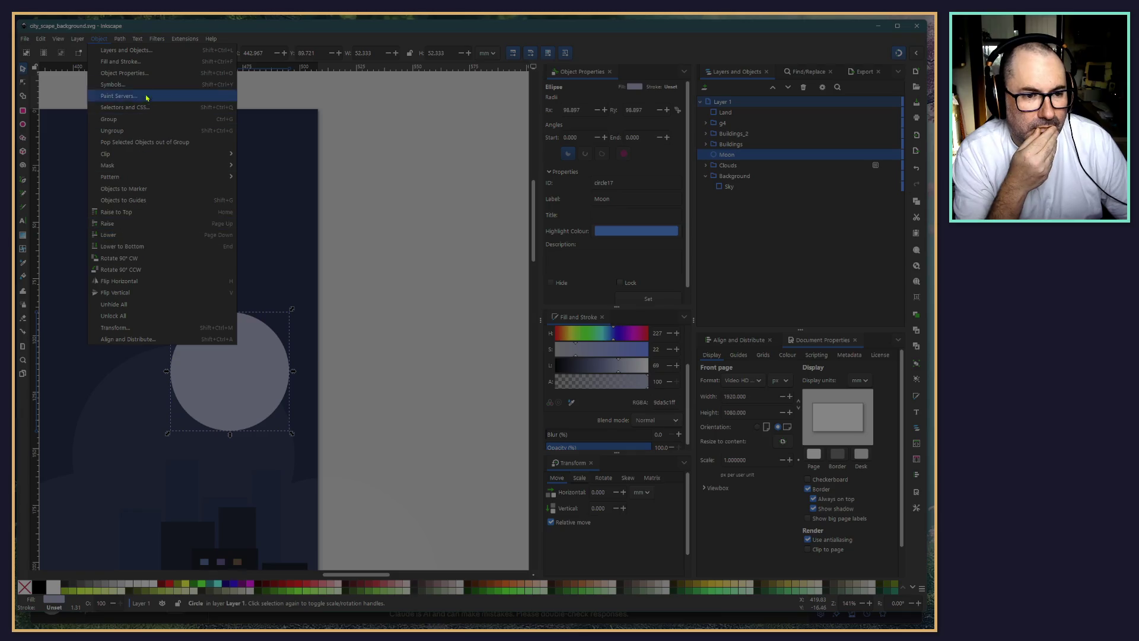
click(389, 331)
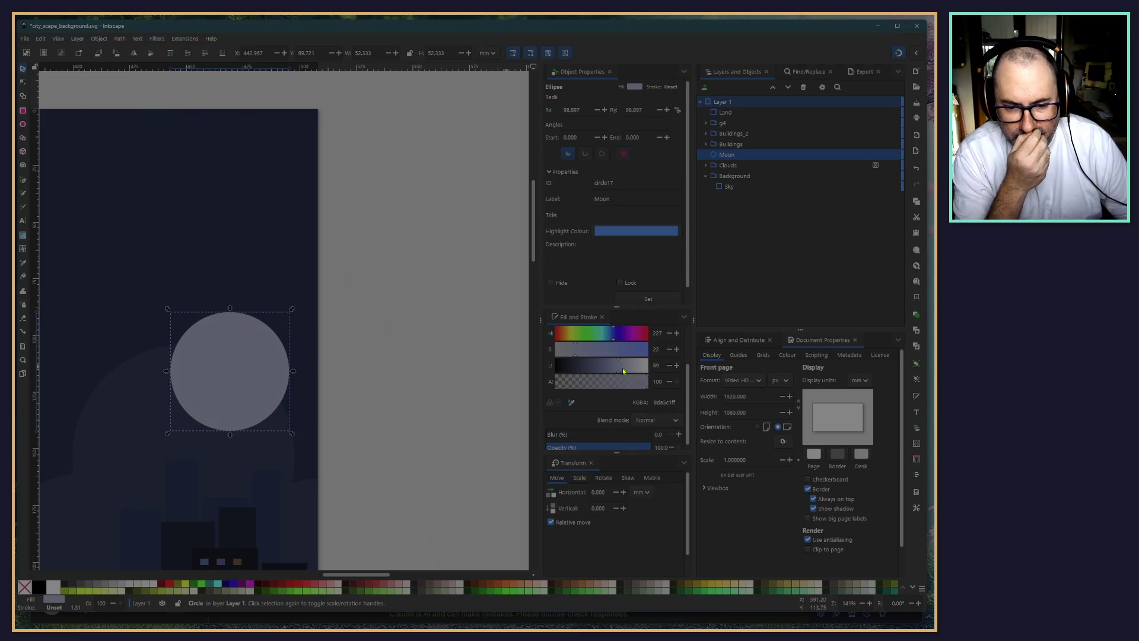
mouse_move(622, 371)
mouse_down()
mouse_move(665, 376)
mouse_move(633, 375)
mouse_up()
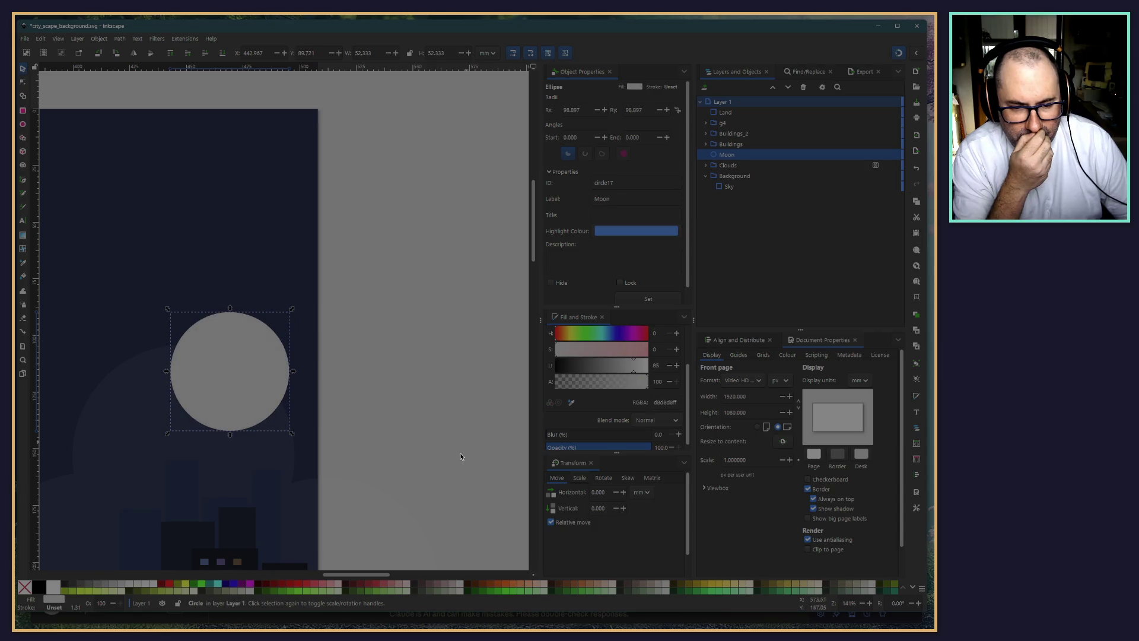
scroll(468, 356, down, 5)
scroll(448, 272, down, 5)
ctrl+scroll(454, 309, down, 2)
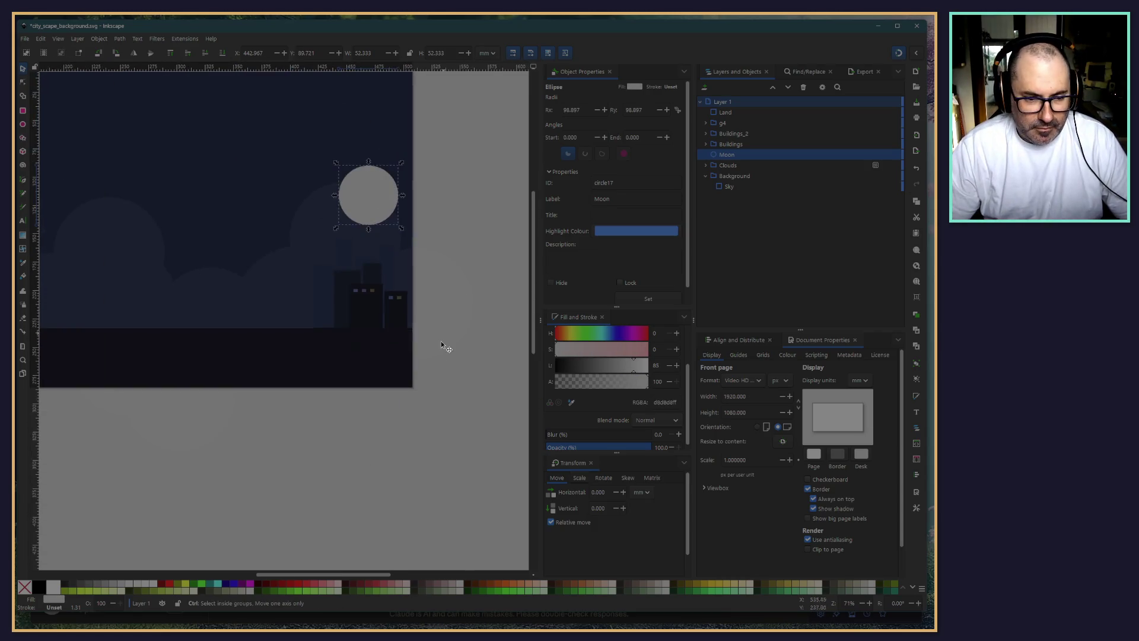
ctrl+scroll(442, 346, down, 2)
click(319, 482)
click(272, 328)
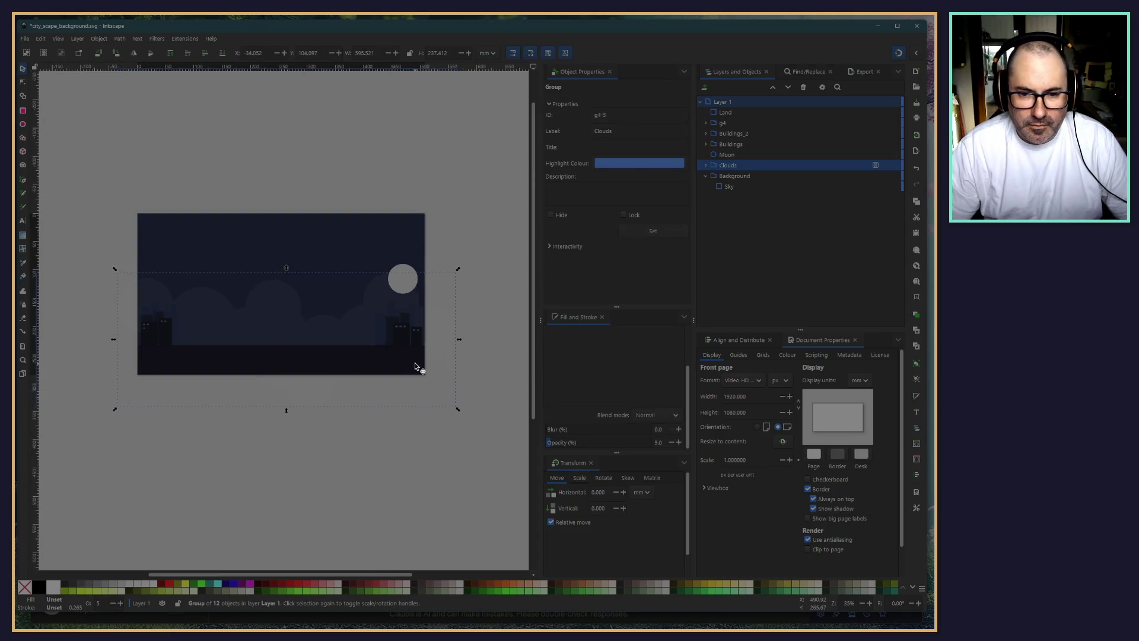
Select all circles inside the Clouds group and union them into one path
click(705, 165)
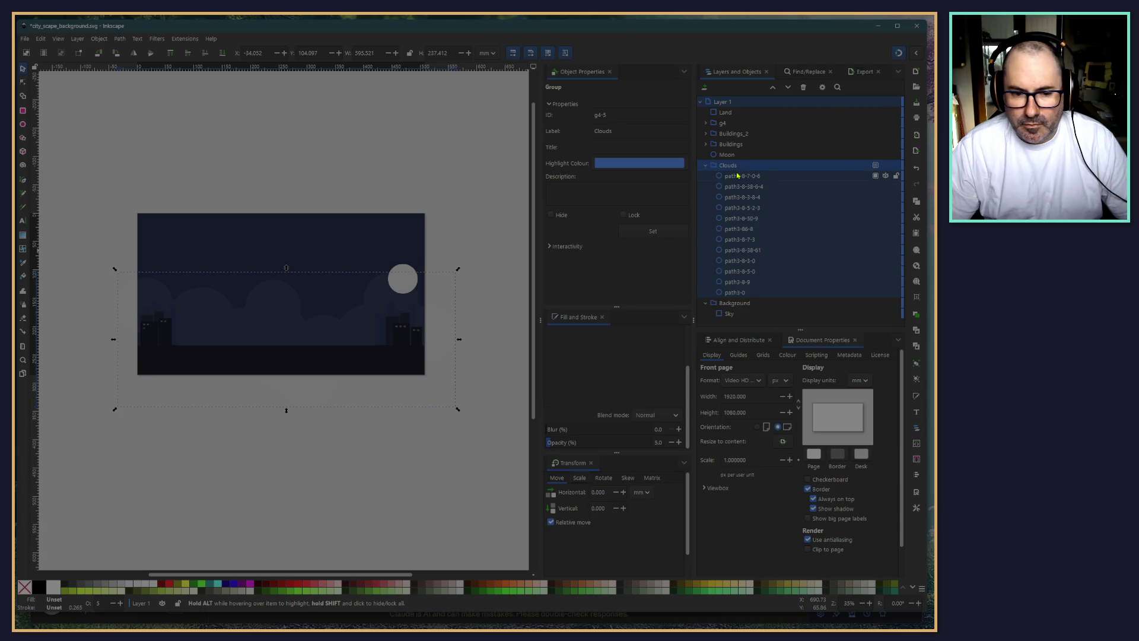
drag(742, 176, 746, 197)
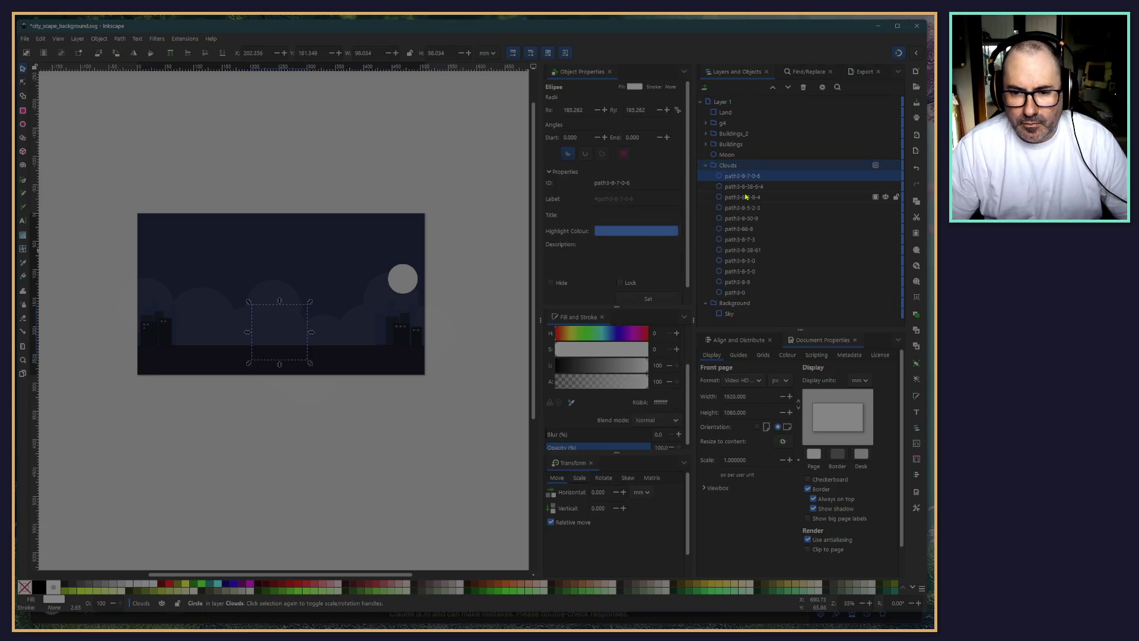
key(Page_Down)
key(Page_Down)
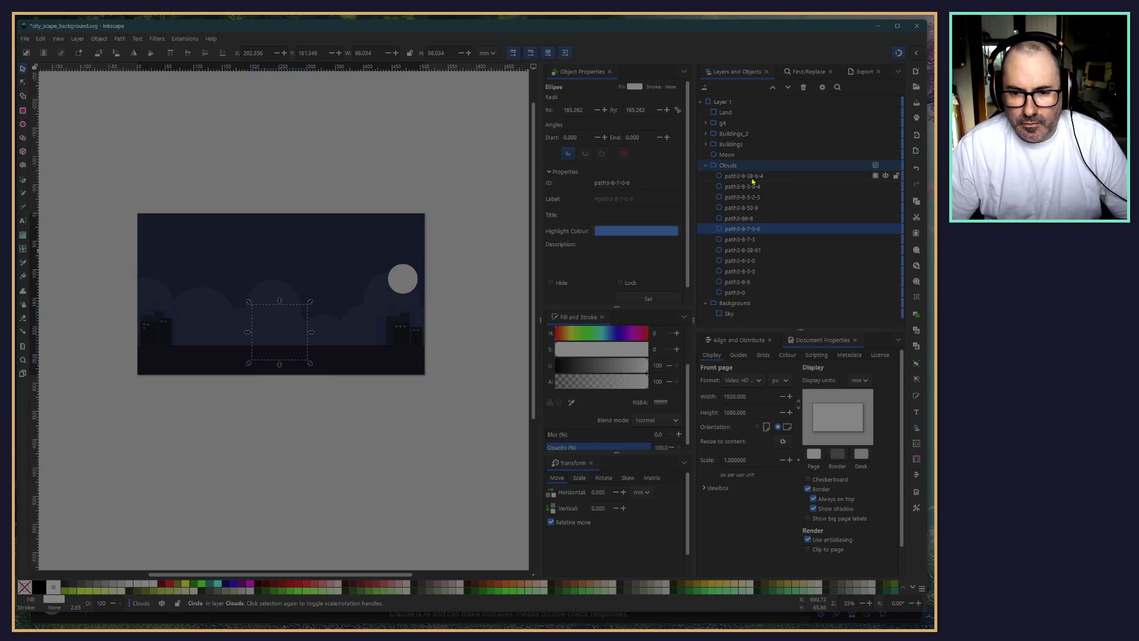
click(743, 176)
mouse_move(749, 191)
mouse_down()
mouse_move(741, 293)
mouse_move(611, 268)
mouse_up()
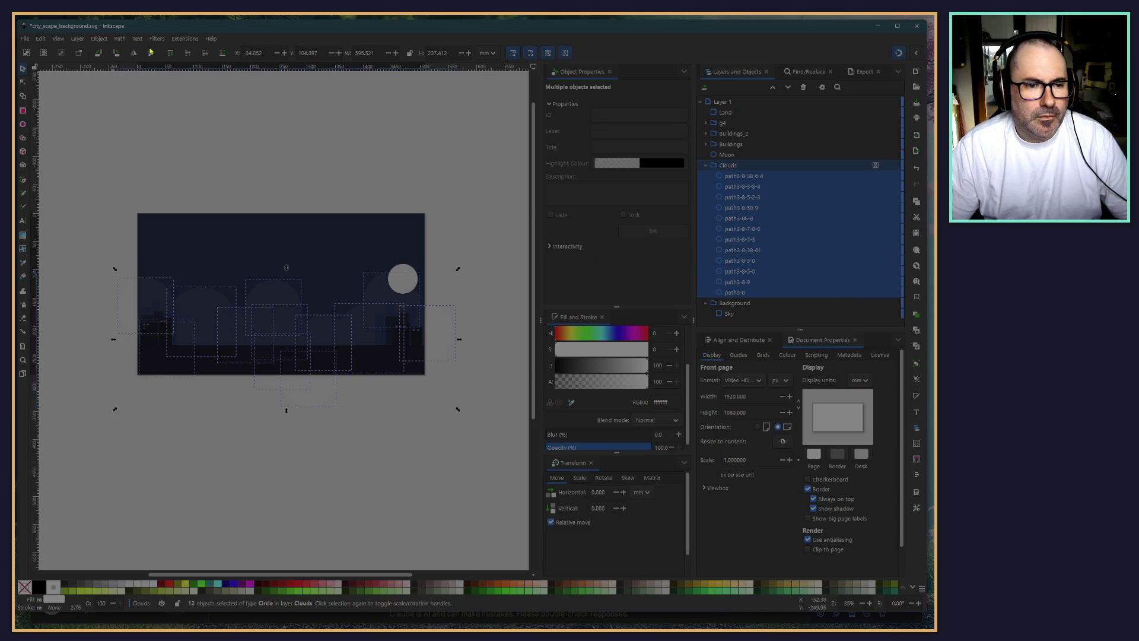
click(117, 39)
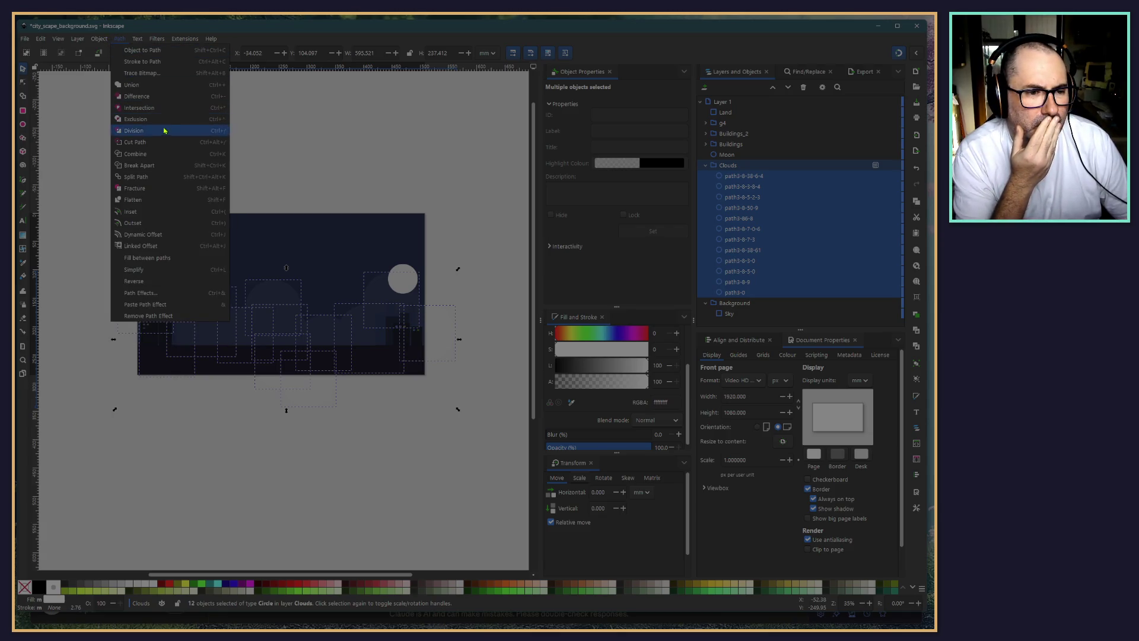
click(136, 84)
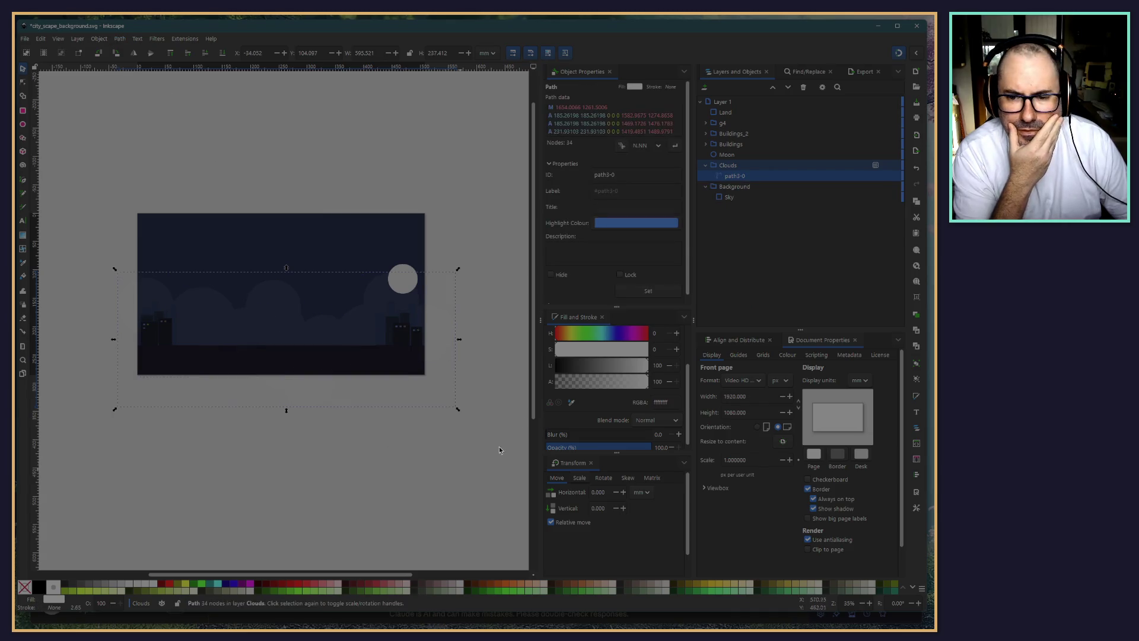
click(435, 472)
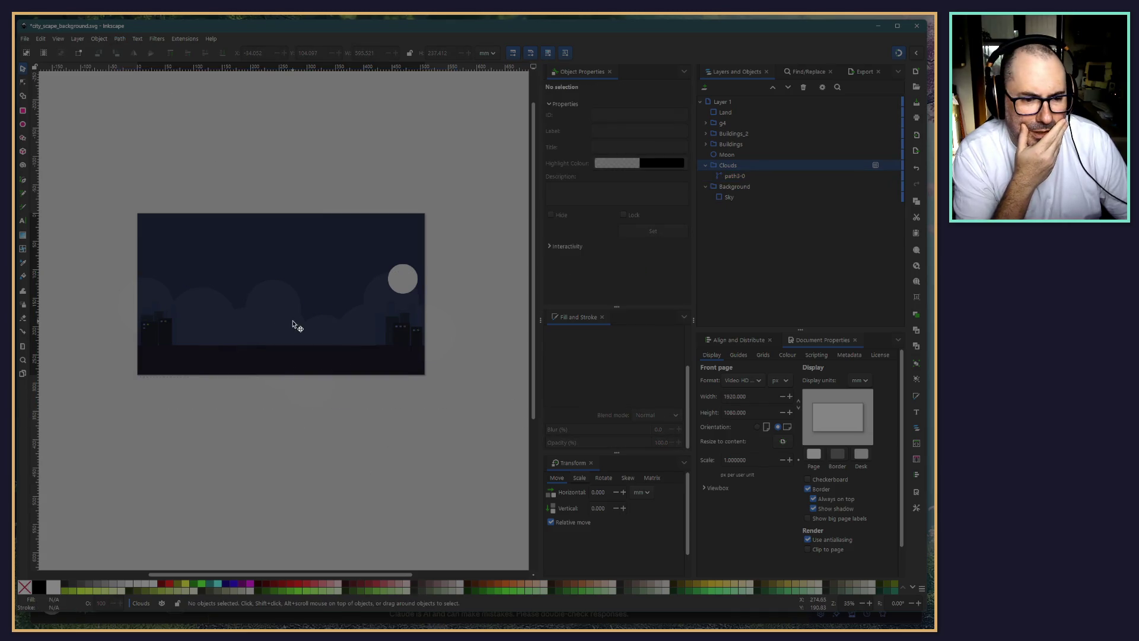
click(297, 325)
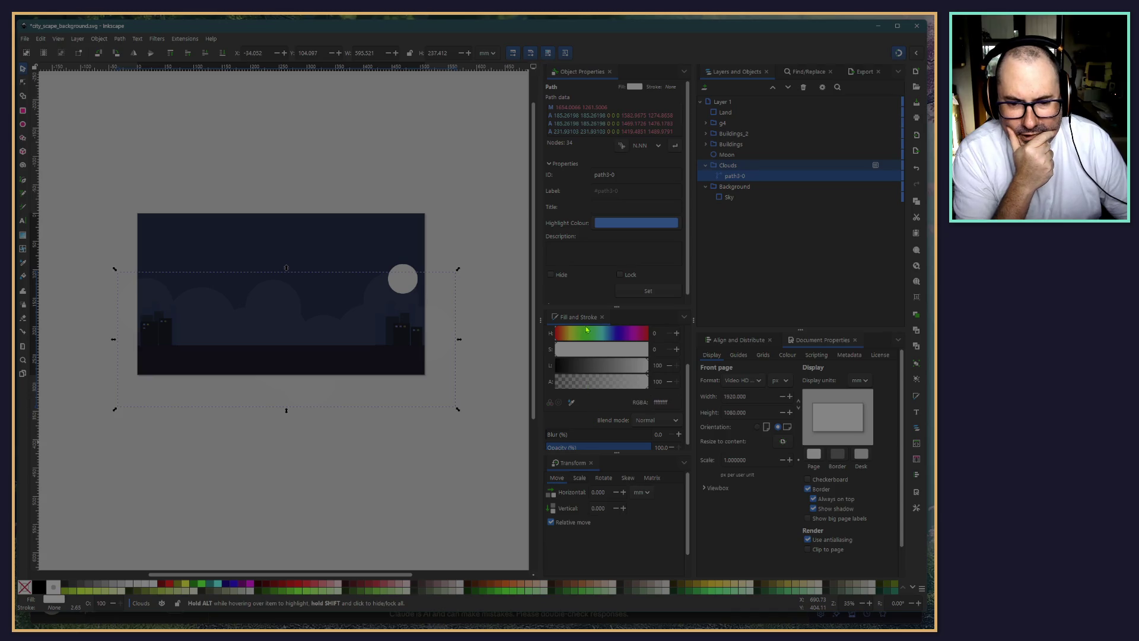
Give the merged cloud path a radial gradient fill
scroll(602, 339, up, 2)
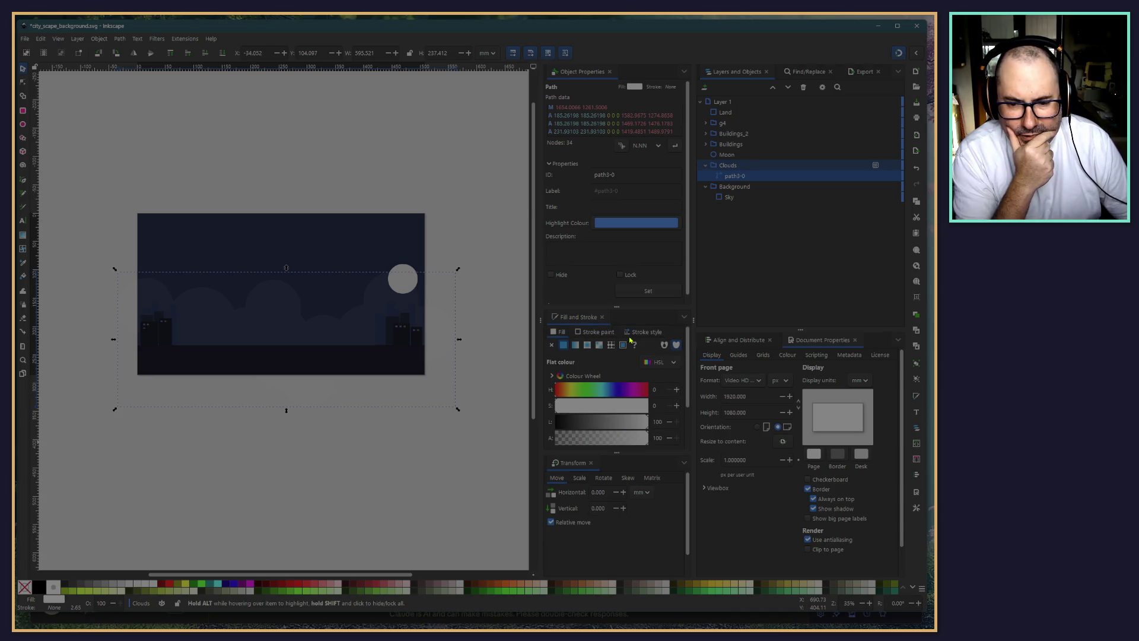
click(575, 346)
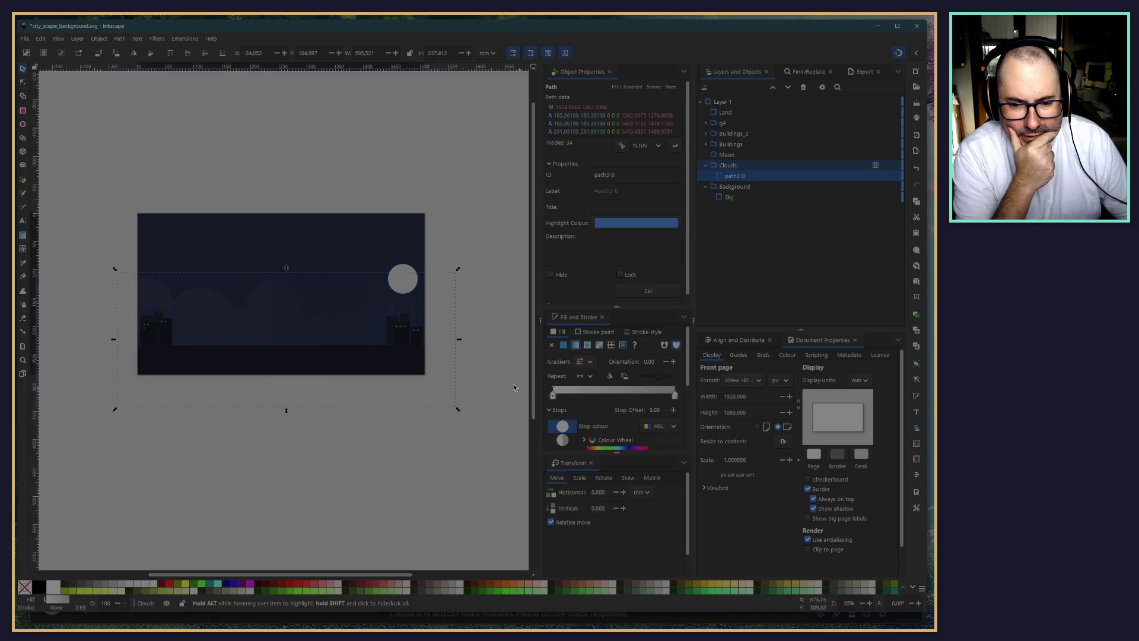
click(587, 346)
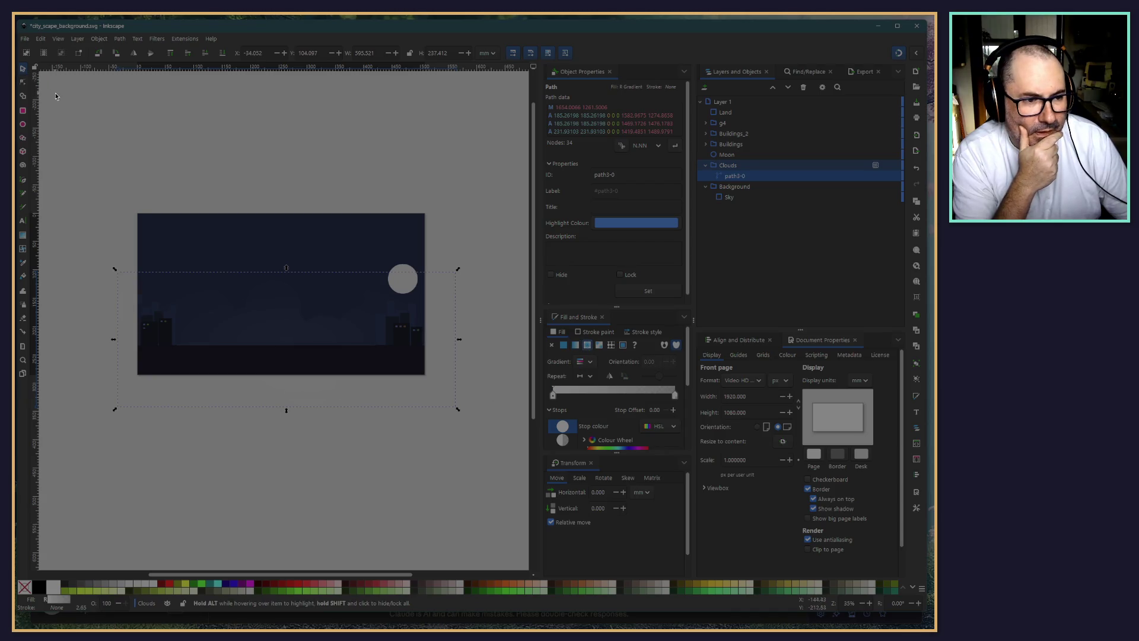
click(96, 119)
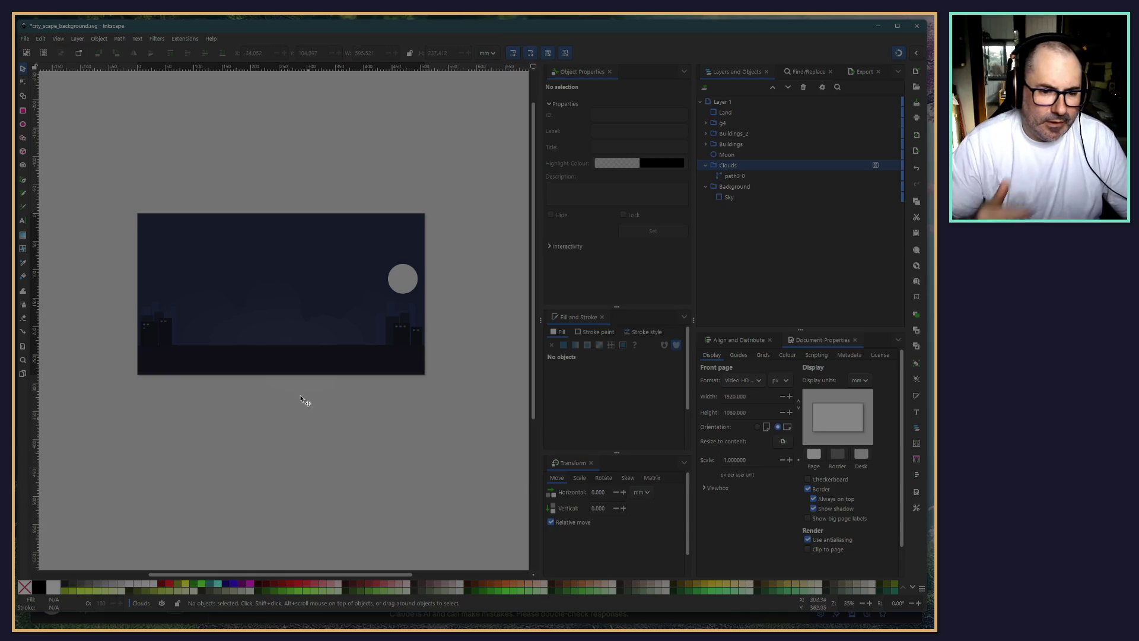
click(248, 330)
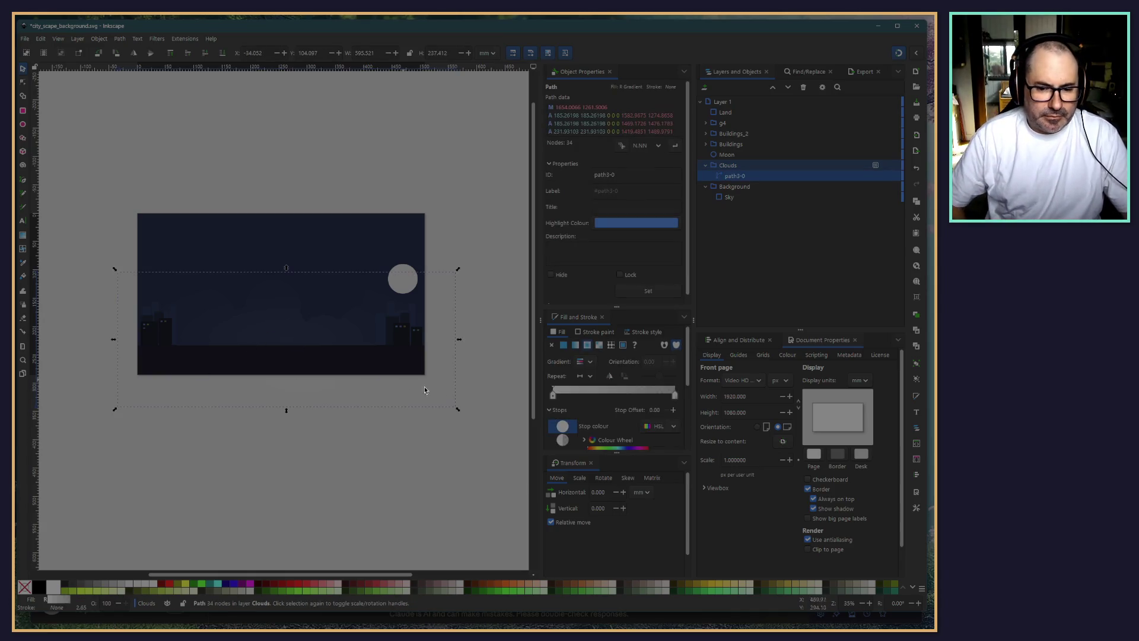
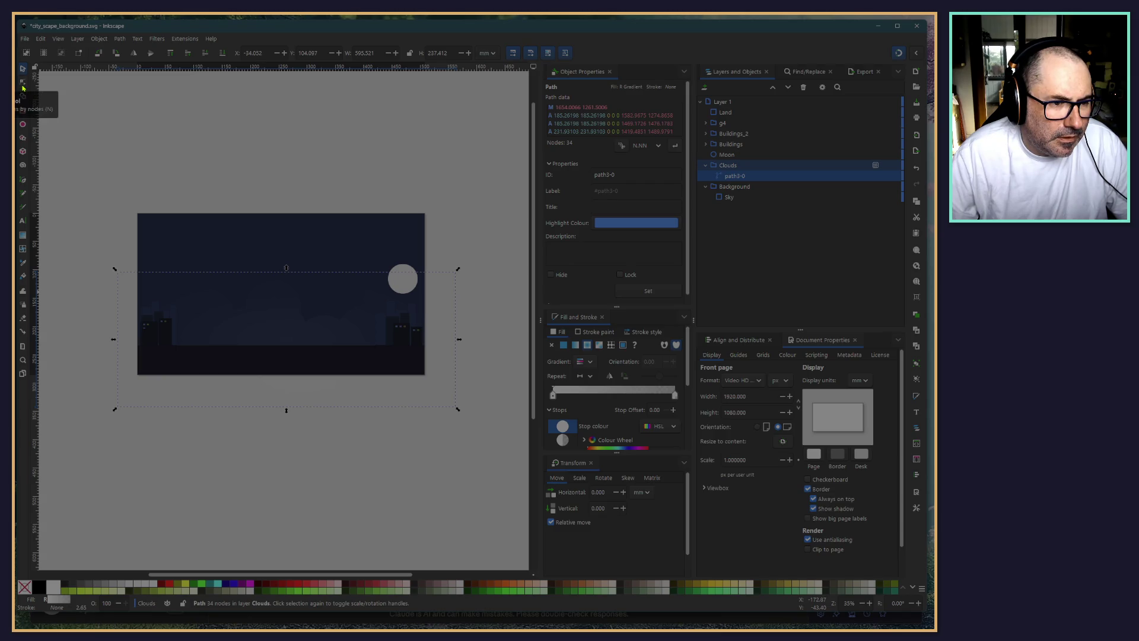
Move the clouds' radial gradient centre and stretch its radius across the skyline
click(308, 353)
click(309, 330)
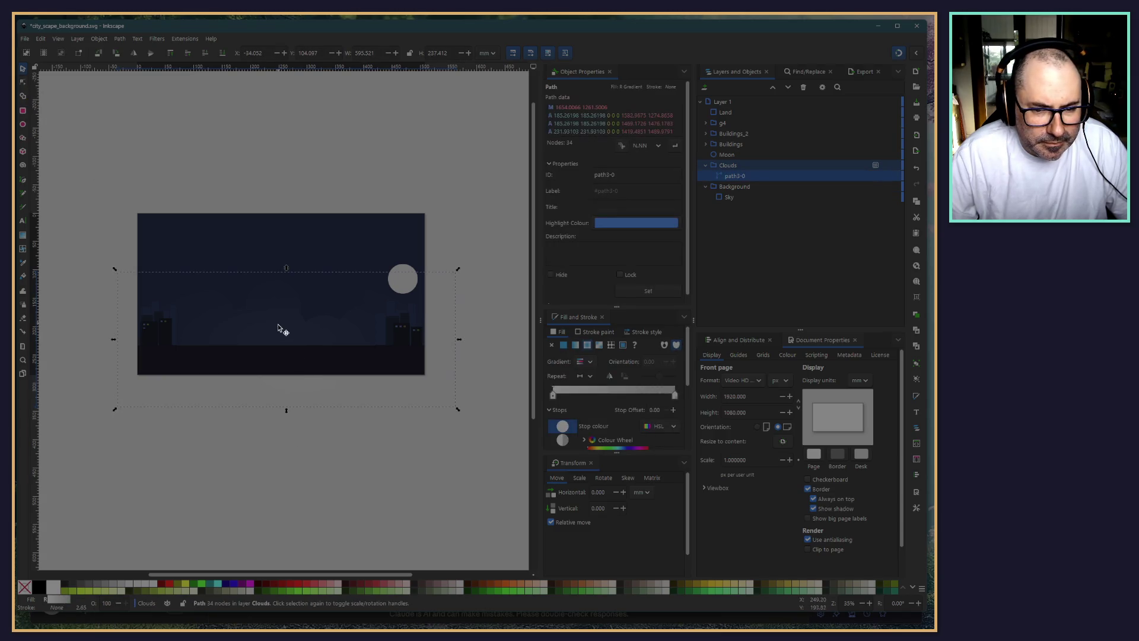
double_click(281, 331)
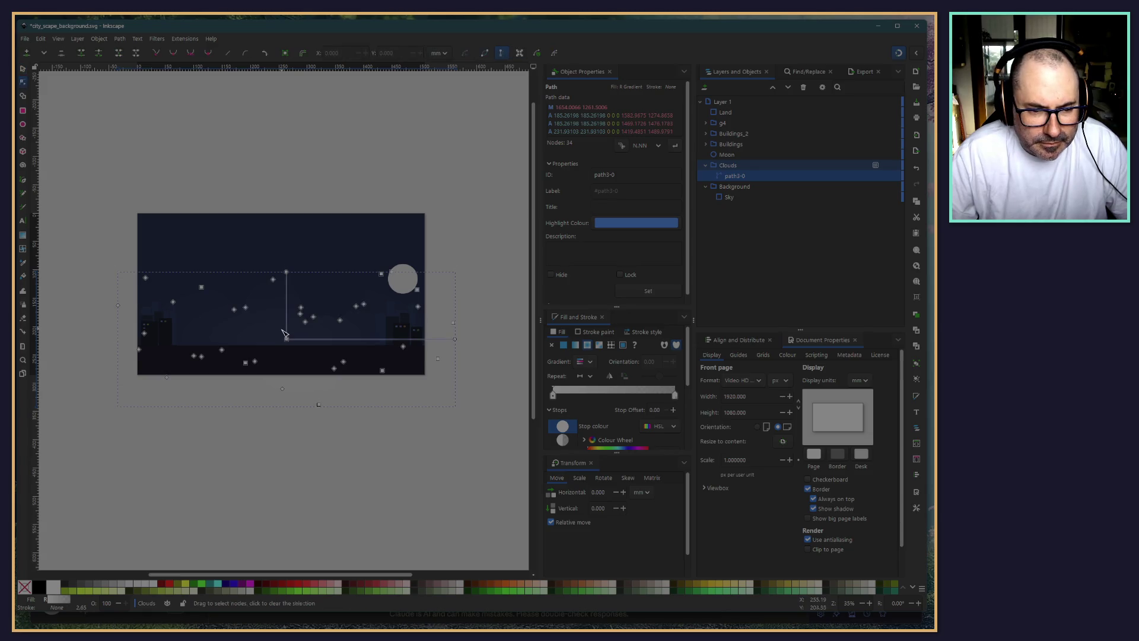
mouse_move(286, 337)
mouse_down()
mouse_move(271, 355)
mouse_move(280, 303)
mouse_up()
mouse_move(435, 303)
mouse_down()
mouse_move(449, 304)
mouse_move(405, 360)
mouse_up()
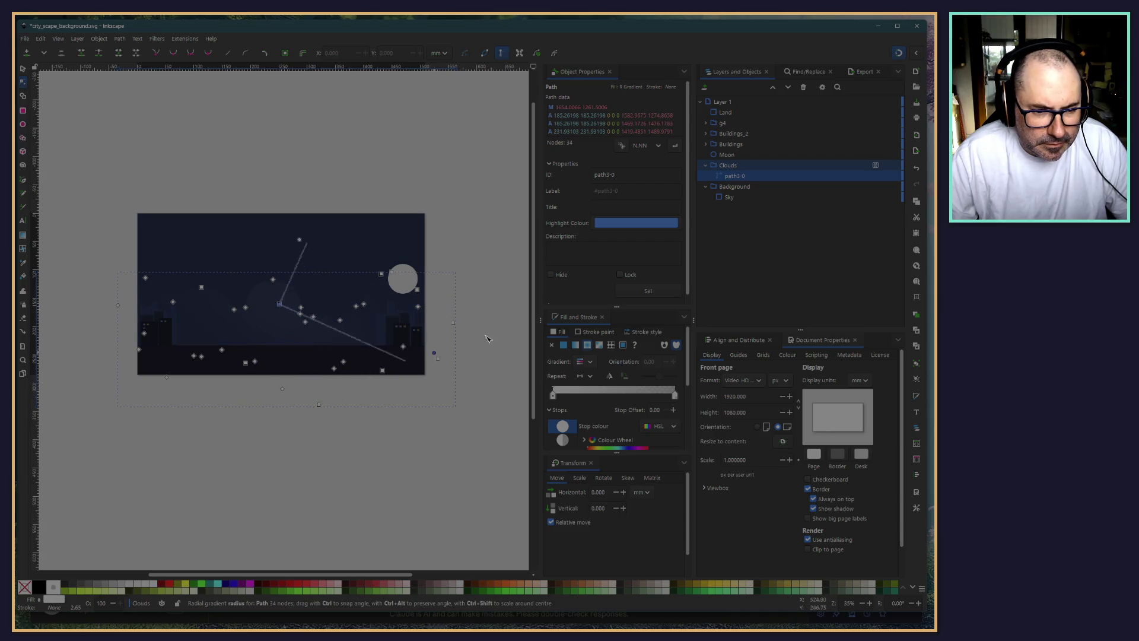
drag(485, 338, 492, 315)
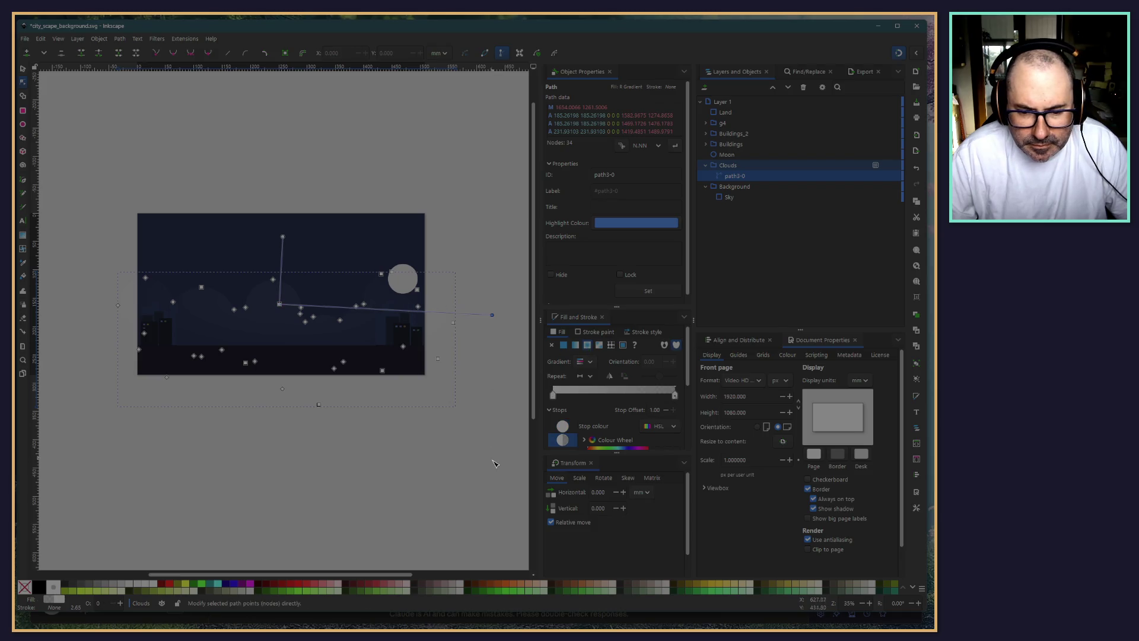
Check the gradient stop's colour settings, then deselect the clouds to view the result
click(586, 442)
scroll(596, 421, down, 5)
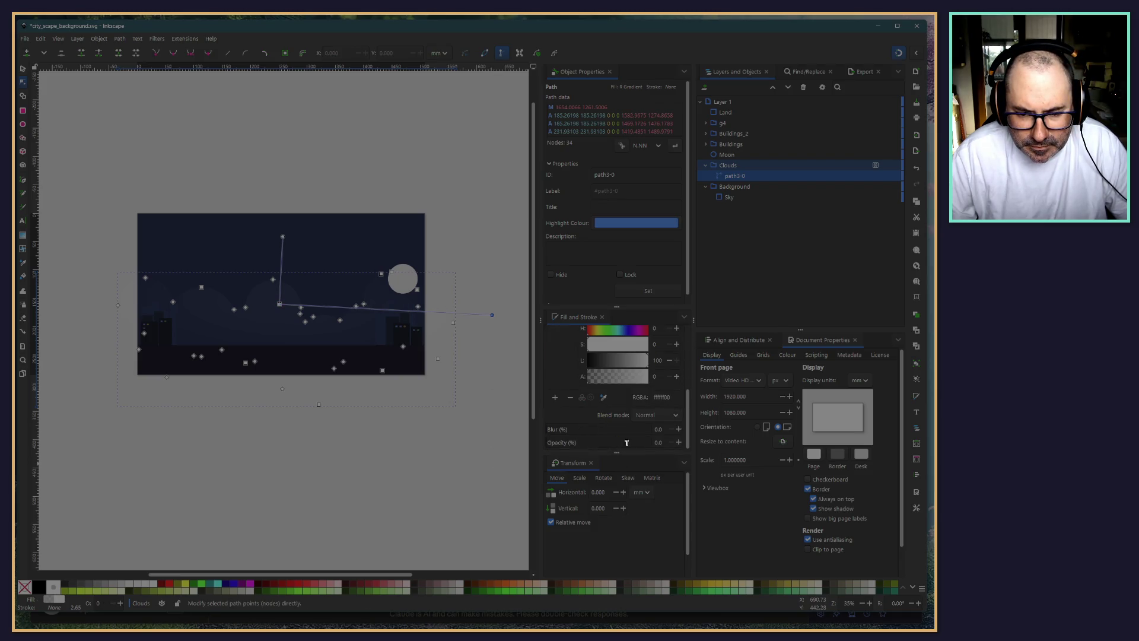
click(453, 465)
click(330, 324)
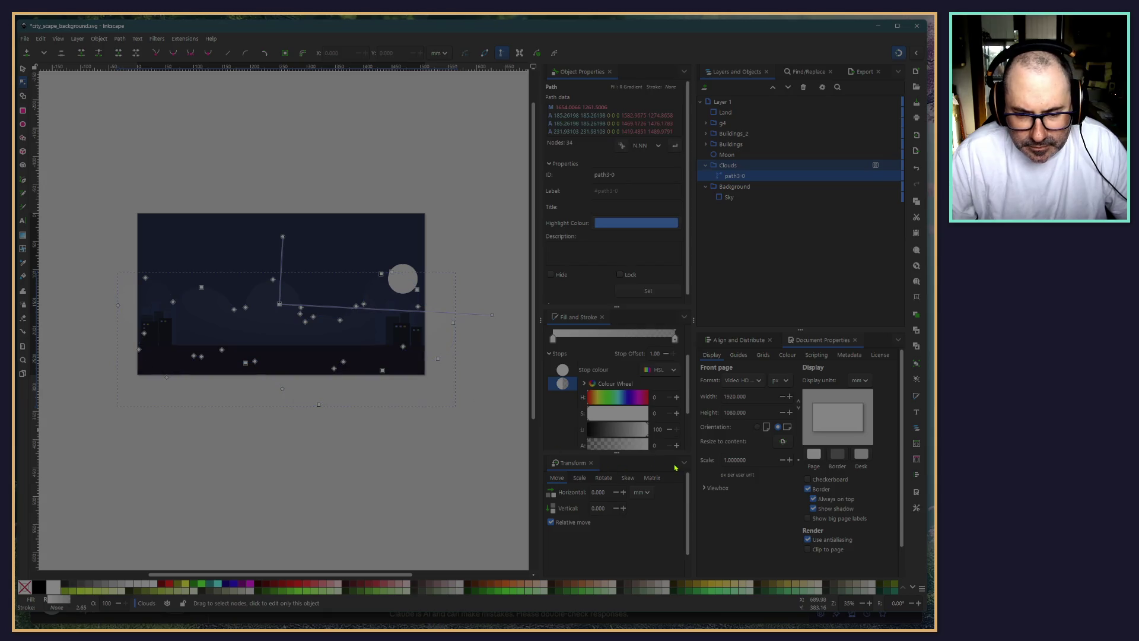
click(415, 472)
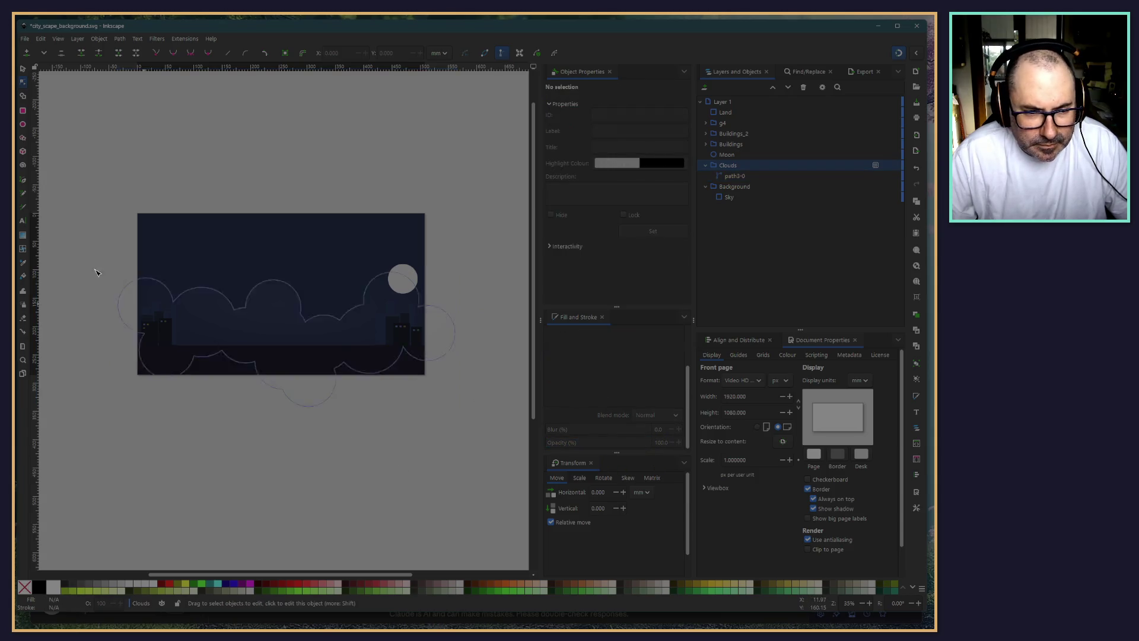
click(23, 68)
click(254, 304)
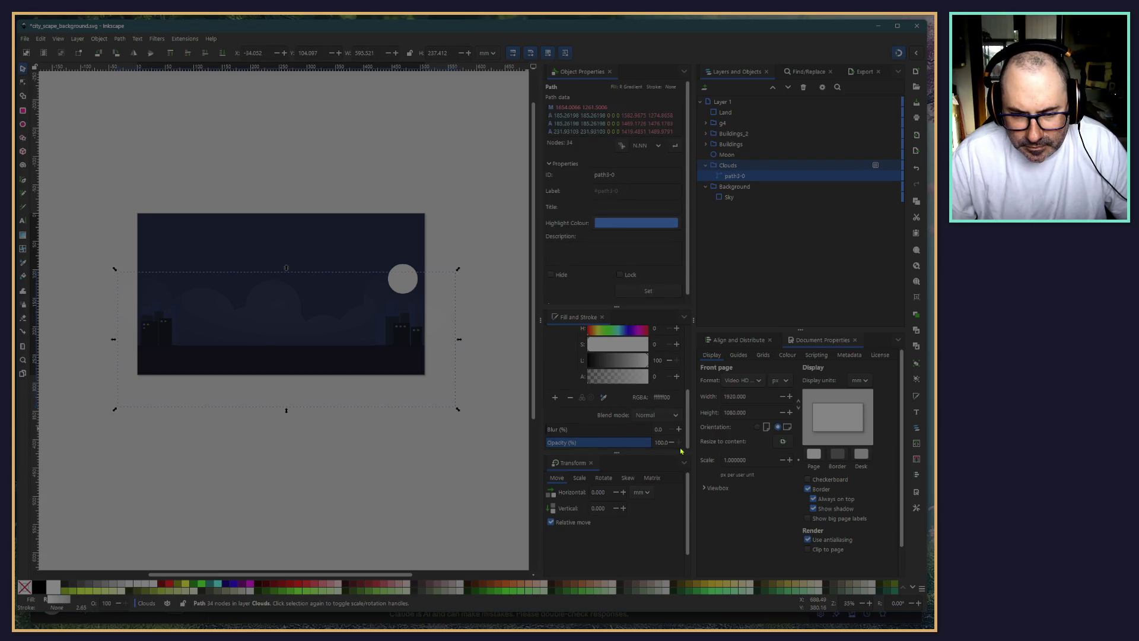
click(266, 475)
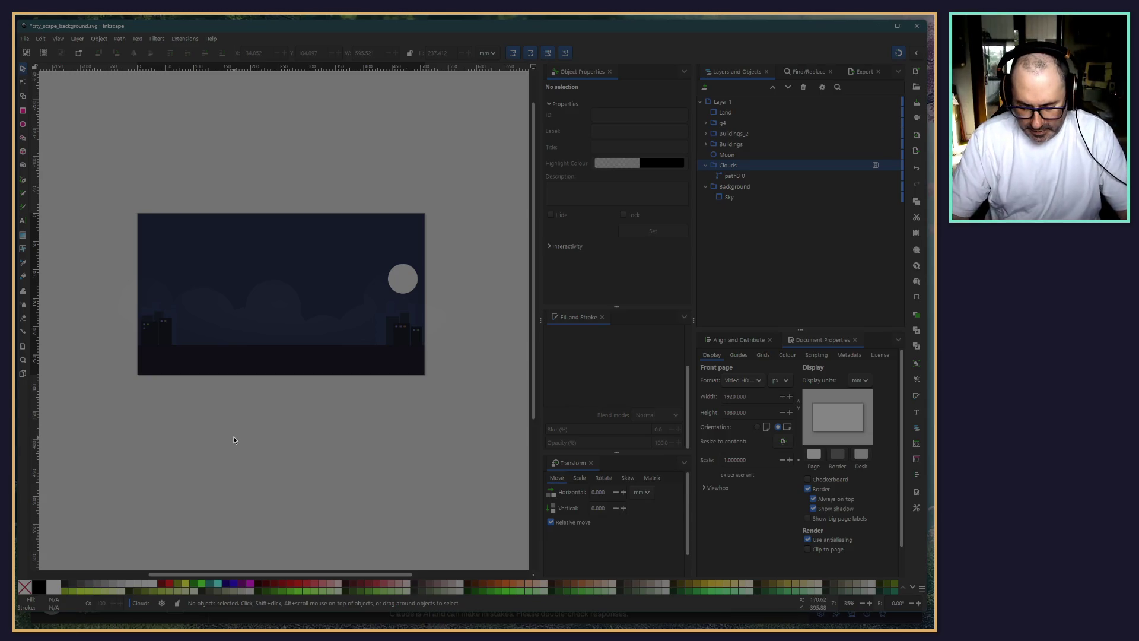
Select the Clouds group and lower its opacity to 20%
scroll(360, 412, up, 3)
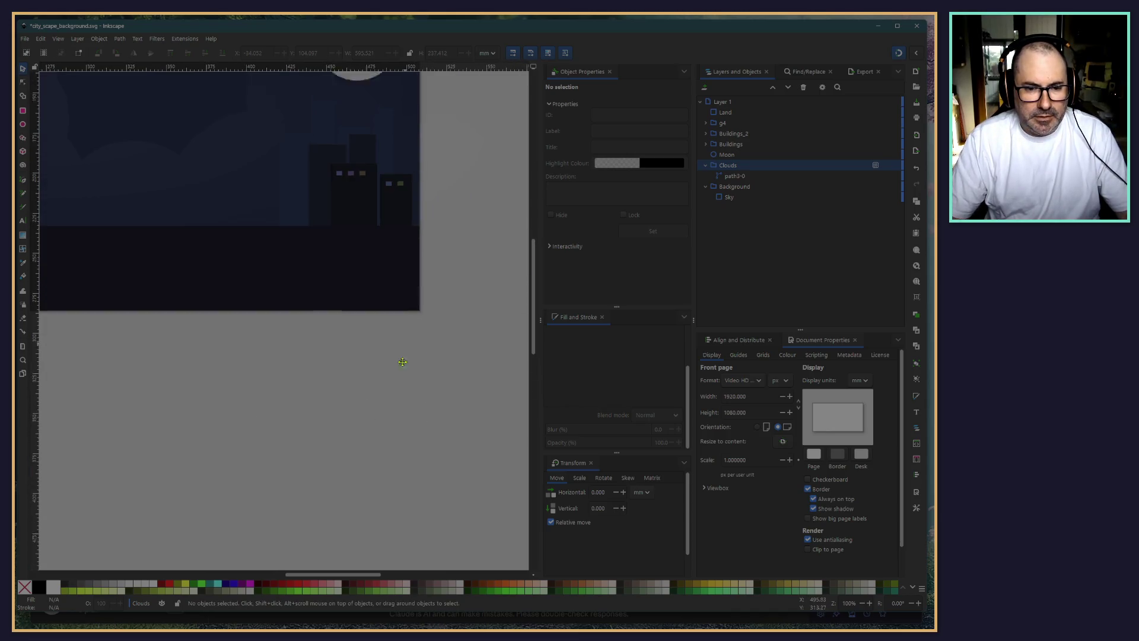
scroll(402, 362, up, 5)
click(324, 252)
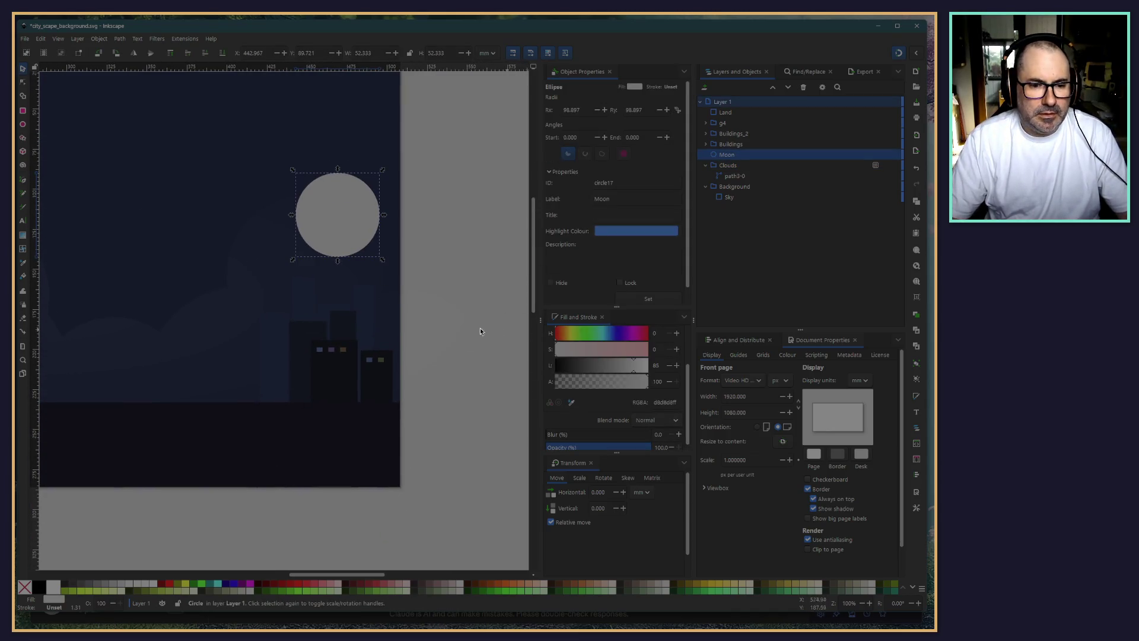
click(102, 40)
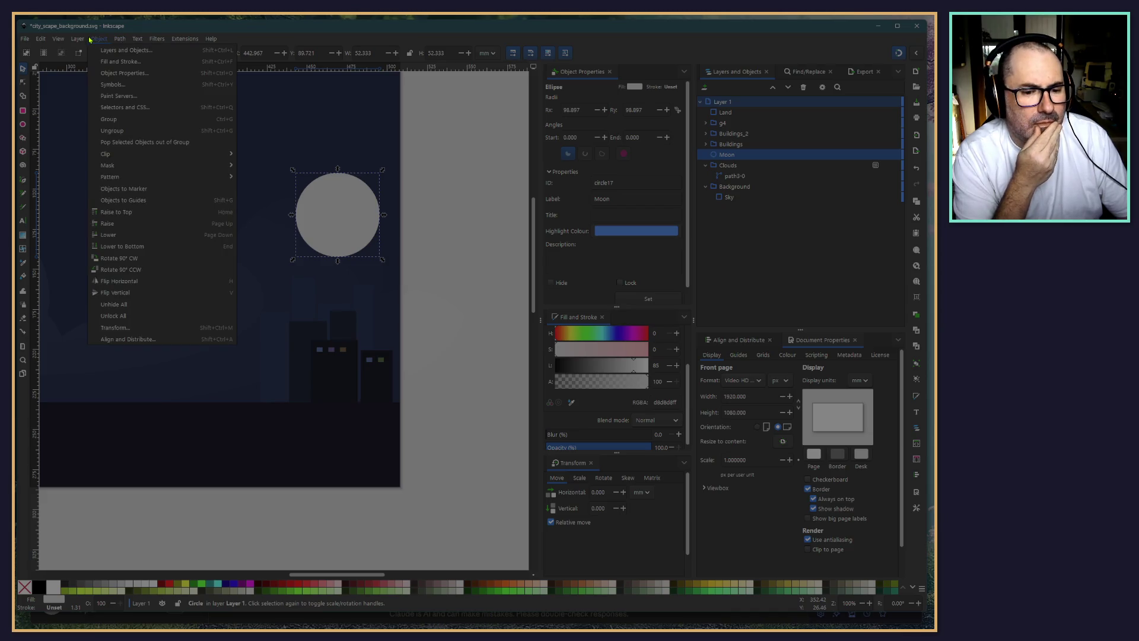
click(217, 535)
click(274, 366)
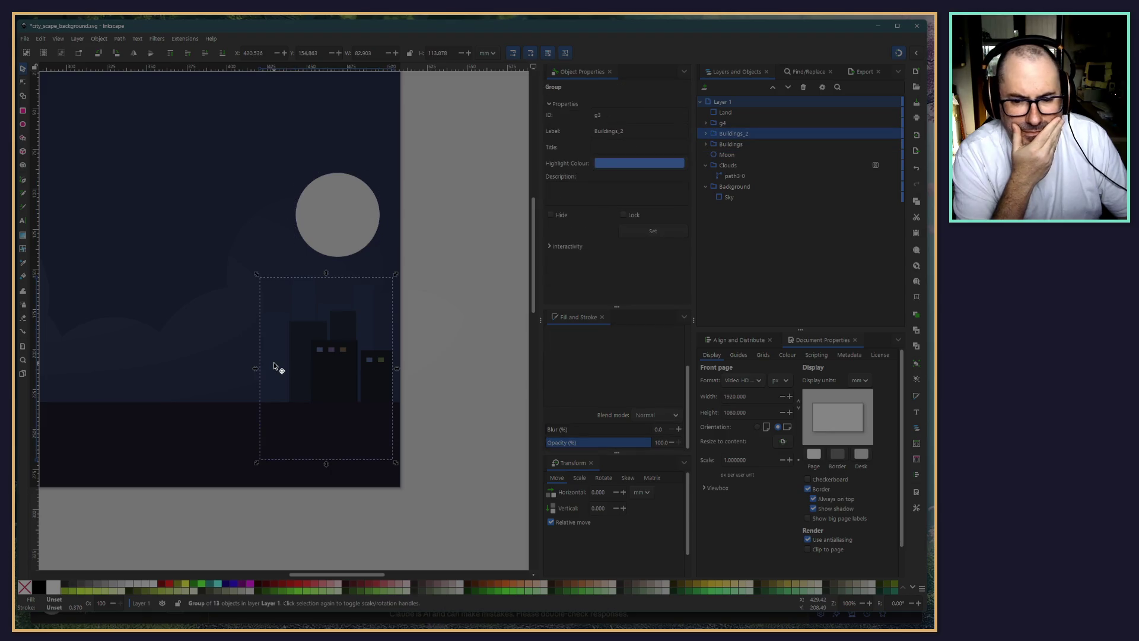
click(230, 368)
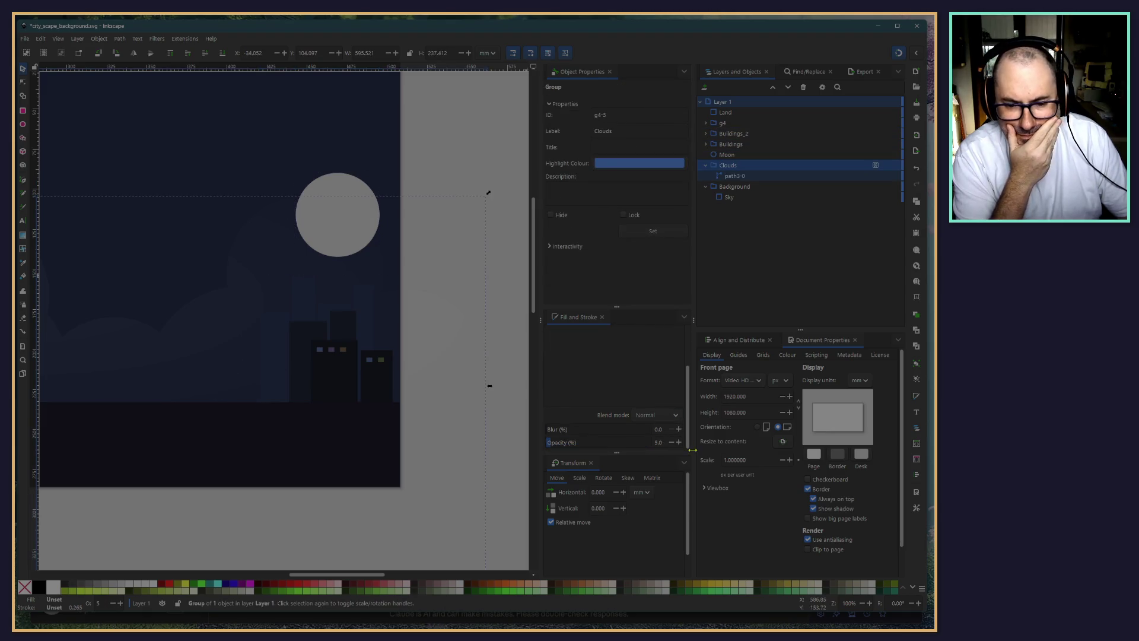
text(20)
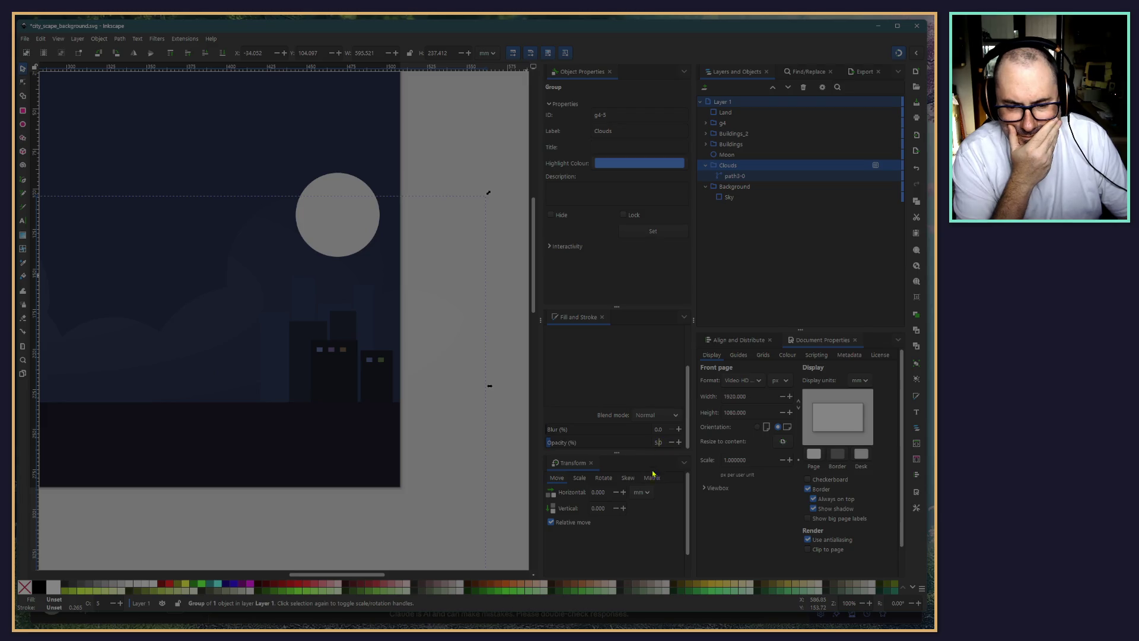
key(Return)
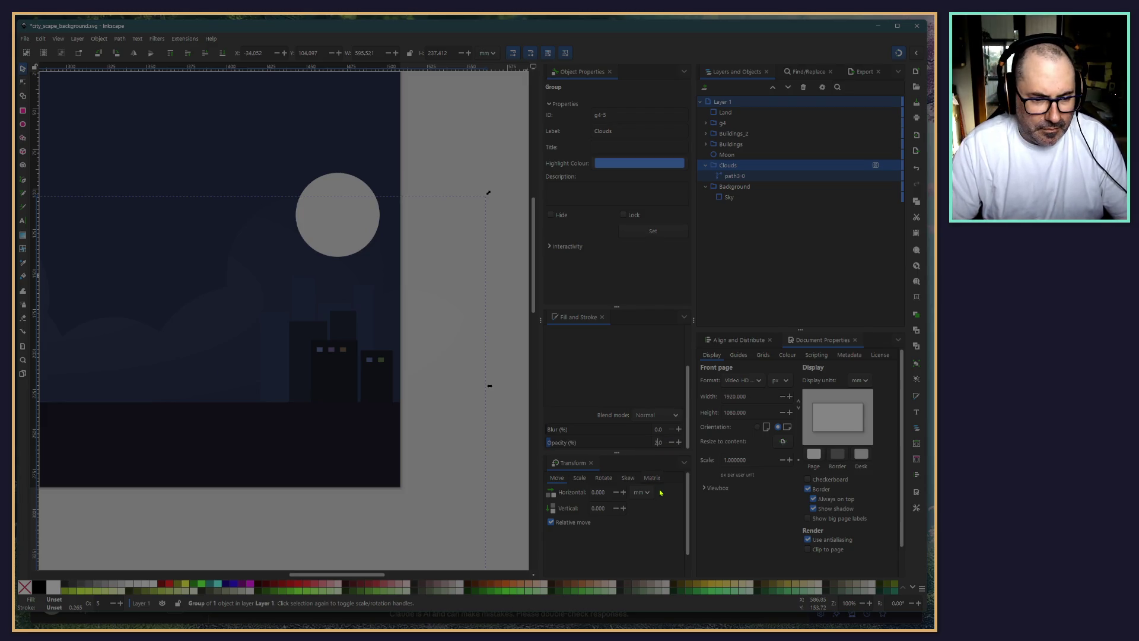
Clear the selection and scroll around the scene to judge the faded clouds
scroll(238, 451, down, 1)
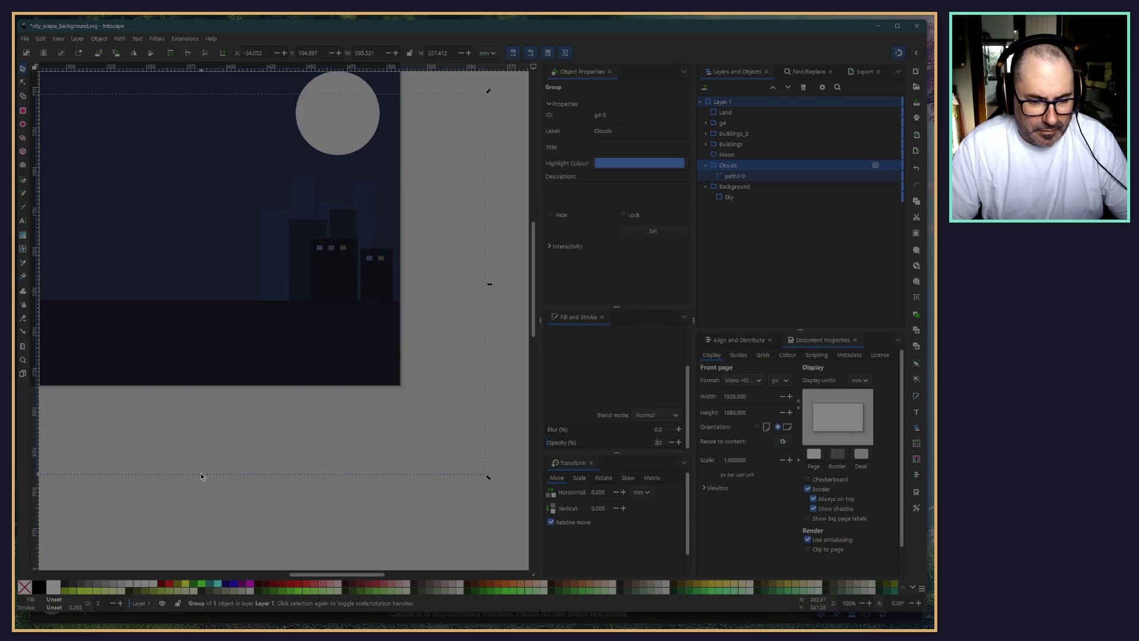
scroll(201, 469, down, 1)
scroll(161, 506, down, 1)
click(160, 503)
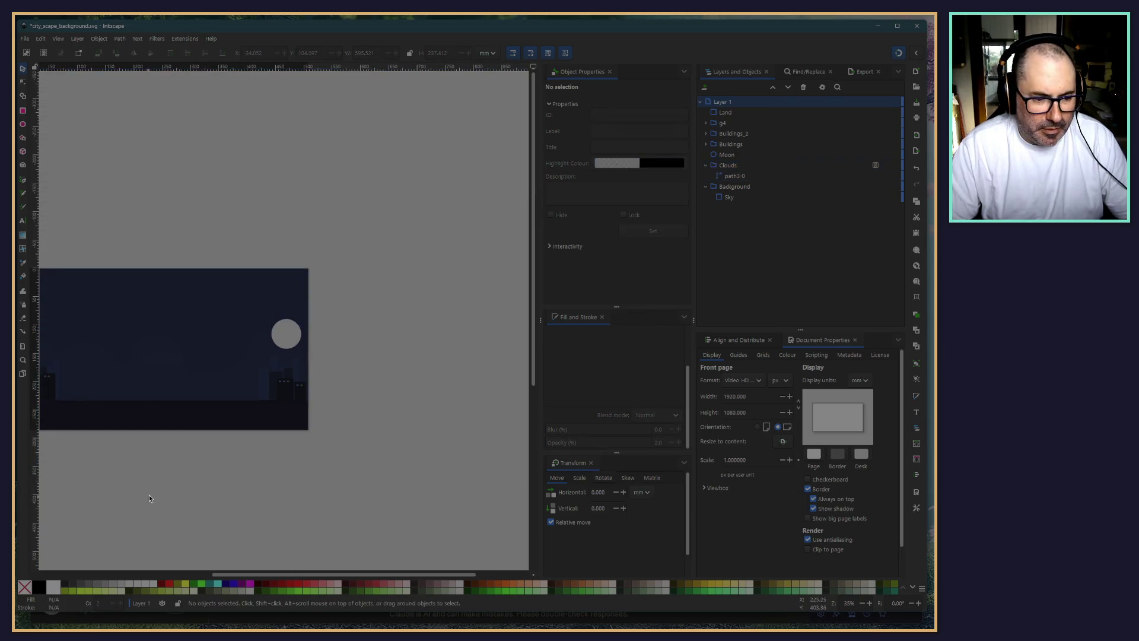
scroll(148, 495, left, 3)
scroll(270, 477, up, 3)
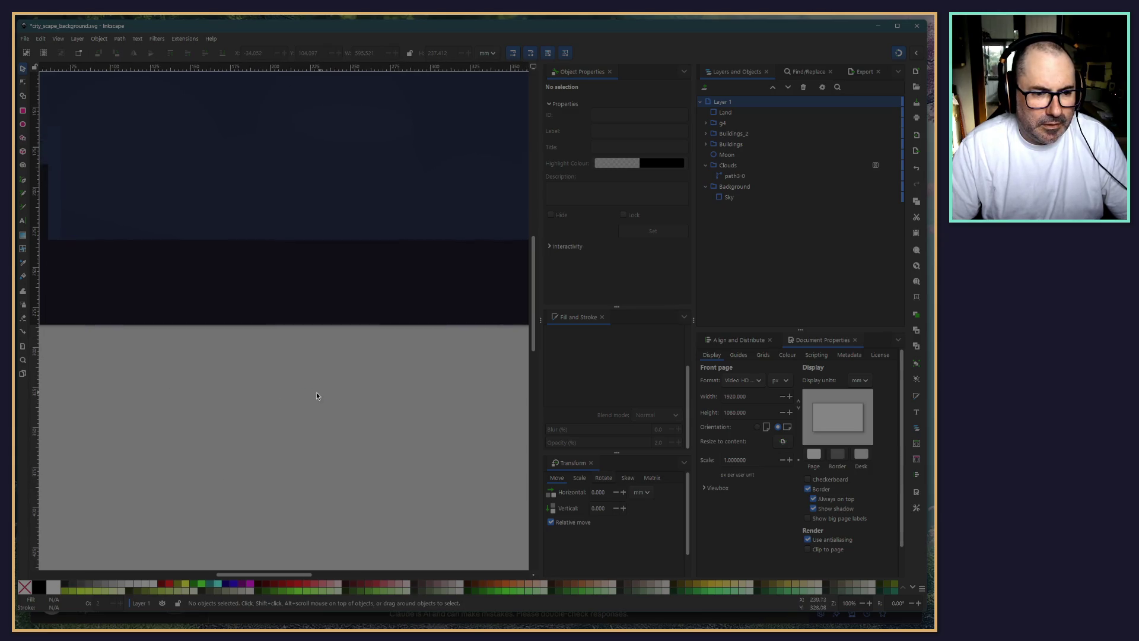
scroll(317, 397, down, 2)
scroll(397, 397, right, 2)
scroll(384, 435, up, 1)
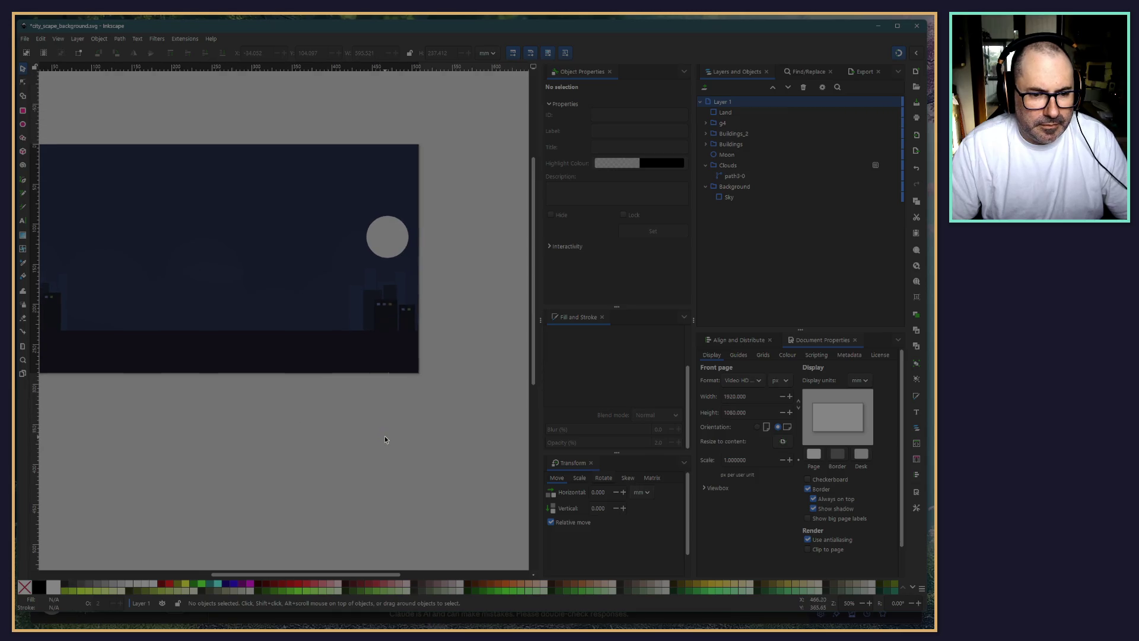
scroll(464, 256, up, 3)
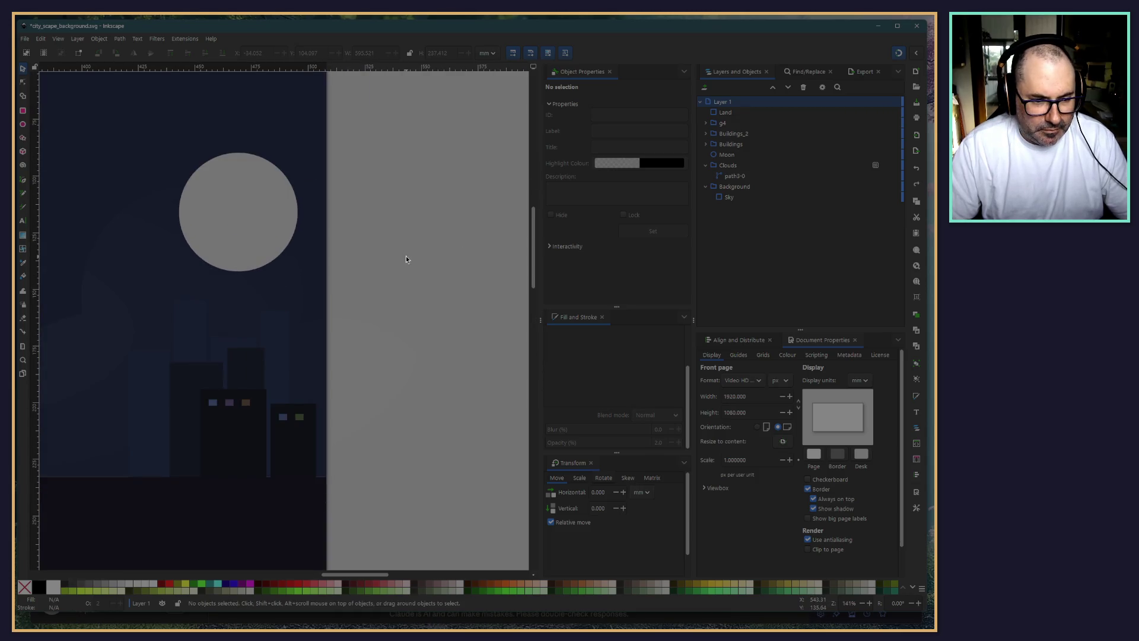
scroll(267, 361, down, 4)
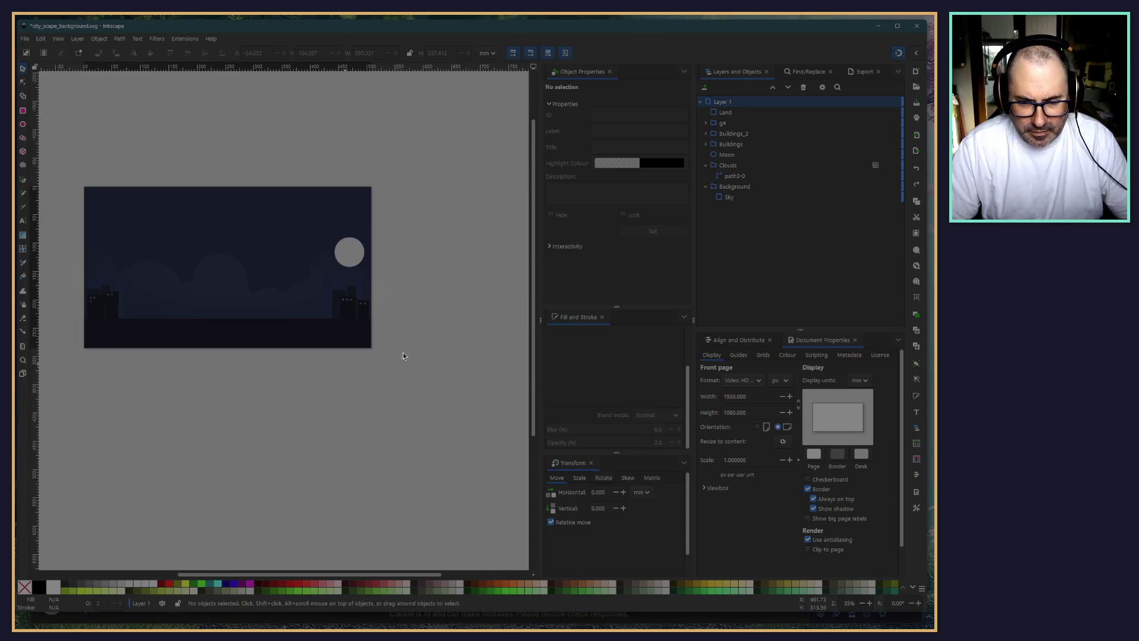
Reduce the Clouds group's opacity further to 2% and deselect
click(247, 297)
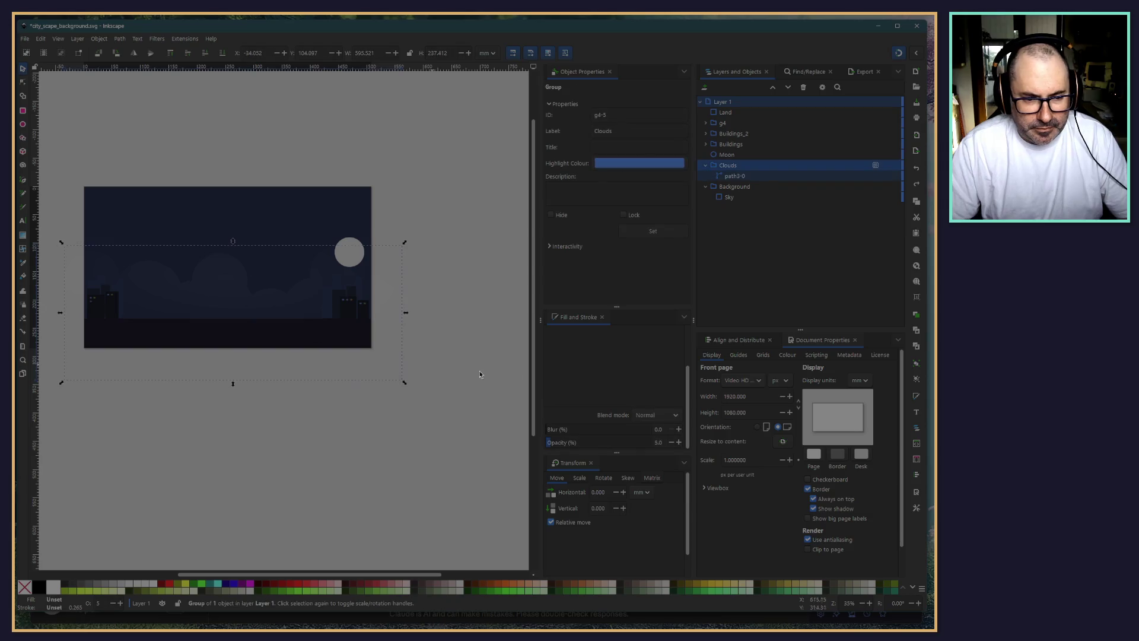
text(2)
key(Return)
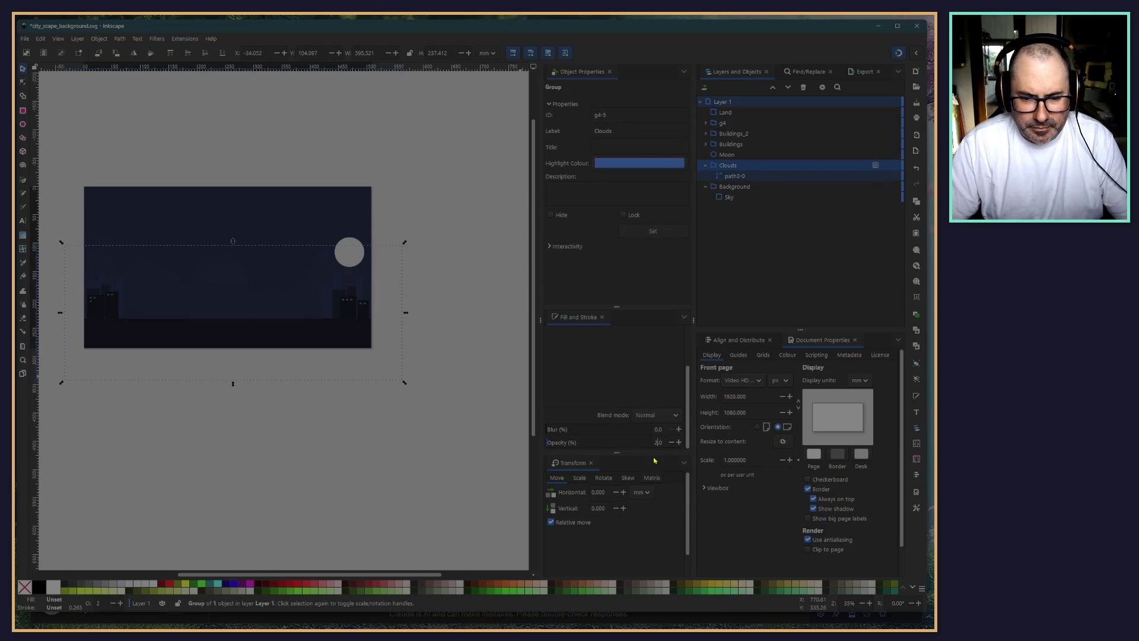
key(Escape)
Try a Cutout Glow filter on the moon, then undo it
key(1)
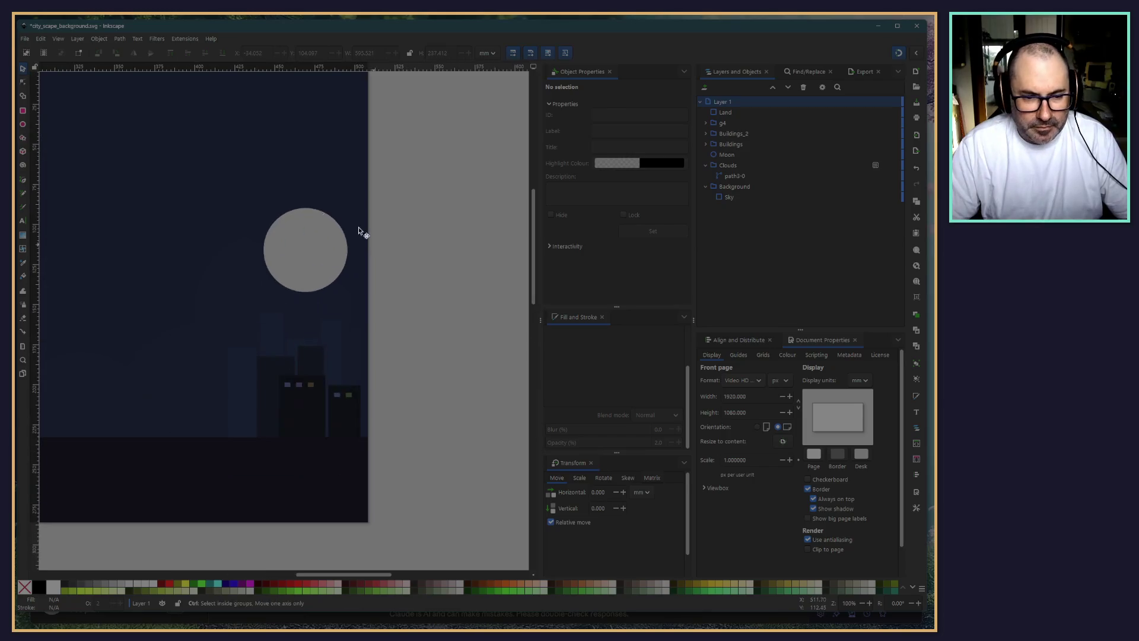
click(318, 251)
click(156, 39)
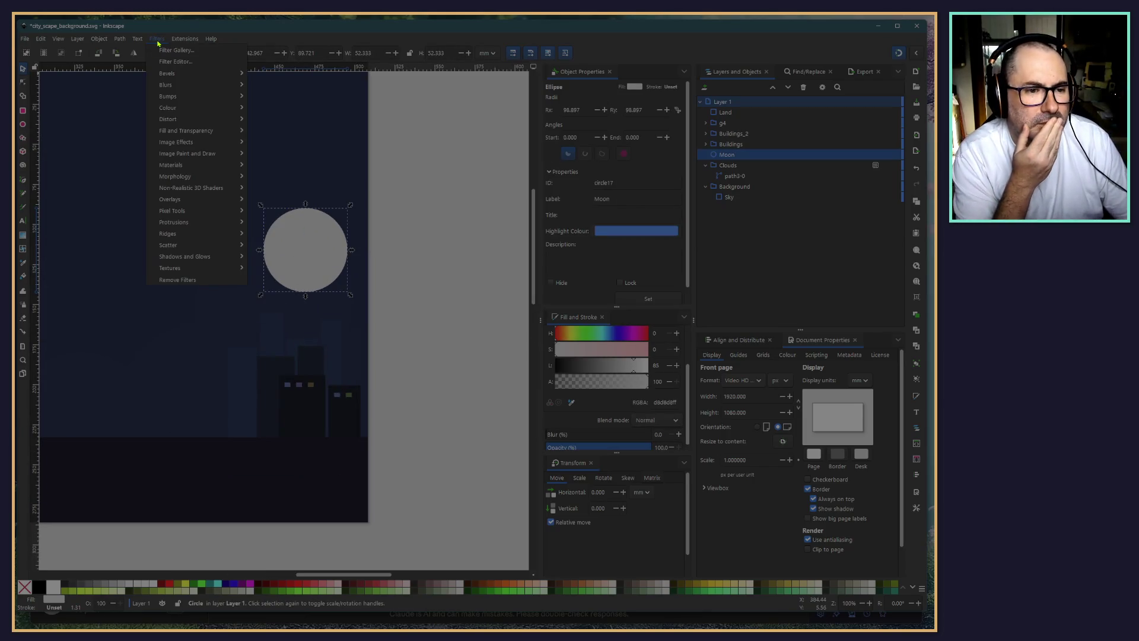
mouse_move(204, 87)
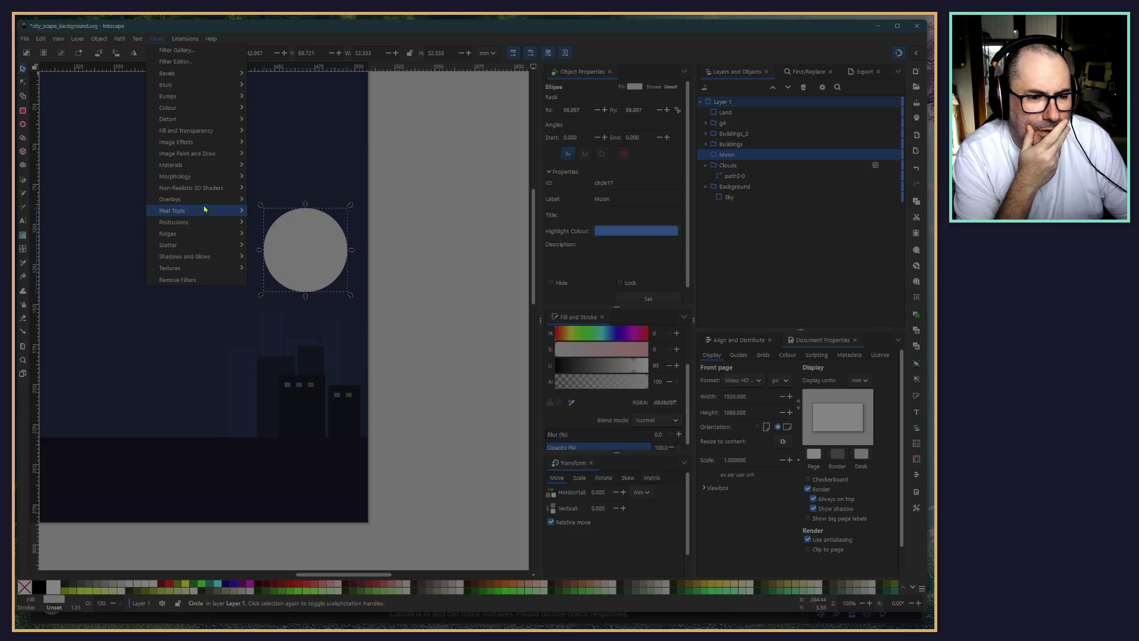
mouse_move(202, 258)
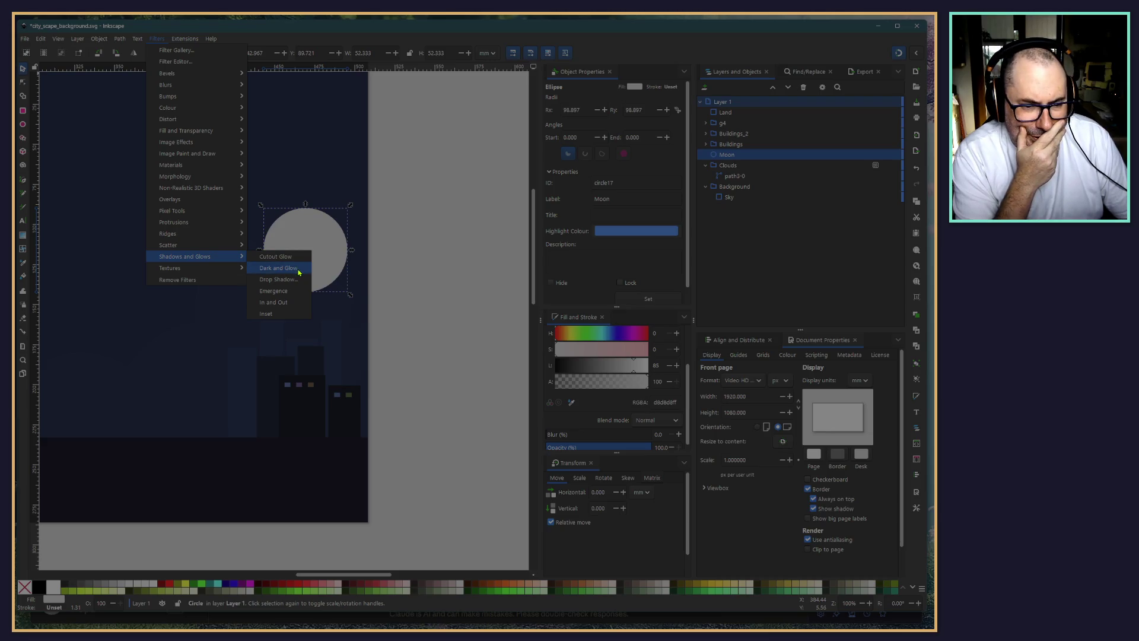
click(275, 257)
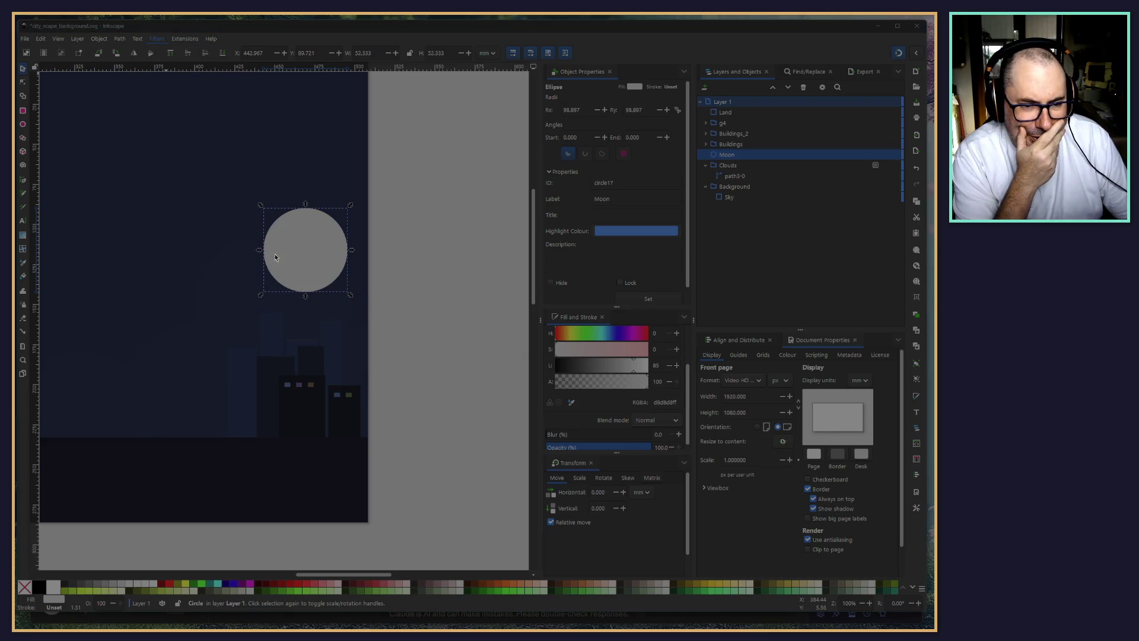
click(385, 363)
click(414, 171)
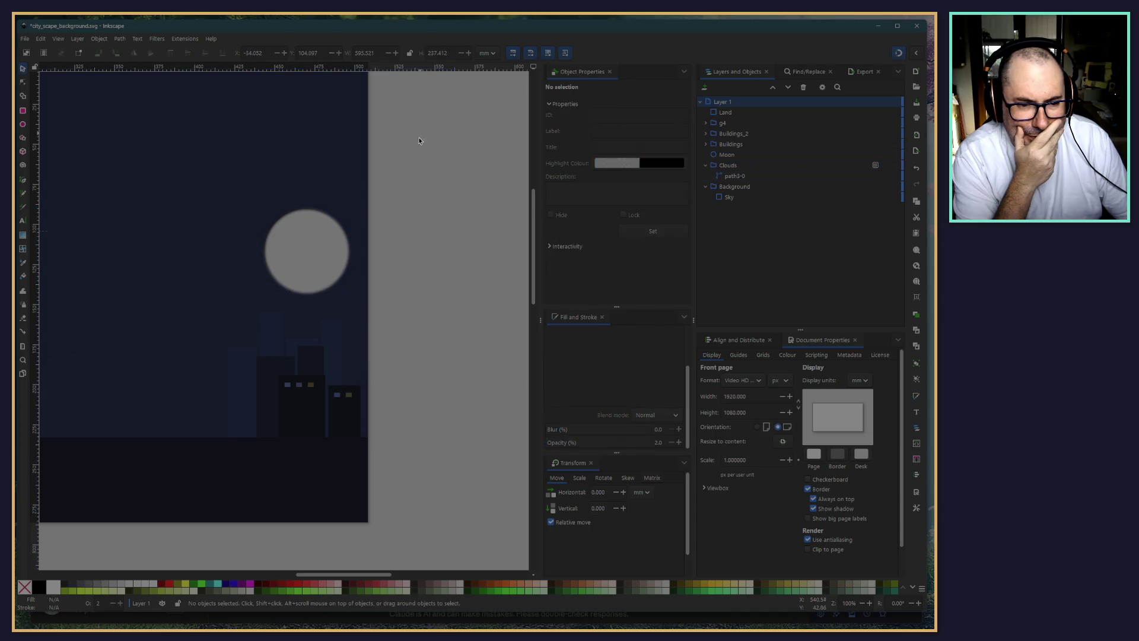
key(ctrl+z)
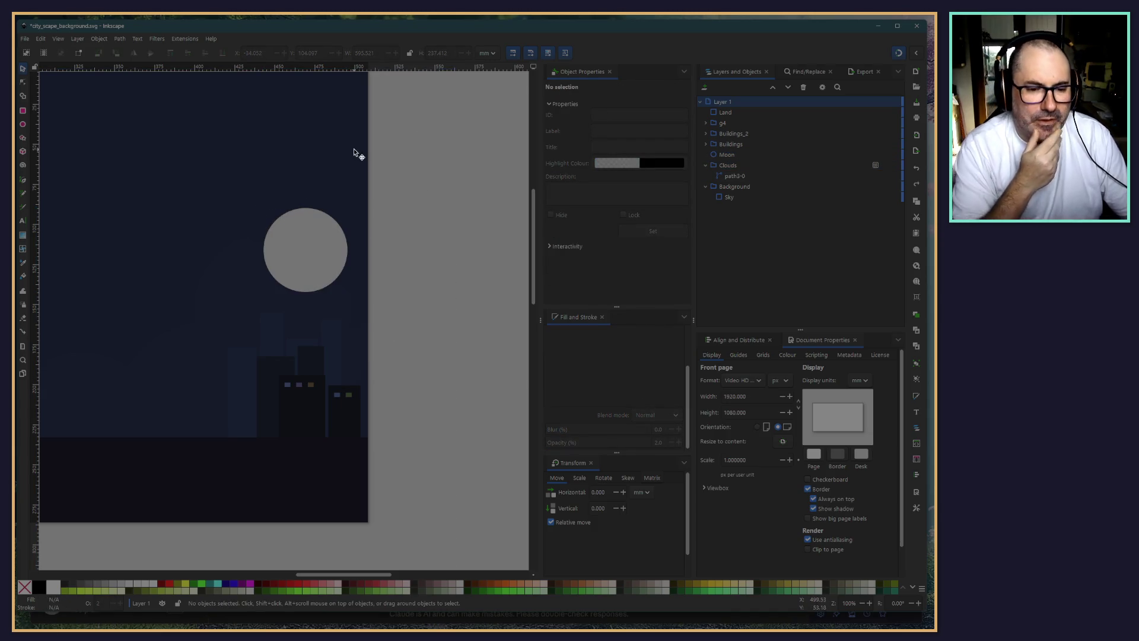
Recolour the moon pale yellow with Hue 52 and Lightness about 79
click(331, 268)
mouse_move(560, 336)
mouse_down()
mouse_move(642, 356)
mouse_move(641, 372)
mouse_up()
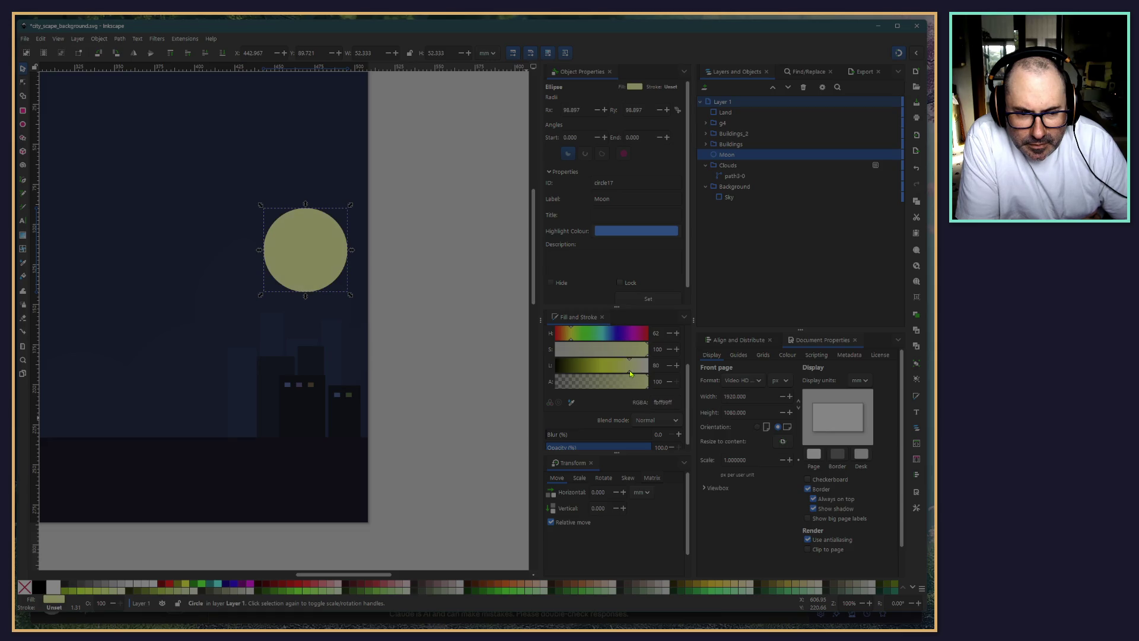
drag(632, 373, 630, 375)
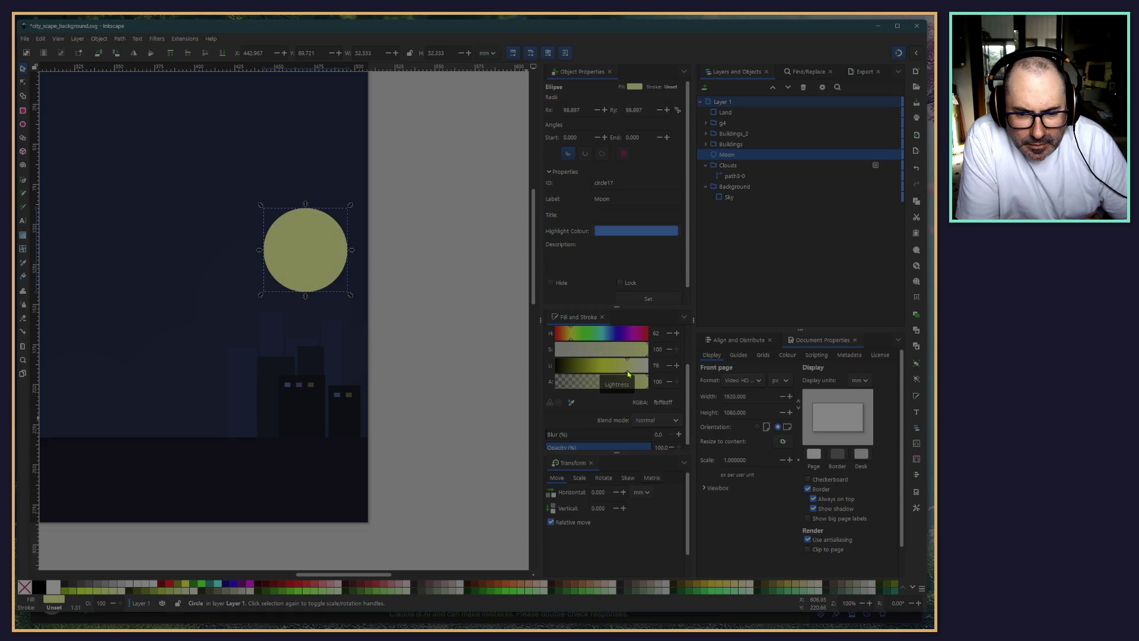
click(474, 425)
click(297, 254)
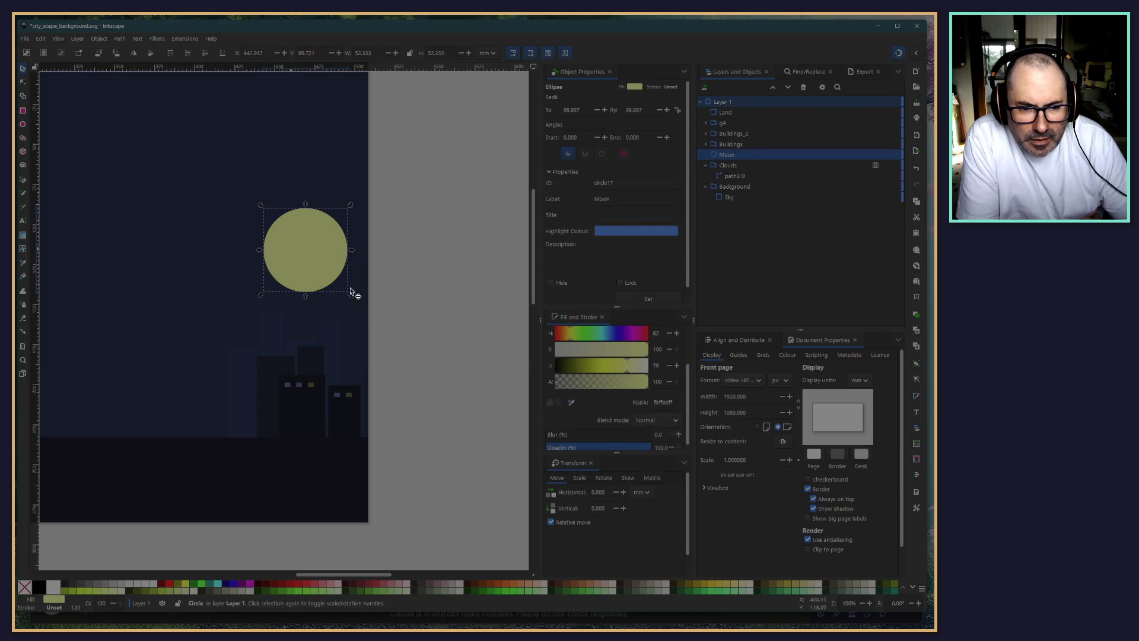
click(465, 483)
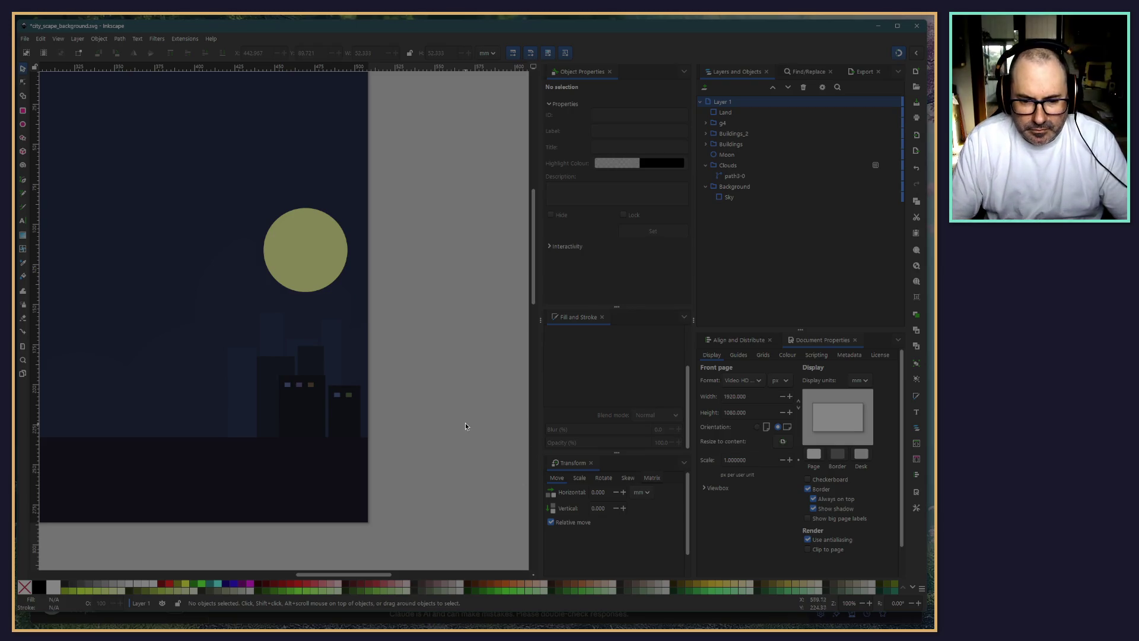
click(321, 276)
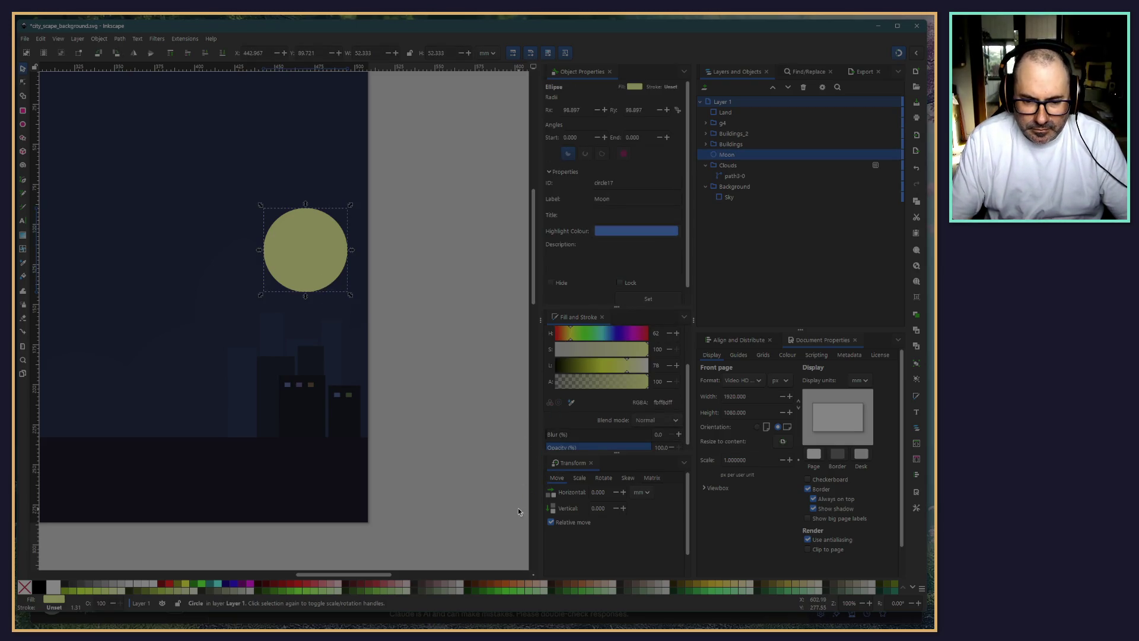
scroll(628, 426, down, 1)
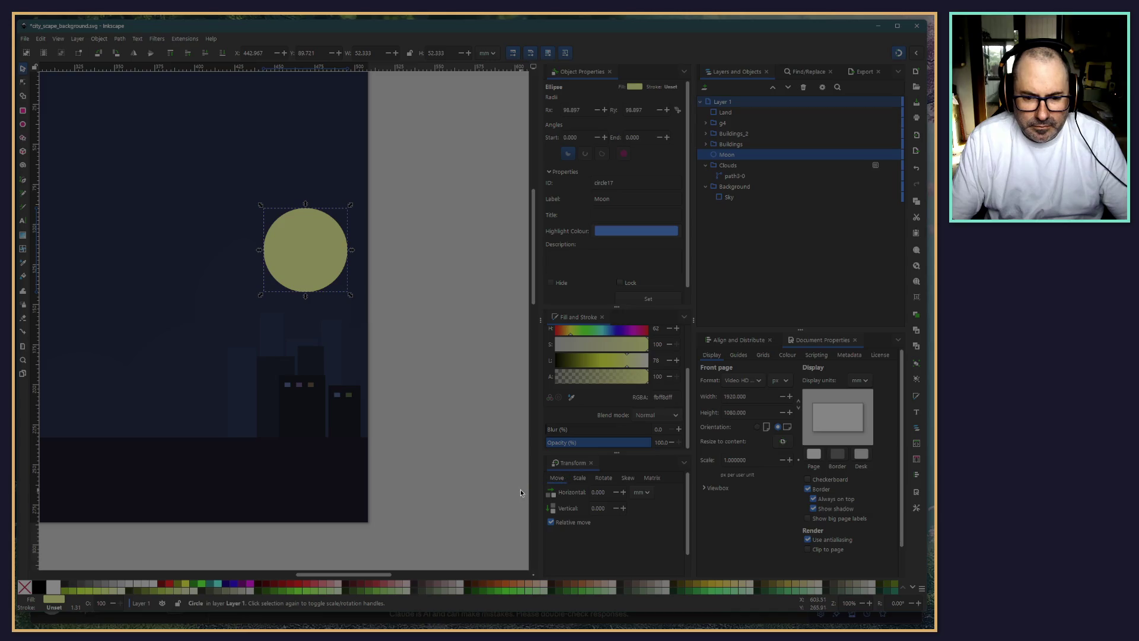
Scale the moon down to a smaller disc and zoom out to see the page
mouse_move(349, 296)
mouse_down()
mouse_move(333, 254)
mouse_move(319, 261)
mouse_up()
click(483, 353)
scroll(465, 417, down, 5)
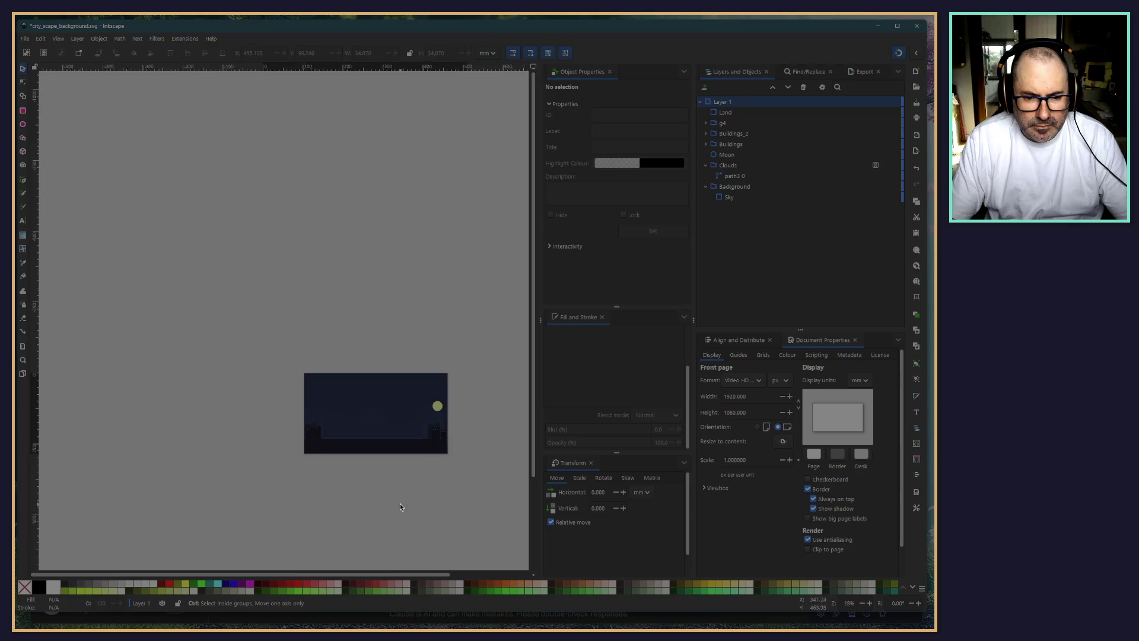
scroll(400, 492, up, 3)
scroll(405, 460, up, 2)
scroll(391, 481, down, 3)
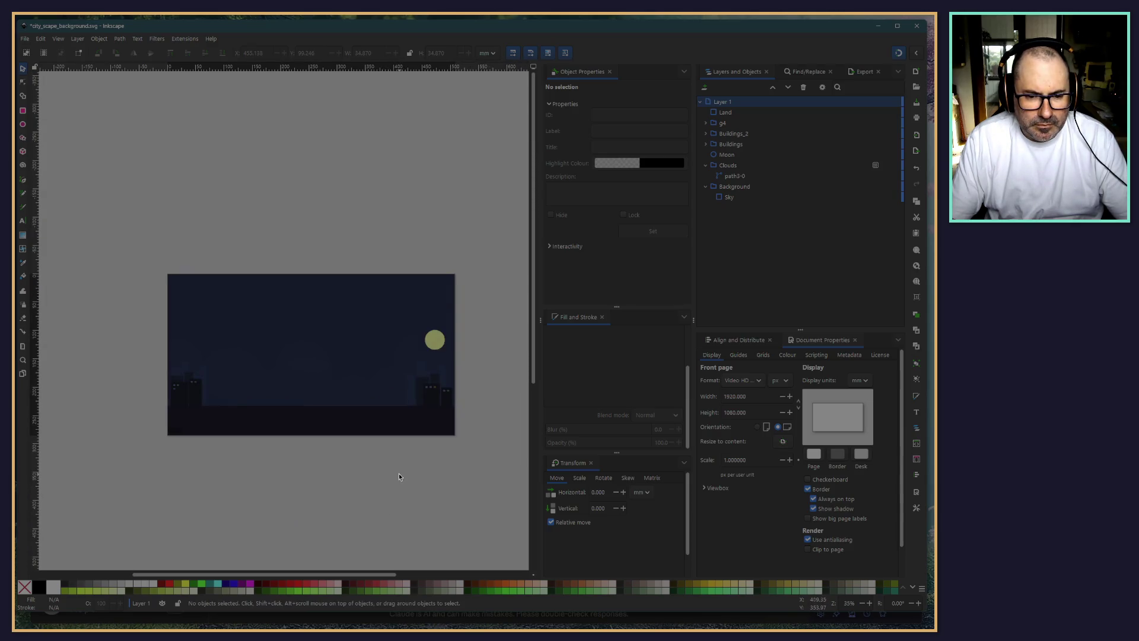
scroll(399, 475, up, 1)
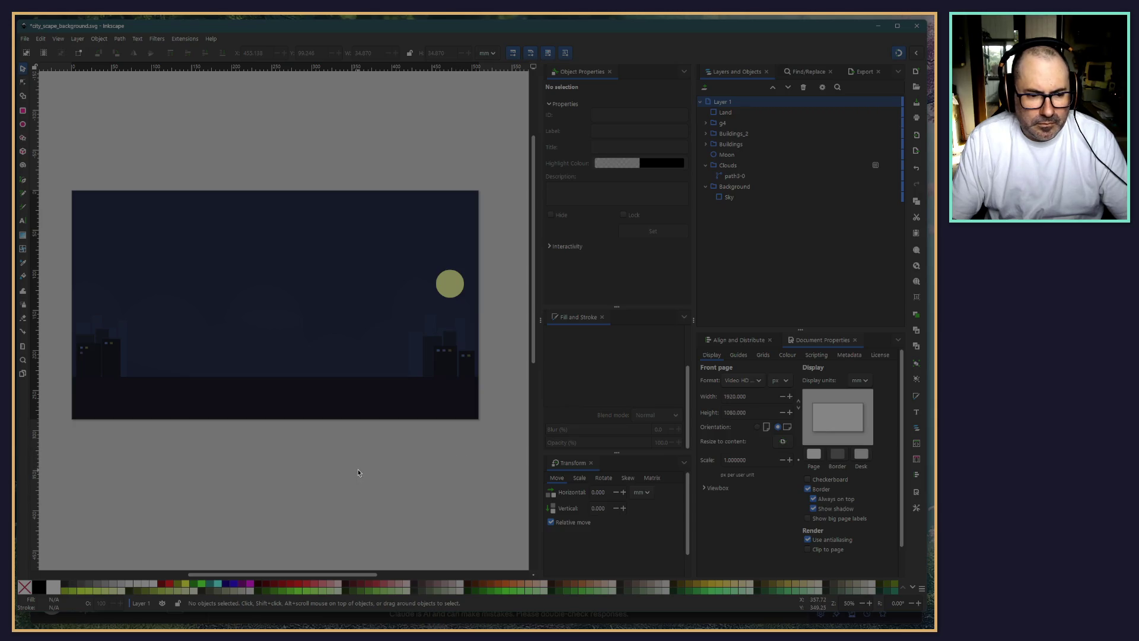
Save city_scape_background.svg, then browse the layer groups and select the g4 group
click(25, 39)
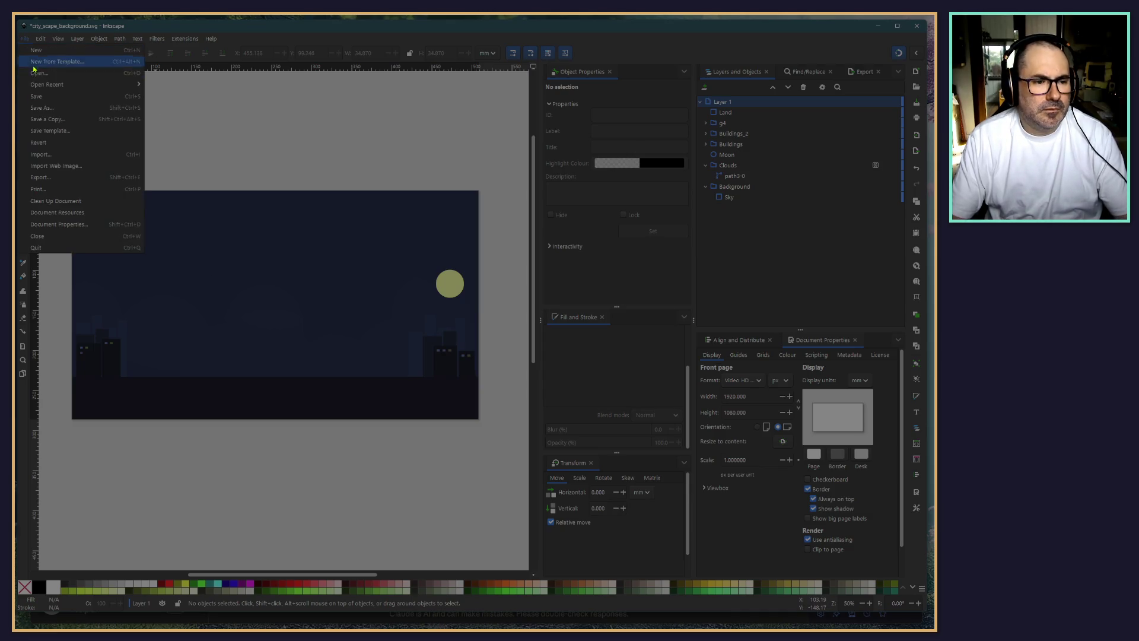
click(36, 96)
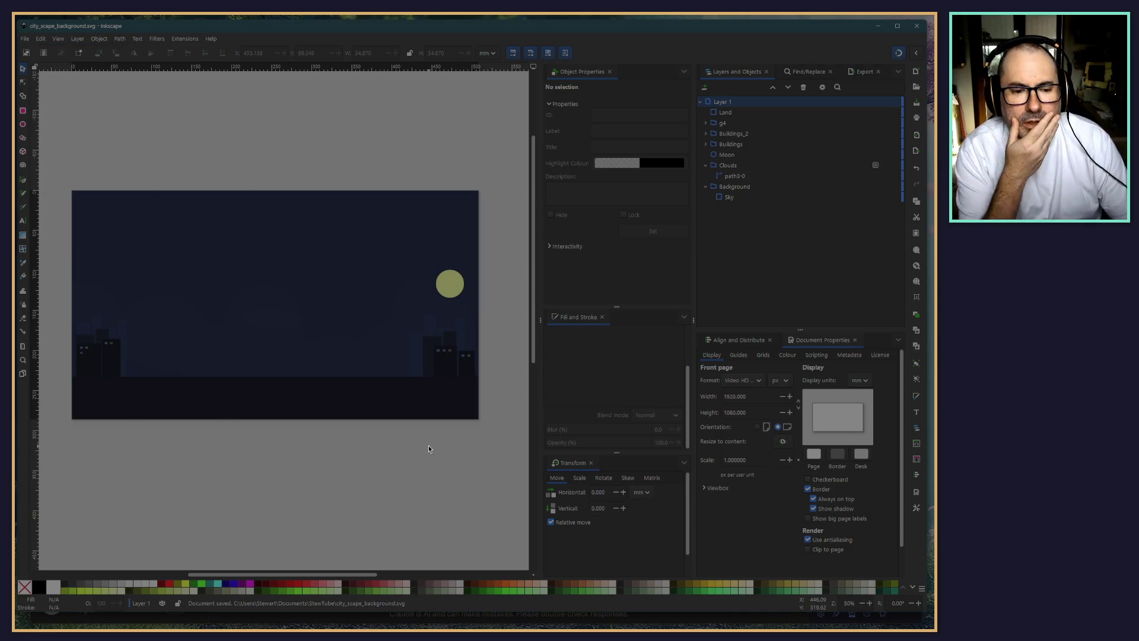
click(705, 144)
click(706, 134)
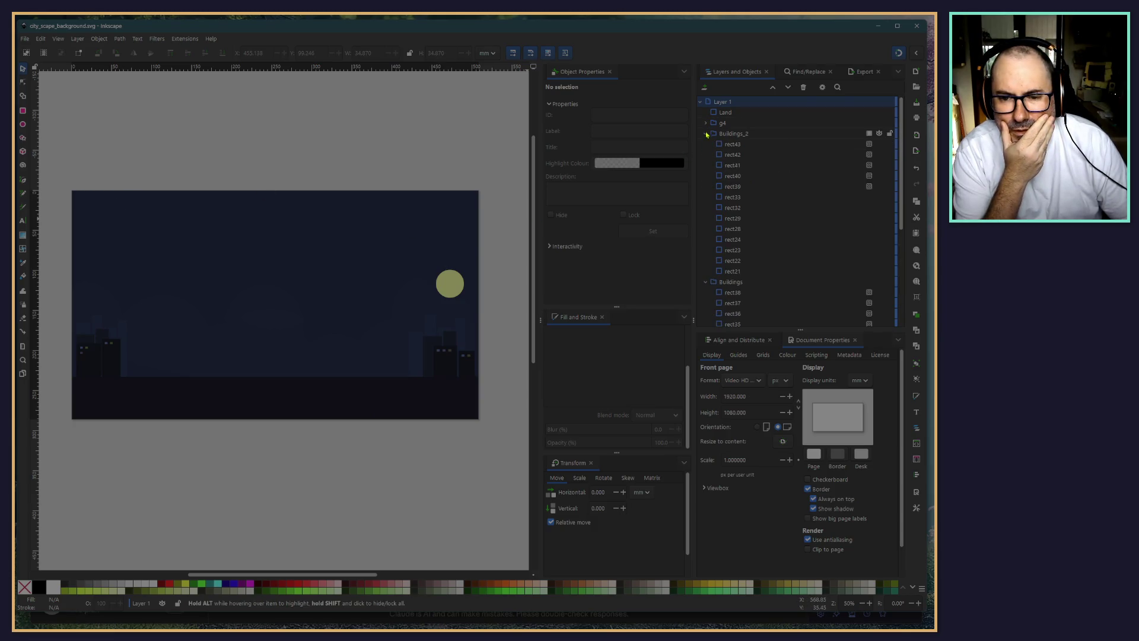
click(706, 134)
click(705, 144)
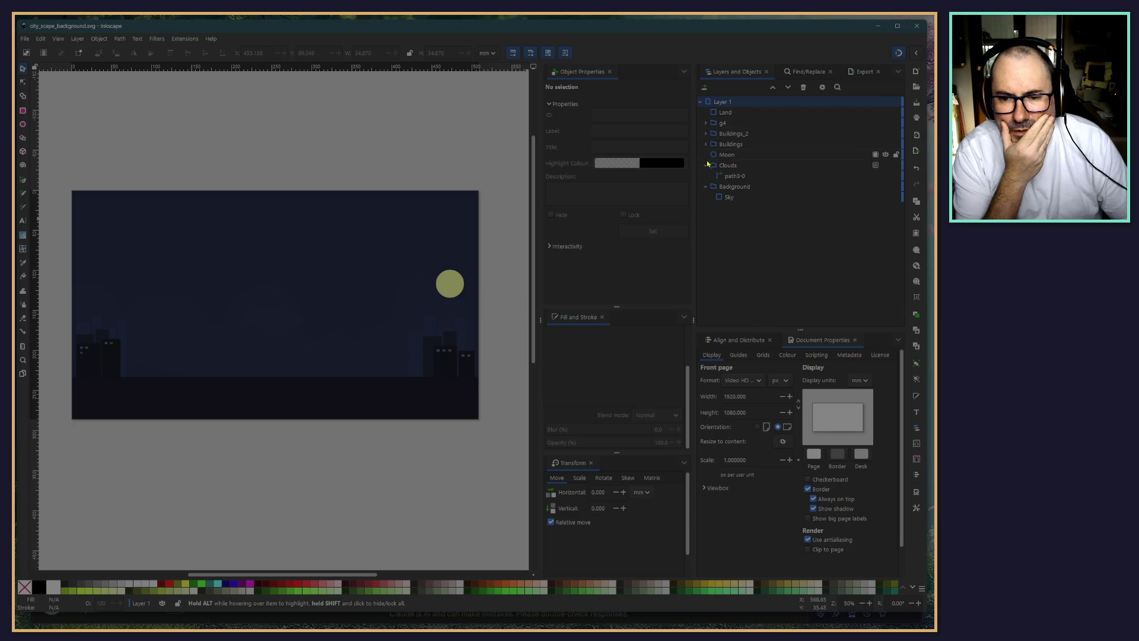
click(705, 166)
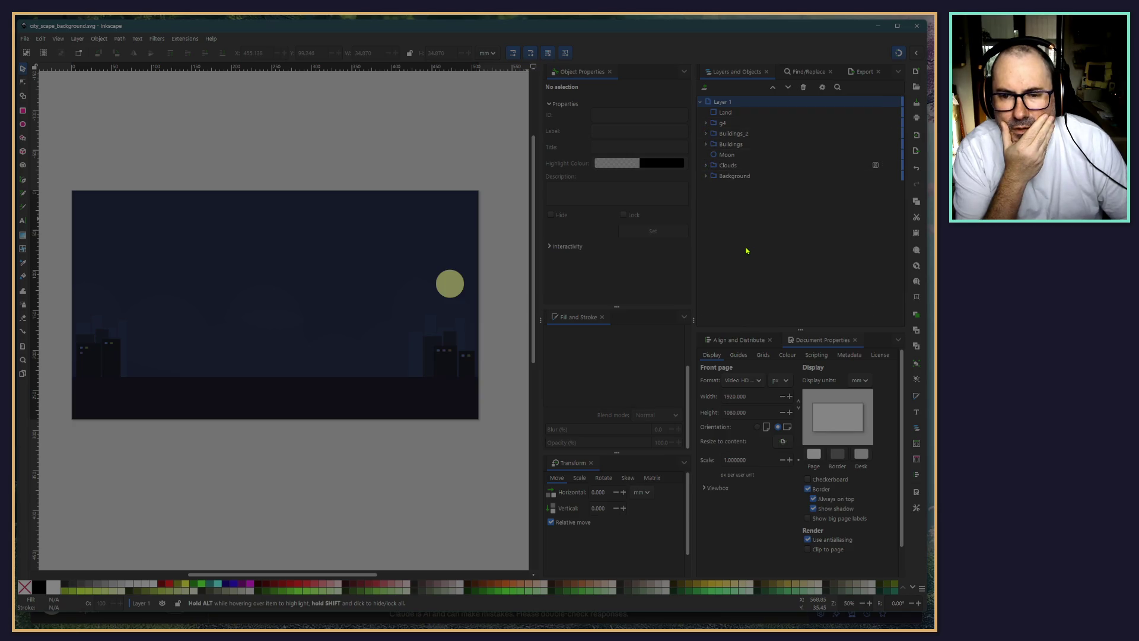
click(726, 115)
click(721, 124)
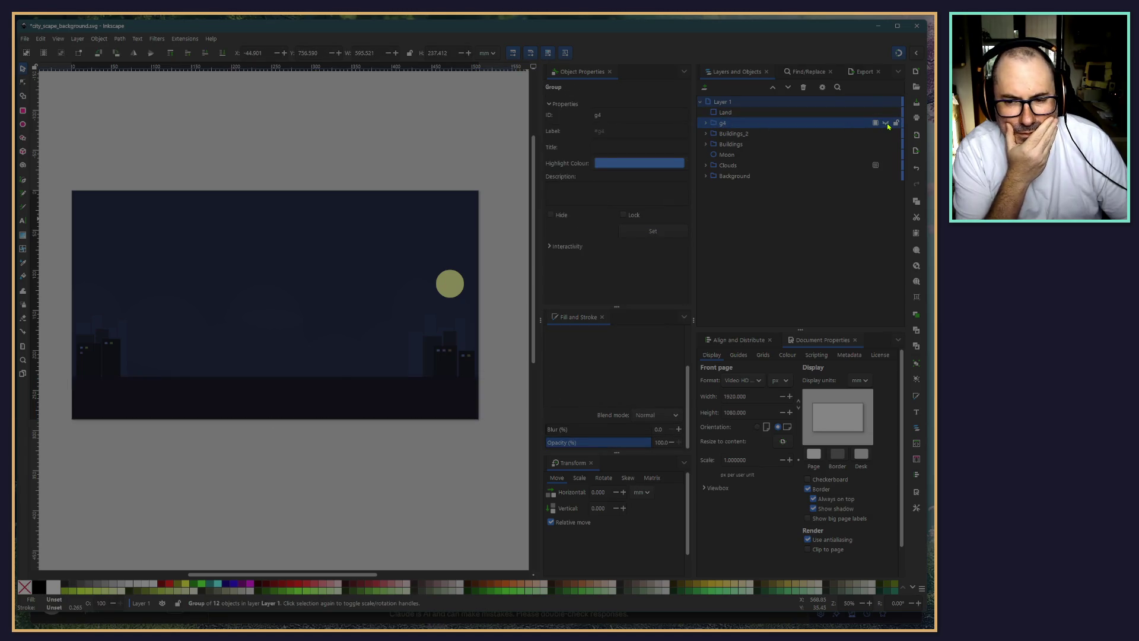
Delete the g4 group and save the document
key(Delete)
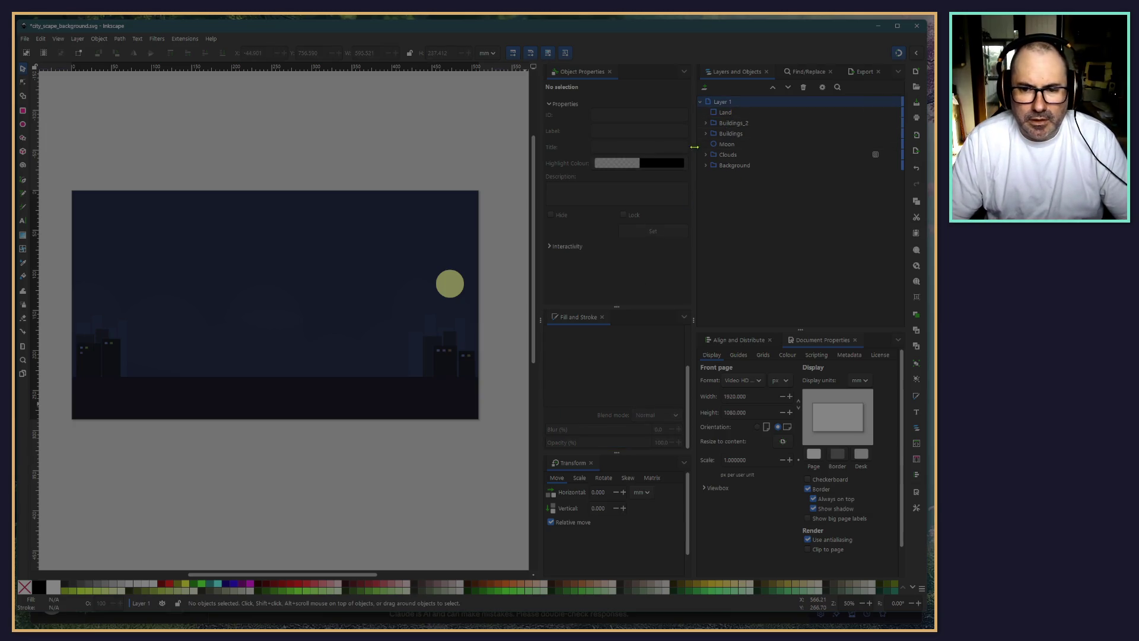
click(725, 112)
click(731, 122)
click(726, 144)
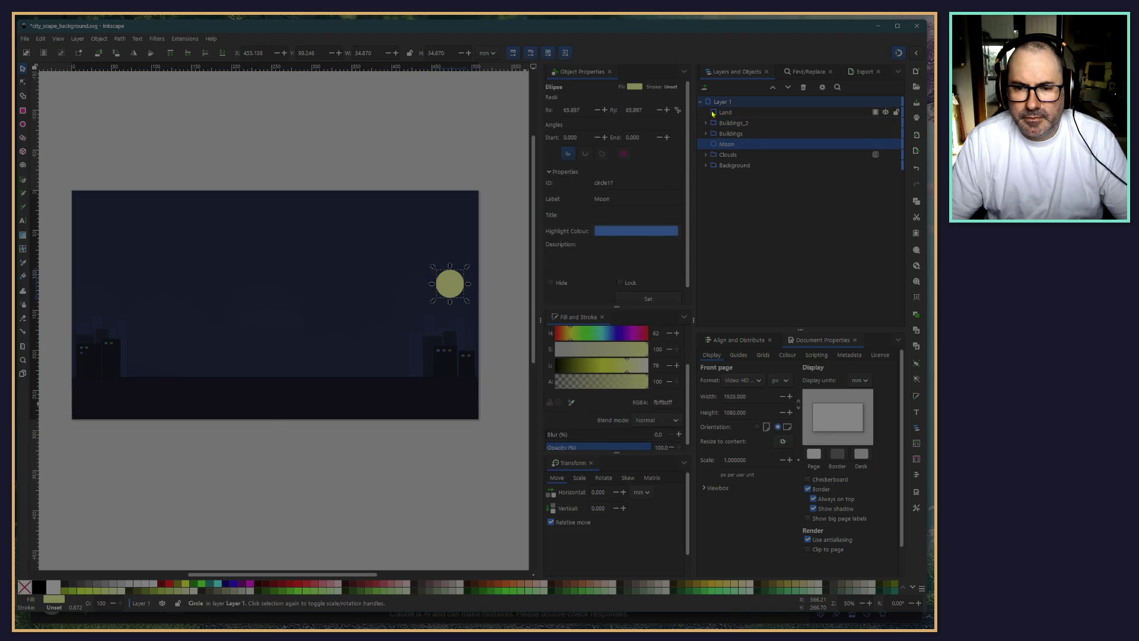
click(713, 114)
click(119, 105)
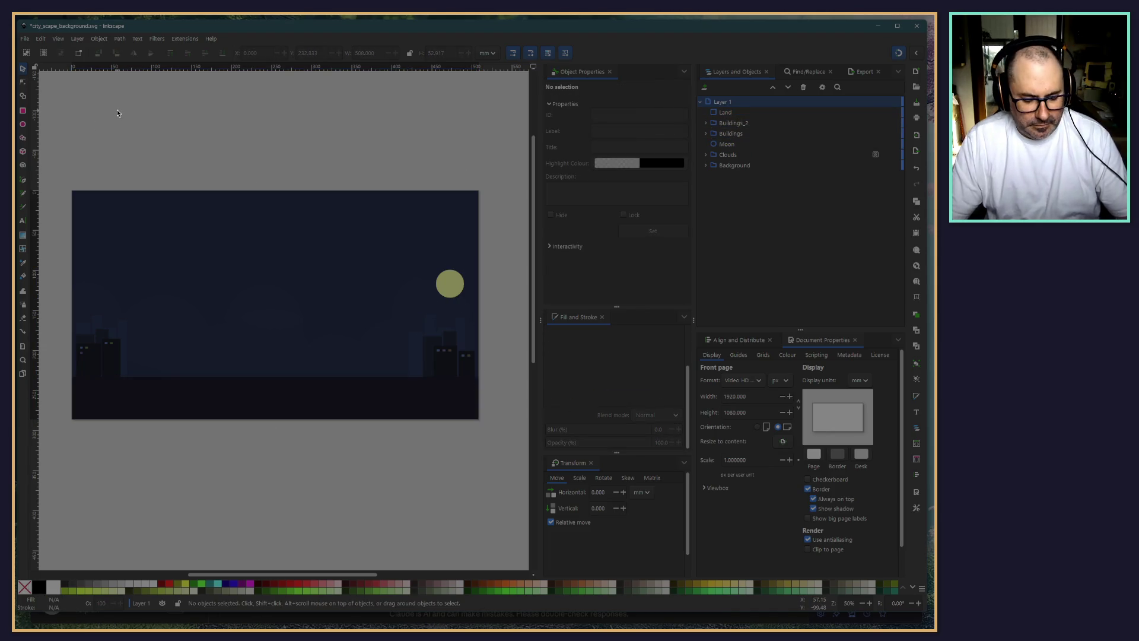
key(ctrl+s)
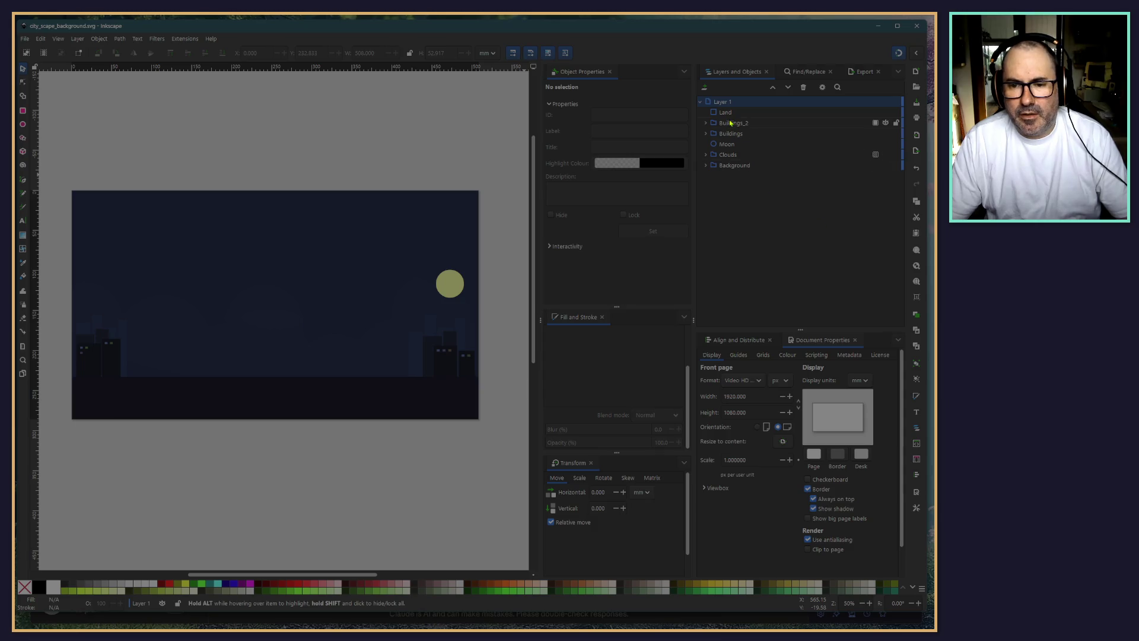
Group Land, Buildings, Buildings_2, Moon, Clouds and Background, naming the group Skyline
click(710, 114)
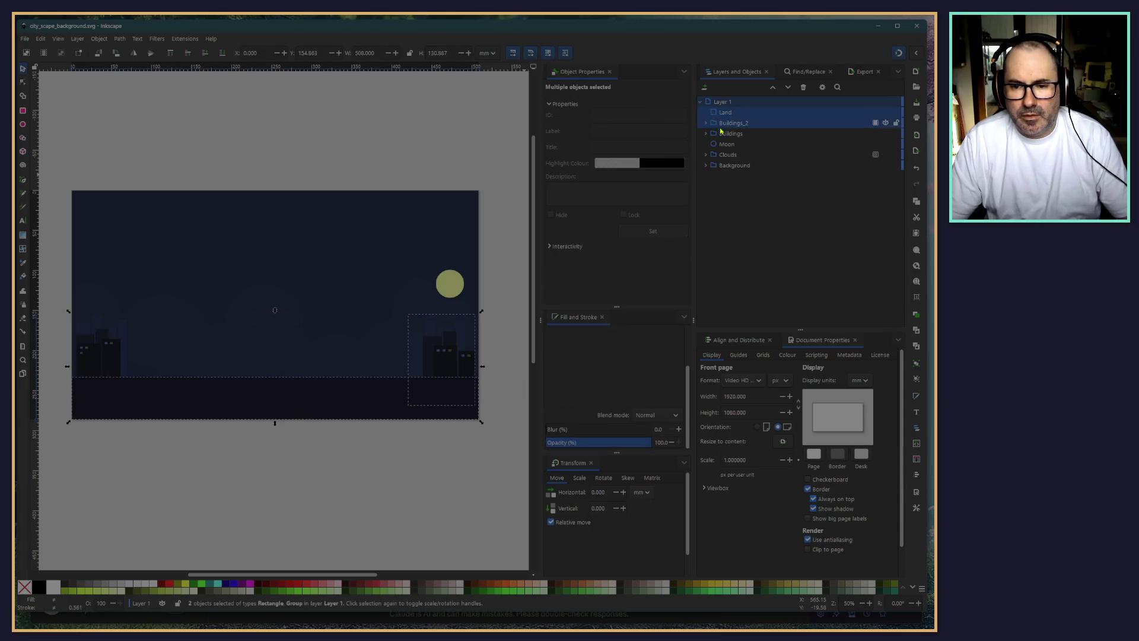
shift+click(720, 134)
shift+click(721, 144)
shift+click(727, 155)
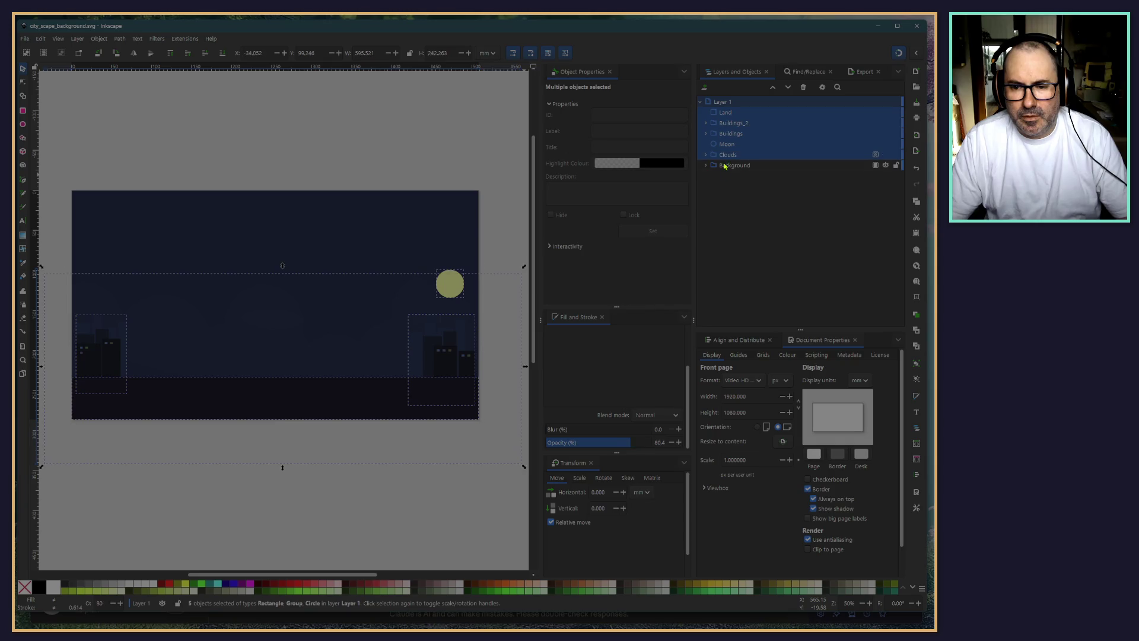
shift+click(728, 165)
right_click(727, 158)
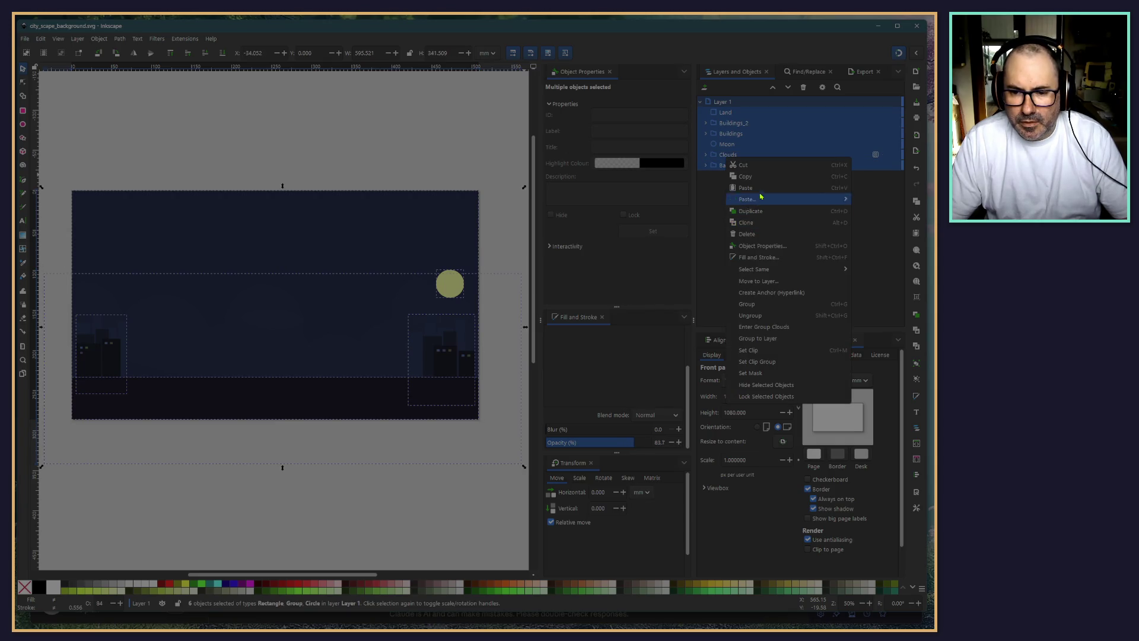
click(764, 305)
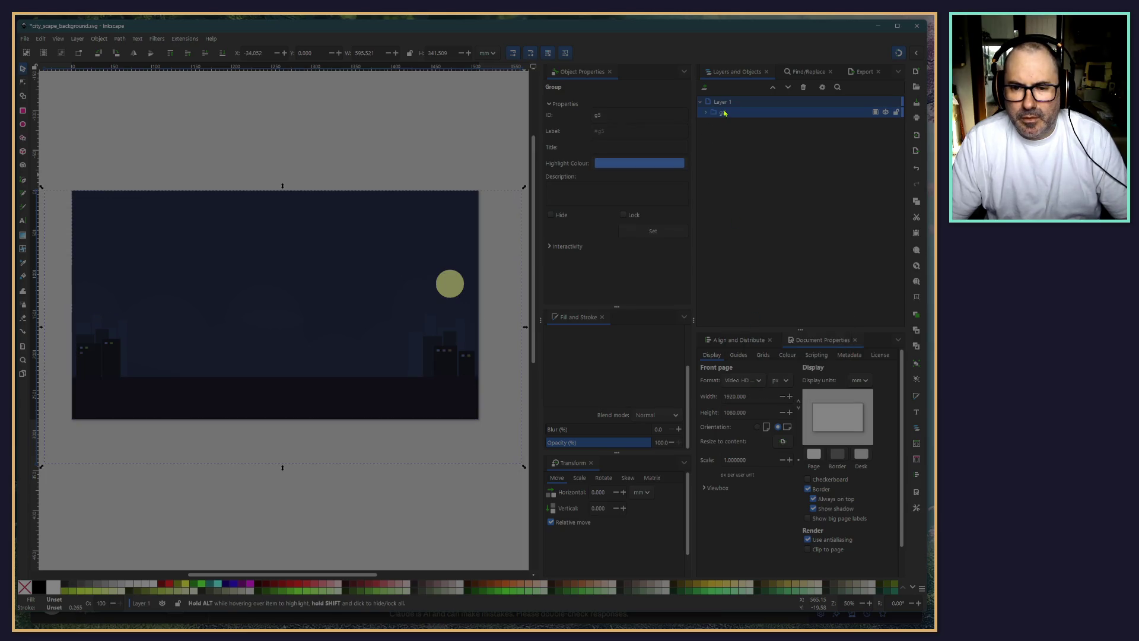
double_click(723, 113)
text(Sk)
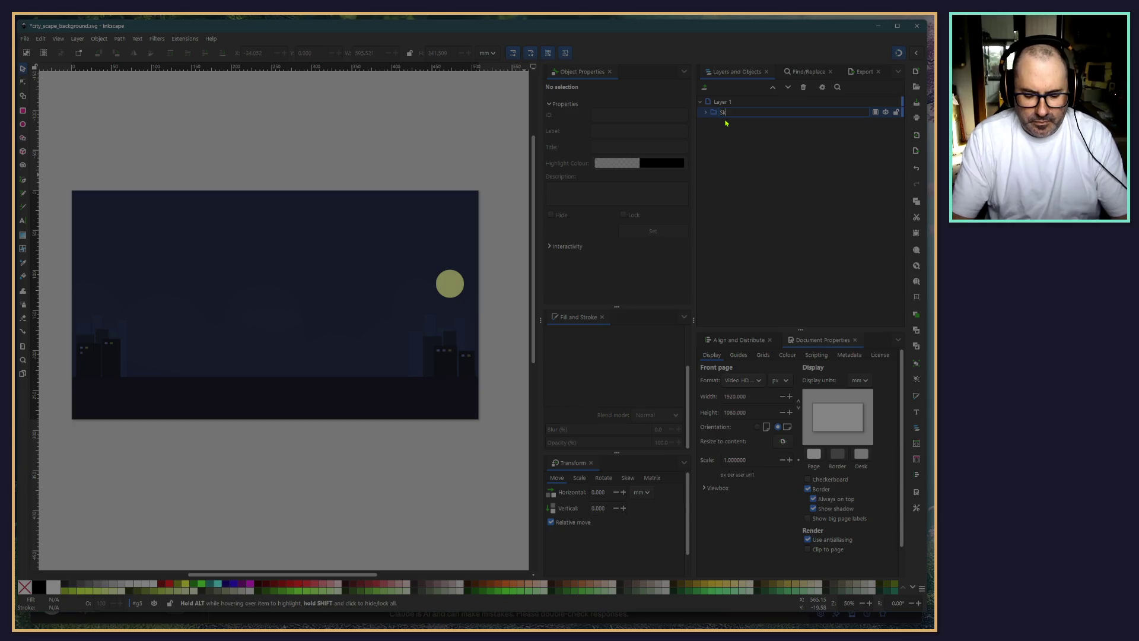
text(yline)
key(Return)
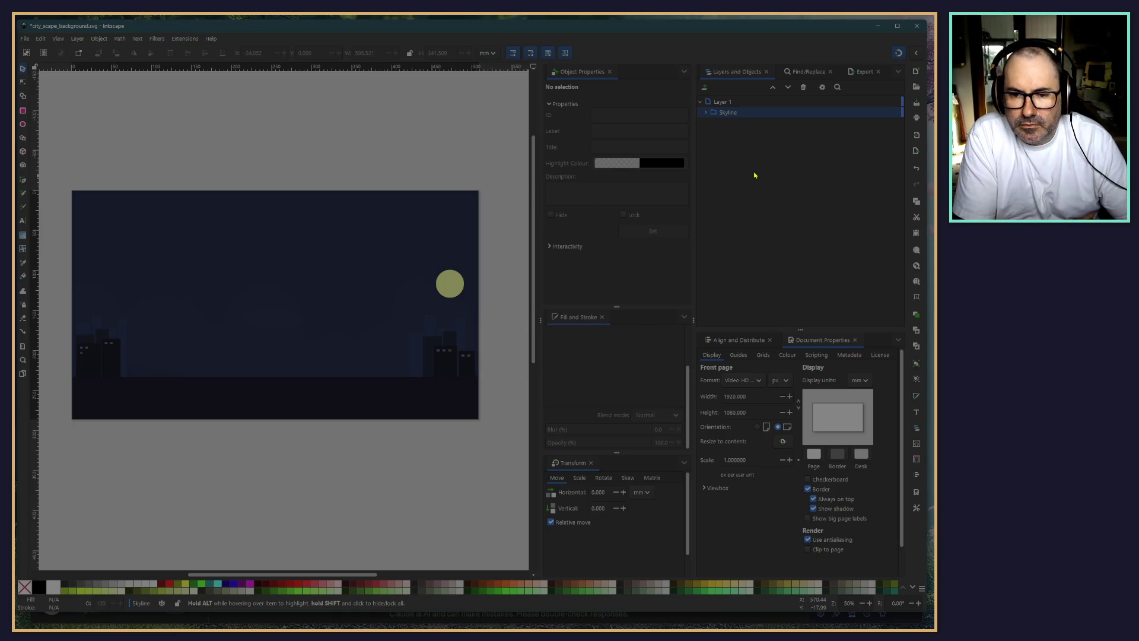
Paste the Skyline group into background_v2.svg and move it inside group g2
click(724, 116)
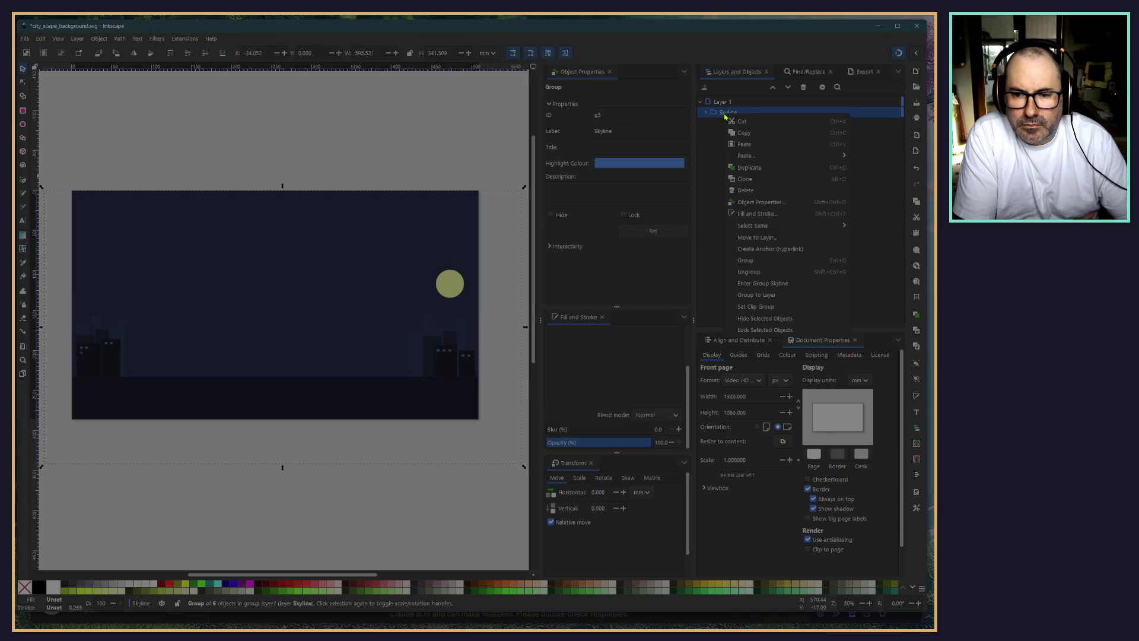
click(878, 26)
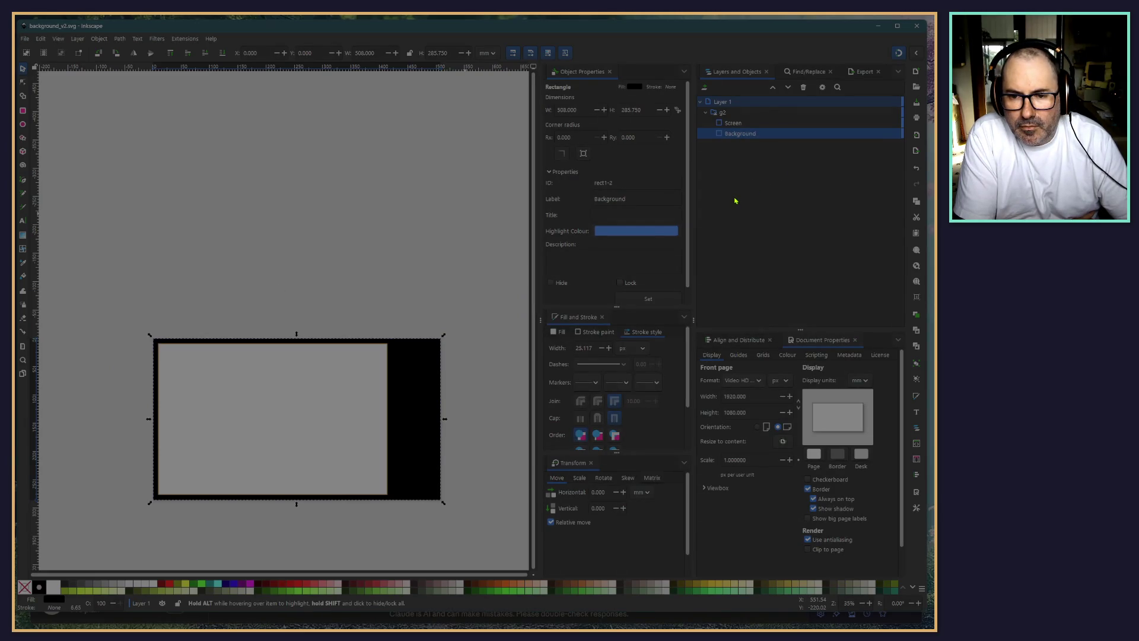
click(705, 112)
click(706, 113)
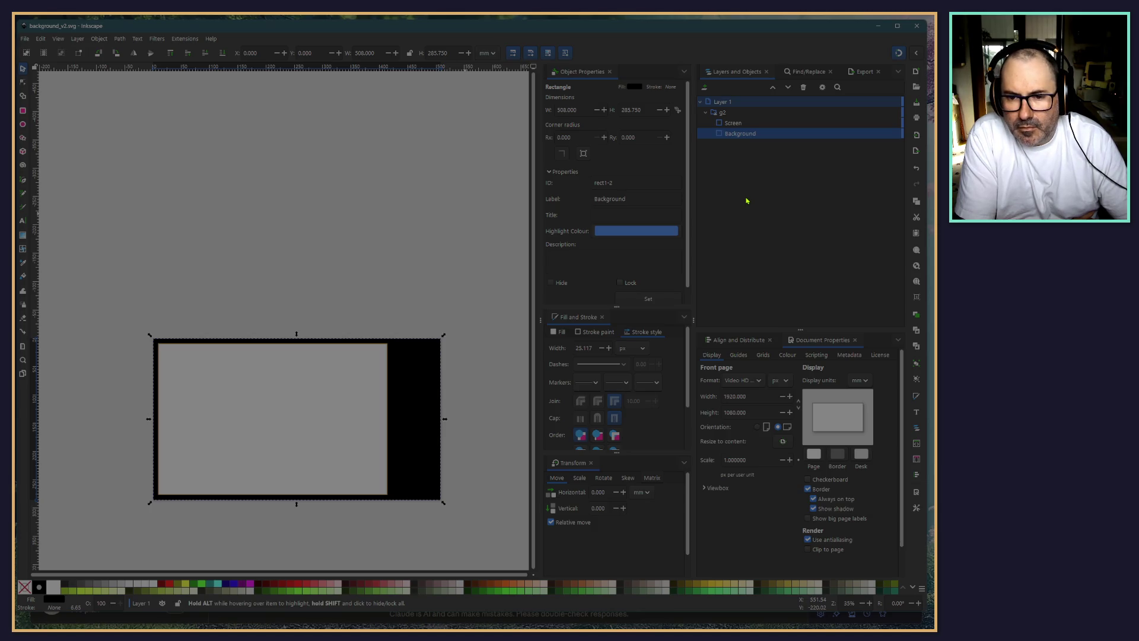
click(721, 114)
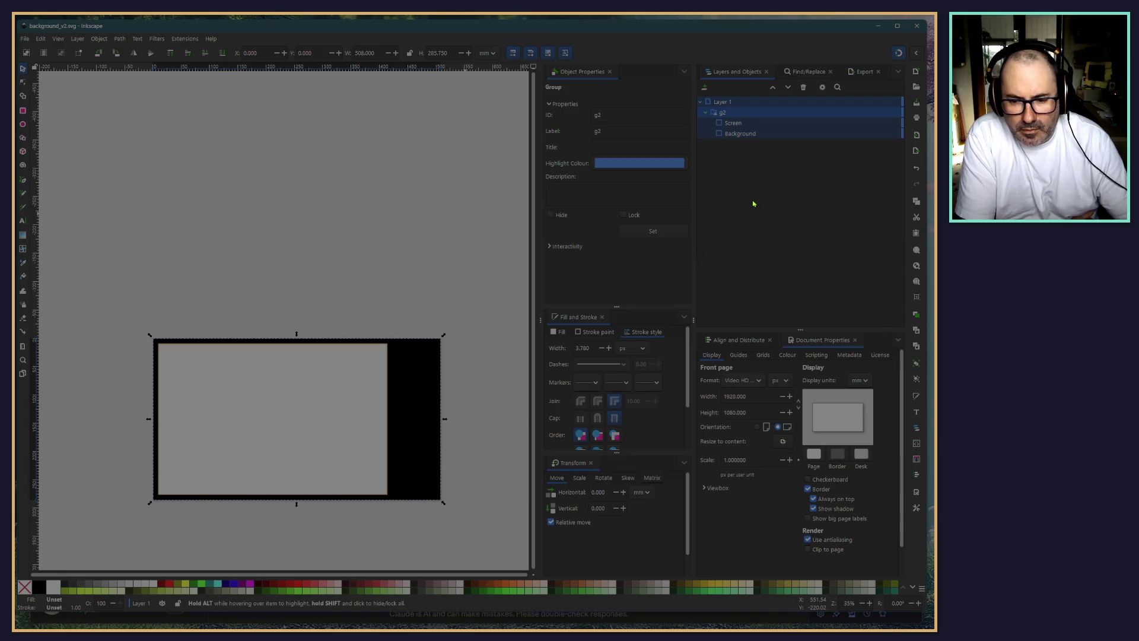
key(ctrl+v)
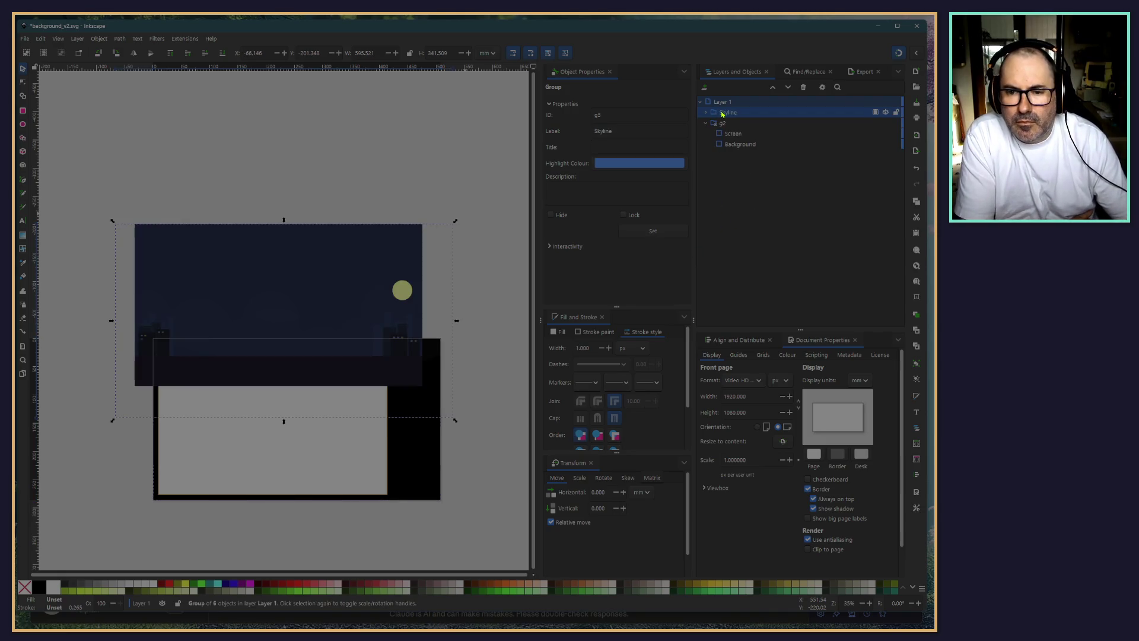
mouse_move(723, 114)
mouse_down()
mouse_move(753, 156)
mouse_move(742, 131)
mouse_up()
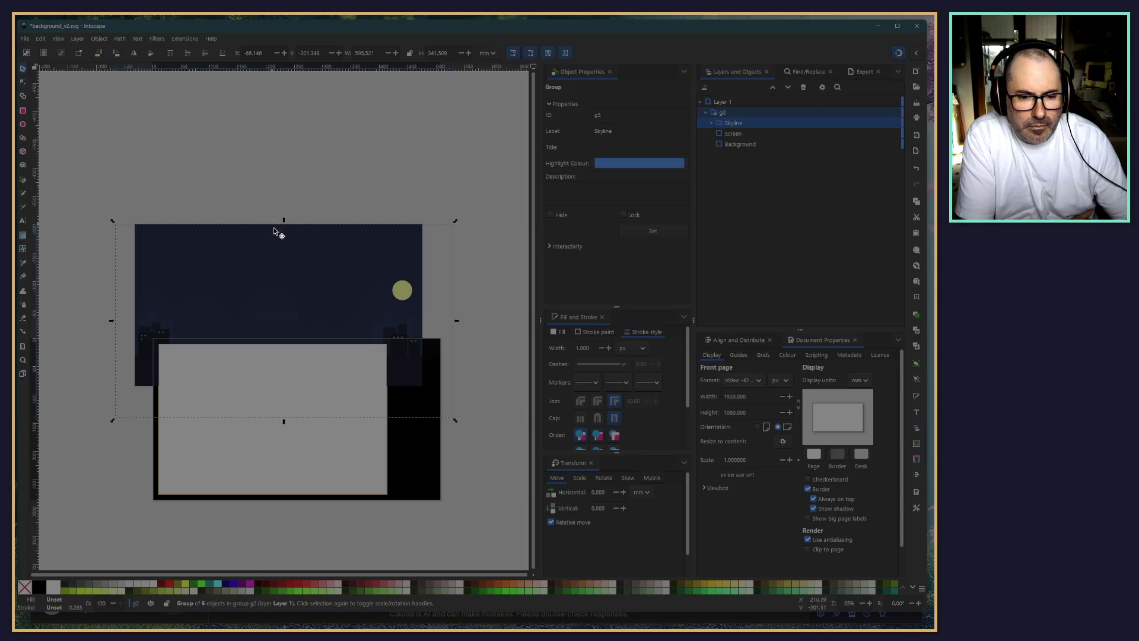
Position the Skyline scene at X 0, Y 0 over the screen area
scroll(237, 255, down, 2)
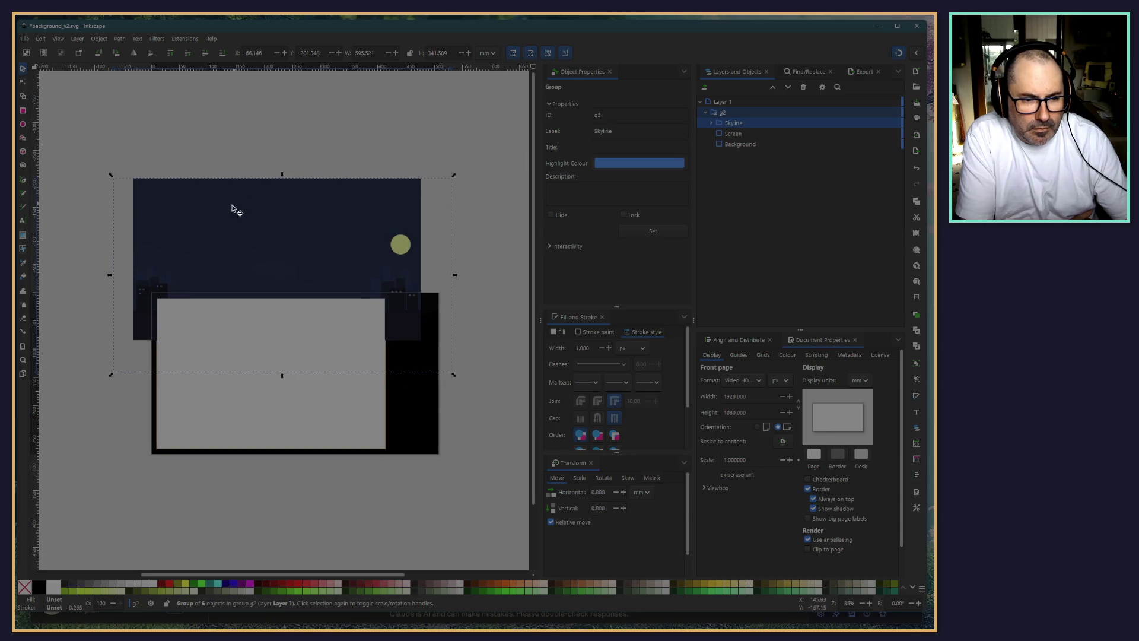
drag(202, 236, 226, 345)
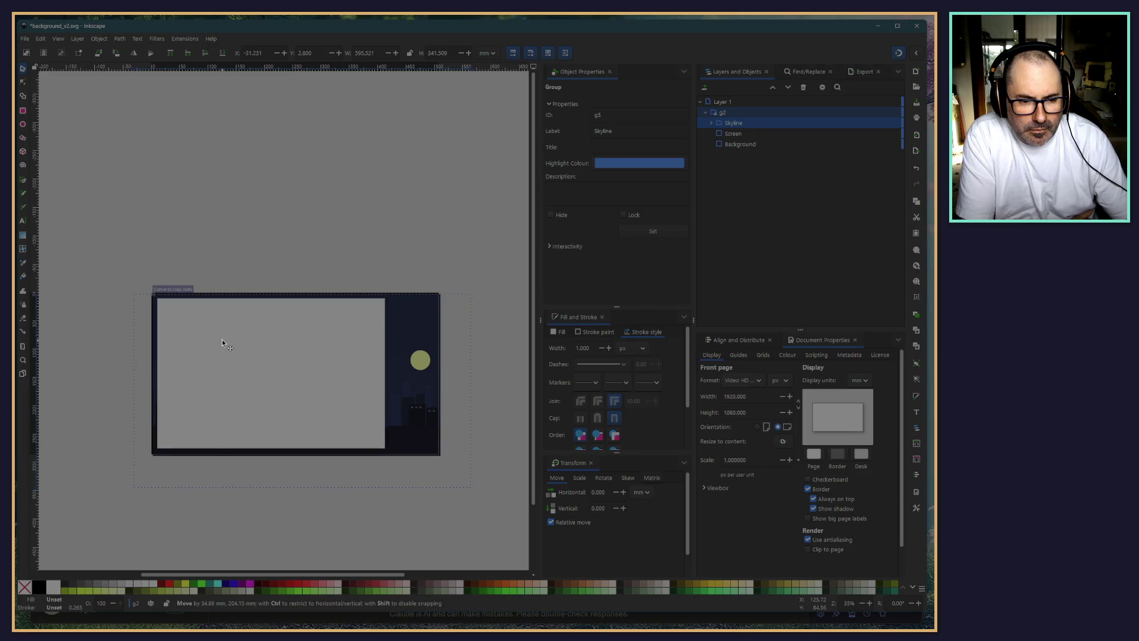
mouse_move(224, 342)
mouse_down()
mouse_move(243, 350)
mouse_move(235, 344)
mouse_up()
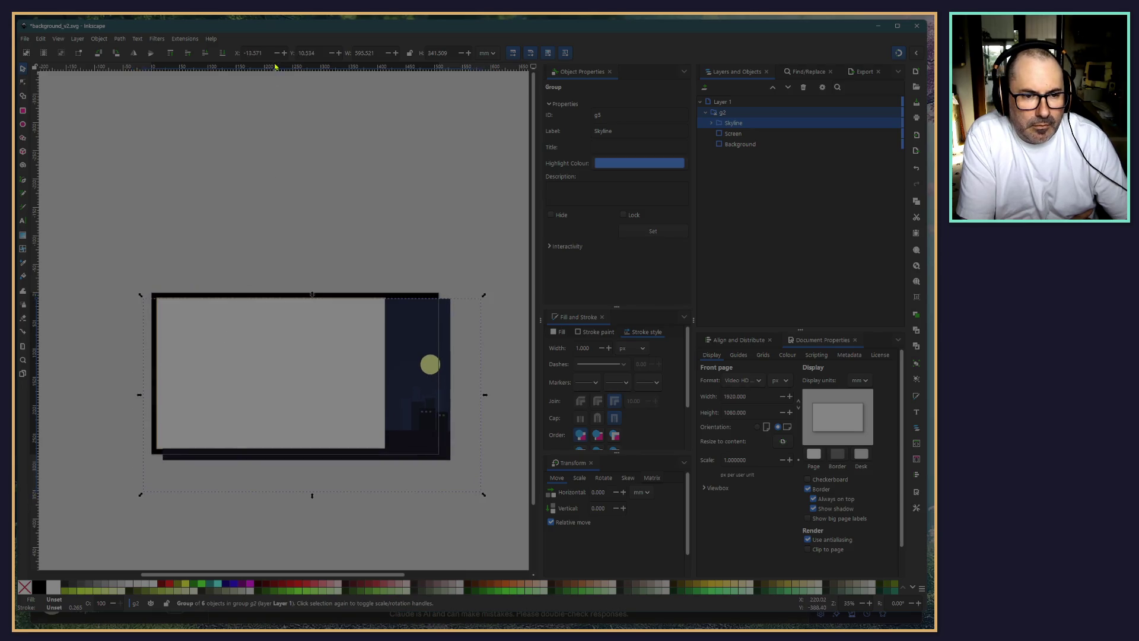
text(0)
key(Tab)
text(0)
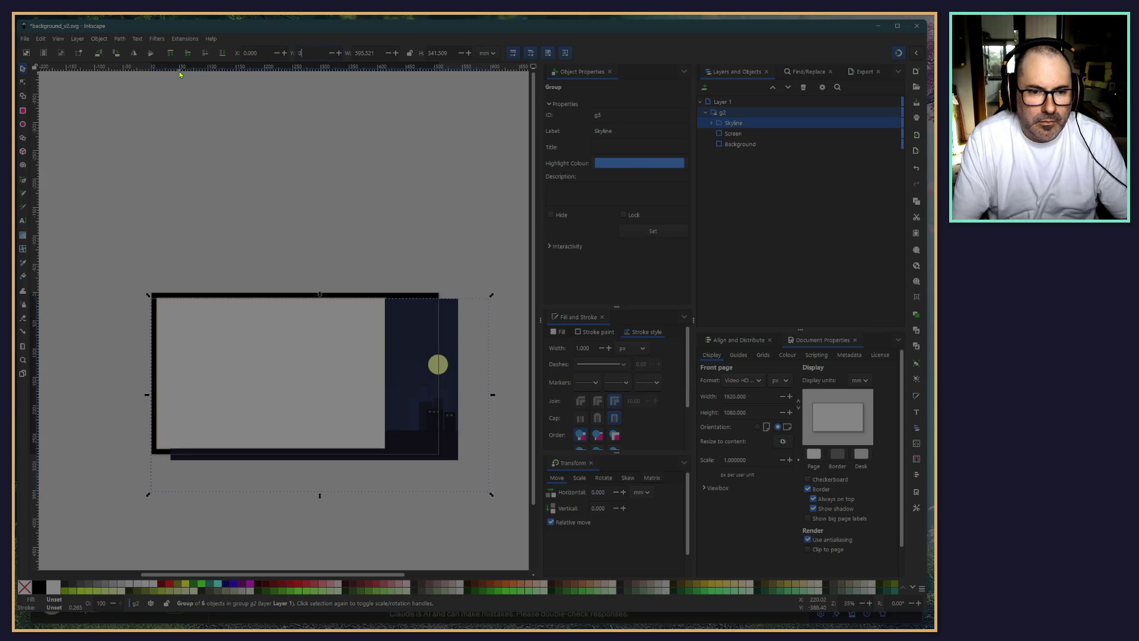
key(Return)
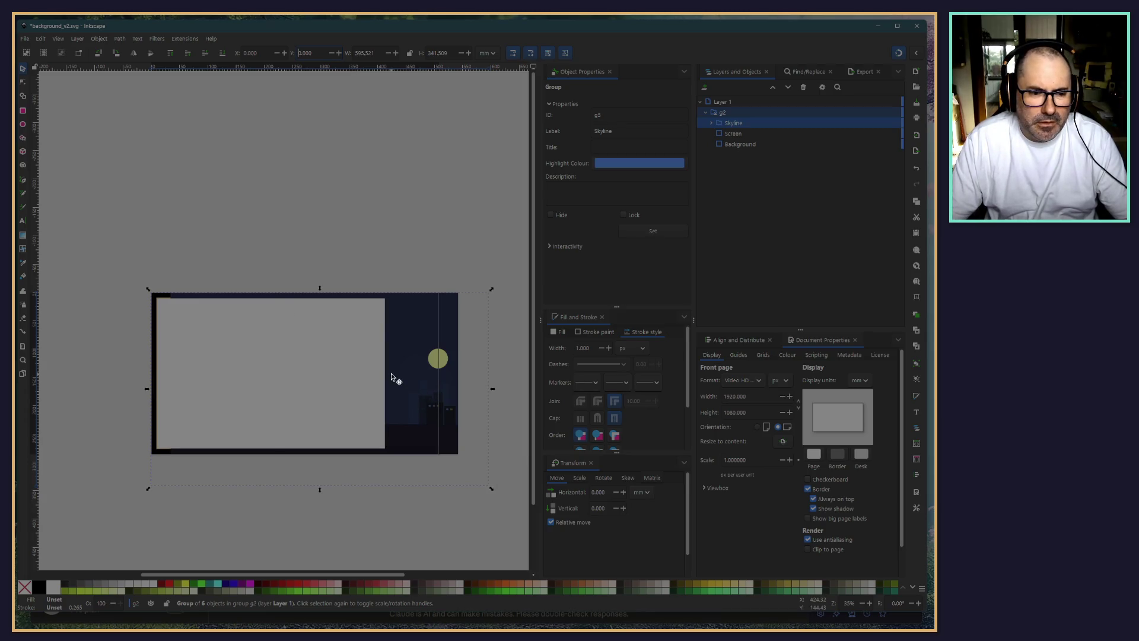
Cut the Skyline scene back out and return to city_scape_background.svg
drag(394, 377, 353, 206)
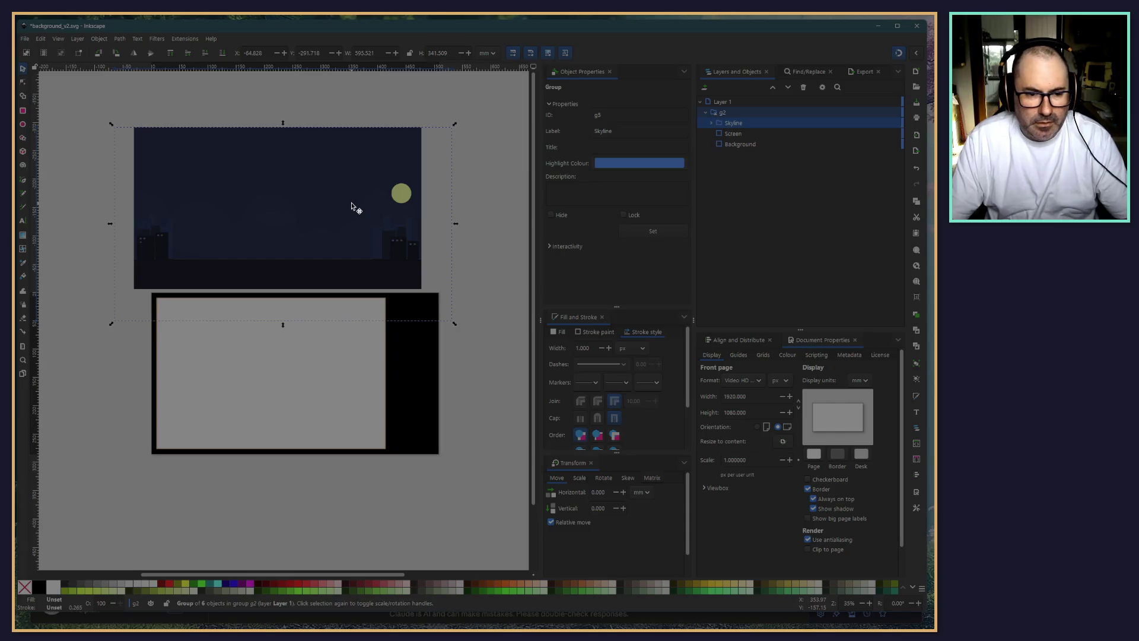
key(ctrl+x)
key(alt+Tab)
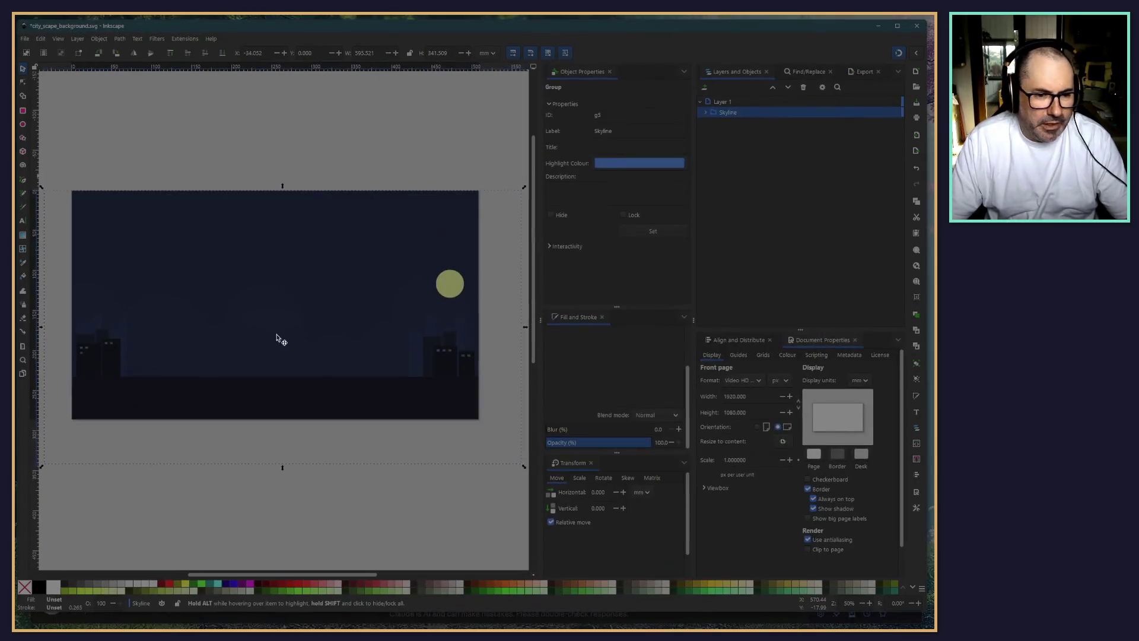
click(143, 134)
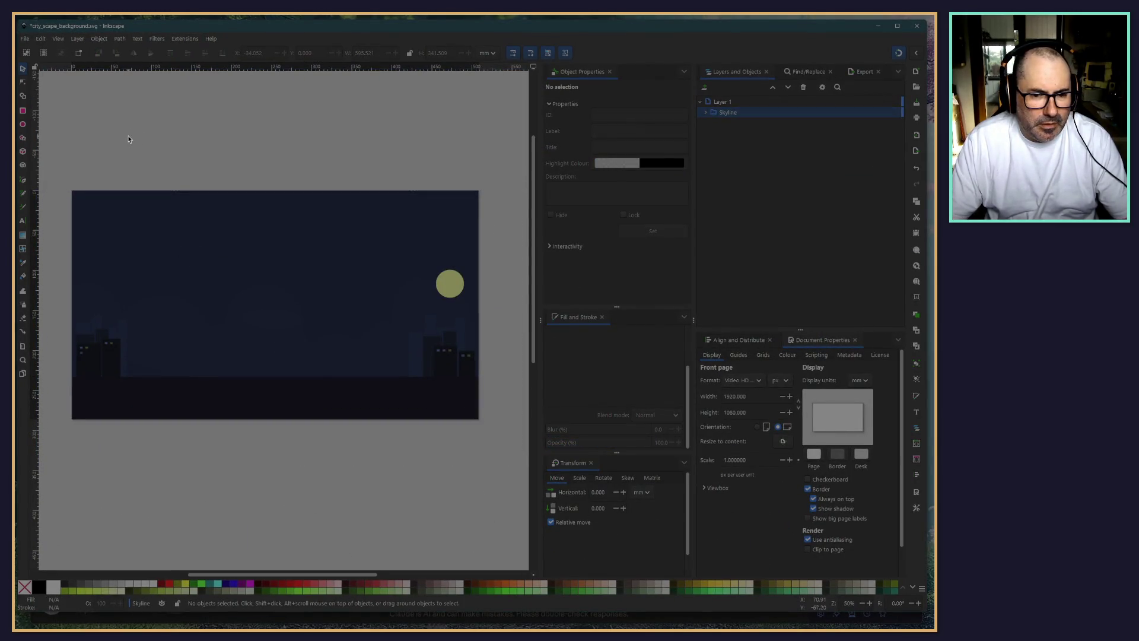
scroll(174, 109, down, 2)
scroll(175, 109, left, 3)
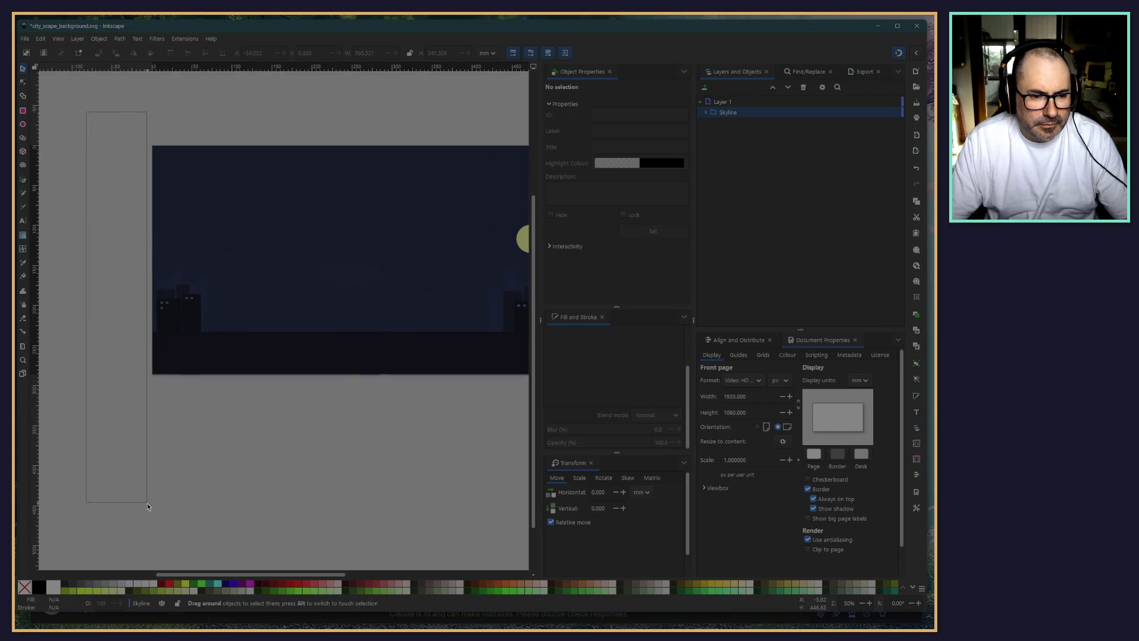
drag(85, 137, 145, 507)
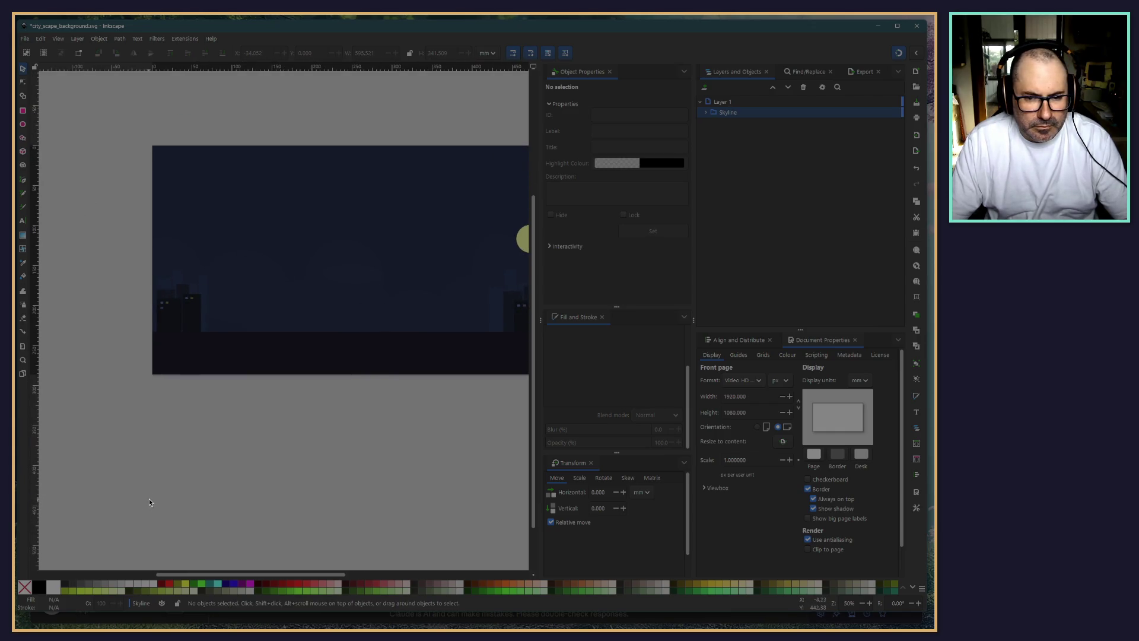
click(306, 242)
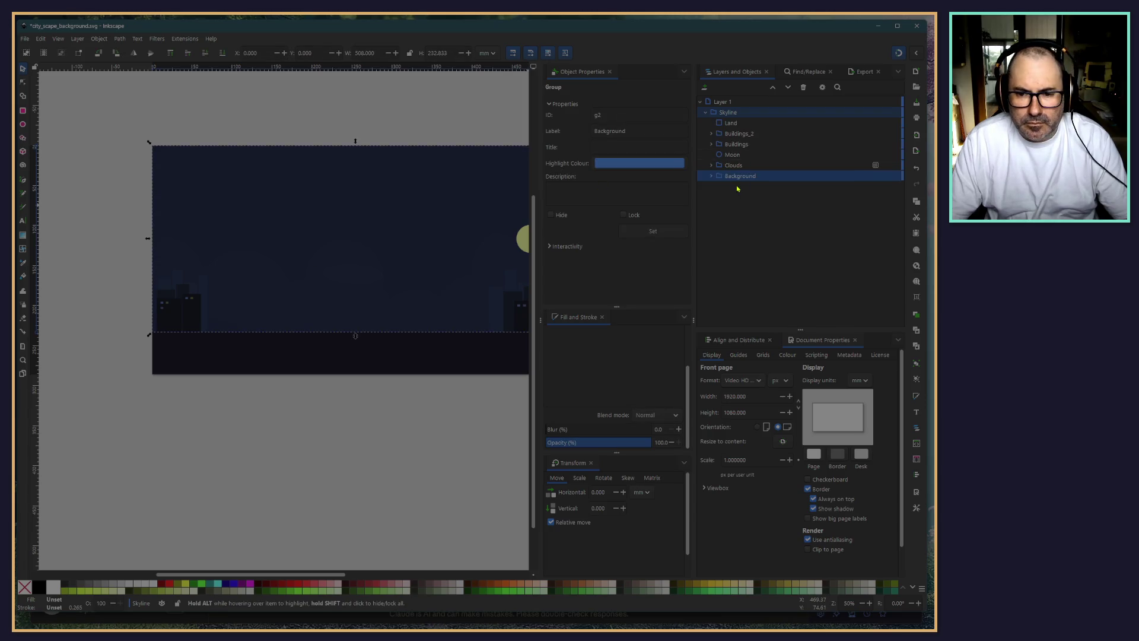
click(720, 168)
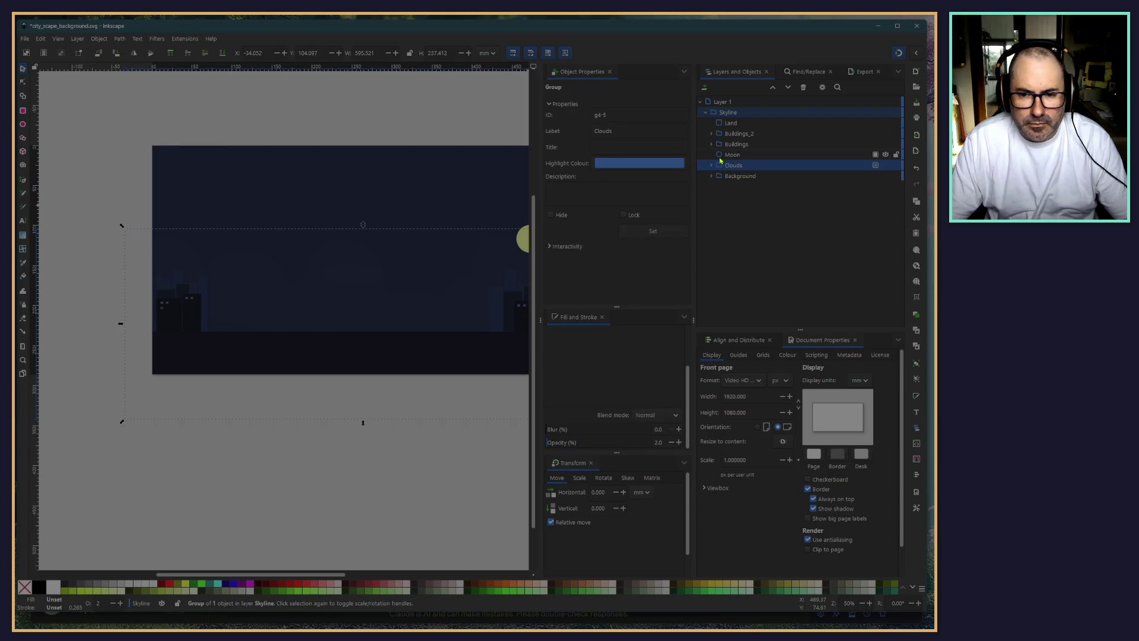
click(720, 158)
click(720, 170)
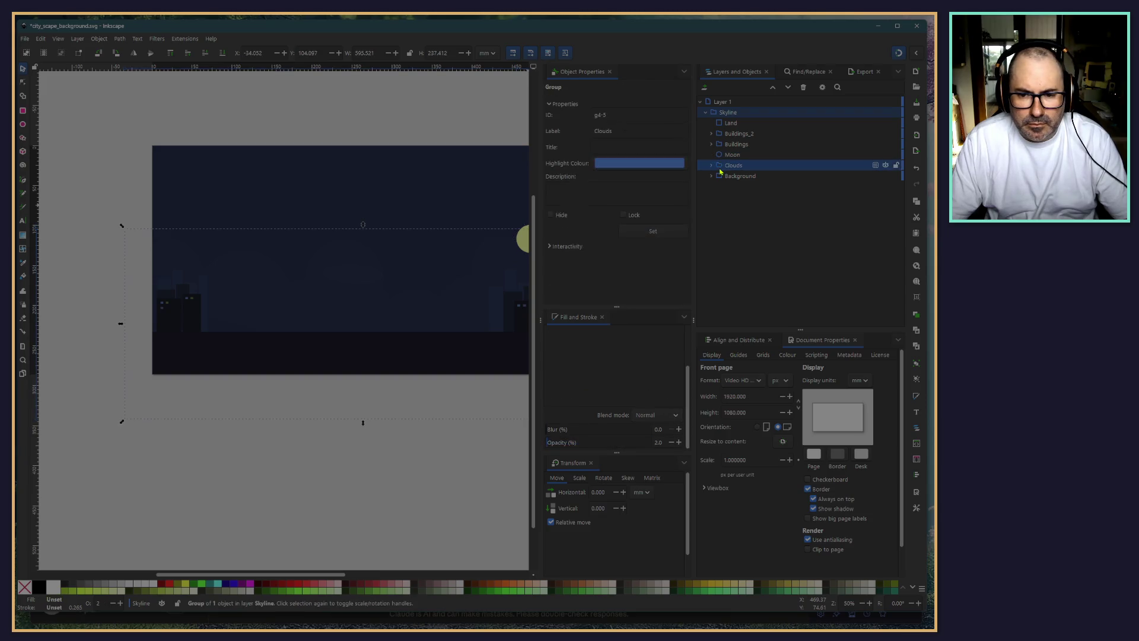
click(724, 156)
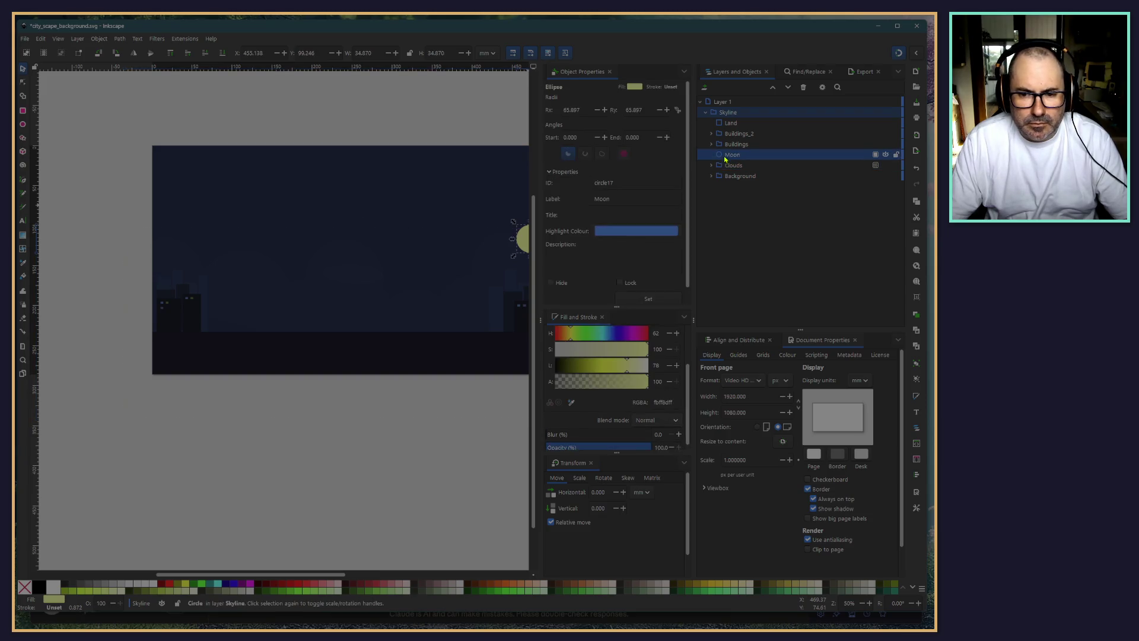
click(728, 145)
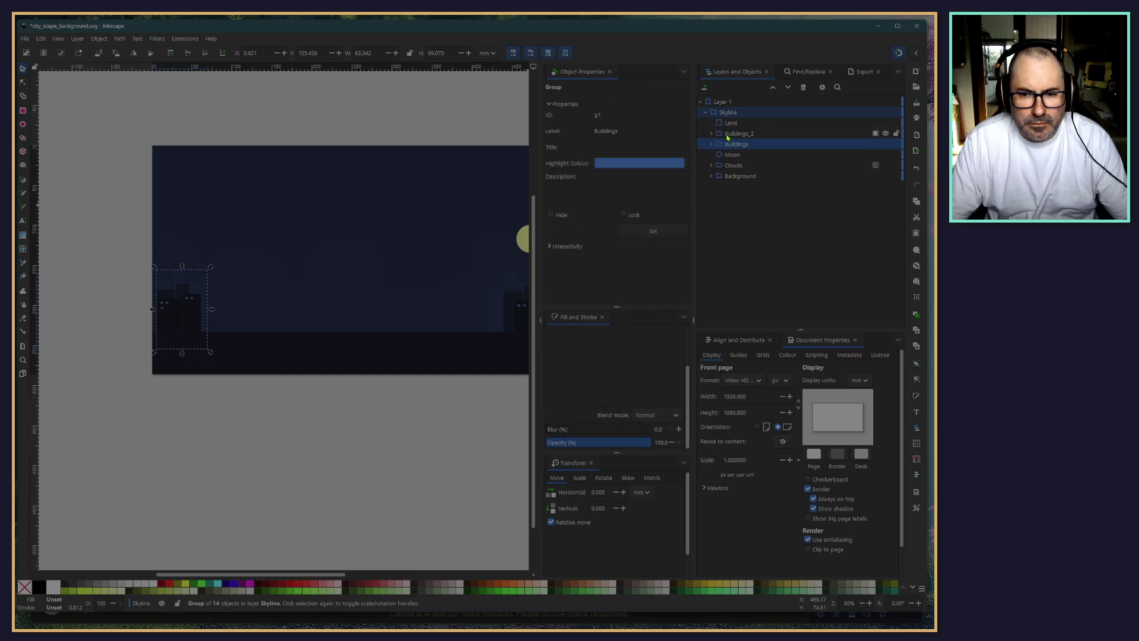
click(724, 126)
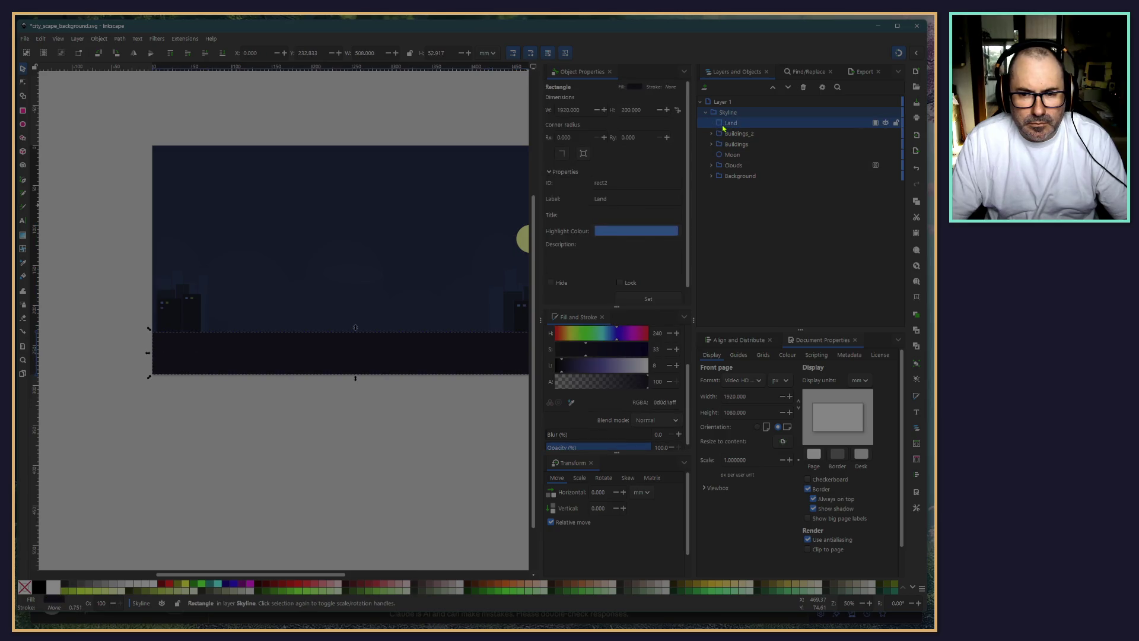
click(732, 167)
scroll(292, 463, down, 2)
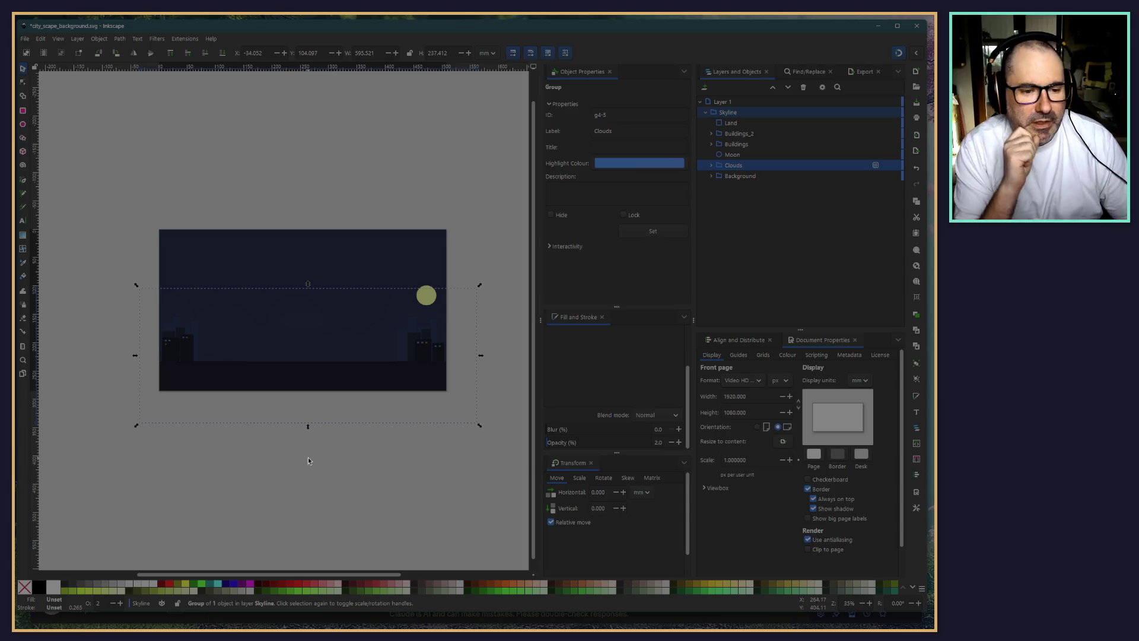
click(322, 481)
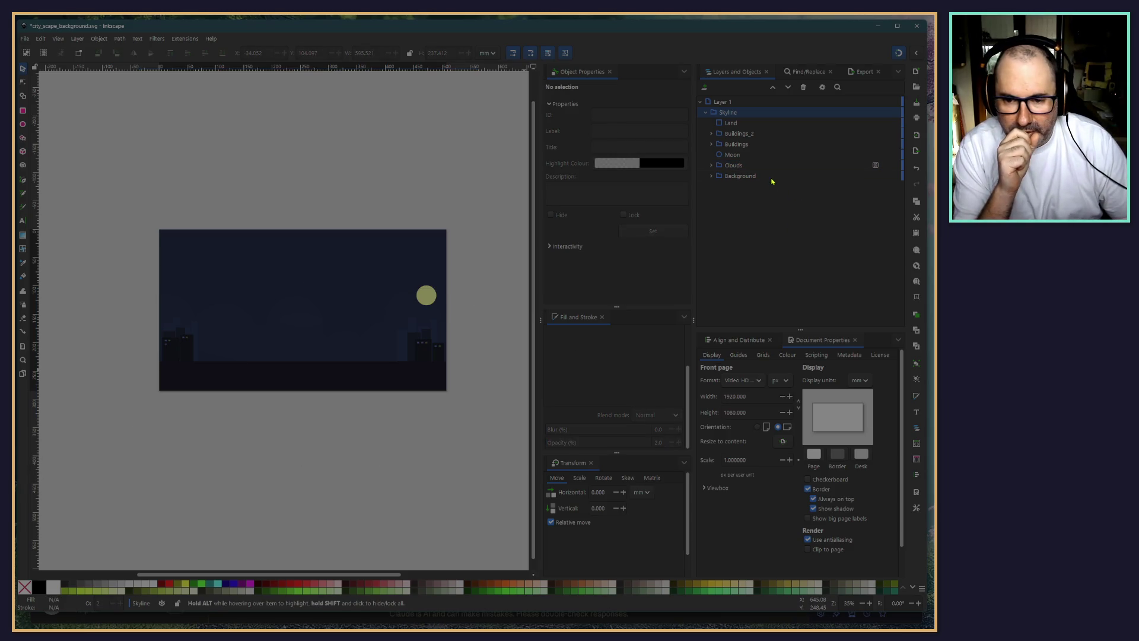
click(735, 169)
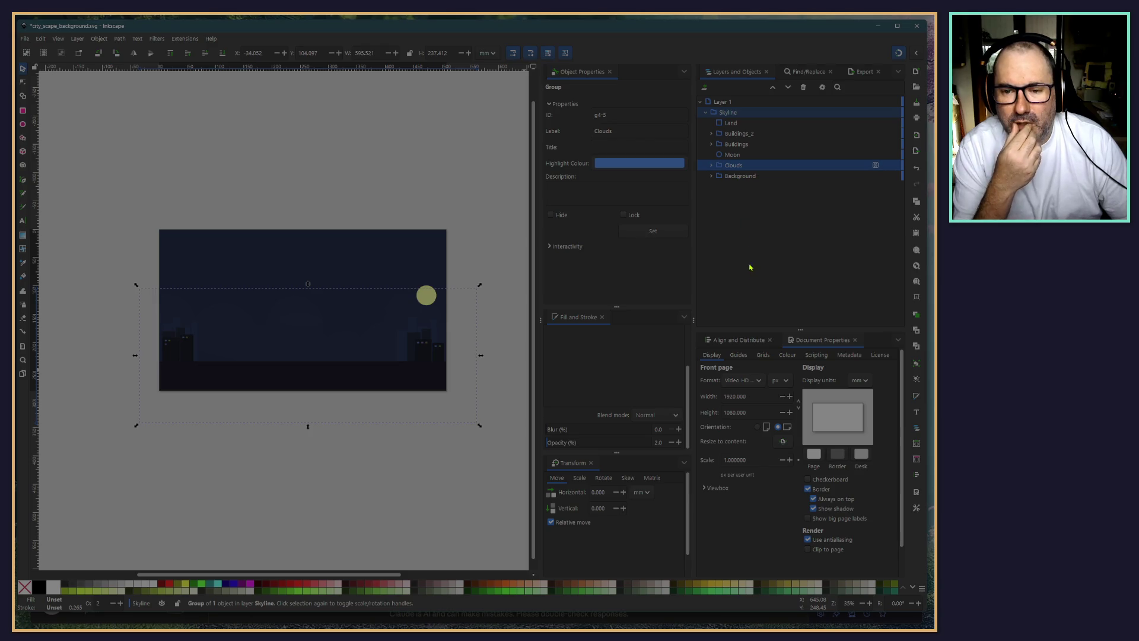
click(450, 155)
click(751, 112)
right_click(751, 112)
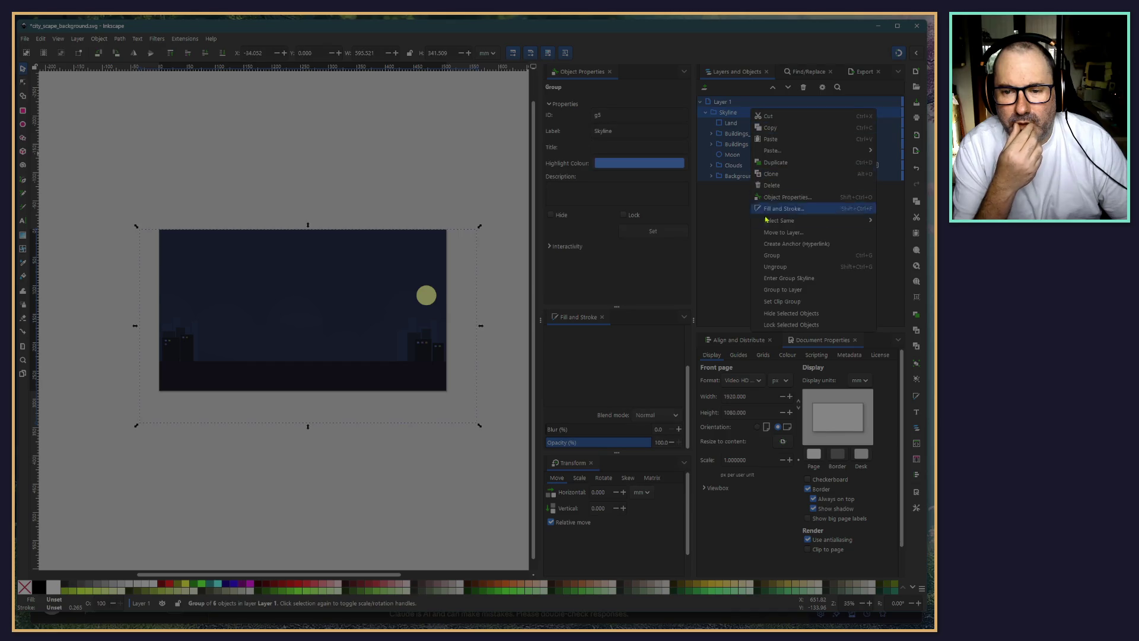
key(Escape)
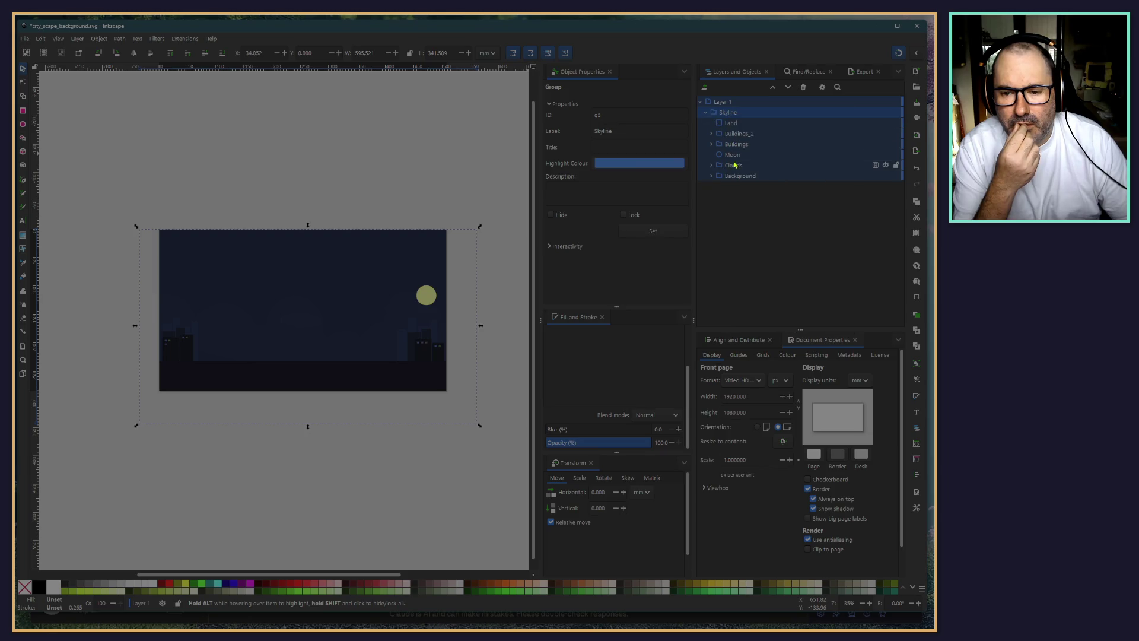
click(733, 166)
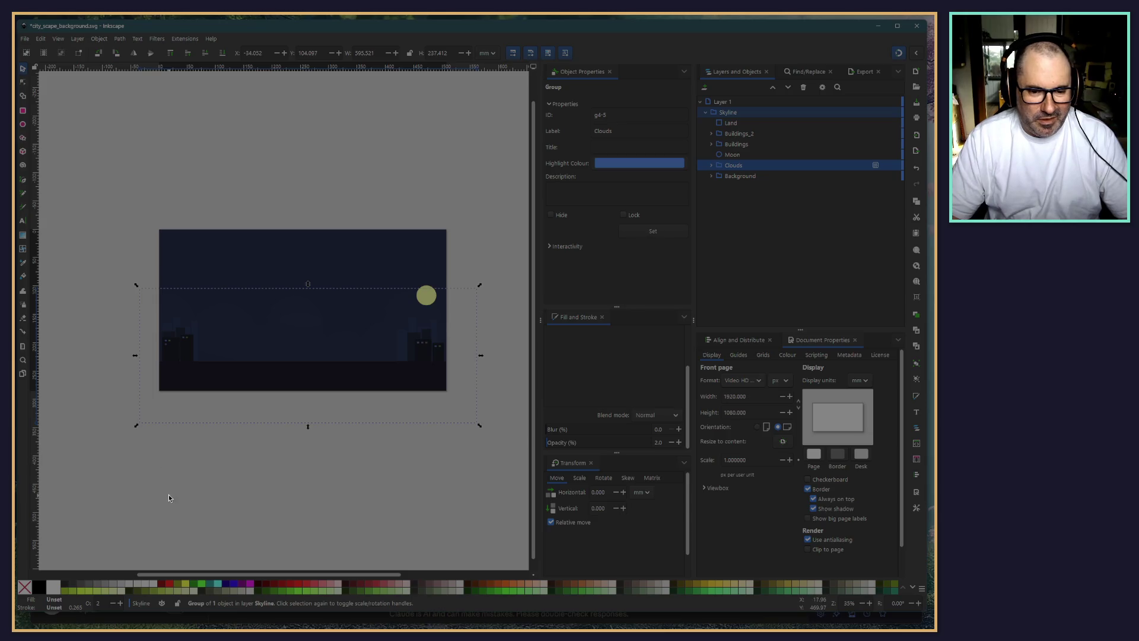
click(186, 493)
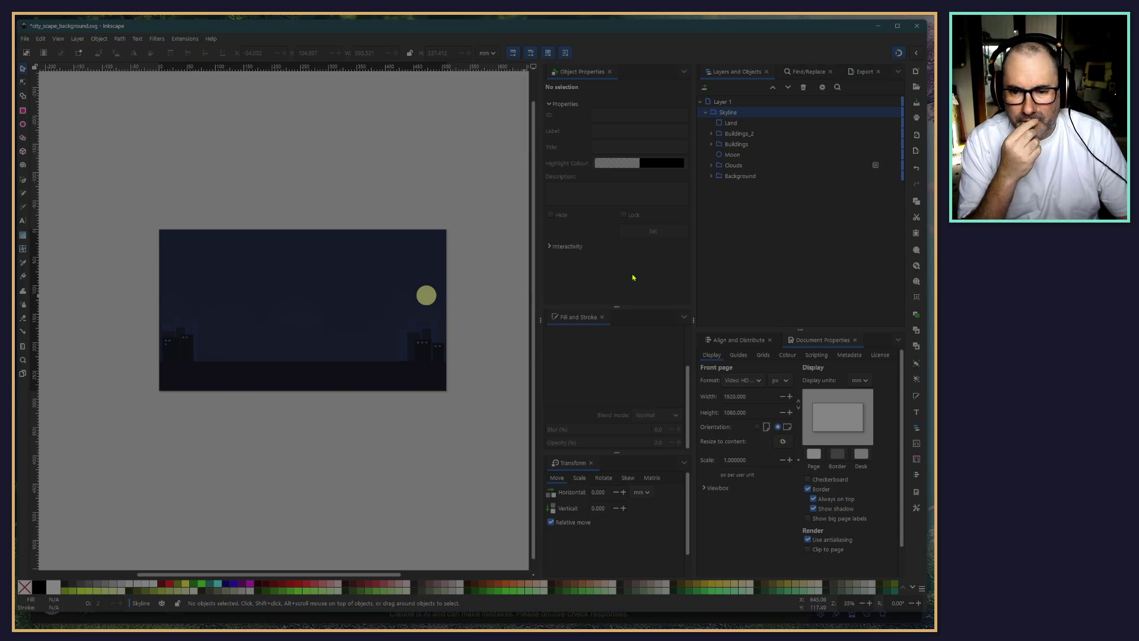
click(729, 177)
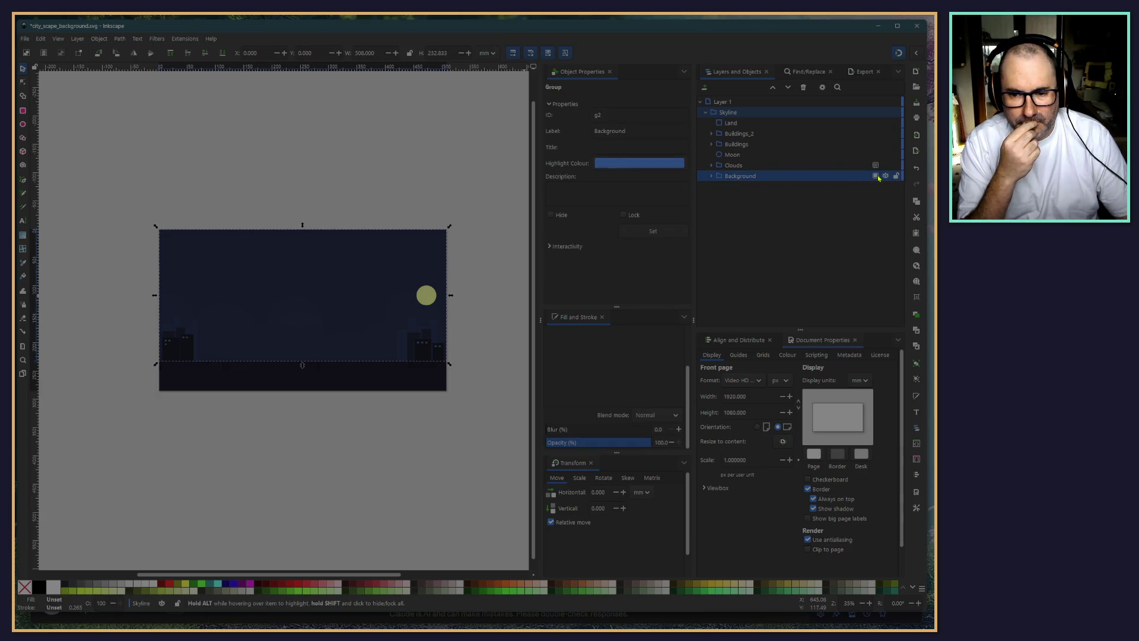
Draw a new rectangle, rect5, on the night sky and move it lower in the stack
click(24, 111)
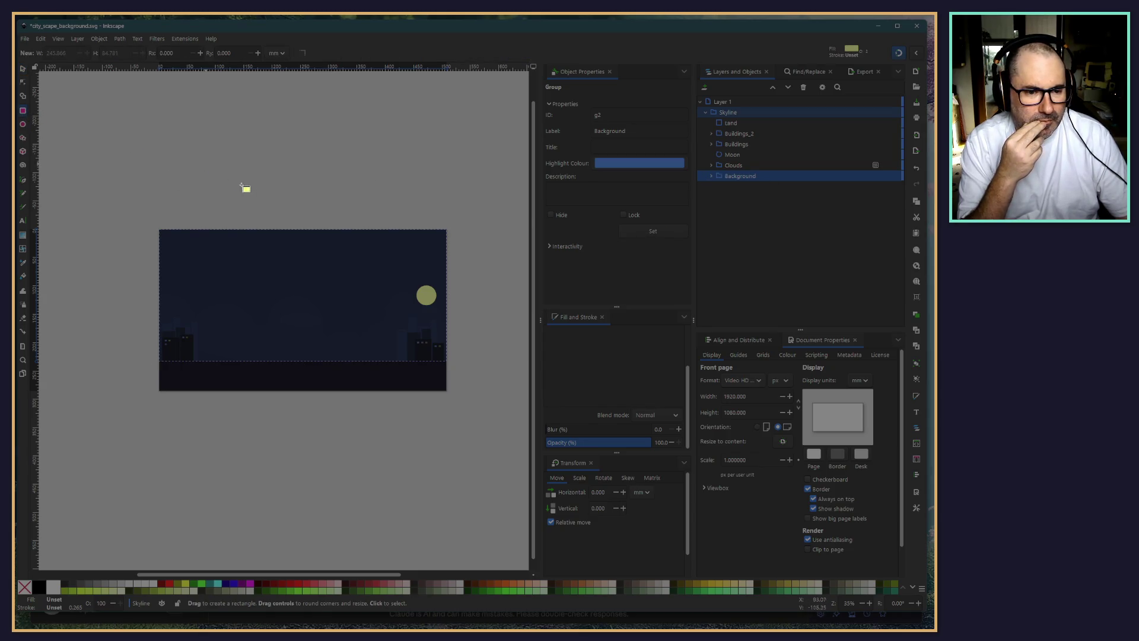
drag(205, 162, 260, 196)
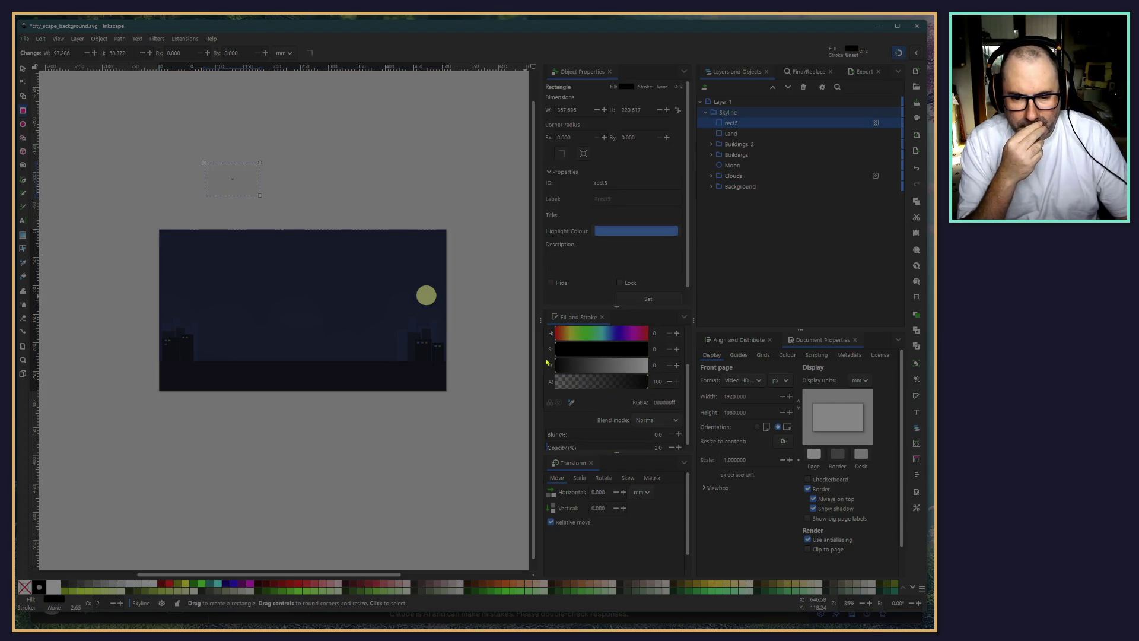
click(22, 69)
mouse_move(244, 187)
mouse_down()
mouse_move(259, 263)
mouse_move(237, 291)
mouse_up()
mouse_move(733, 123)
mouse_down()
mouse_move(736, 152)
mouse_move(790, 203)
mouse_up()
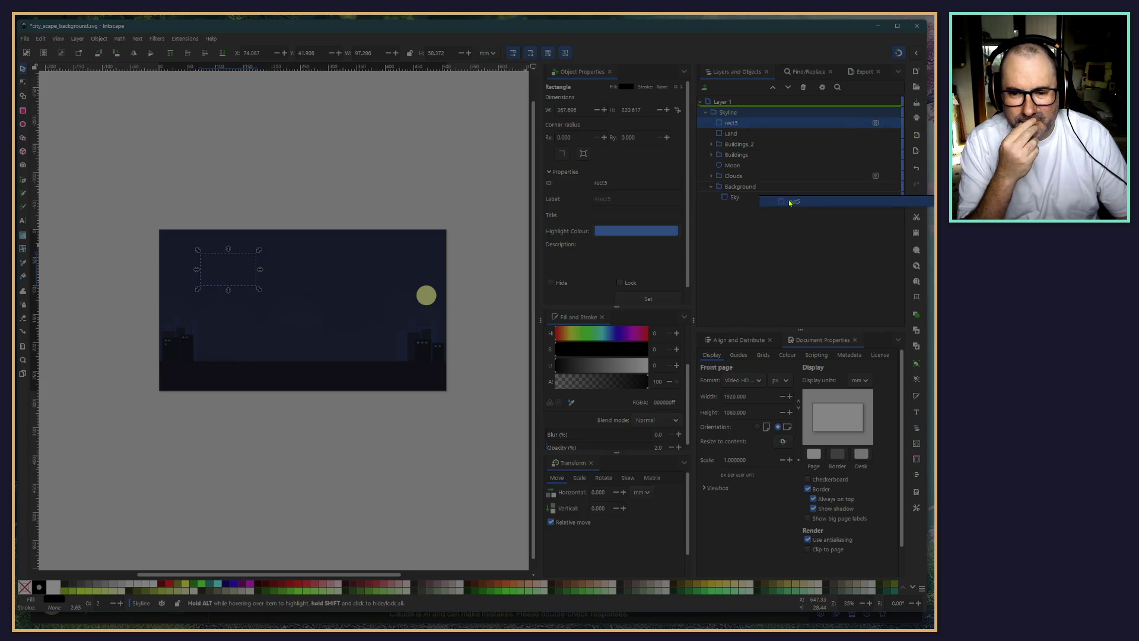
drag(790, 202, 771, 123)
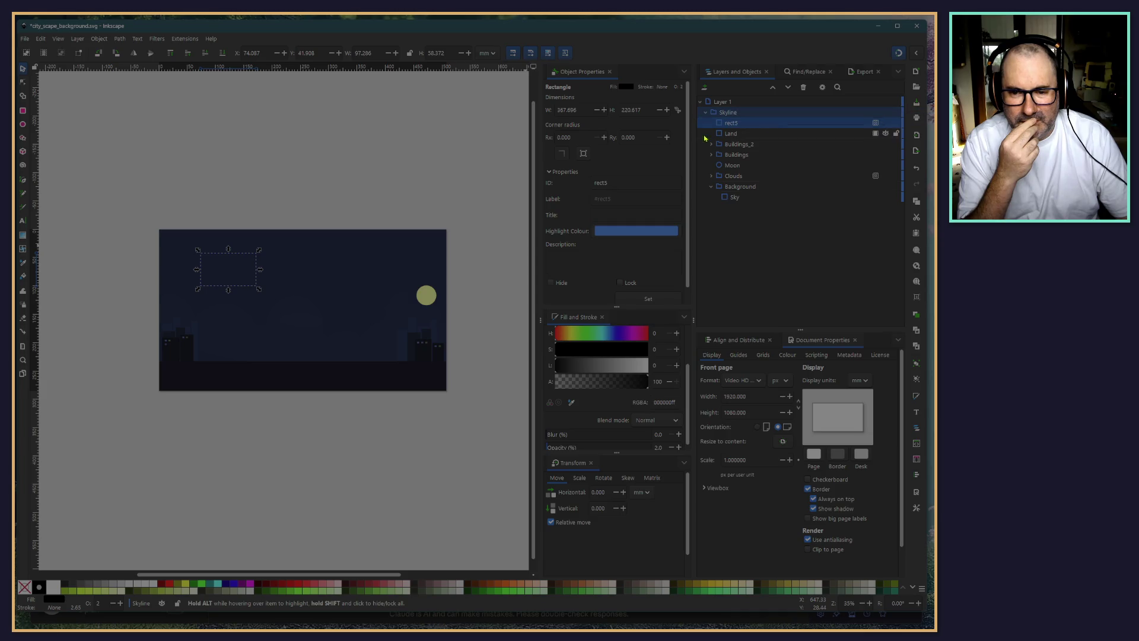
click(711, 187)
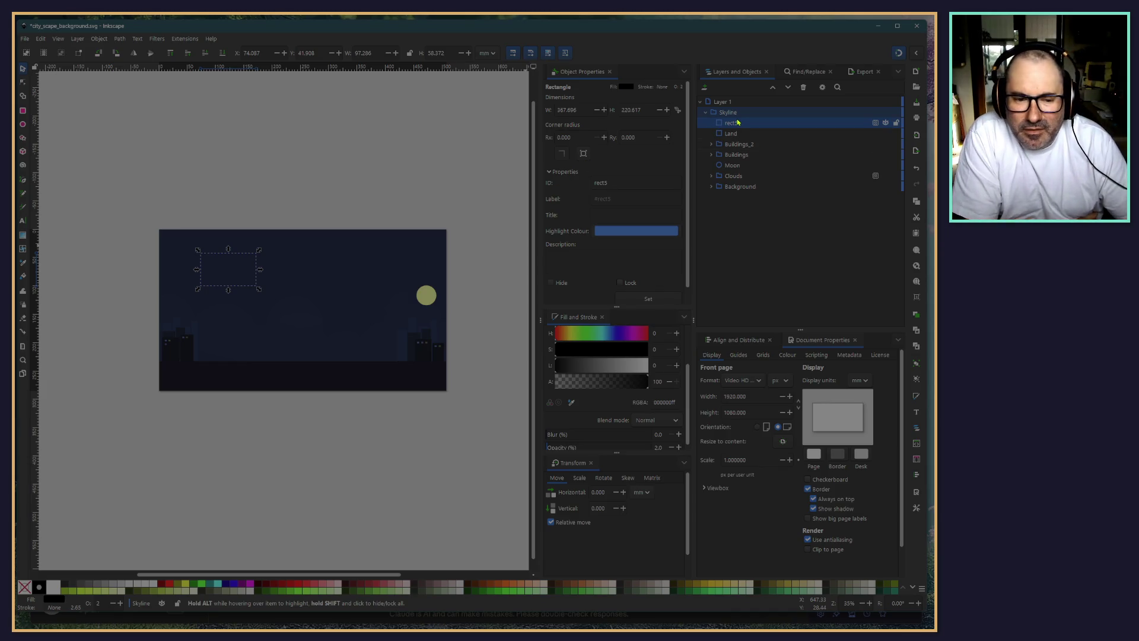
mouse_move(226, 267)
mouse_down()
mouse_move(223, 241)
mouse_move(232, 259)
mouse_up()
Give the black rectangle 100% opacity and place it at X 0, Y 0
scroll(620, 374, down, 1)
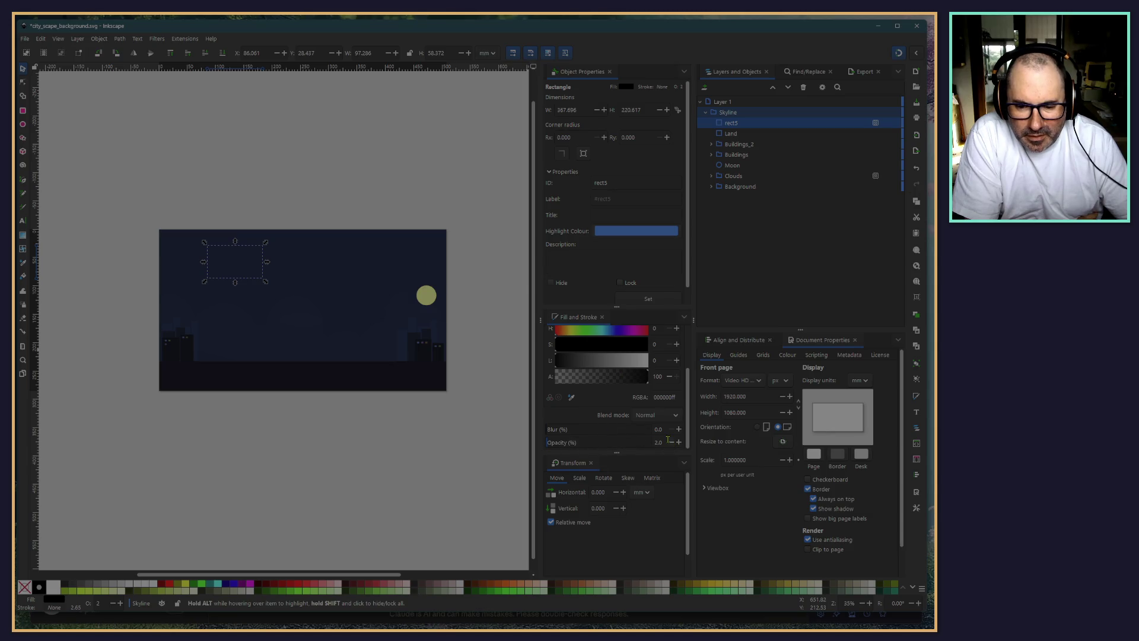
text(1000)
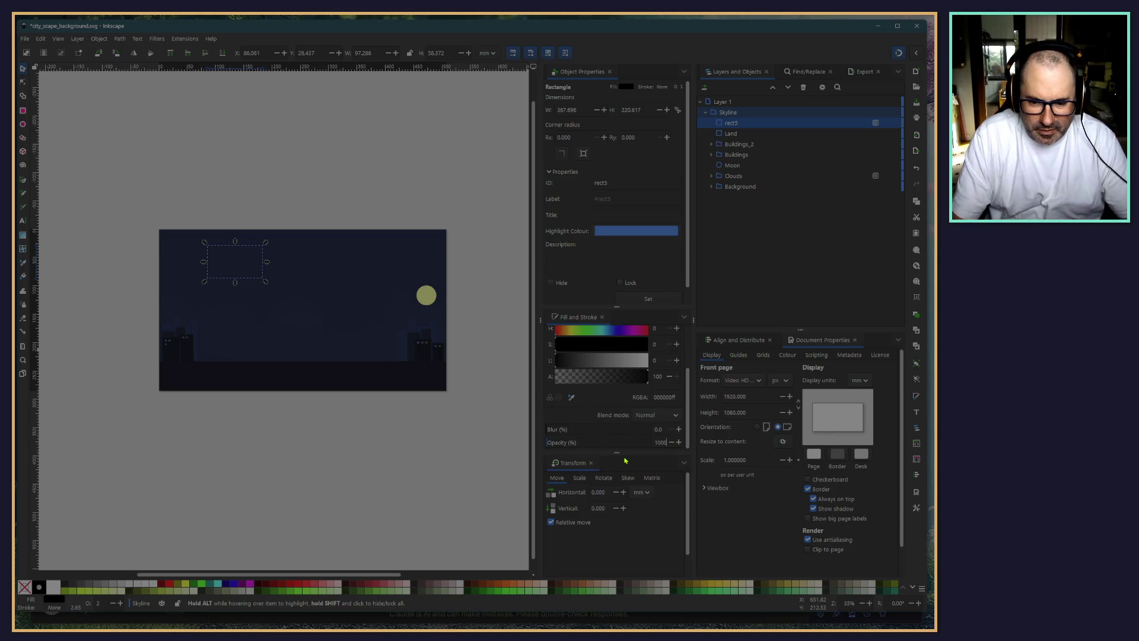
key(Return)
drag(237, 257, 223, 255)
triple_click(268, 52)
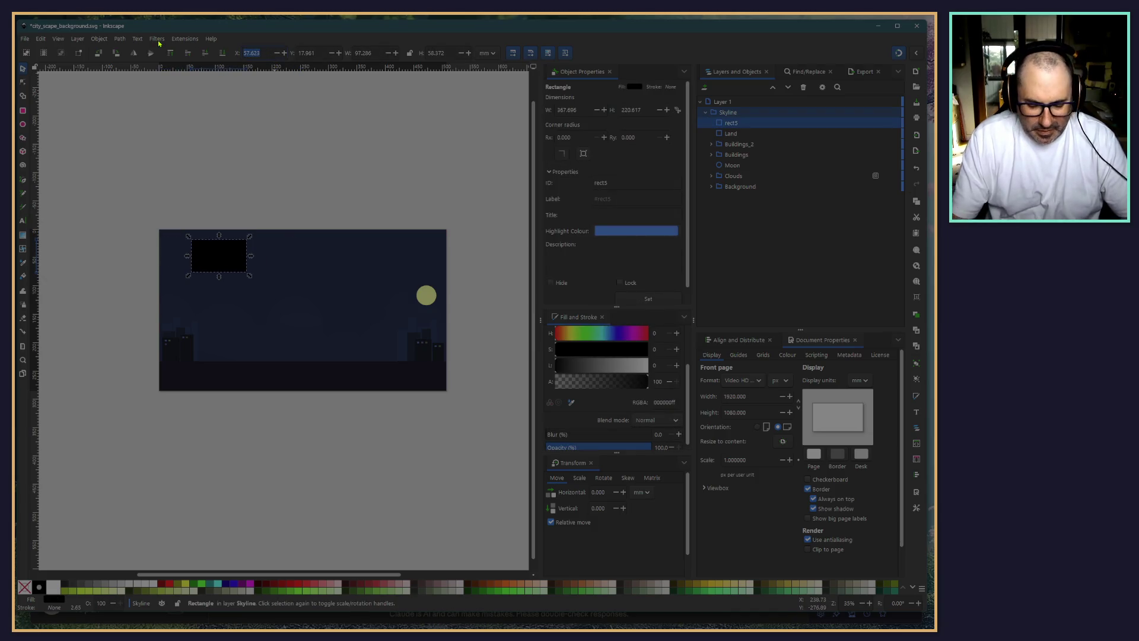
text(0)
key(Tab)
text(0)
key(Tab)
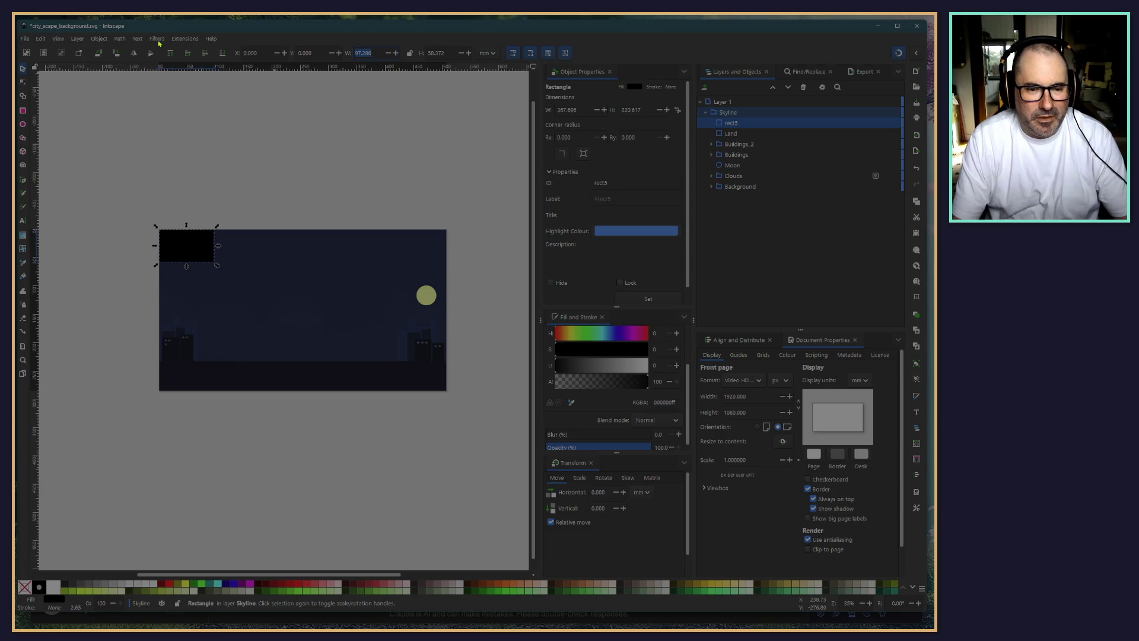
Size the rectangle to 1920 × 1080 px, switching units to px
text(1920)
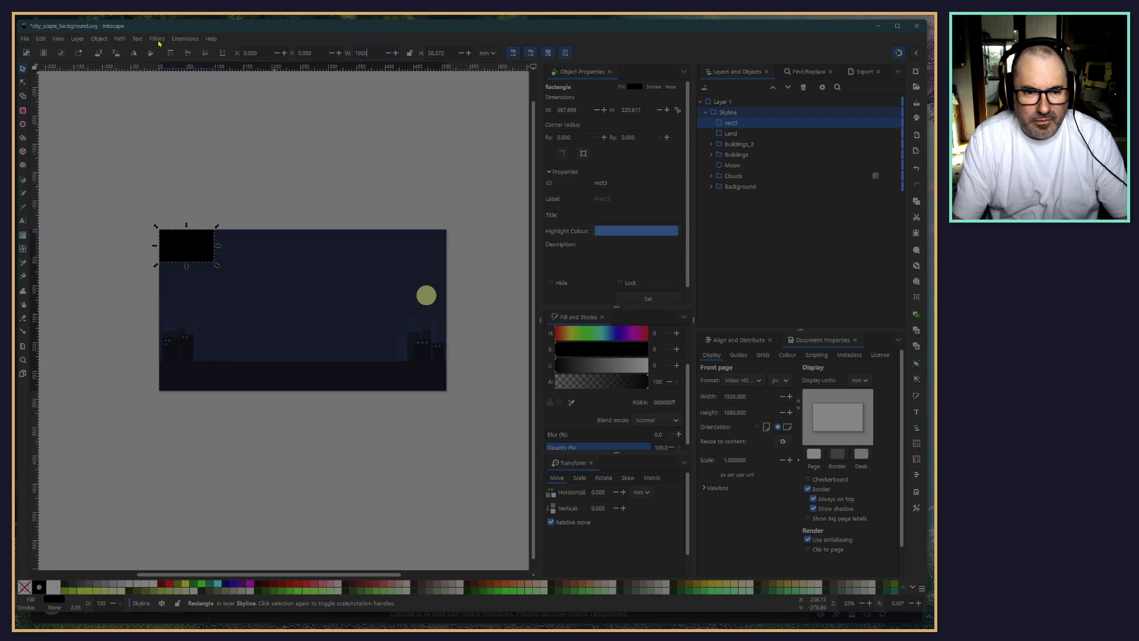
key(Return)
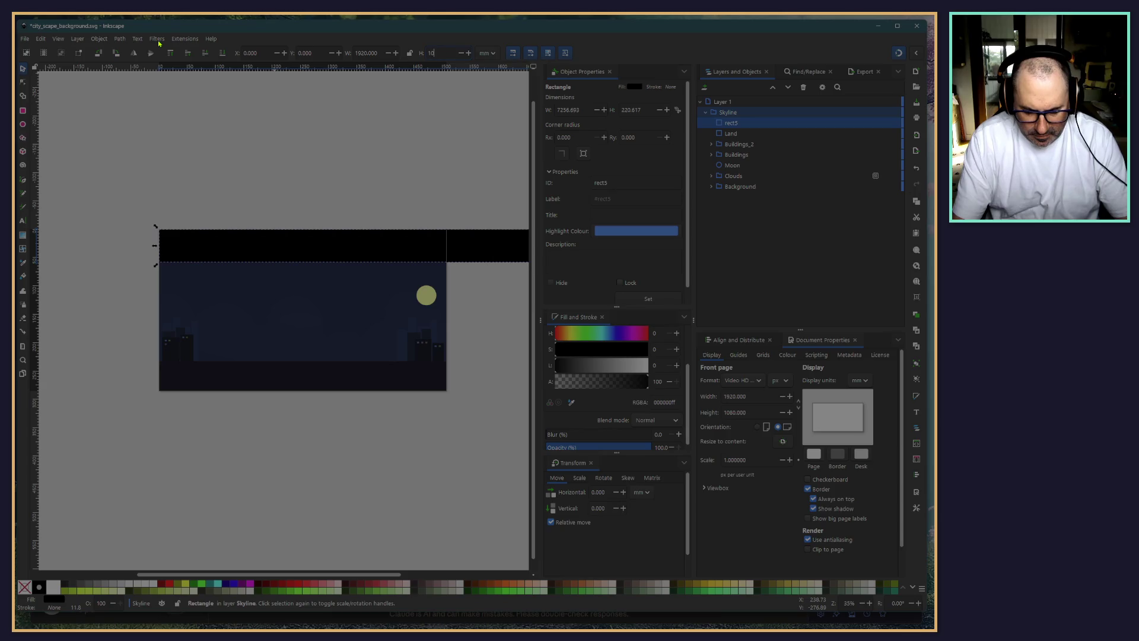
text(80)
key(Return)
scroll(293, 219, down, 1)
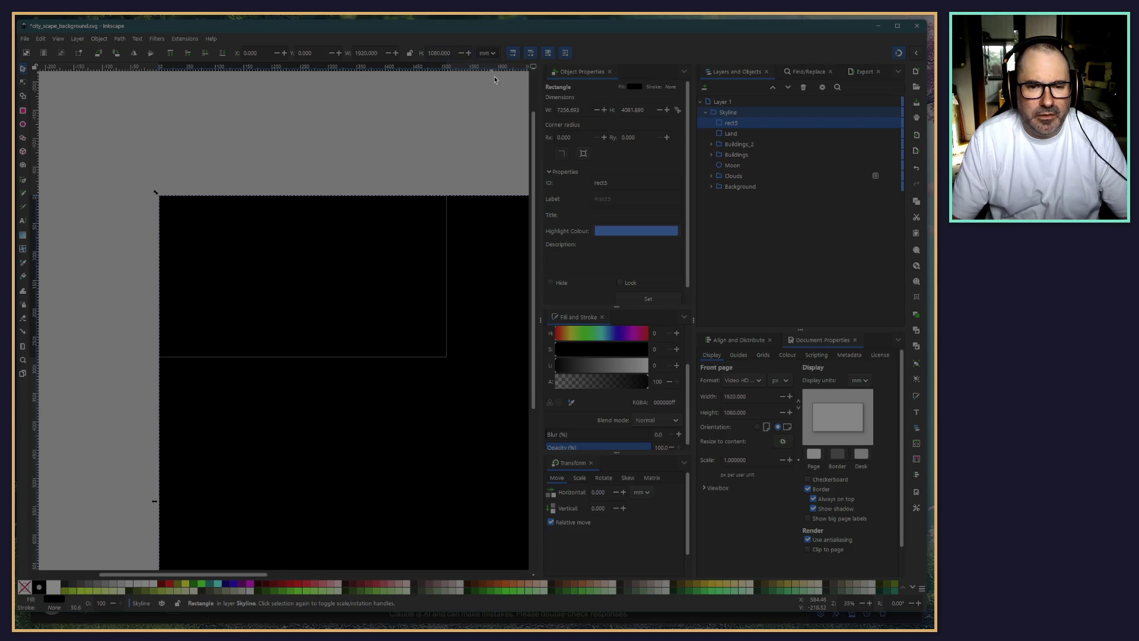
click(489, 53)
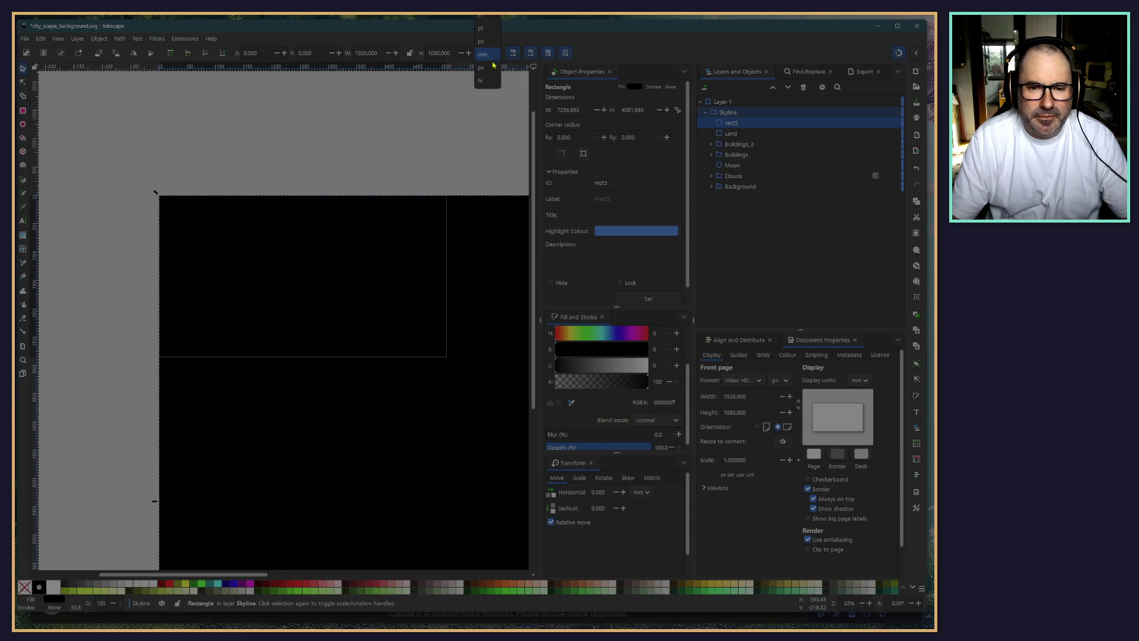
click(490, 68)
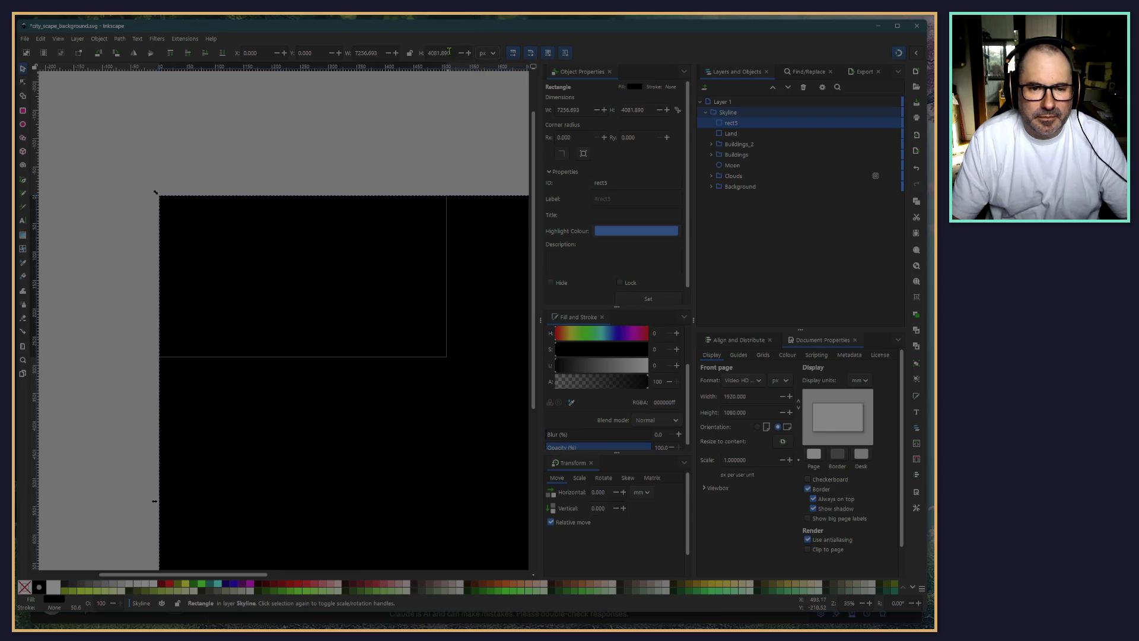
text(1080)
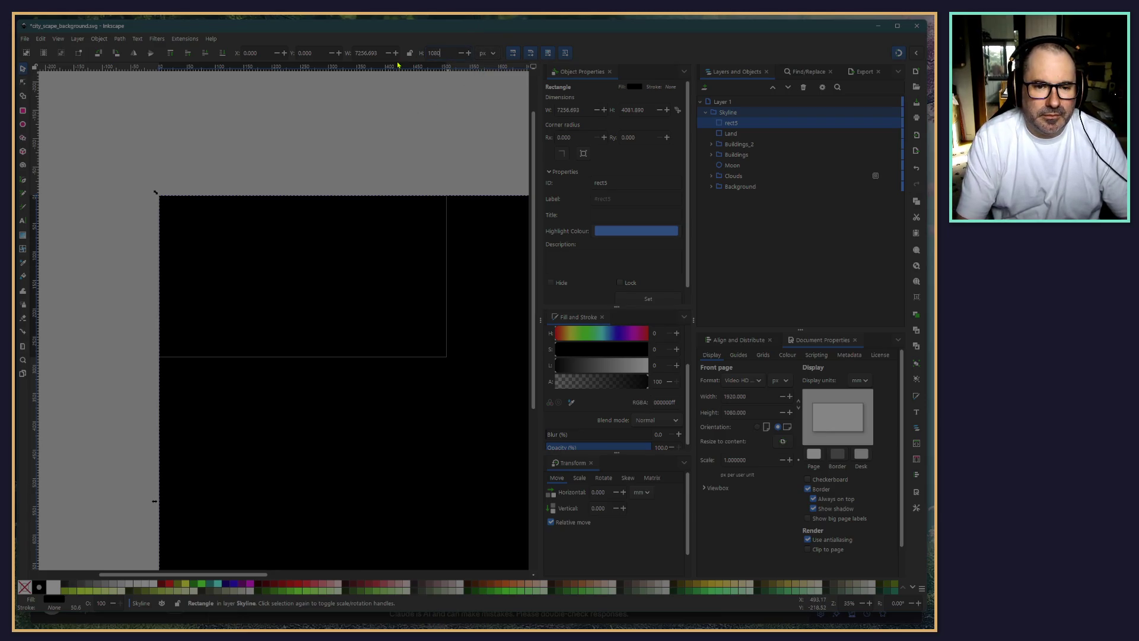
key(Return)
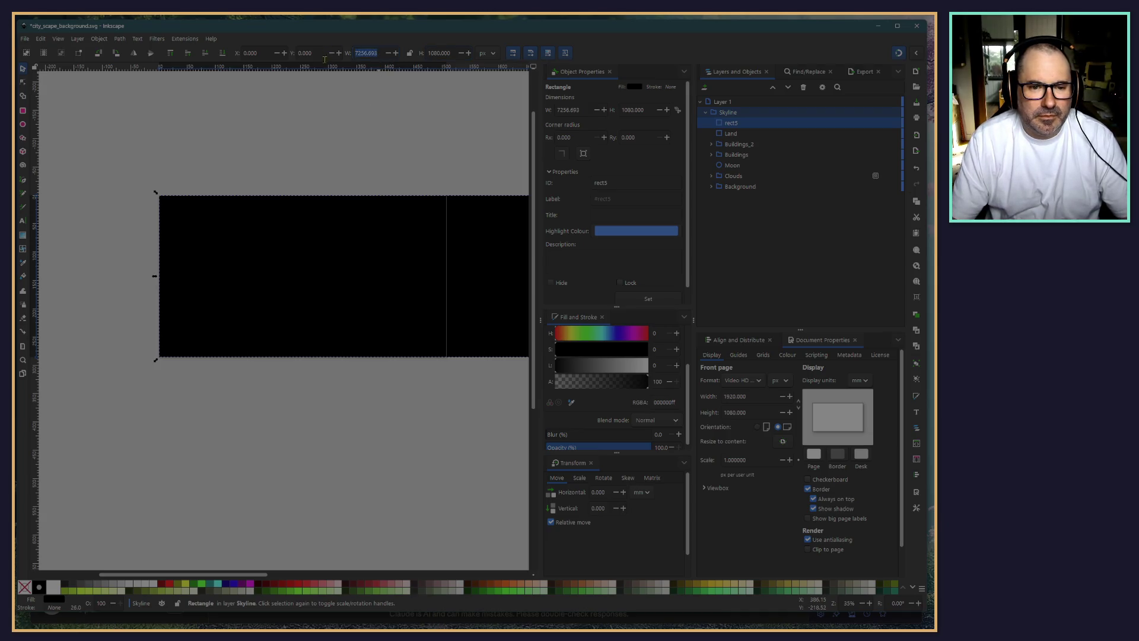
text(1920)
key(Return)
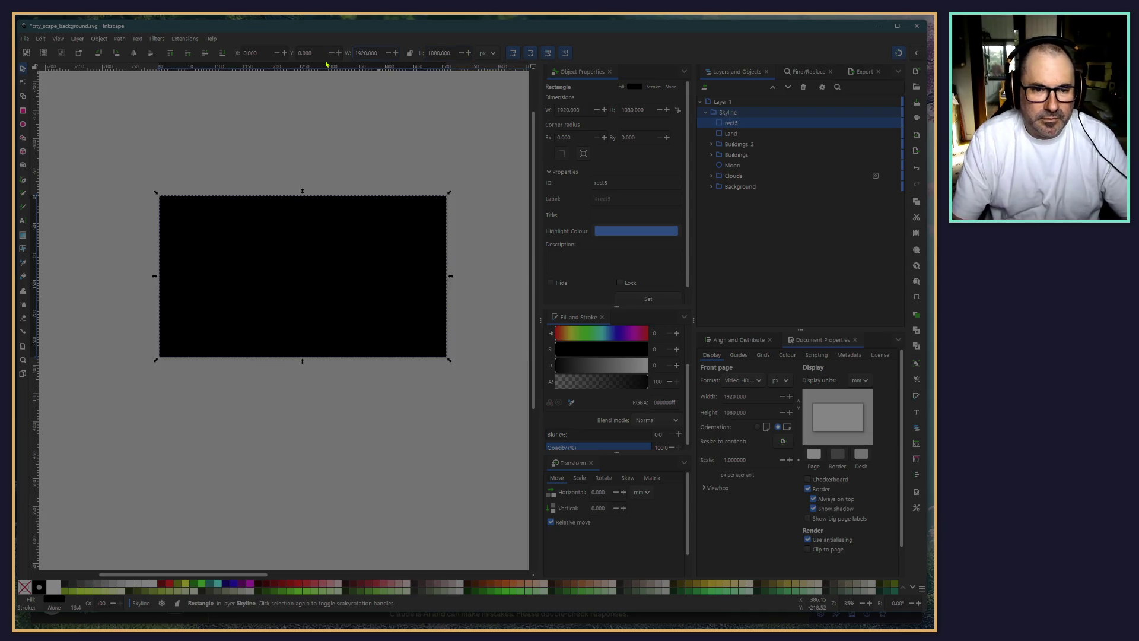
Move rect5 down the Skyline stack to sit just below Moon
click(287, 474)
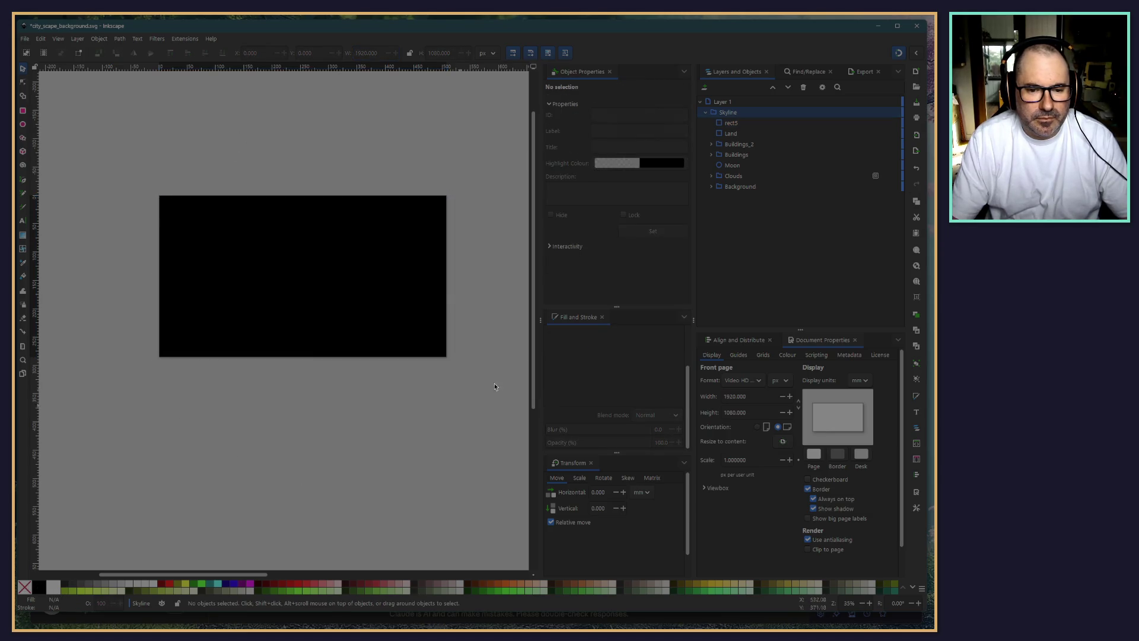
click(728, 113)
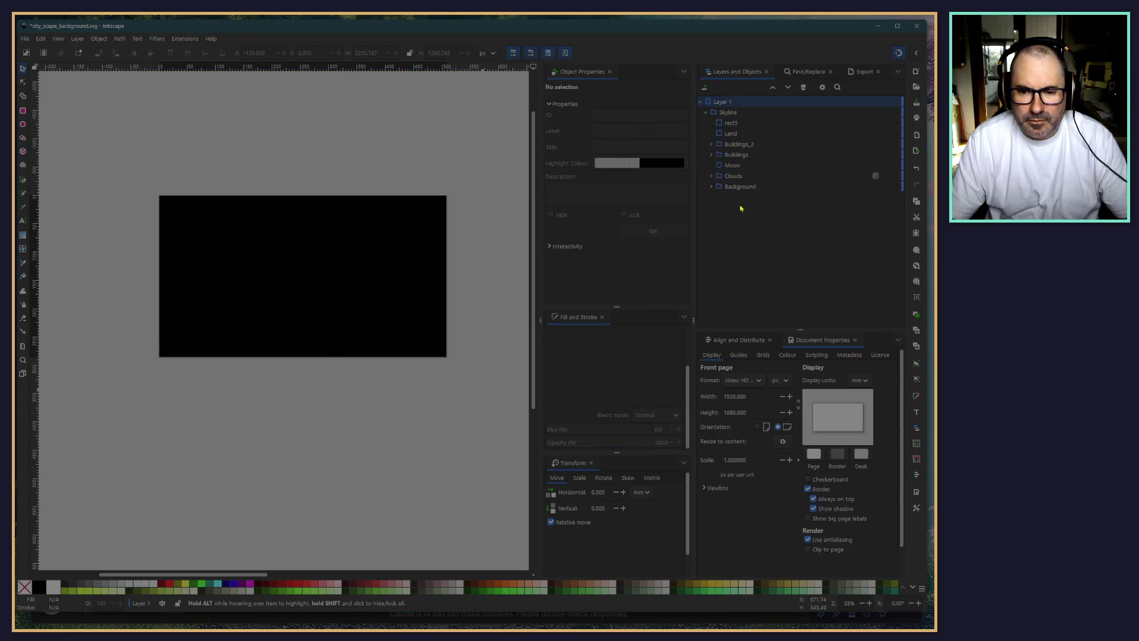
click(741, 186)
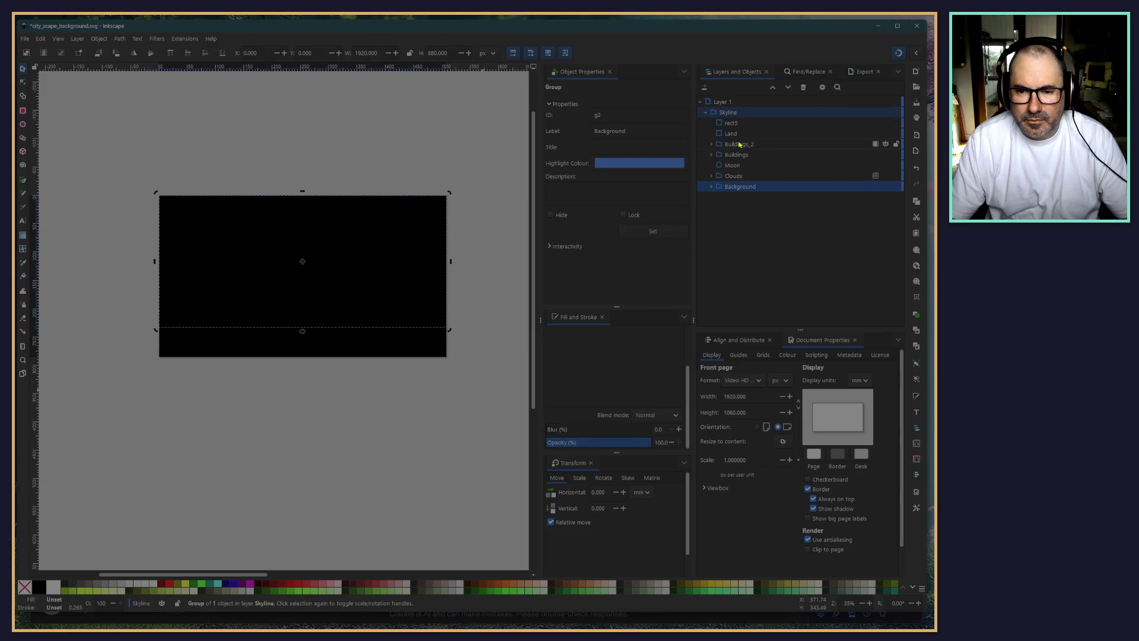
drag(731, 122, 751, 171)
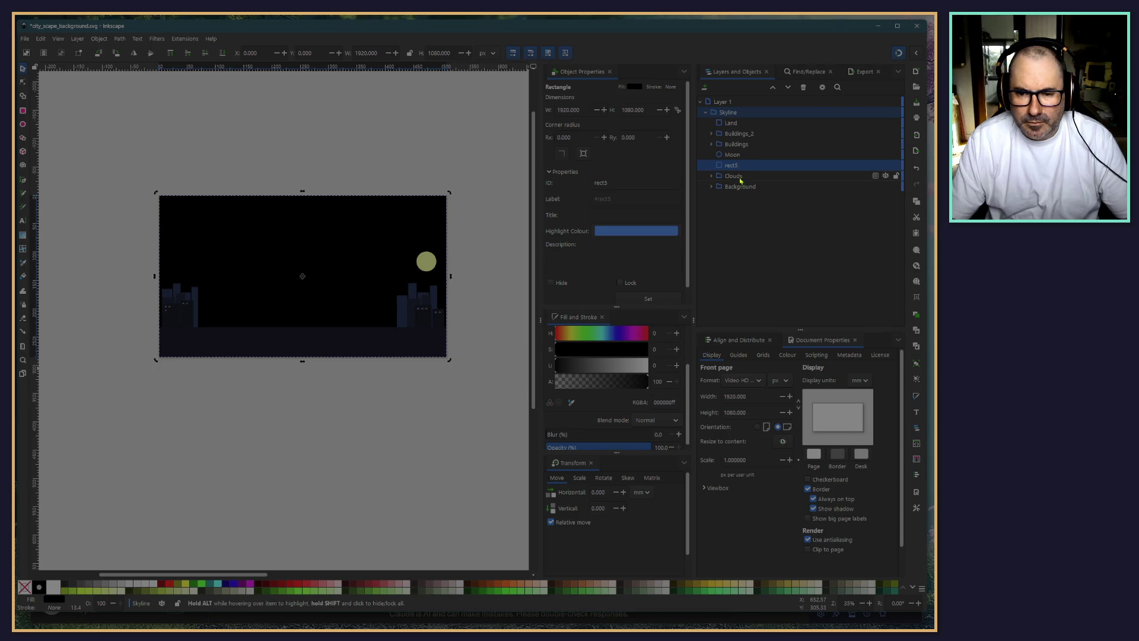
Expand the Clouds group and drag the cloud path path3-0 out of it
shift+click(735, 176)
click(736, 176)
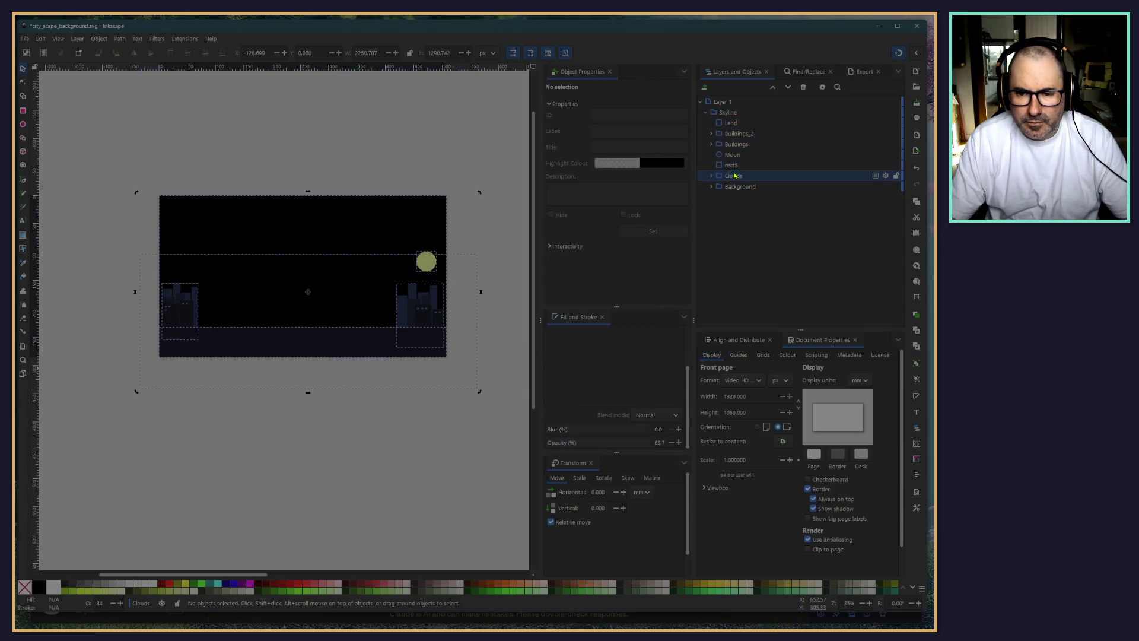
click(733, 166)
shift+click(732, 176)
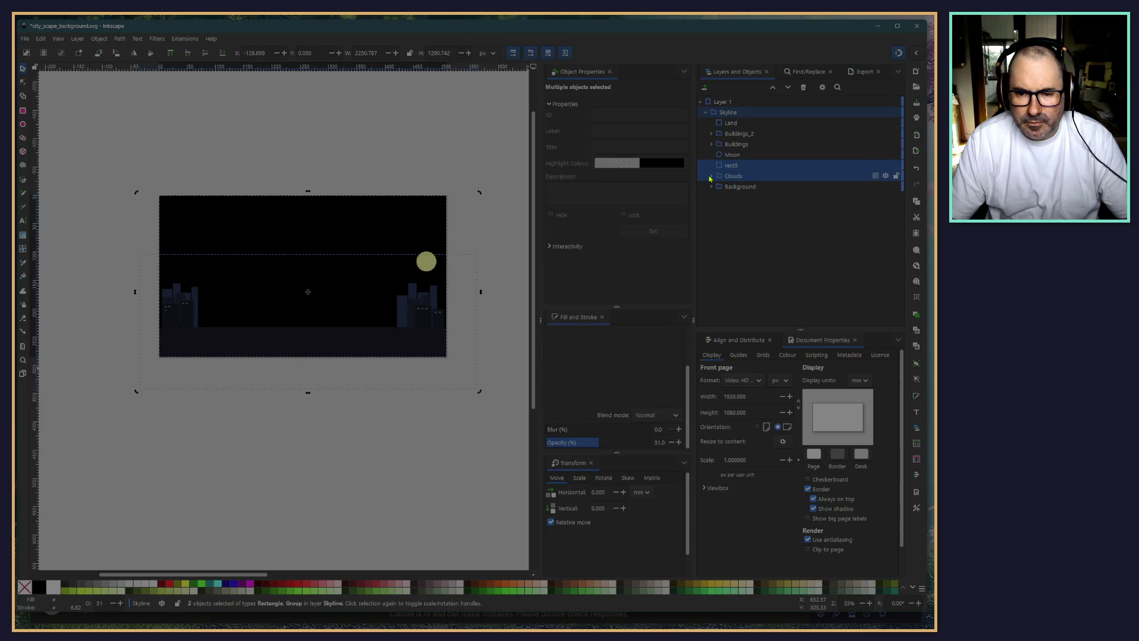
click(709, 177)
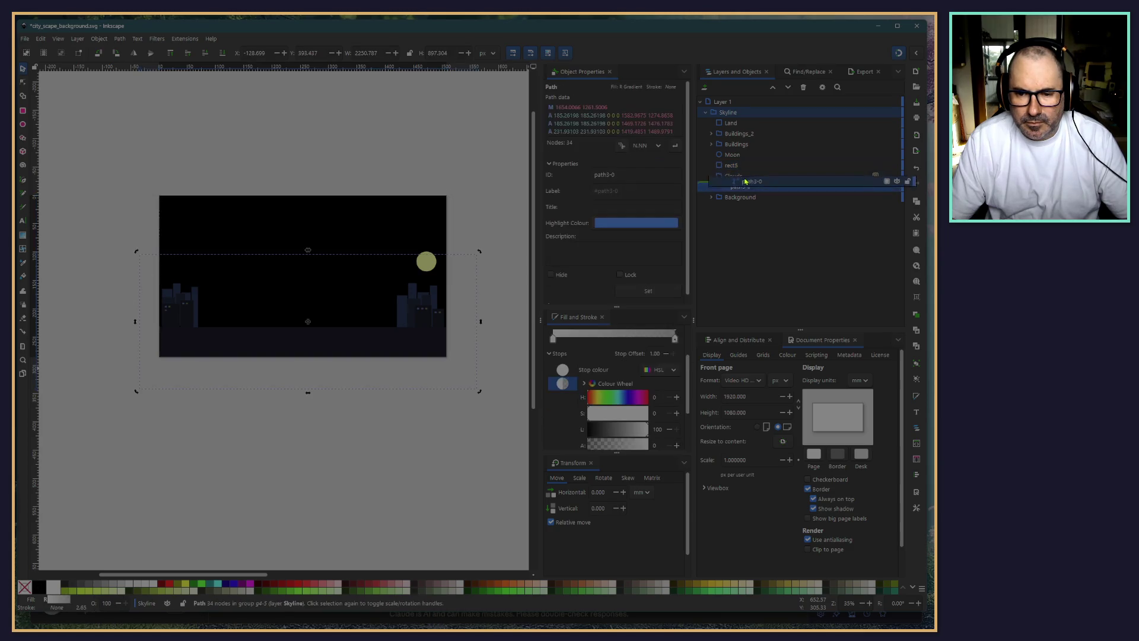
drag(735, 186, 719, 177)
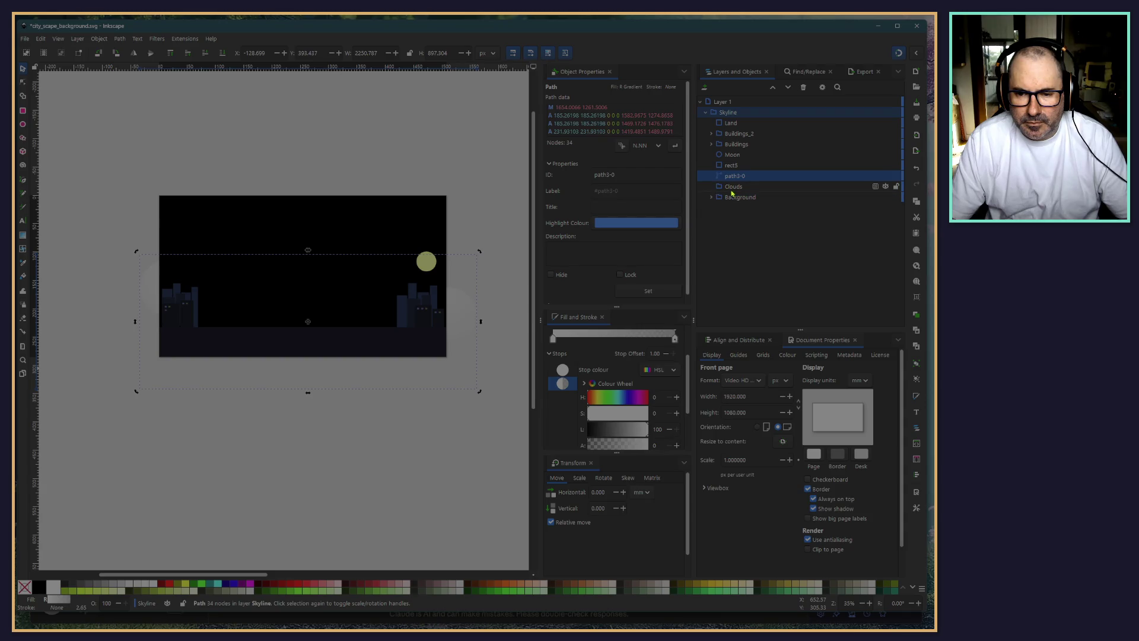
Delete the empty Clouds group, then select rect5 together with path3-0
click(736, 187)
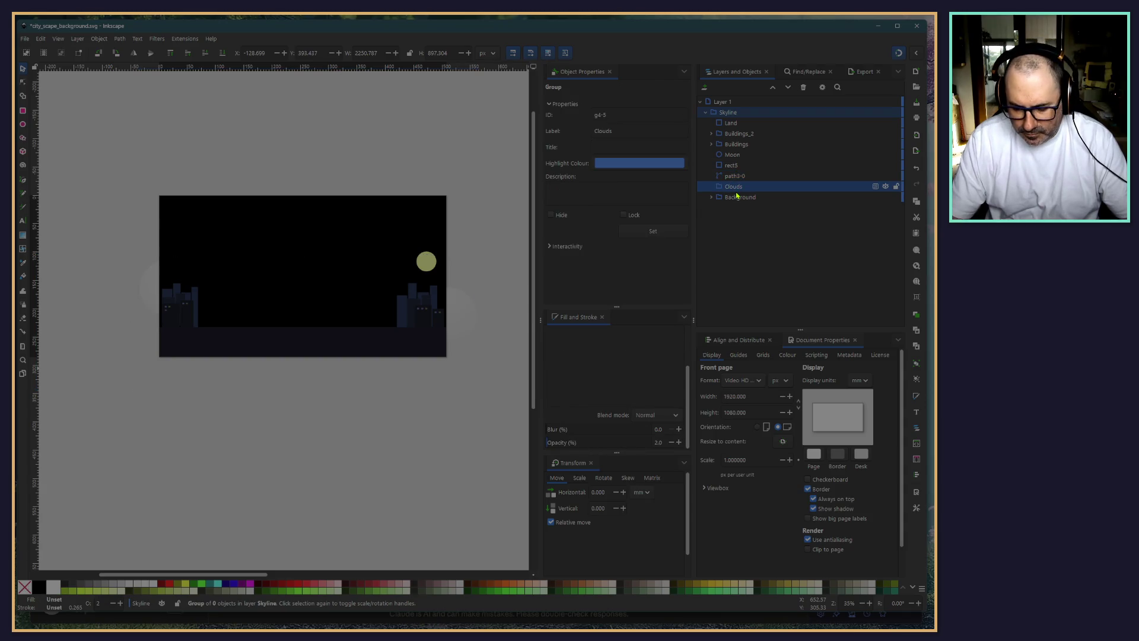
key(Delete)
click(734, 169)
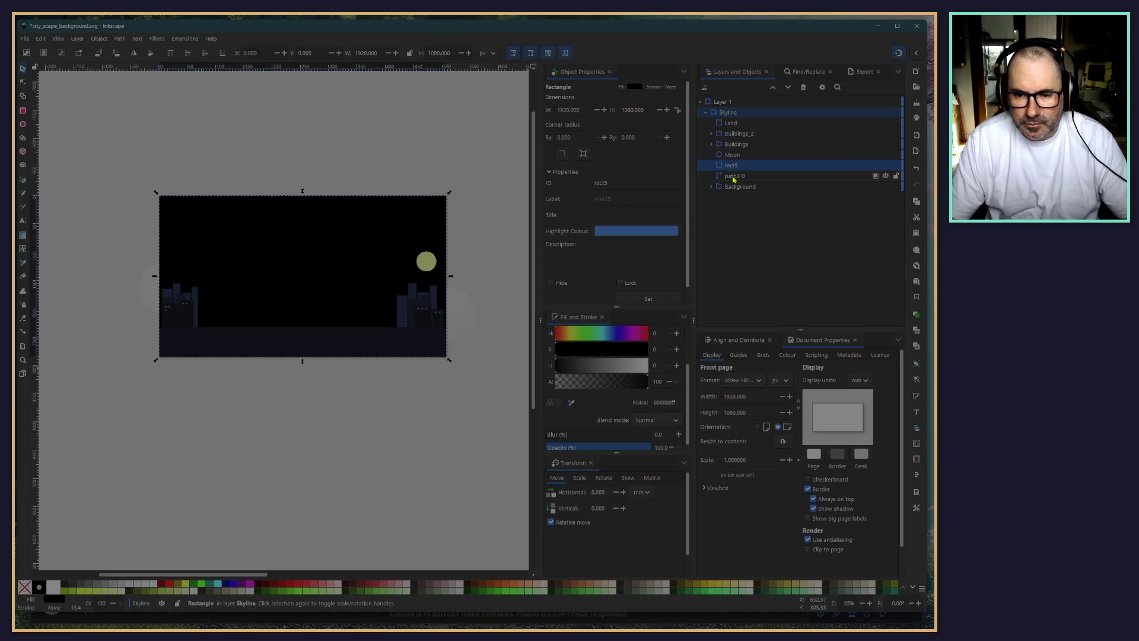
shift+click(734, 176)
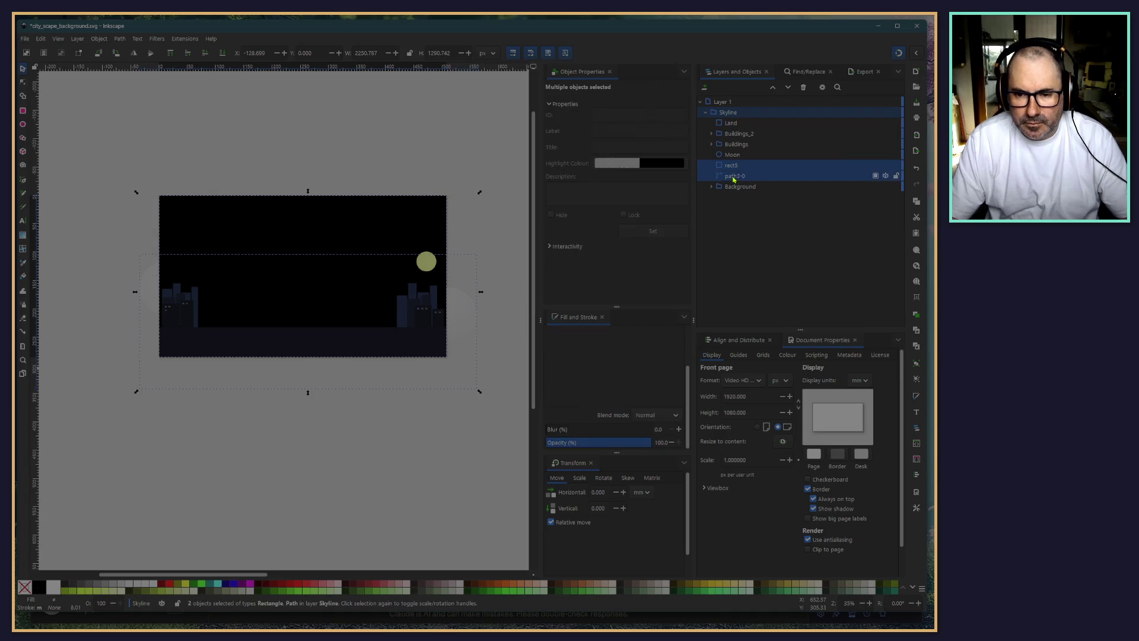
click(101, 39)
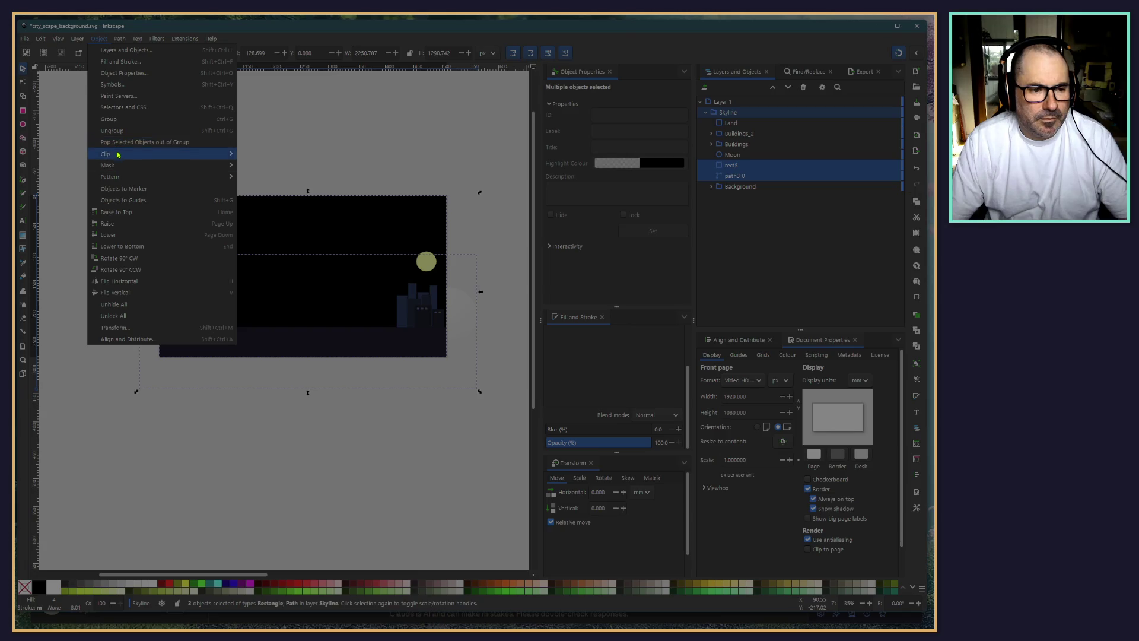
mouse_move(211, 154)
click(265, 170)
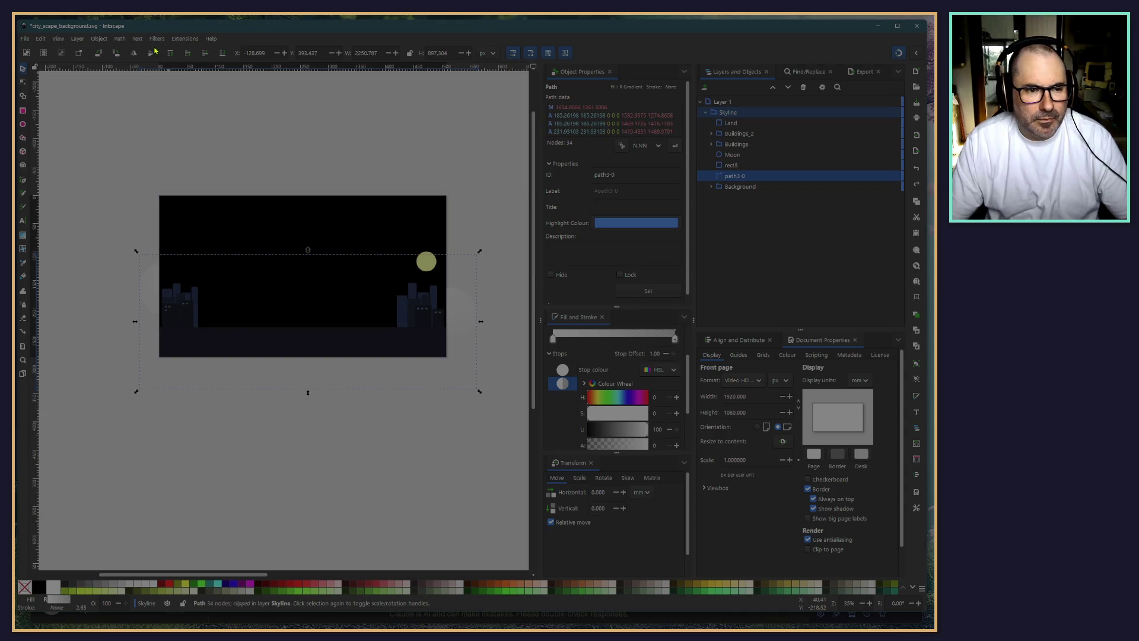
click(733, 167)
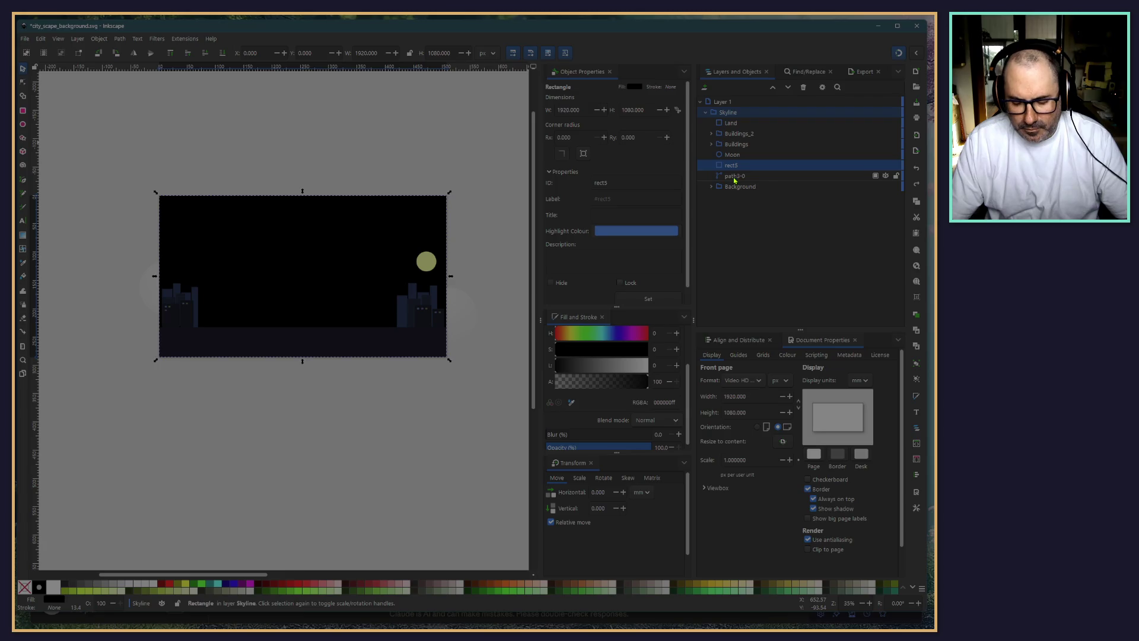
shift+click(733, 176)
click(99, 38)
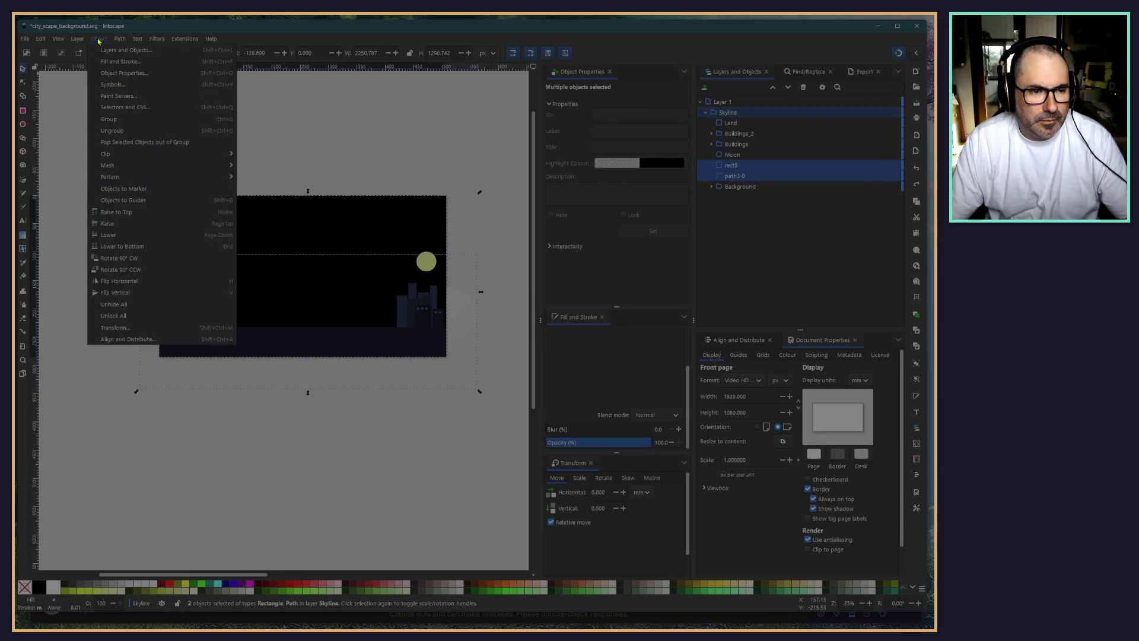
mouse_move(123, 153)
click(259, 153)
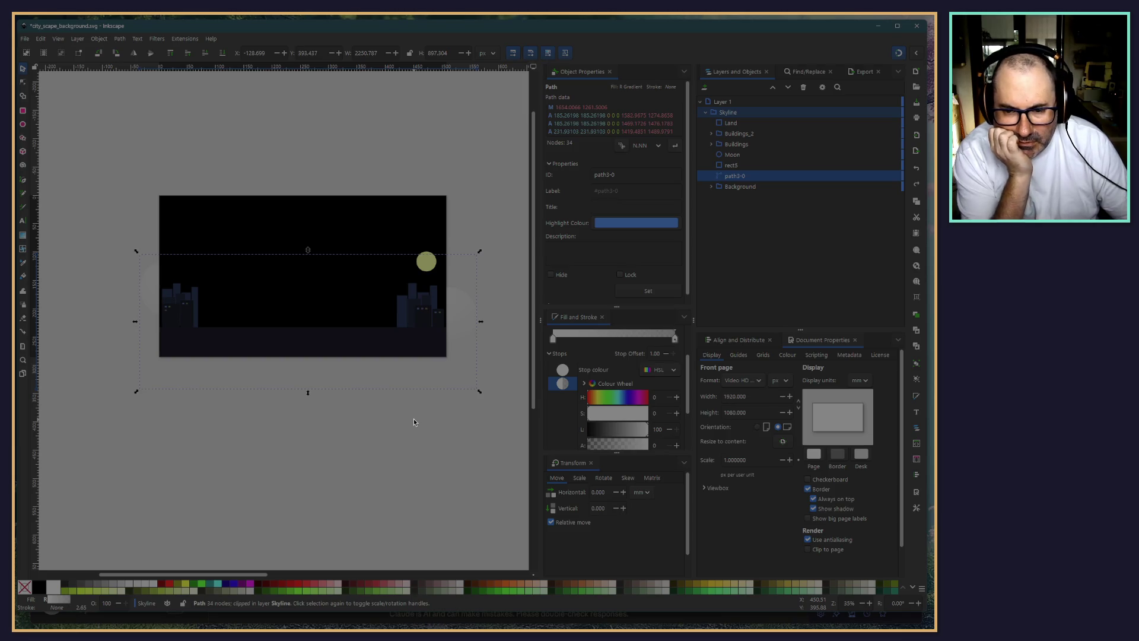
click(747, 168)
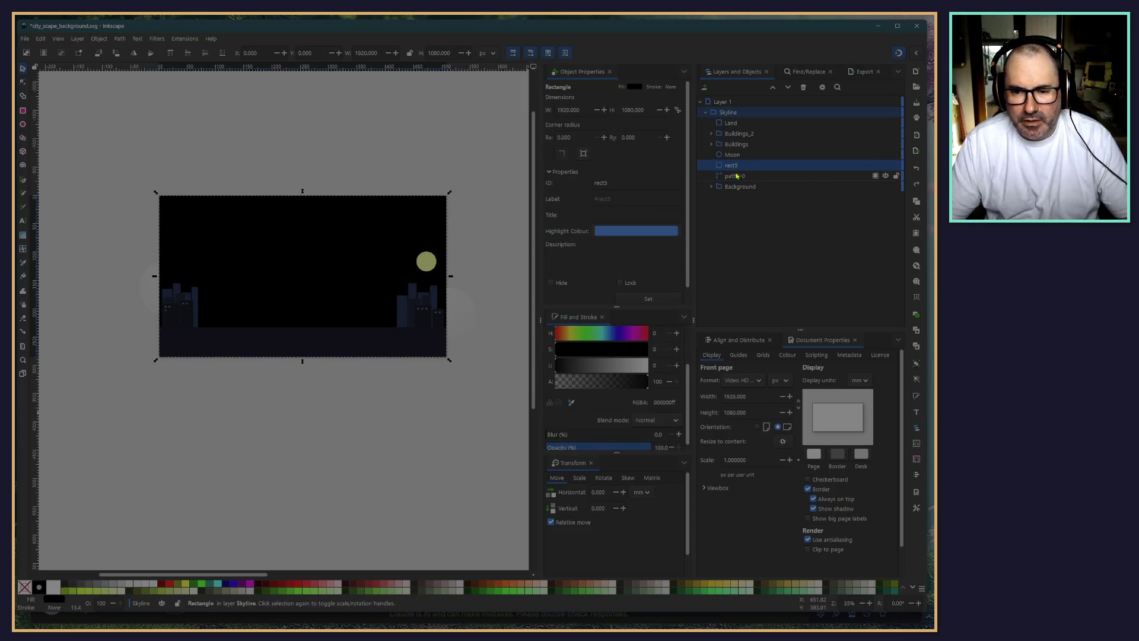
shift+click(736, 176)
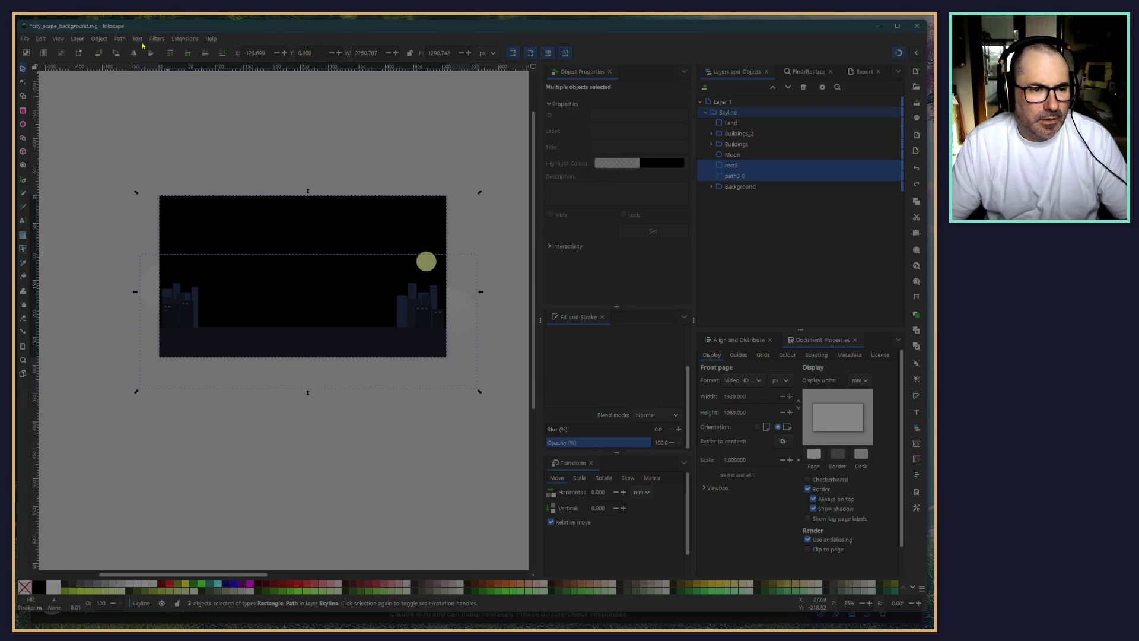
Apply Path > Difference to rect5 and path3-0, then reselect the resulting cloud shape
click(110, 39)
mouse_move(119, 38)
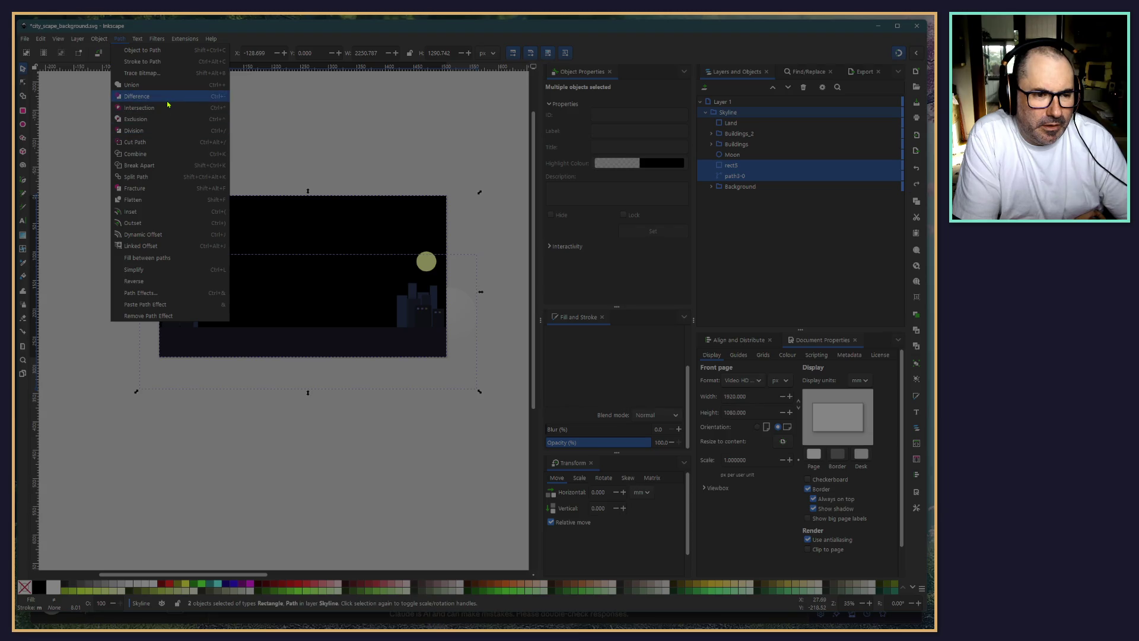
click(167, 101)
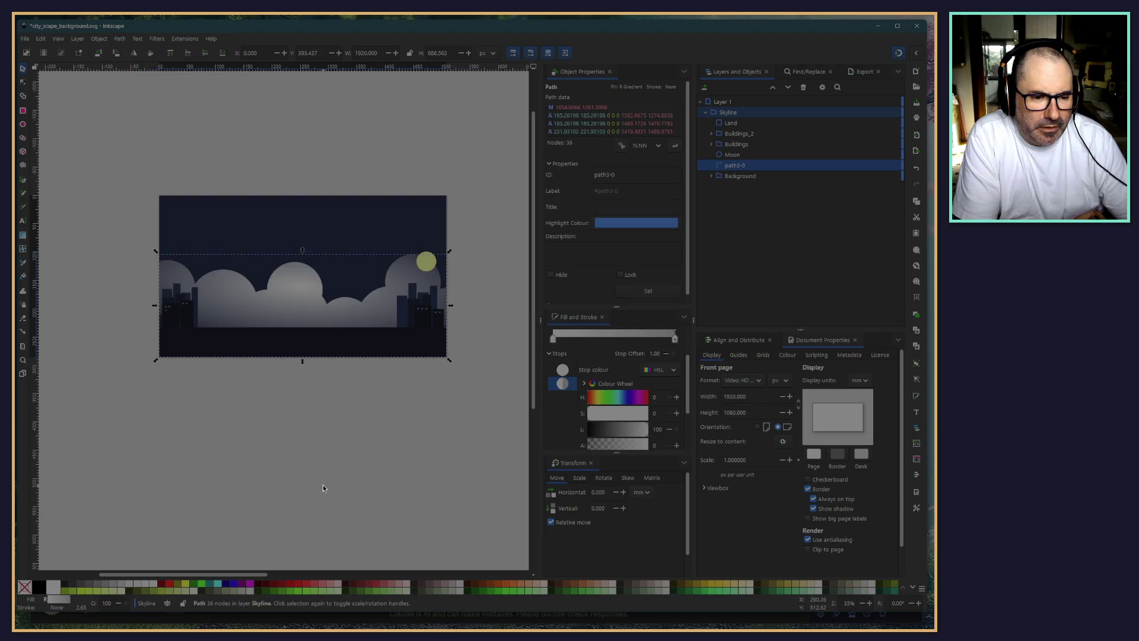
click(322, 485)
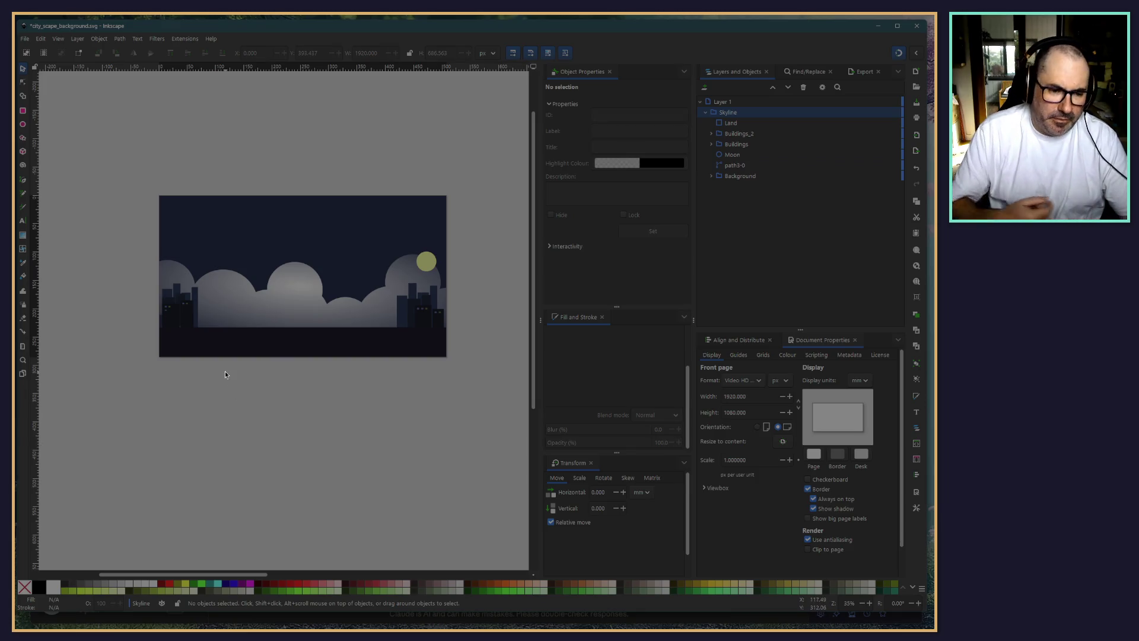
click(258, 301)
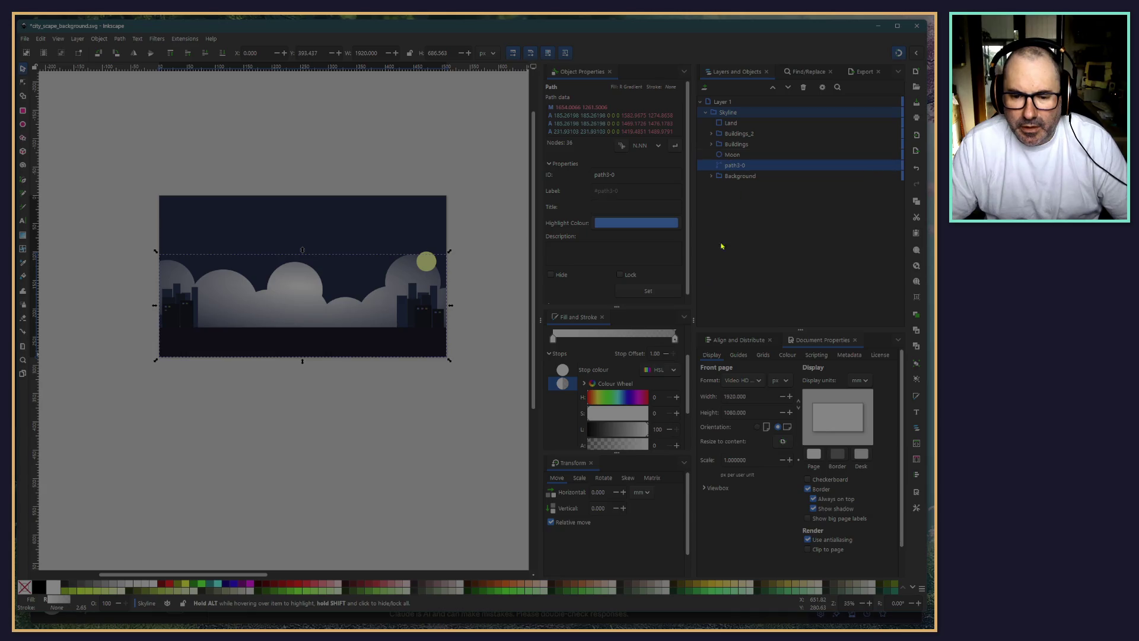
Lower the cloud path's opacity to 50% and reselect it
scroll(579, 413, down, 3)
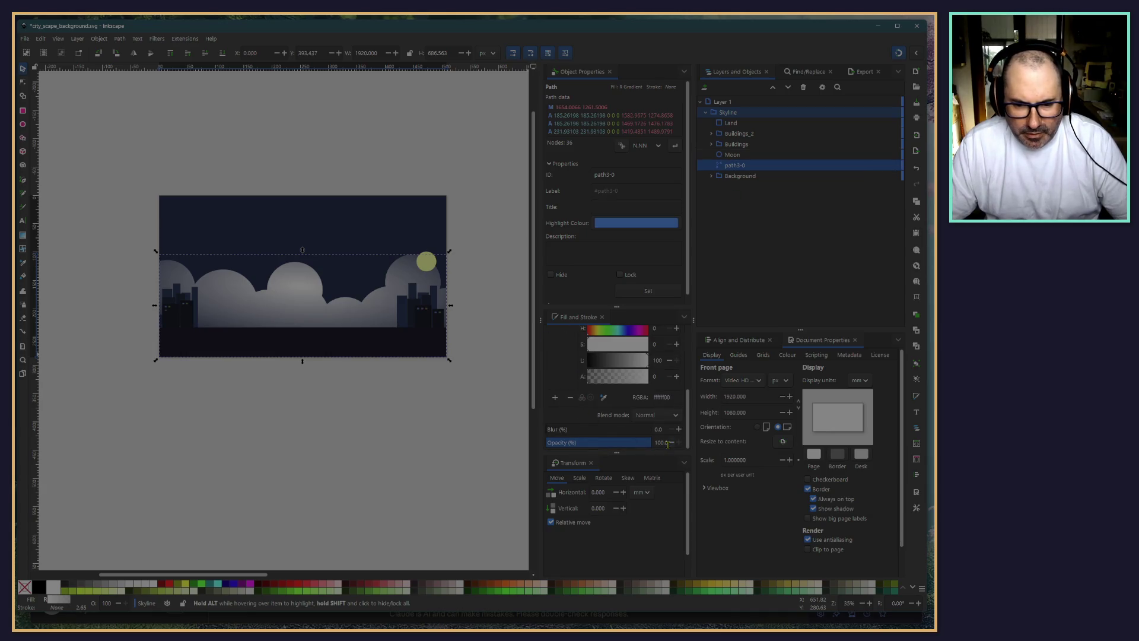
triple_click(660, 441)
text(50)
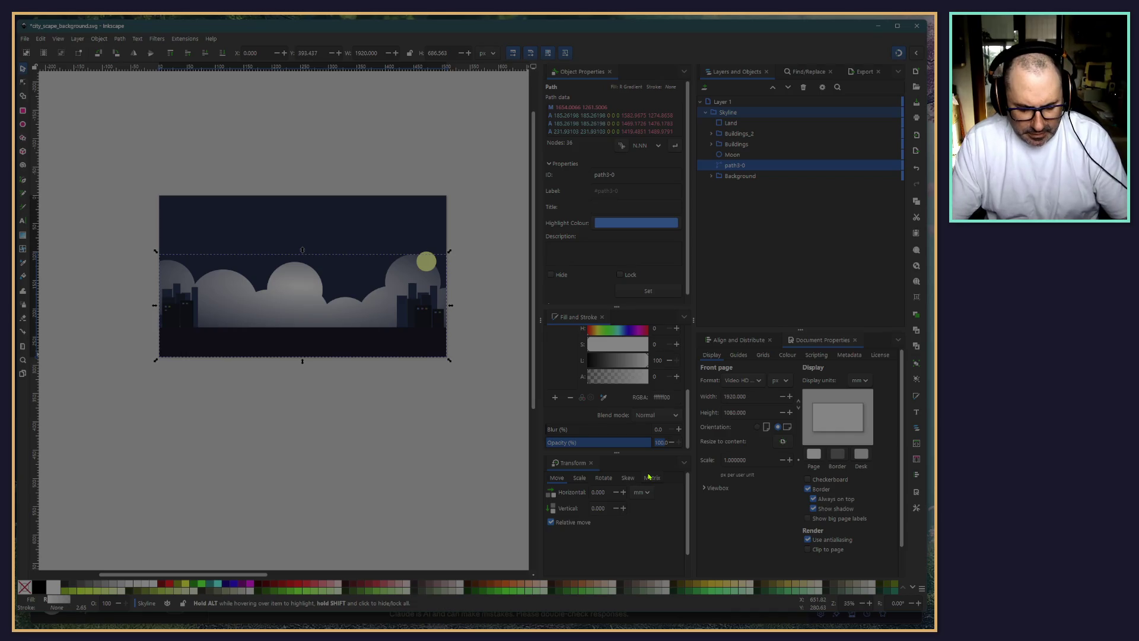
key(Return)
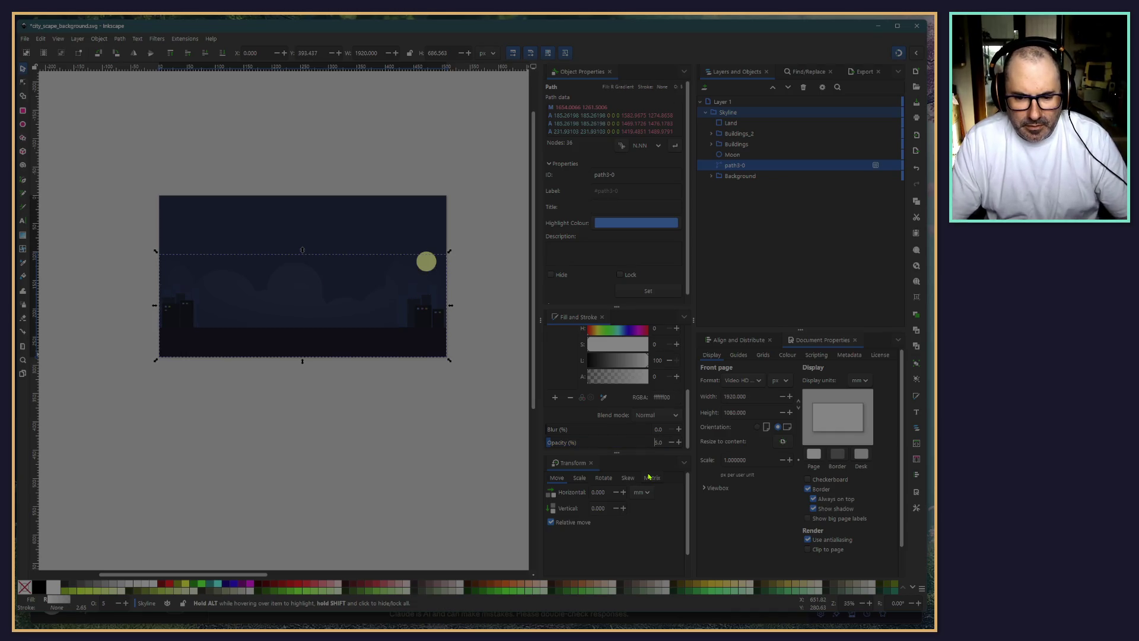
click(355, 396)
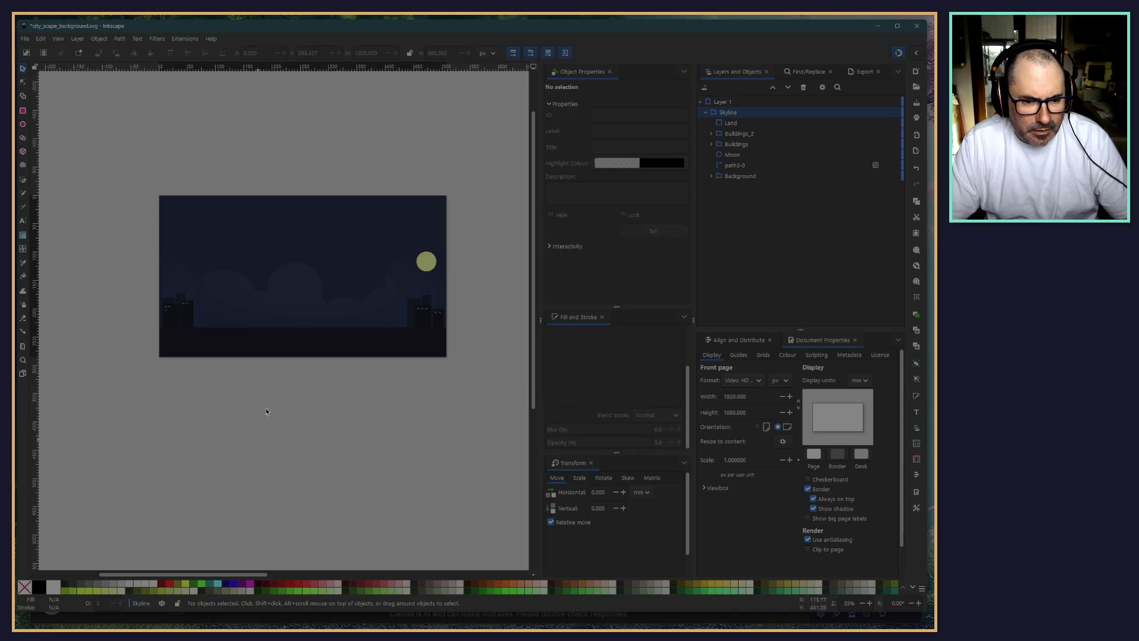
click(281, 307)
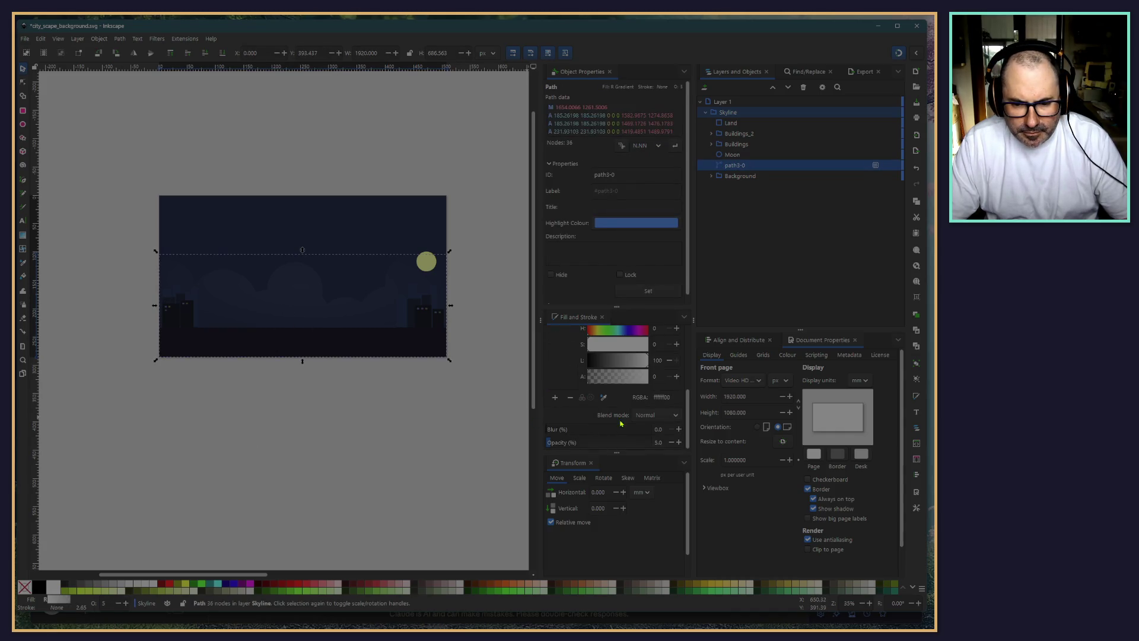
Reduce the cloud opacity further, to 5%, and preview the faded clouds
scroll(663, 404, down, 1)
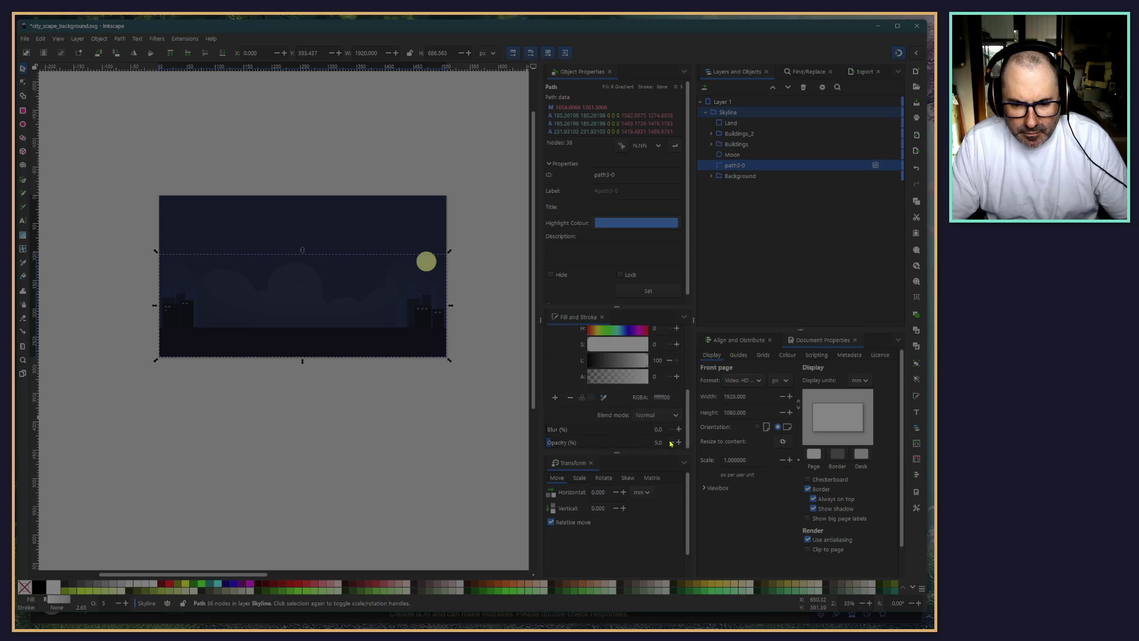
drag(666, 442, 646, 444)
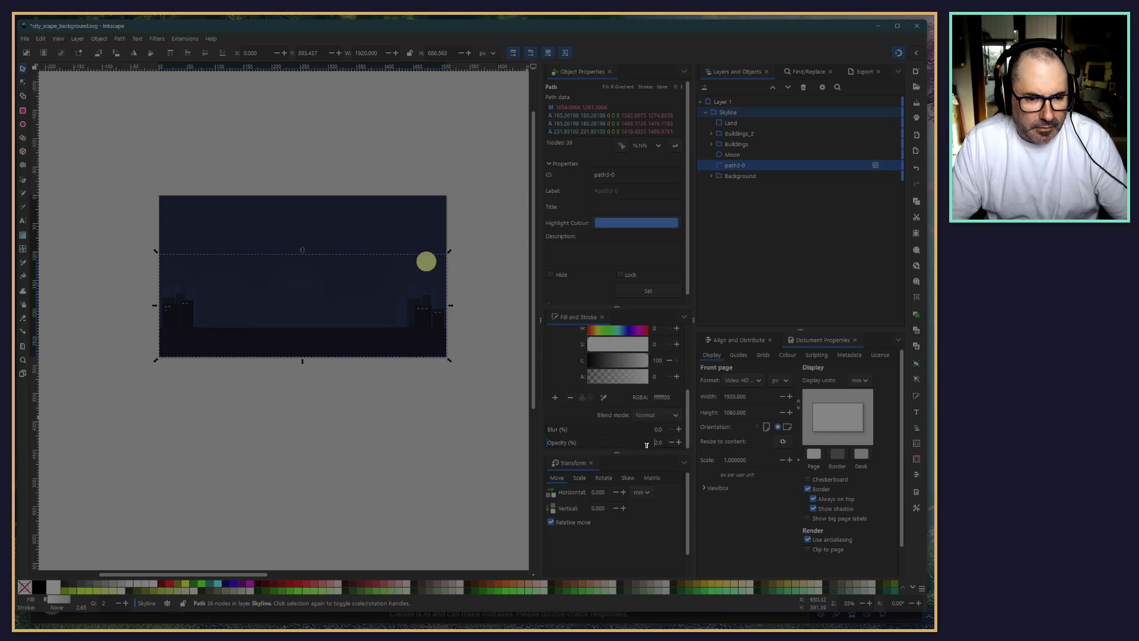
text(3)
key(Return)
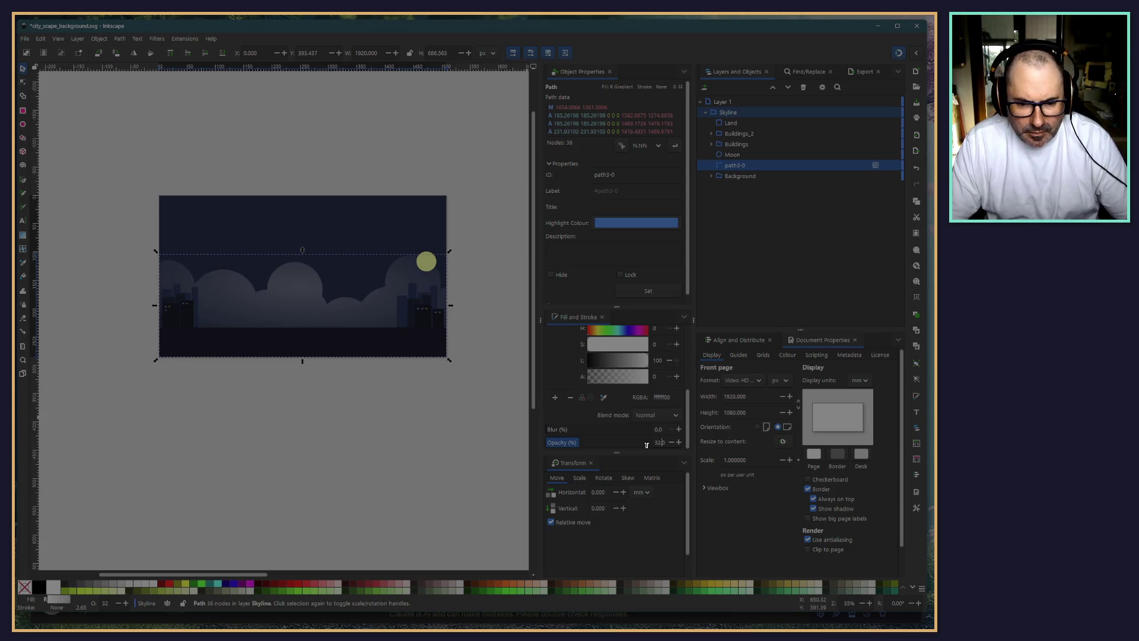
key(BackSpace)
key(BackSpace)
text(5)
key(Return)
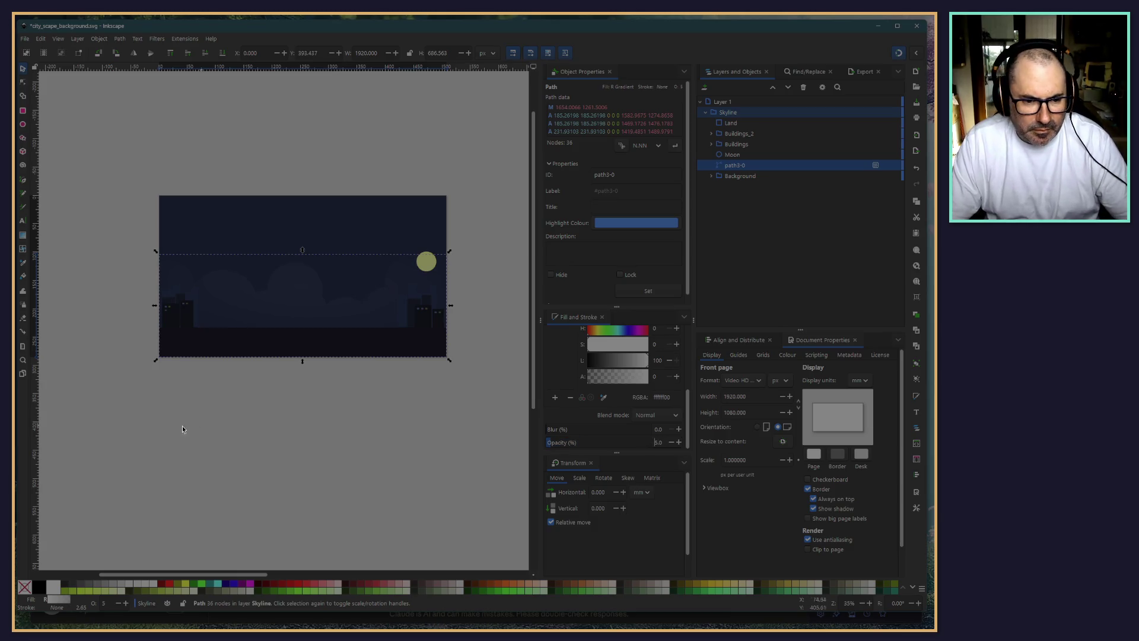
click(183, 429)
scroll(251, 440, up, 2)
scroll(277, 417, up, 3)
scroll(303, 448, down, 3)
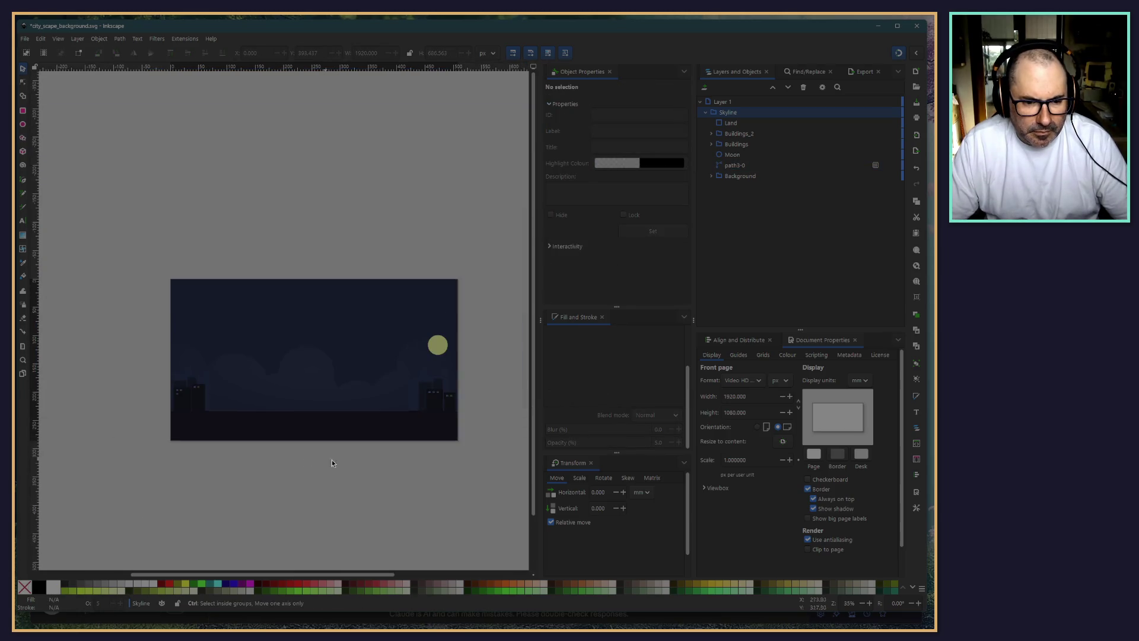
scroll(315, 427, down, 3)
scroll(291, 379, right, 2)
Deselect the clouds and save city_scape_background.svg with File > Save
click(250, 325)
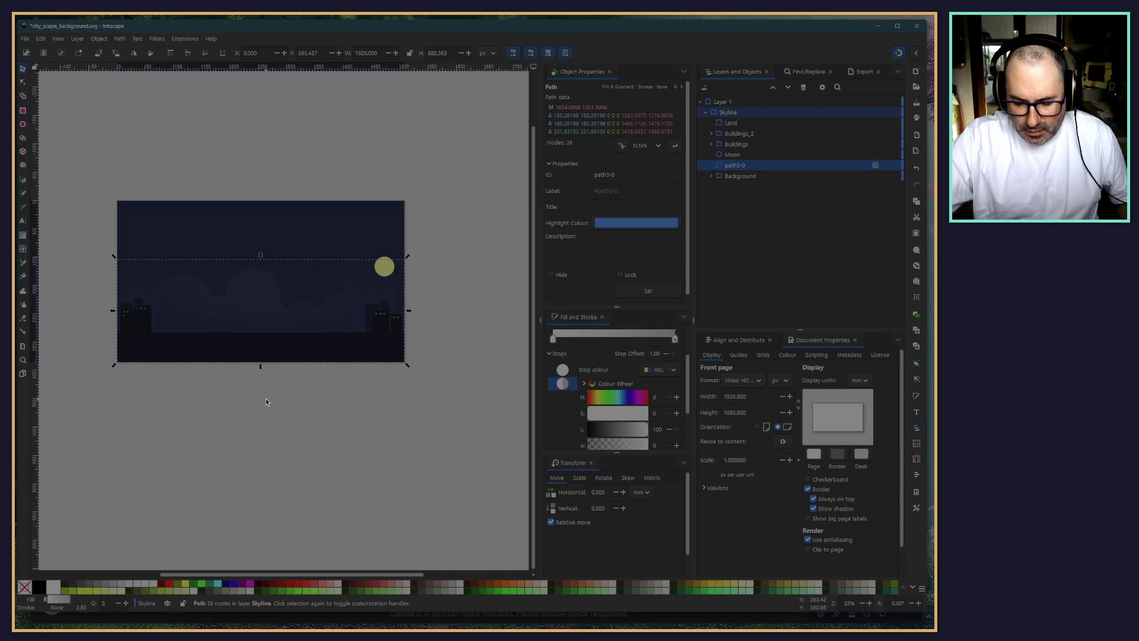
click(252, 506)
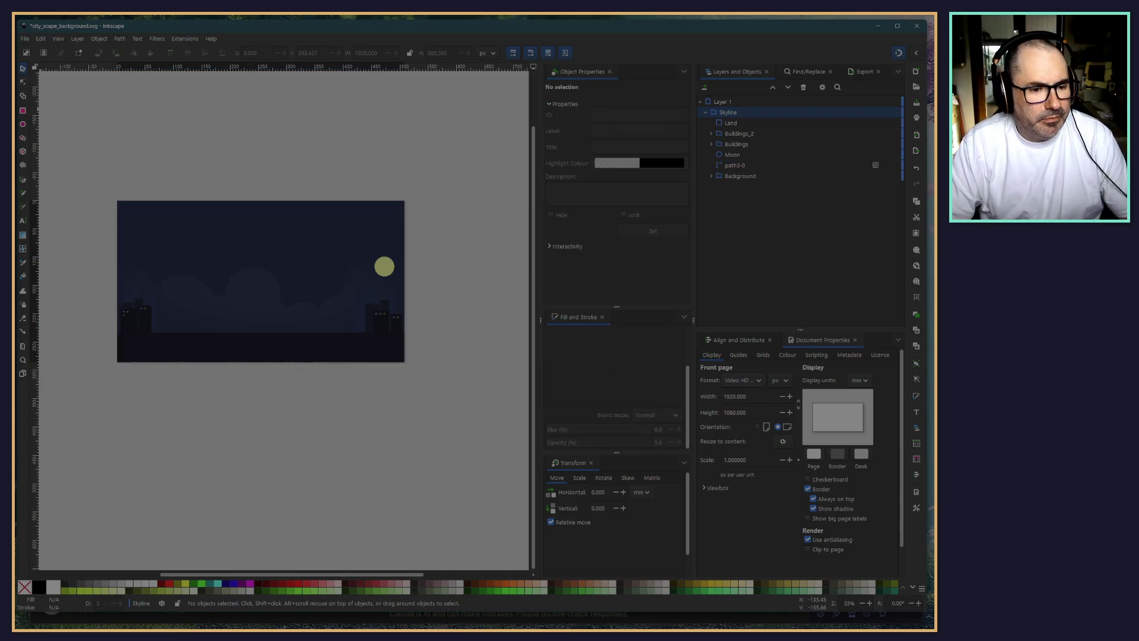
click(25, 39)
click(36, 96)
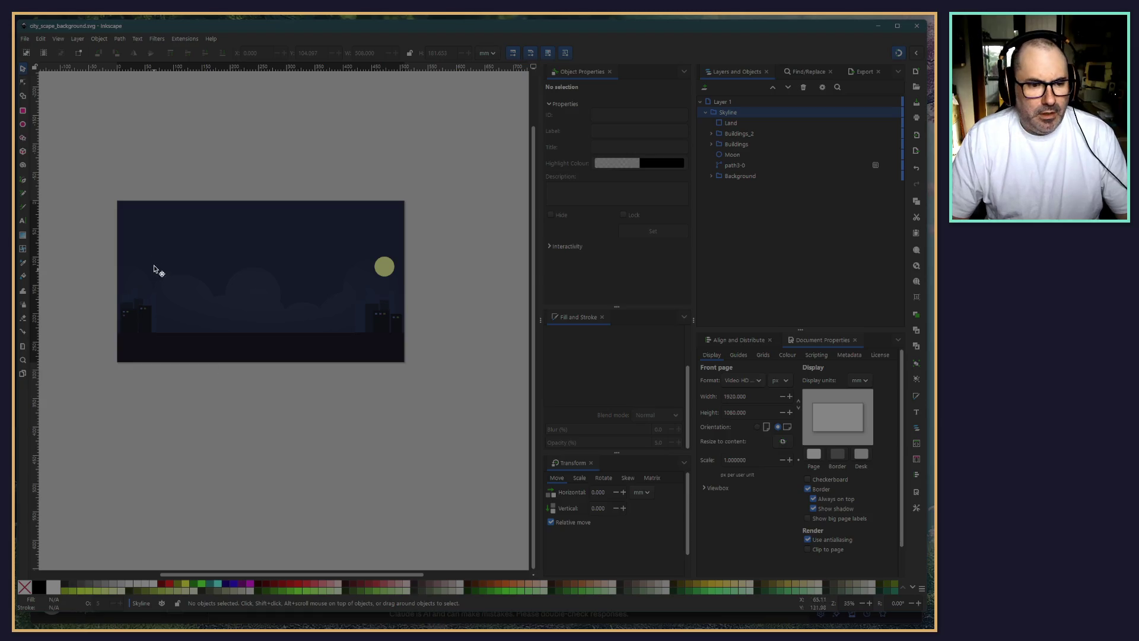
Copy the Skyline group and paste it into background_v2.svg
click(705, 112)
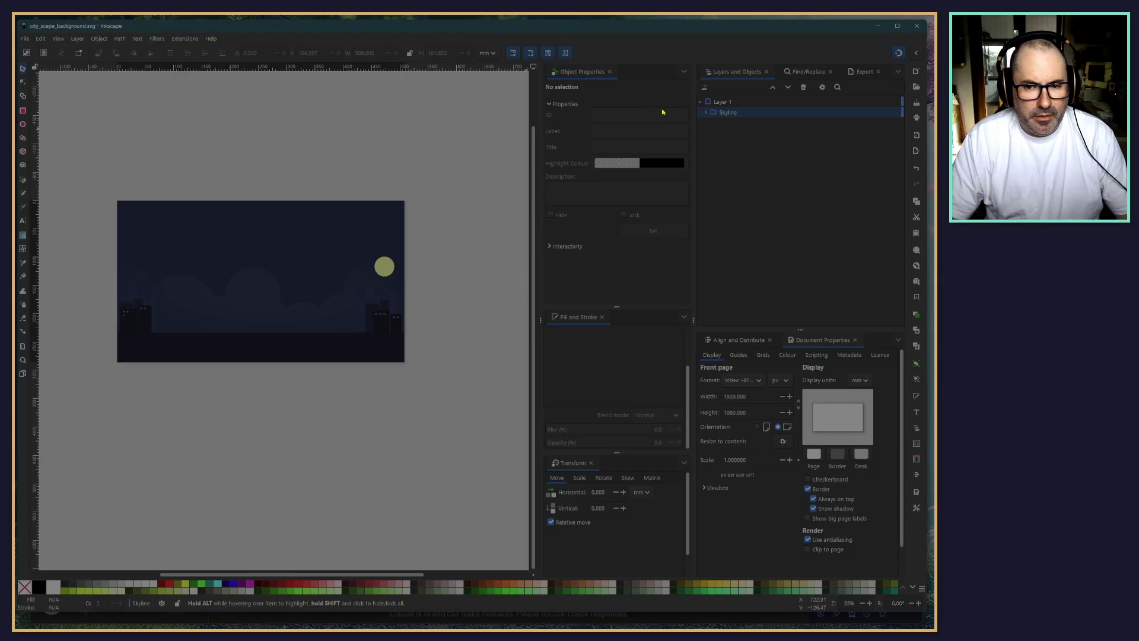
right_click(736, 114)
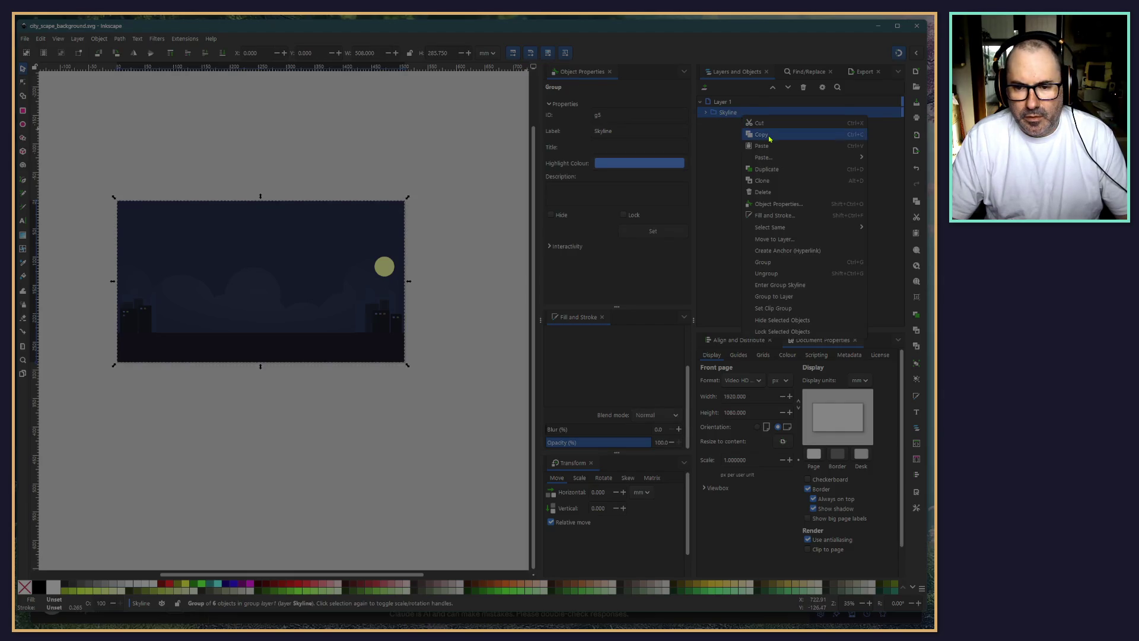
key(Escape)
key(alt+Tab)
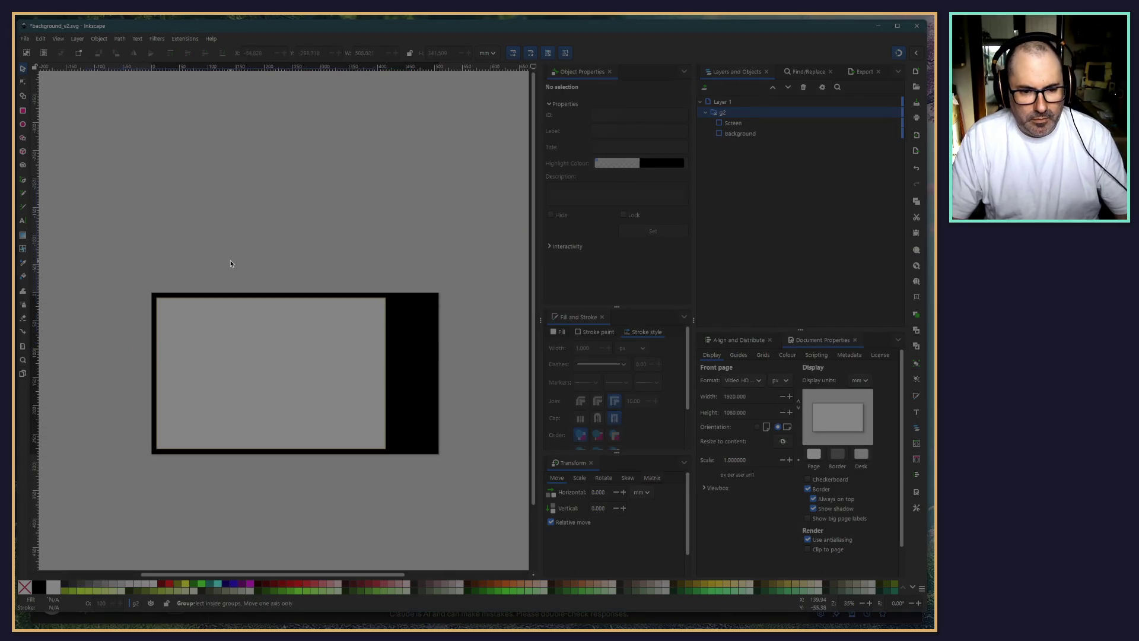
key(ctrl+v)
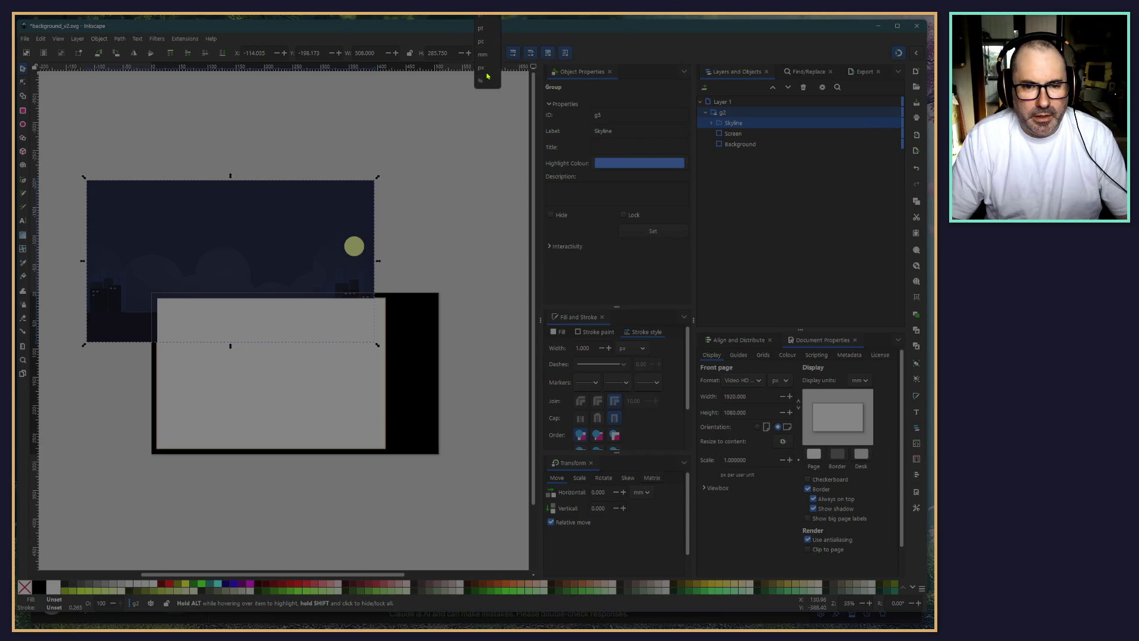
Switch position units to px and place the Skyline group at X 0, Y 0
click(486, 52)
click(484, 74)
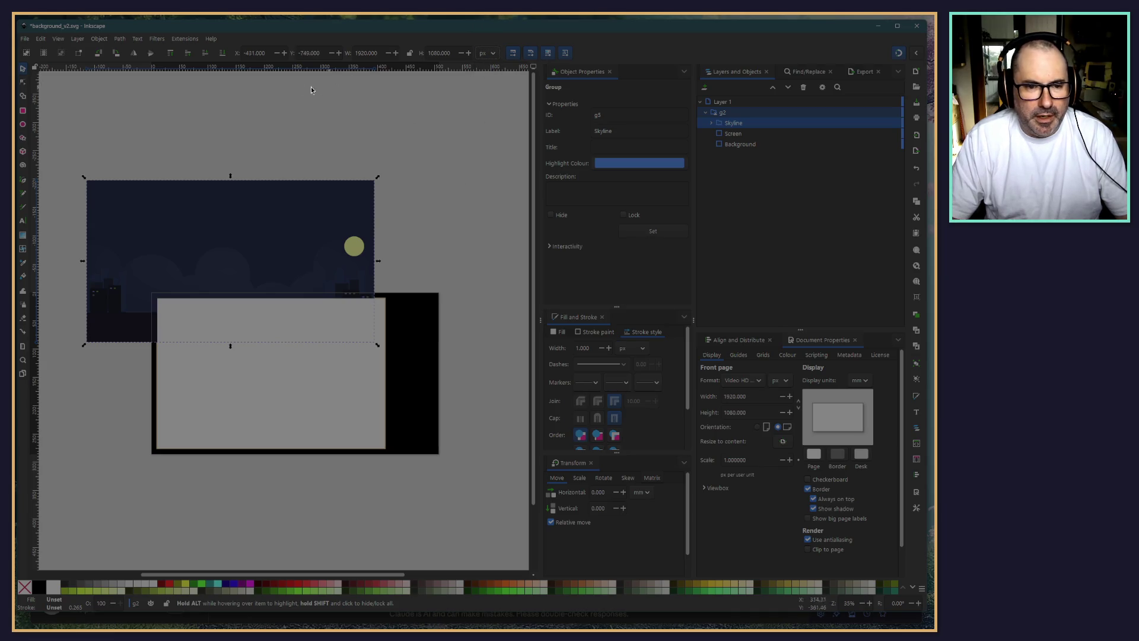
triple_click(267, 53)
text(0)
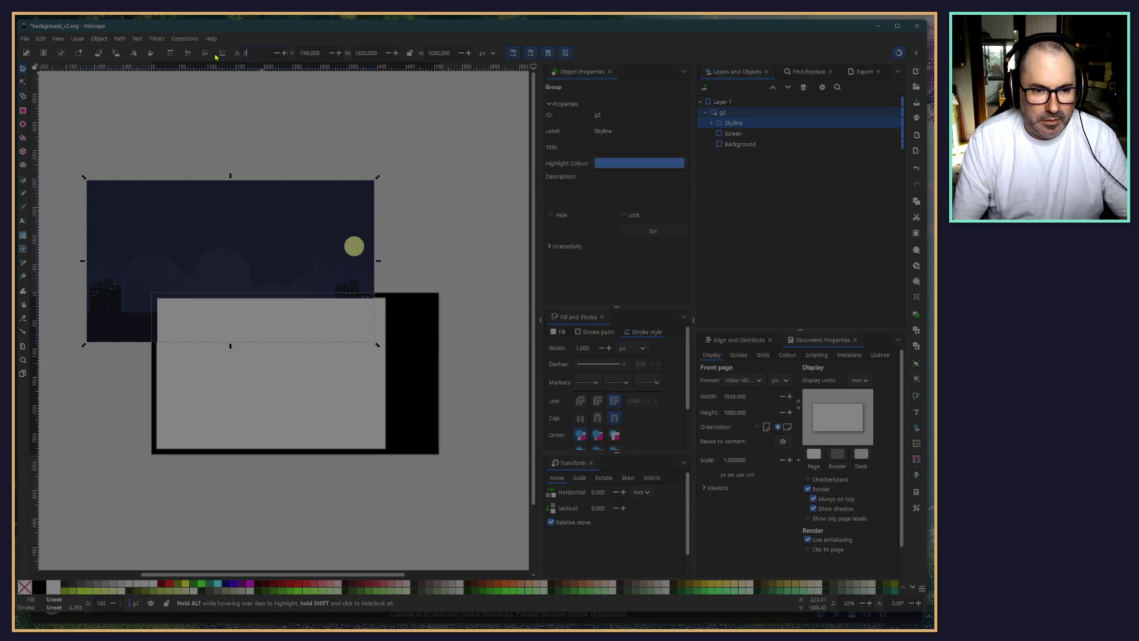
key(Tab)
text(0)
key(Return)
click(180, 462)
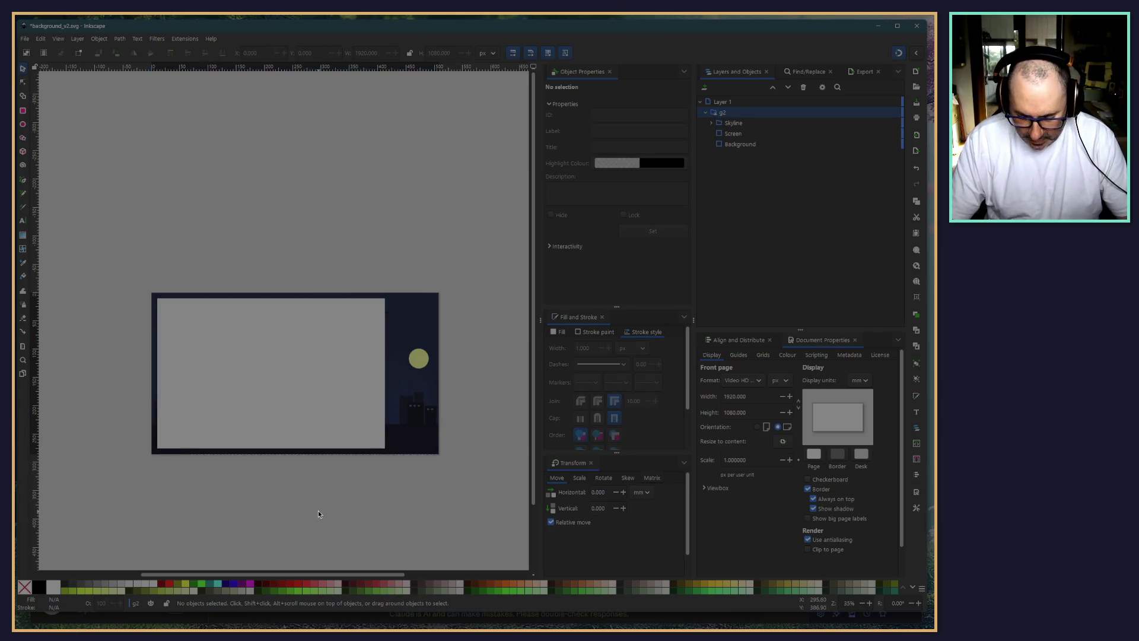
Move the Skyline group to the bottom of the g2 stack, below Background
ctrl+scroll(331, 507, up, 2)
ctrl+scroll(362, 500, down, 2)
ctrl+scroll(362, 499, up, 2)
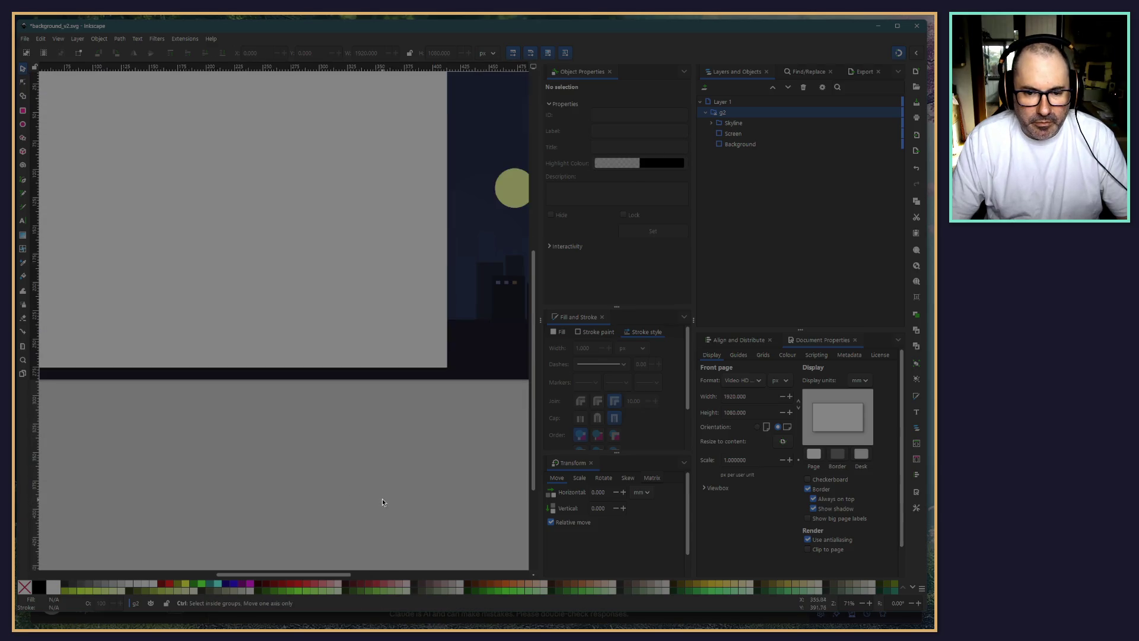
ctrl+scroll(365, 499, down, 1)
ctrl+scroll(364, 502, down, 1)
ctrl+scroll(332, 503, up, 1)
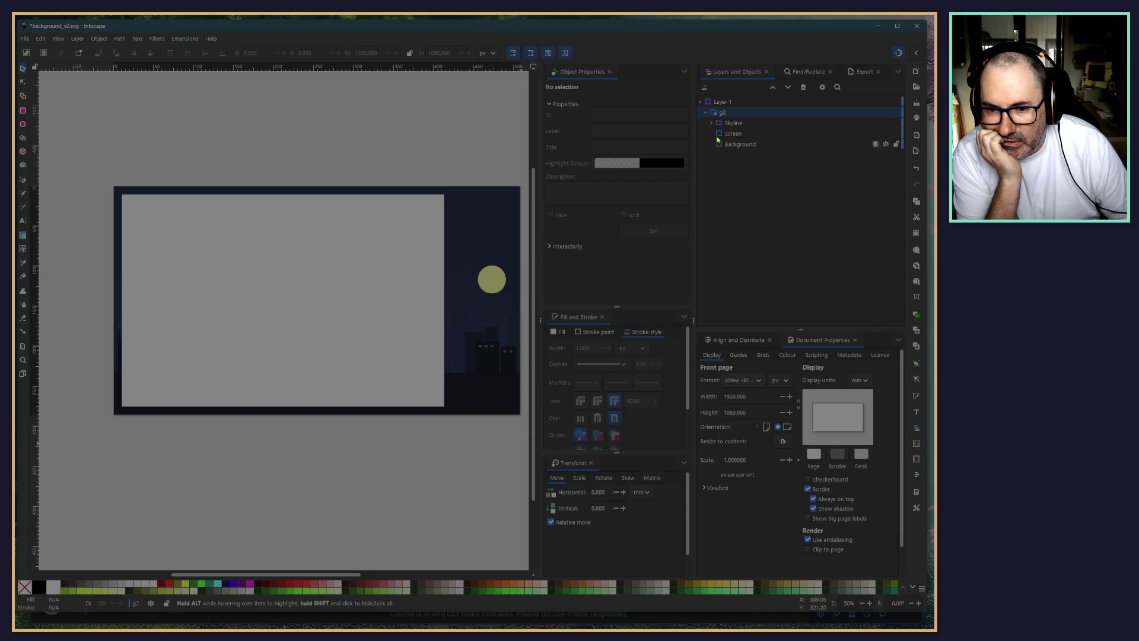
click(735, 136)
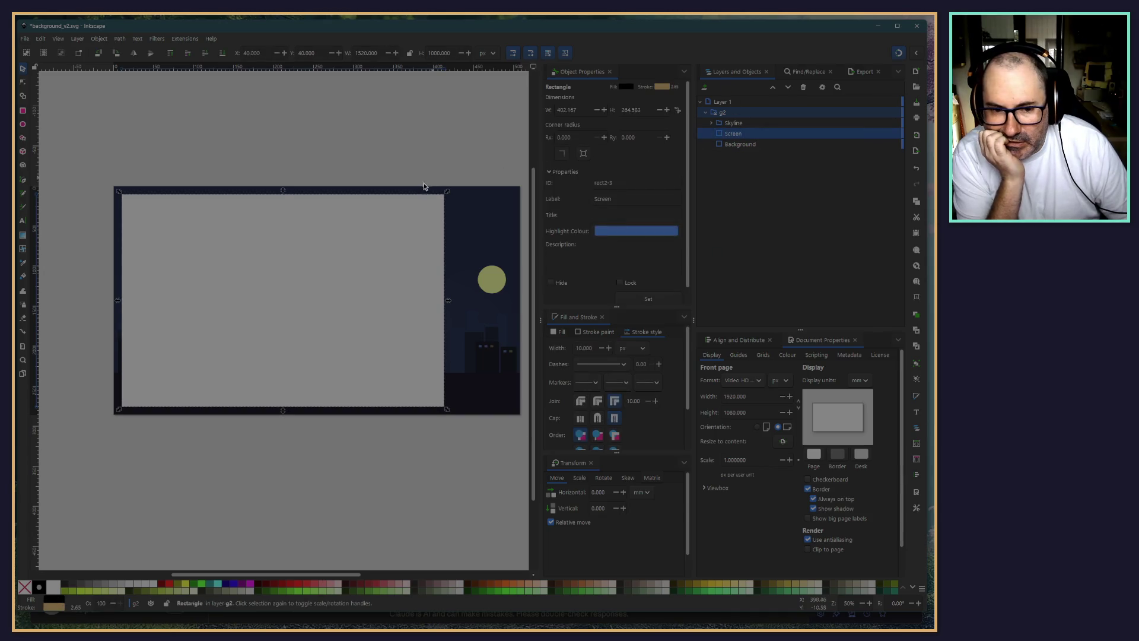
drag(735, 129, 736, 153)
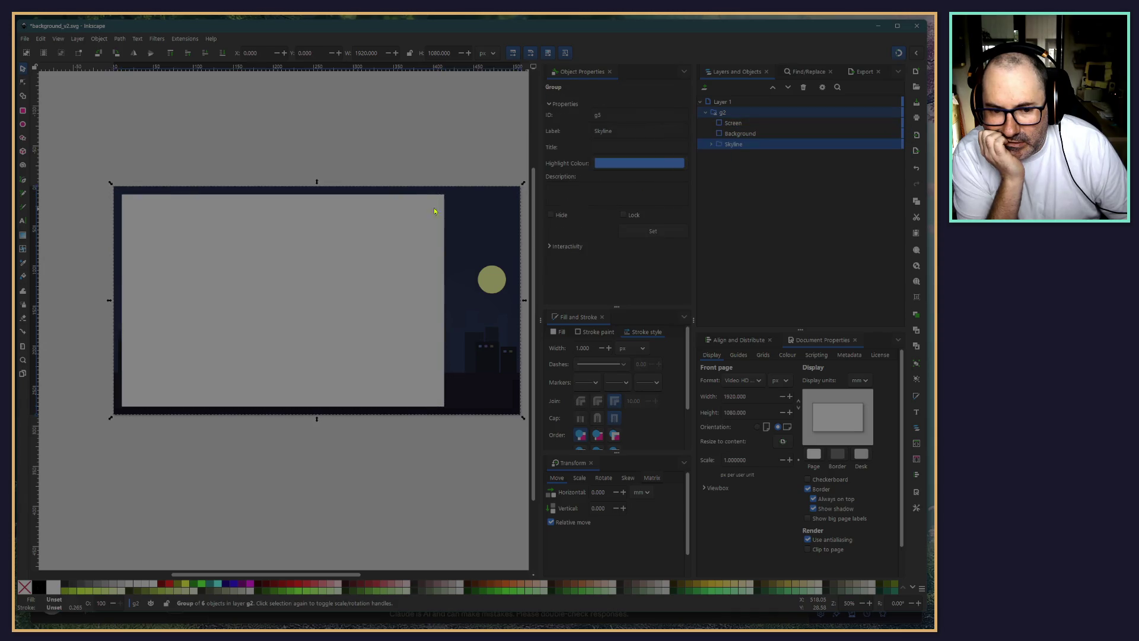
Delete the black Background rectangle so the night scene shows
click(754, 135)
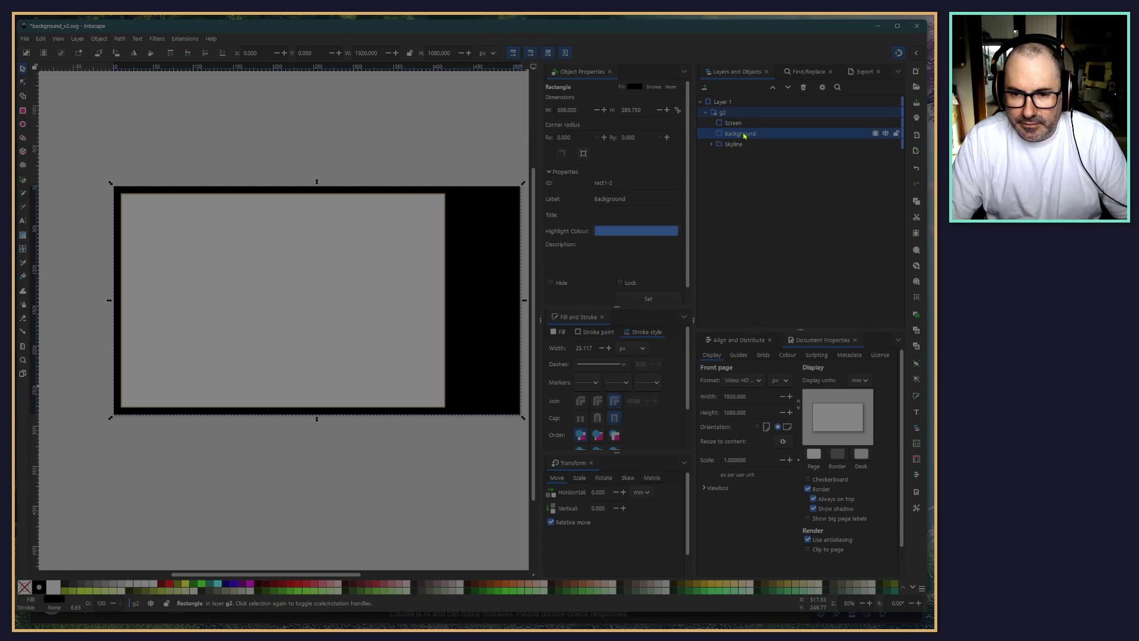
key(Delete)
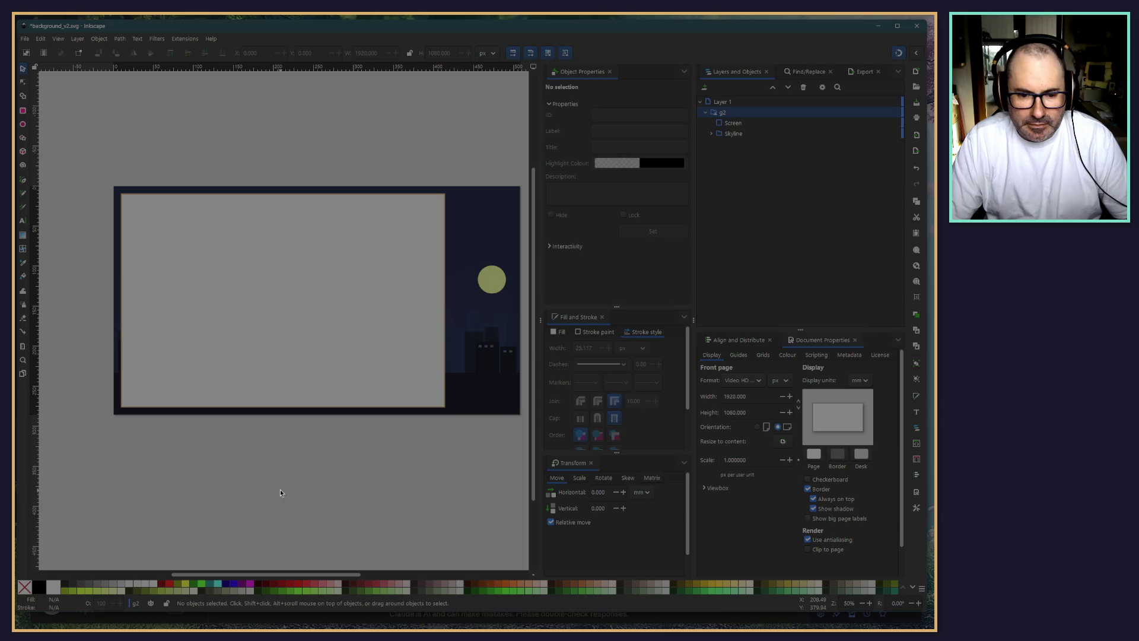
drag(374, 486, 380, 470)
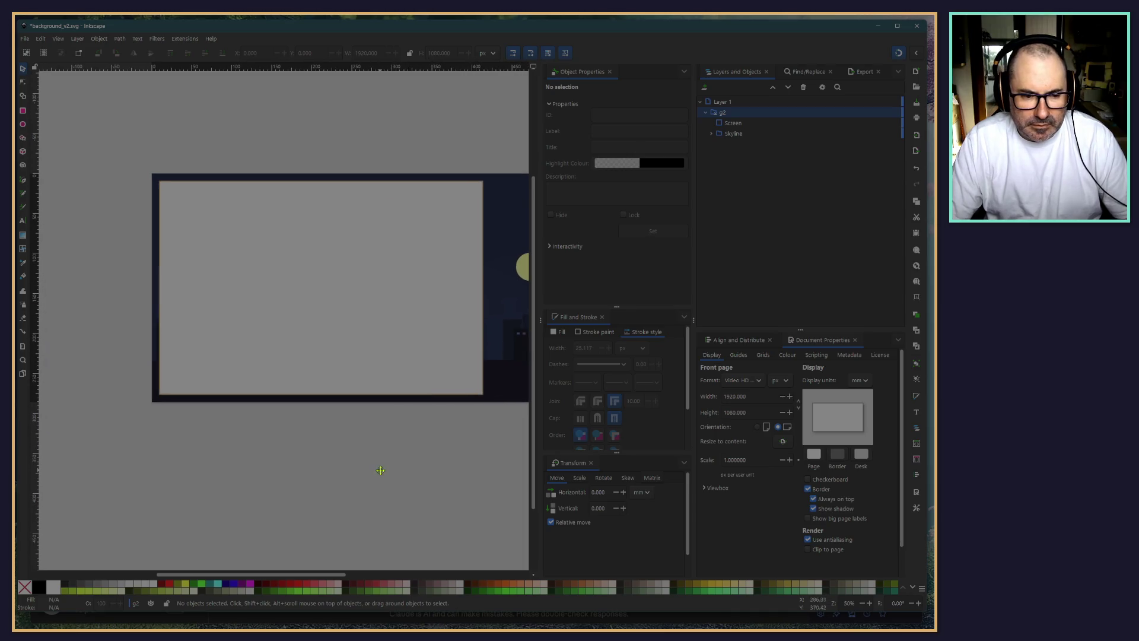
scroll(214, 457, up, 2)
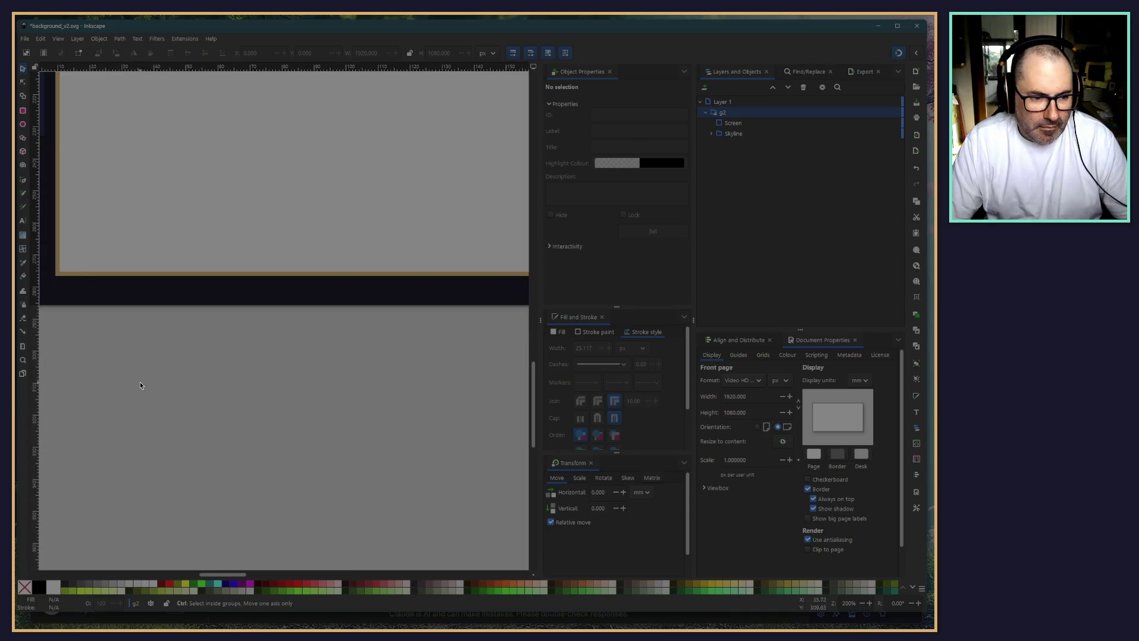
scroll(394, 408, down, 4)
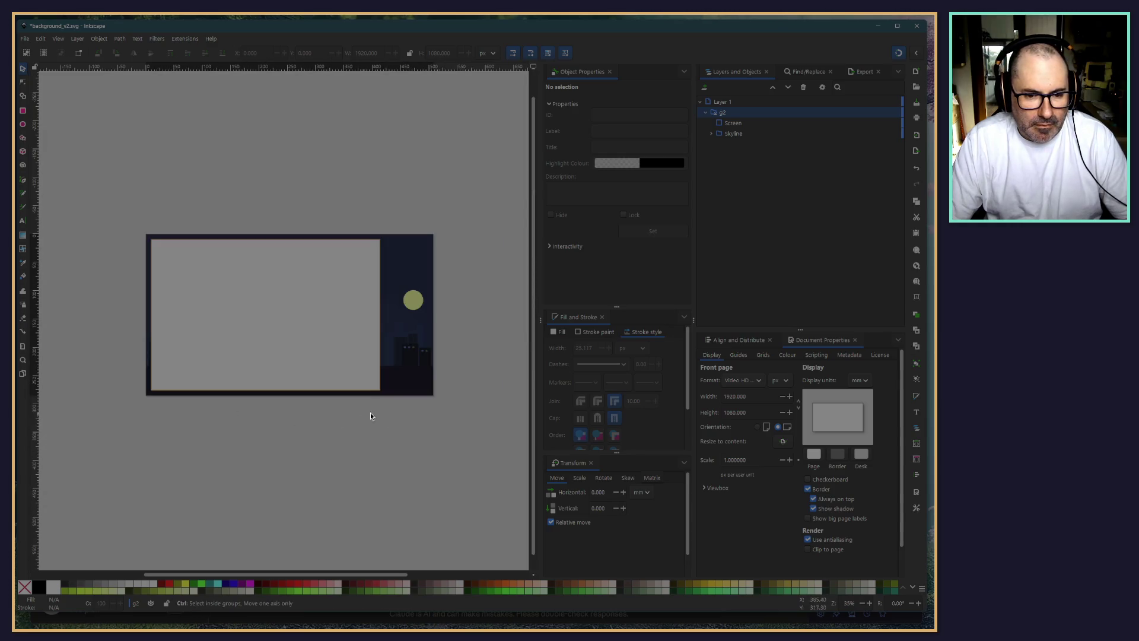
scroll(422, 439, up, 3)
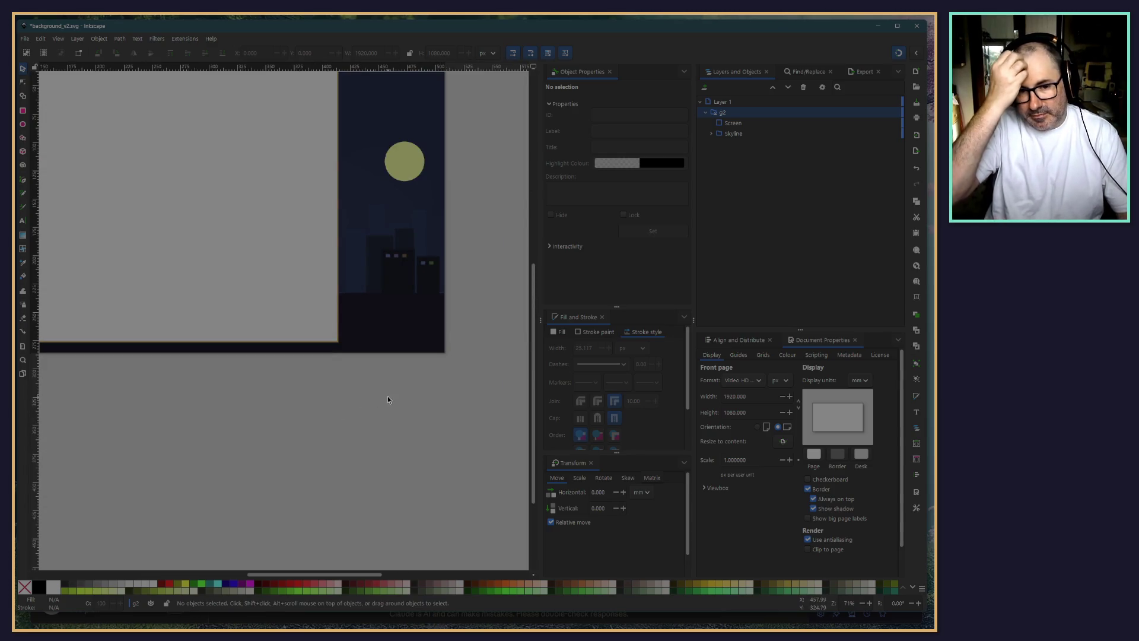
scroll(387, 396, up, 2)
scroll(315, 463, left, 1)
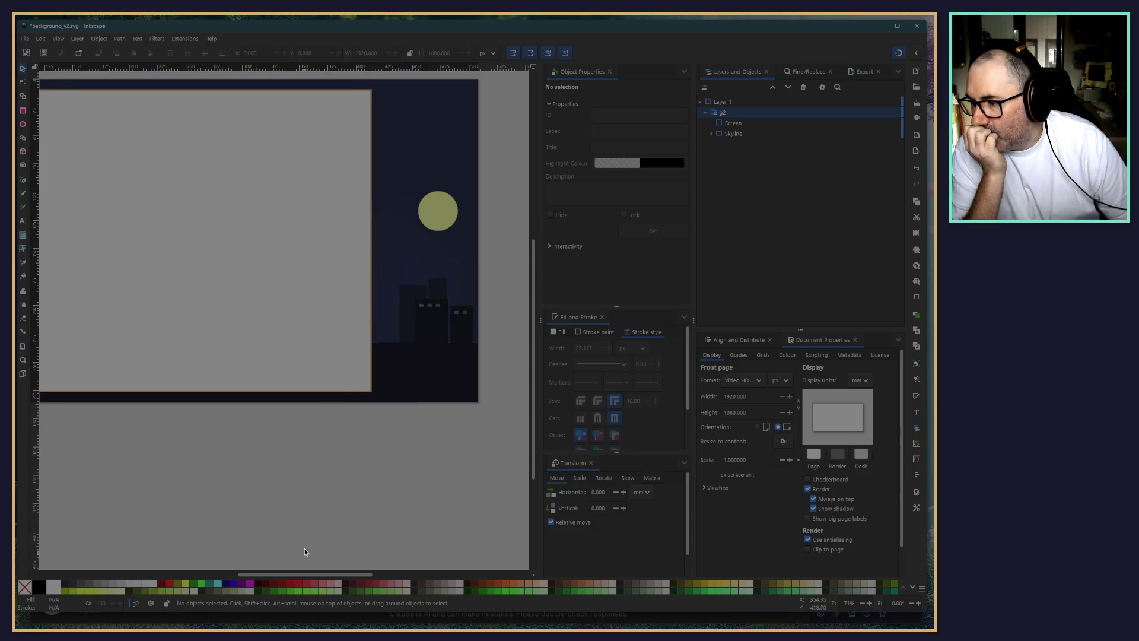
scroll(207, 478, left, 3)
scroll(343, 505, left, 3)
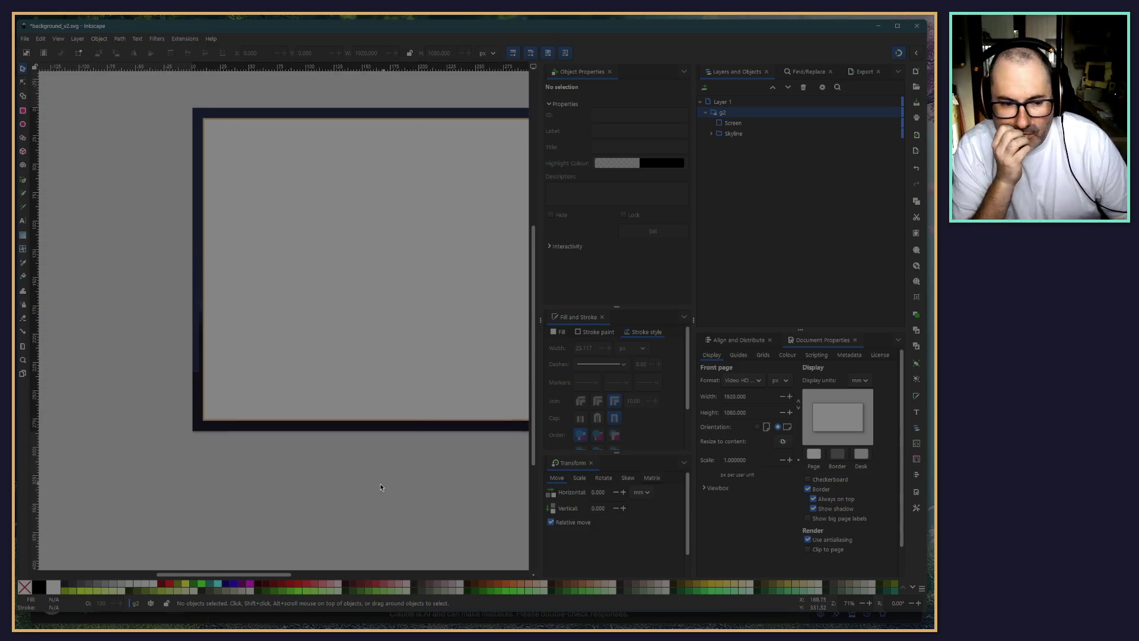
scroll(380, 483, right, 2)
scroll(279, 480, down, 2)
scroll(367, 471, right, 2)
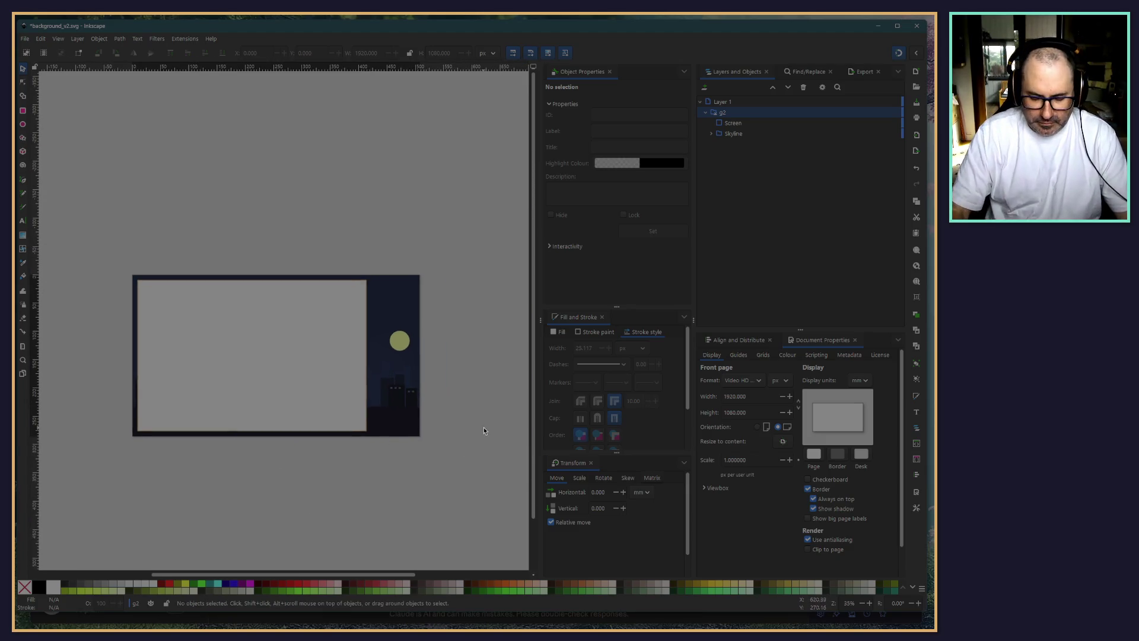
scroll(361, 397, up, 5)
scroll(465, 326, left, 3)
scroll(466, 326, up, 1)
scroll(412, 300, up, 1)
scroll(471, 394, up, 2)
scroll(471, 395, left, 1)
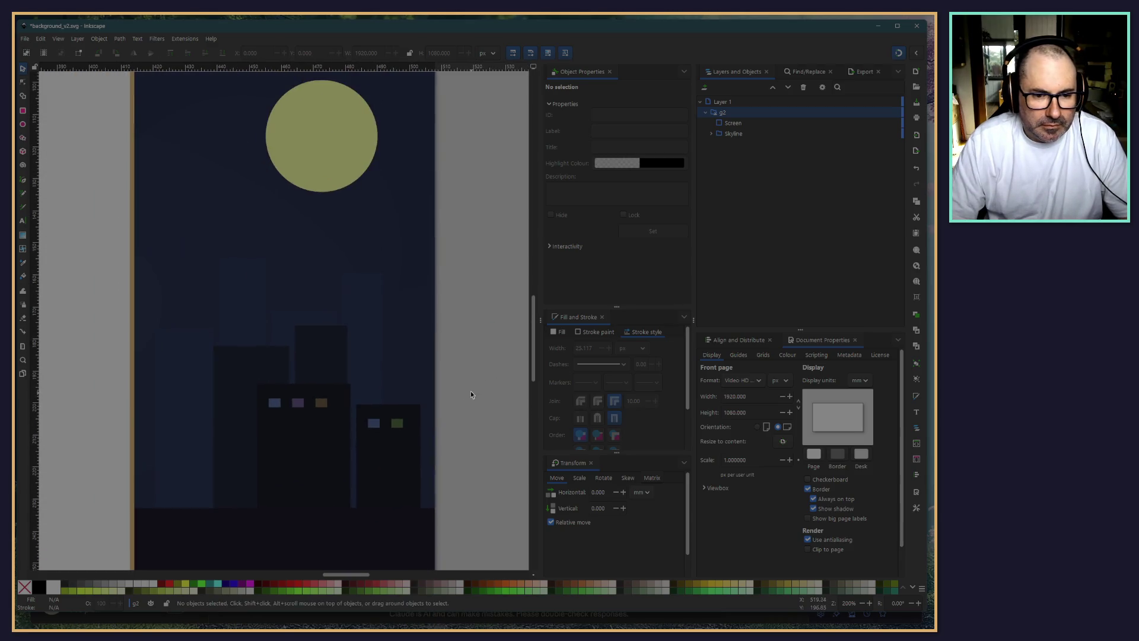
scroll(322, 431, down, 3)
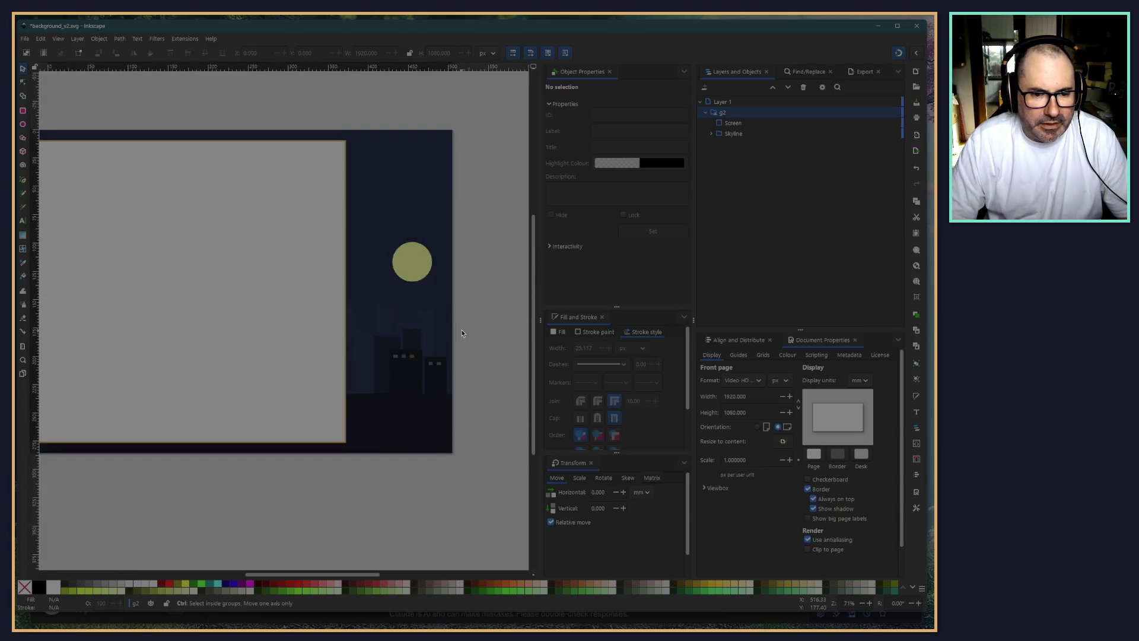
scroll(322, 432, down, 2)
scroll(322, 433, left, 1)
scroll(296, 438, right, 2)
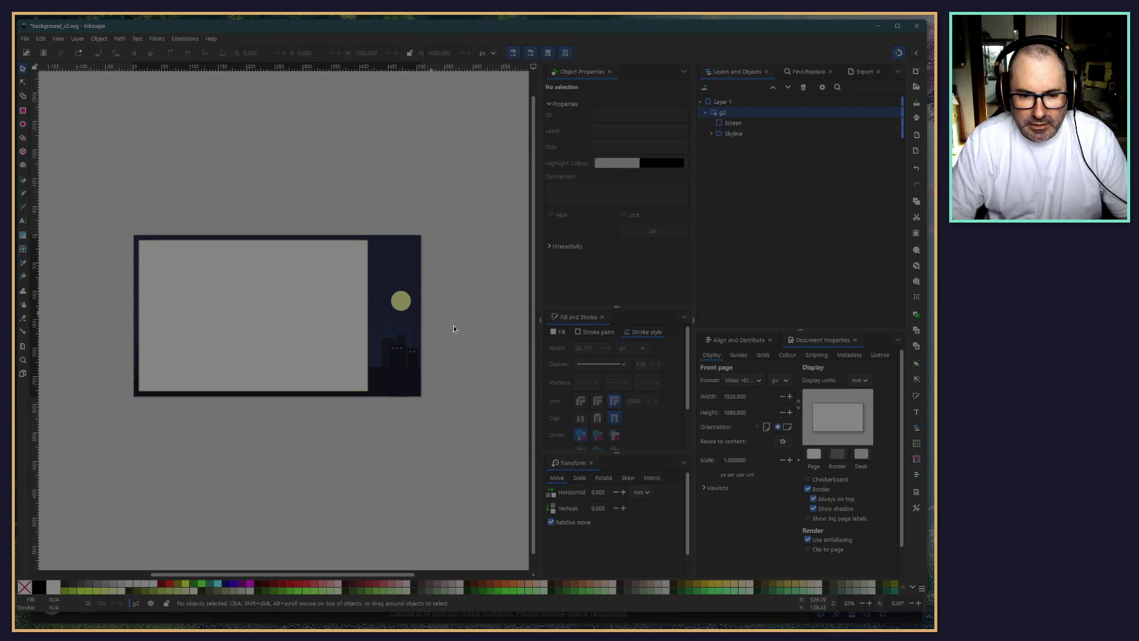
scroll(463, 339, up, 1)
scroll(415, 350, up, 3)
scroll(463, 316, down, 1)
scroll(486, 239, down, 4)
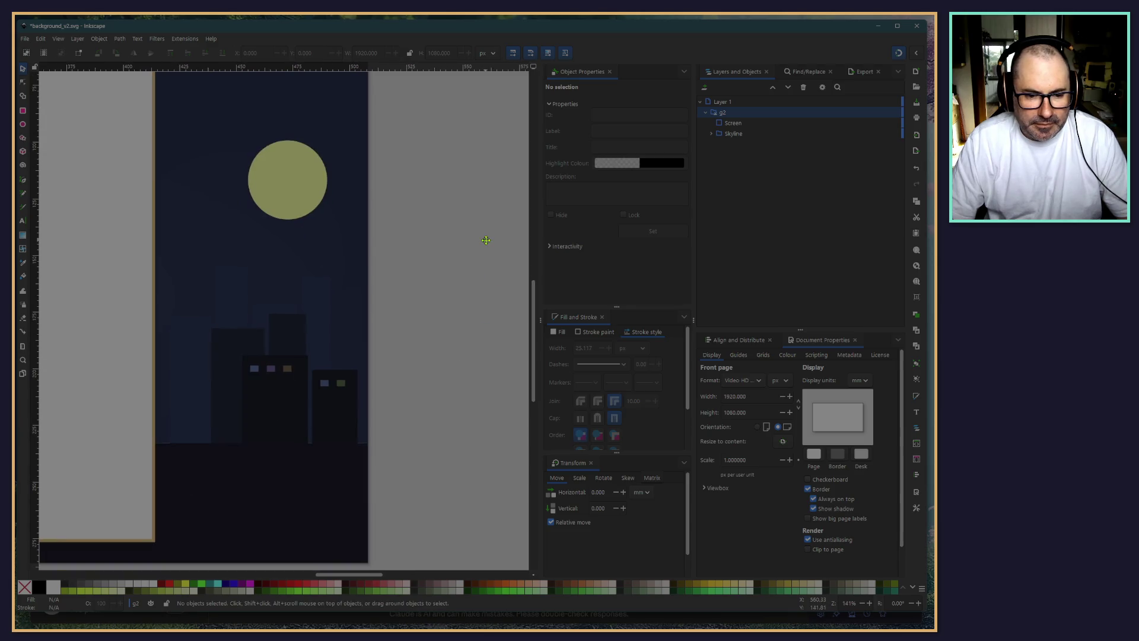
scroll(484, 249, up, 1)
scroll(485, 253, down, 2)
scroll(486, 255, down, 1)
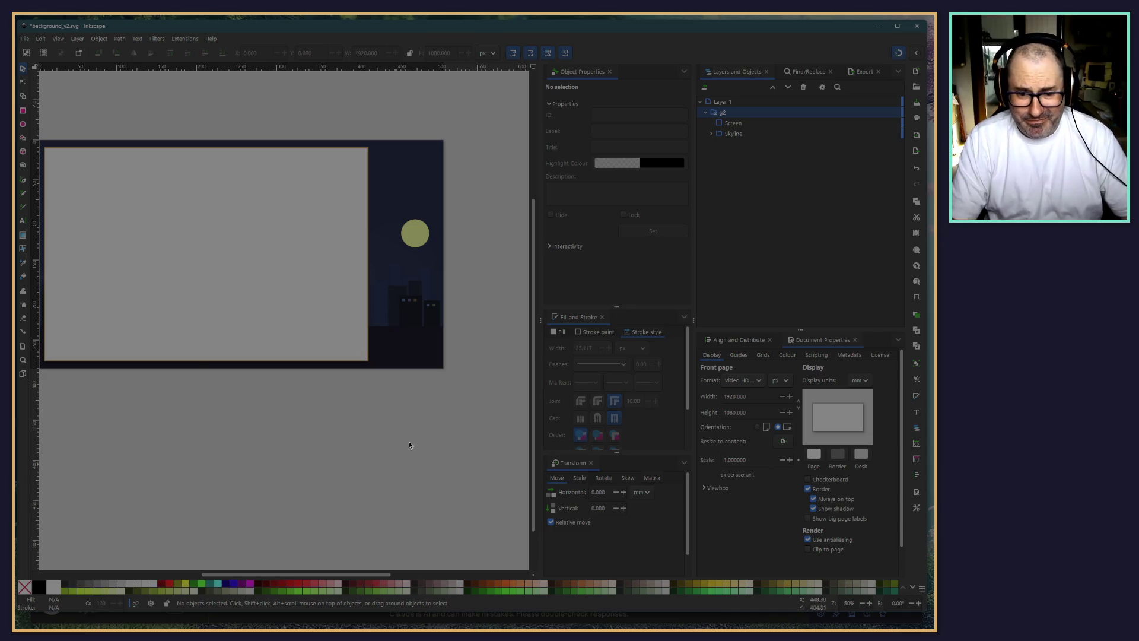
ctrl+scroll(409, 389, up, 1)
ctrl+scroll(410, 392, down, 1)
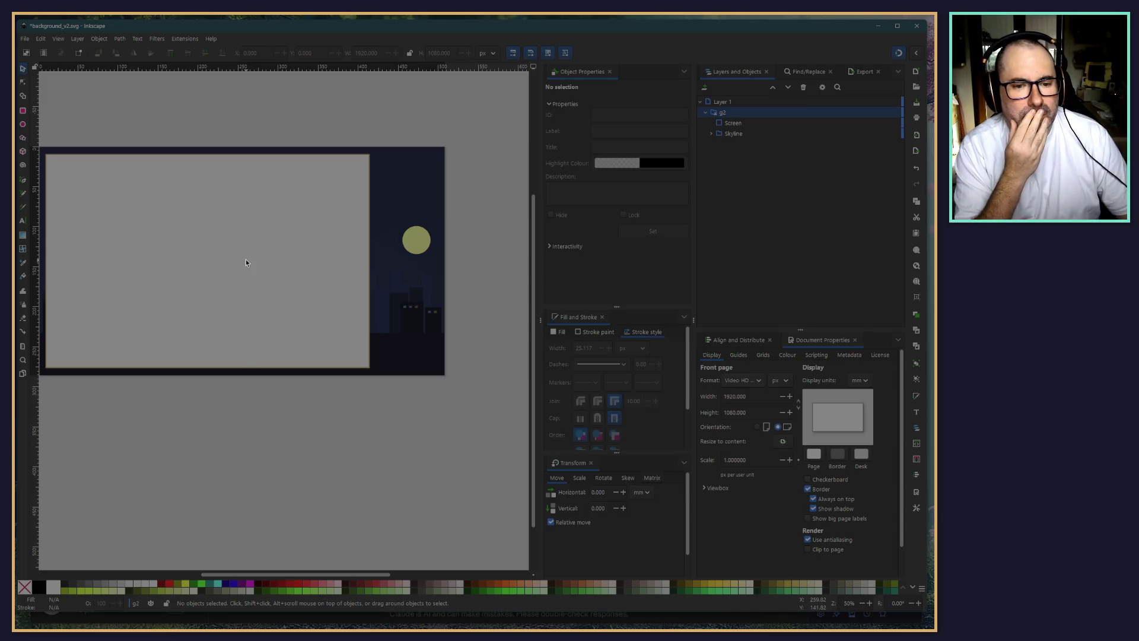
scroll(204, 450, up, 1)
scroll(204, 450, left, 2)
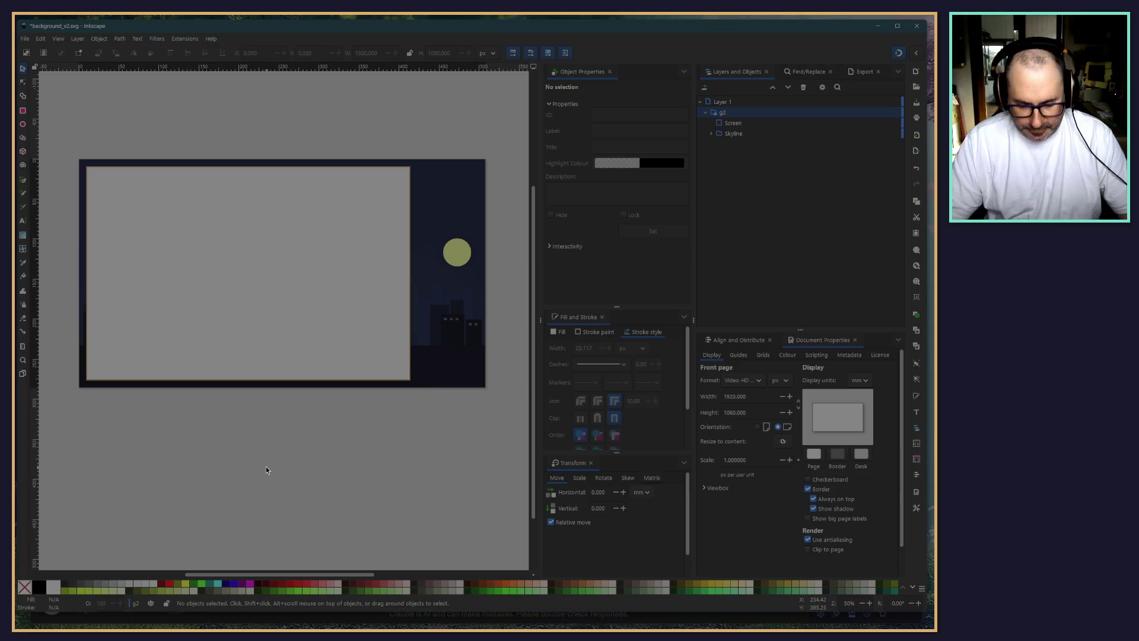
Save background_v2.svg, glance at city_scape_background.svg, and return to the overlay file
key(ctrl+s)
key(alt+Tab)
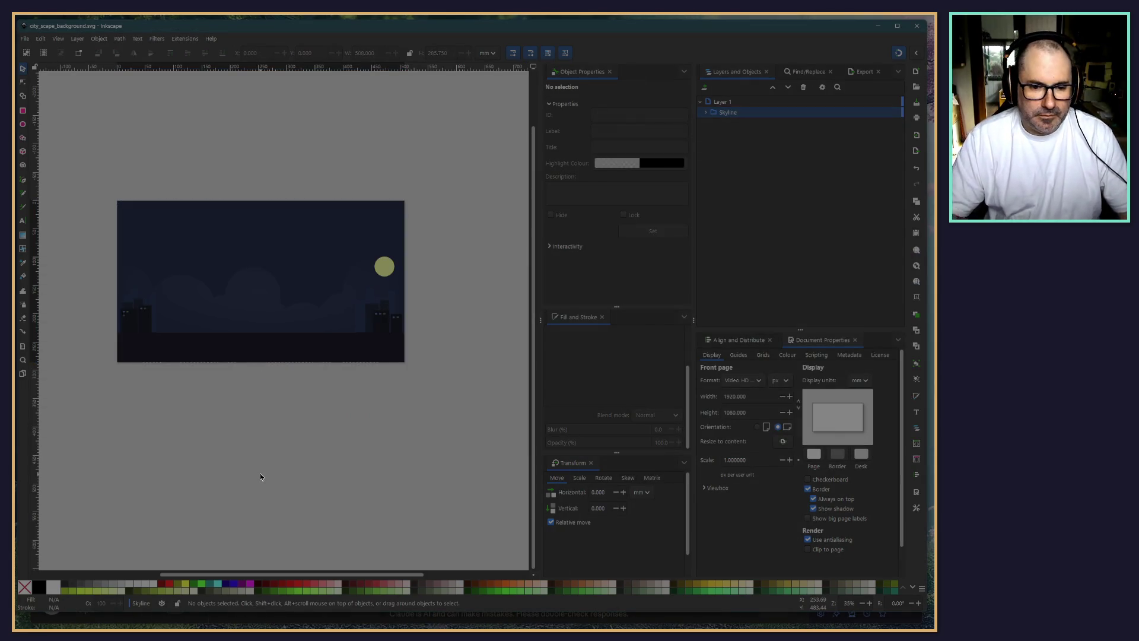
key(alt+Tab)
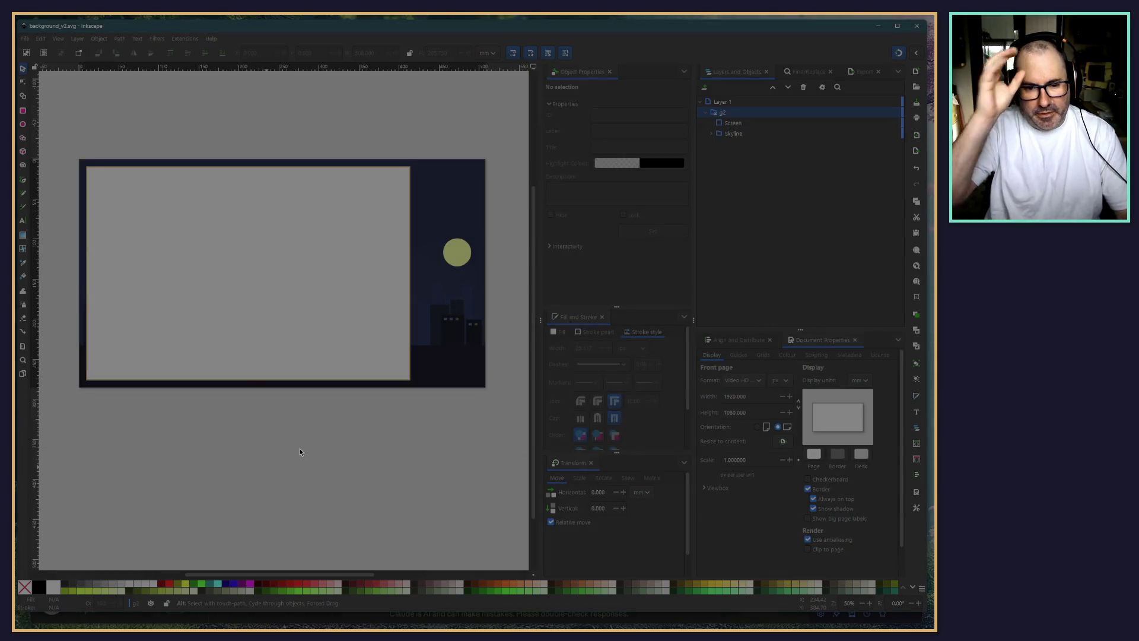
key(alt+Tab)
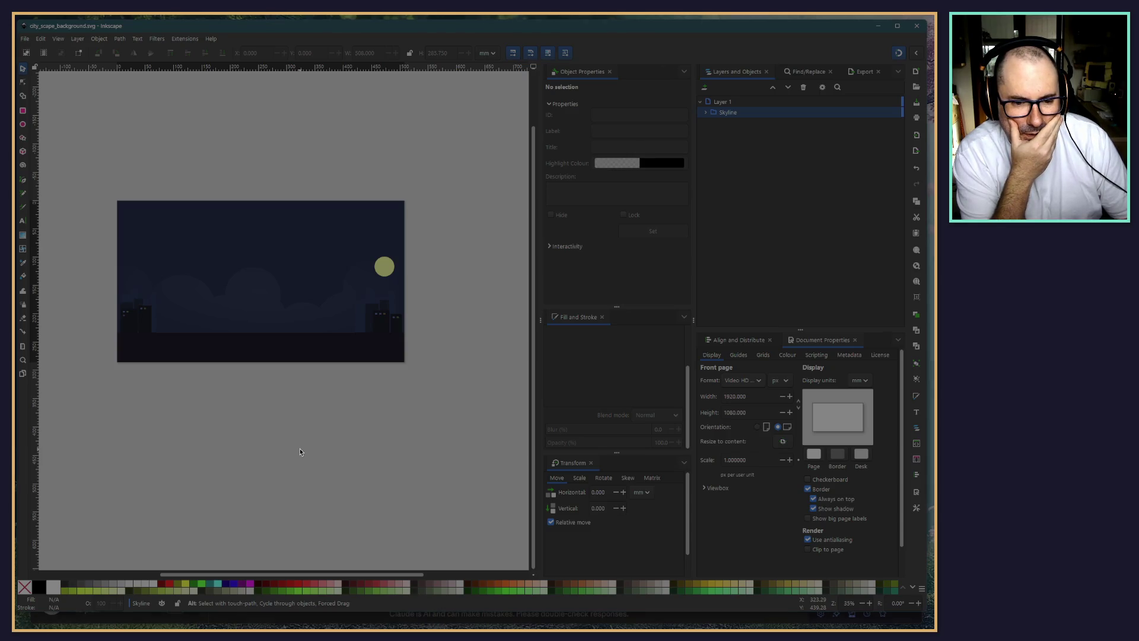
key(alt+Tab)
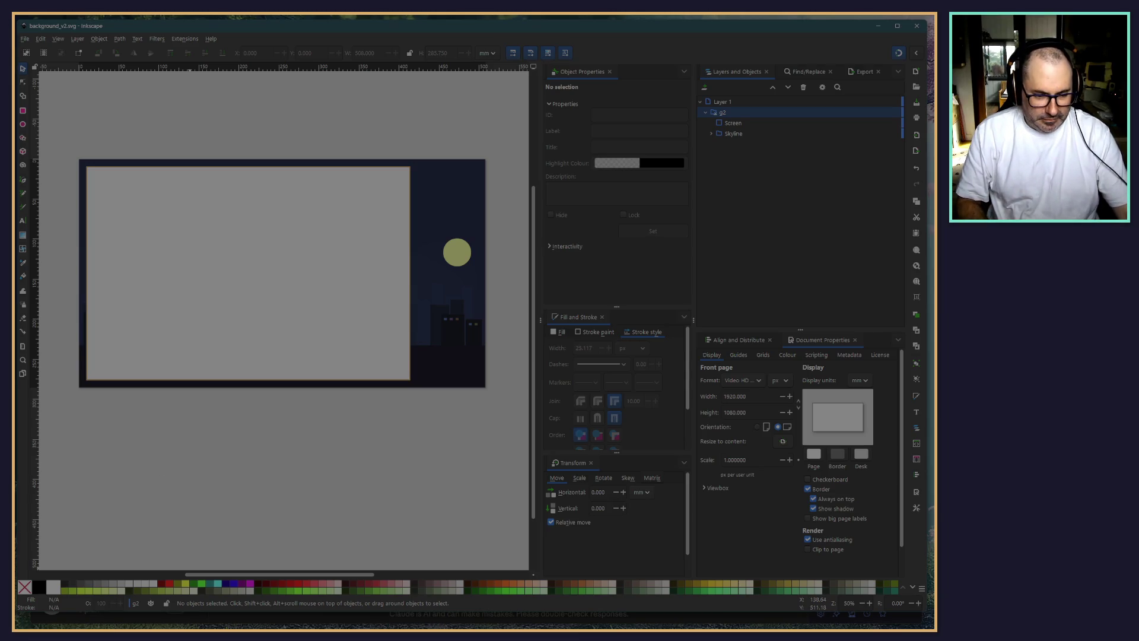
click(228, 626)
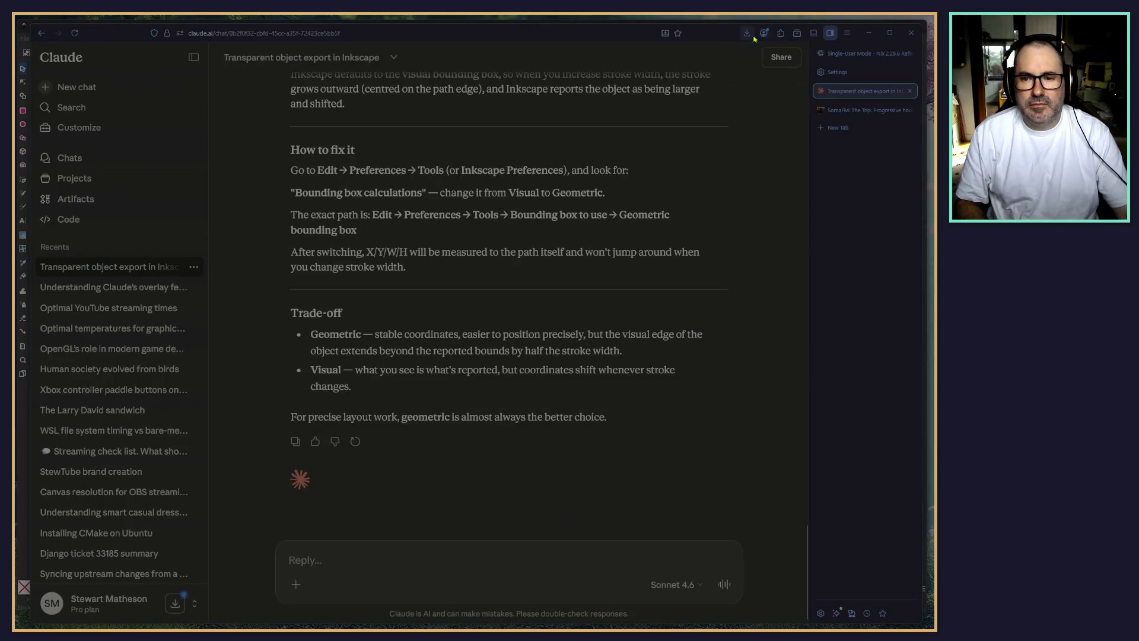
click(869, 33)
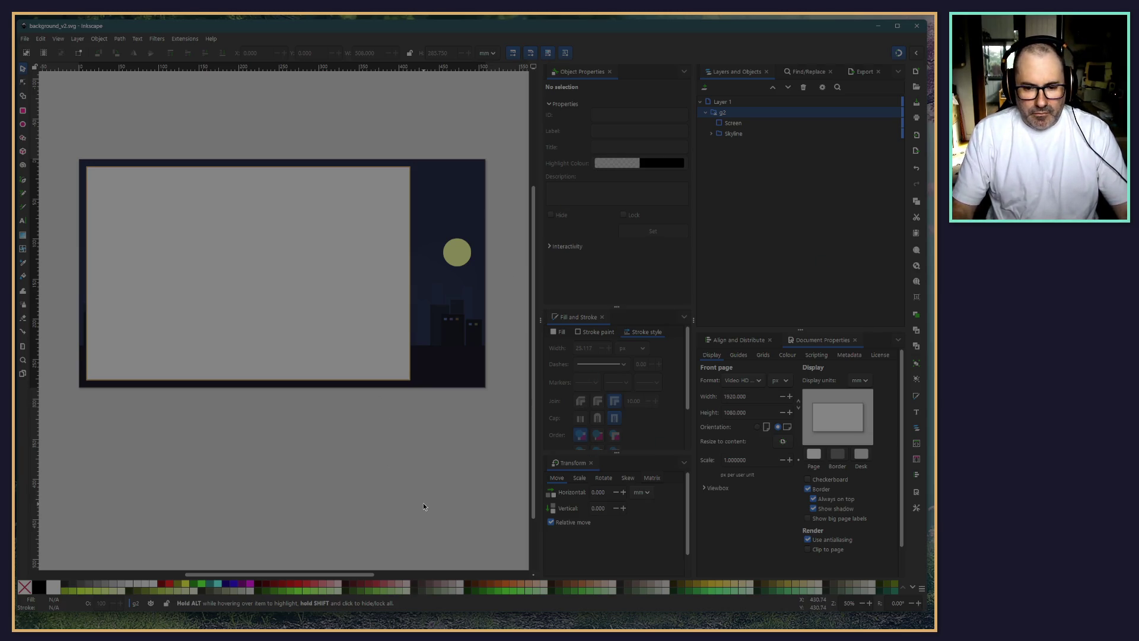
scroll(356, 222, right, 1)
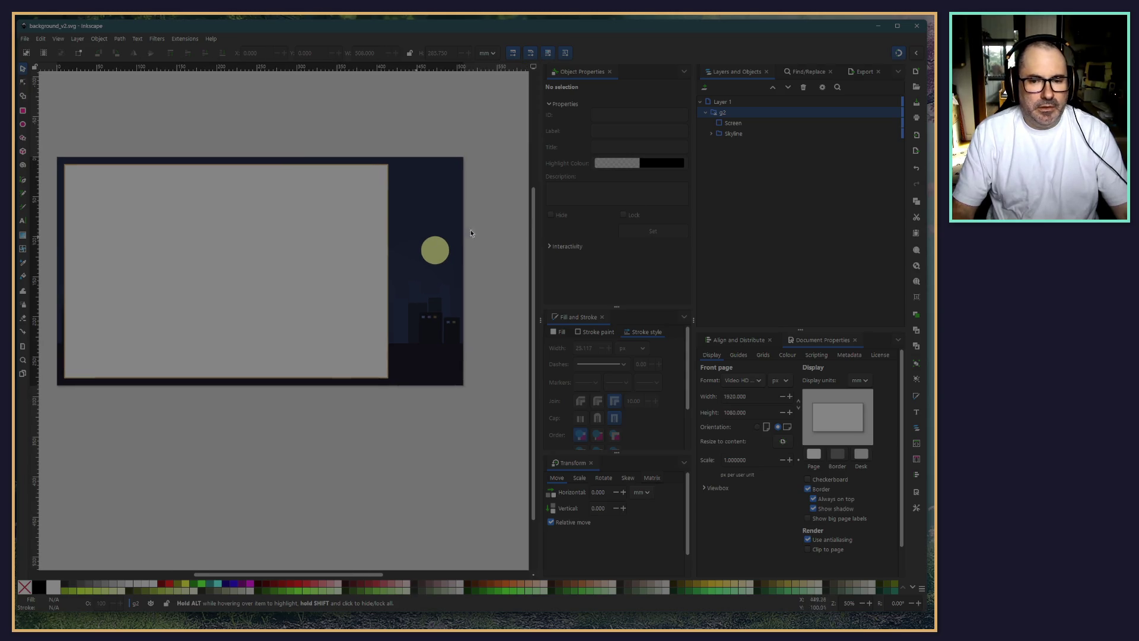
Paste a copy of the Screen rectangle and rename its entry WebCam
click(764, 122)
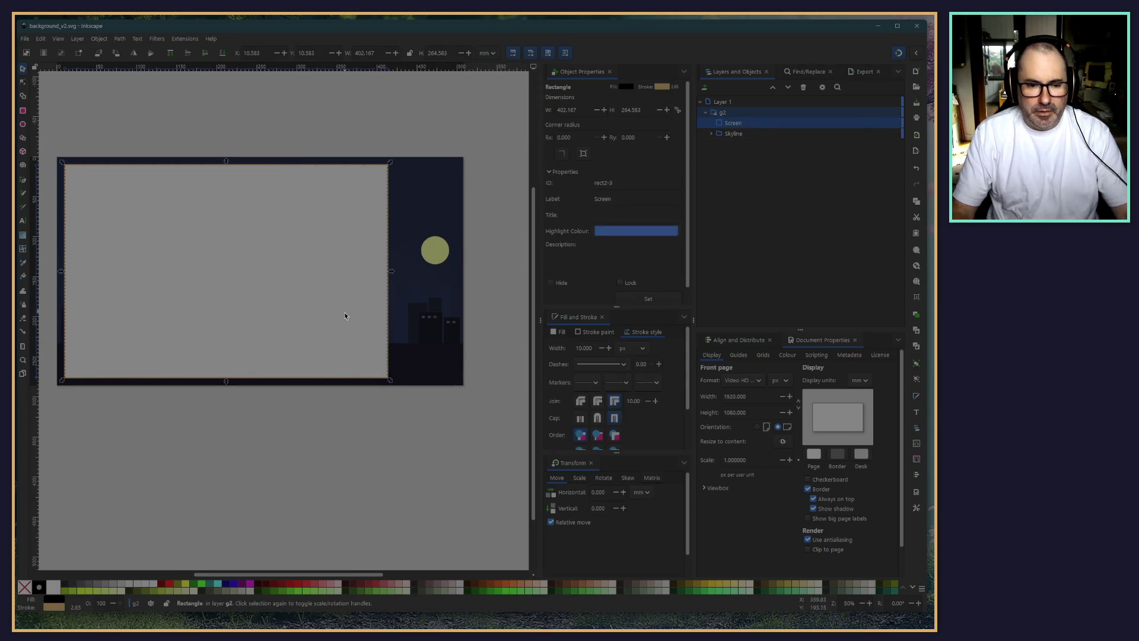
key(ctrl+v)
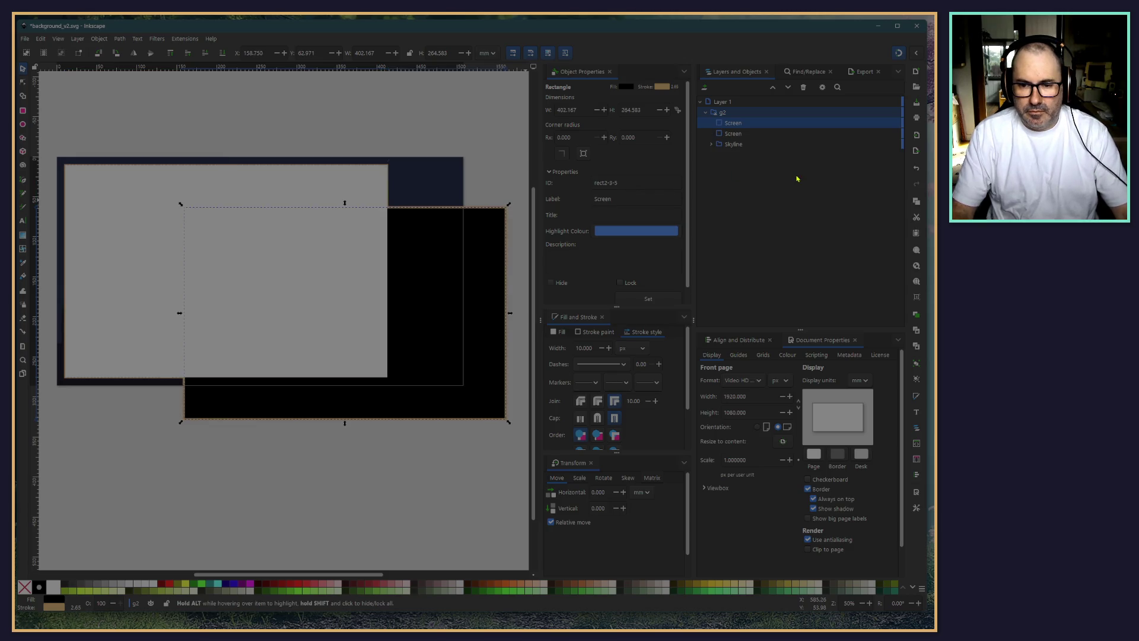
double_click(733, 133)
text(We)
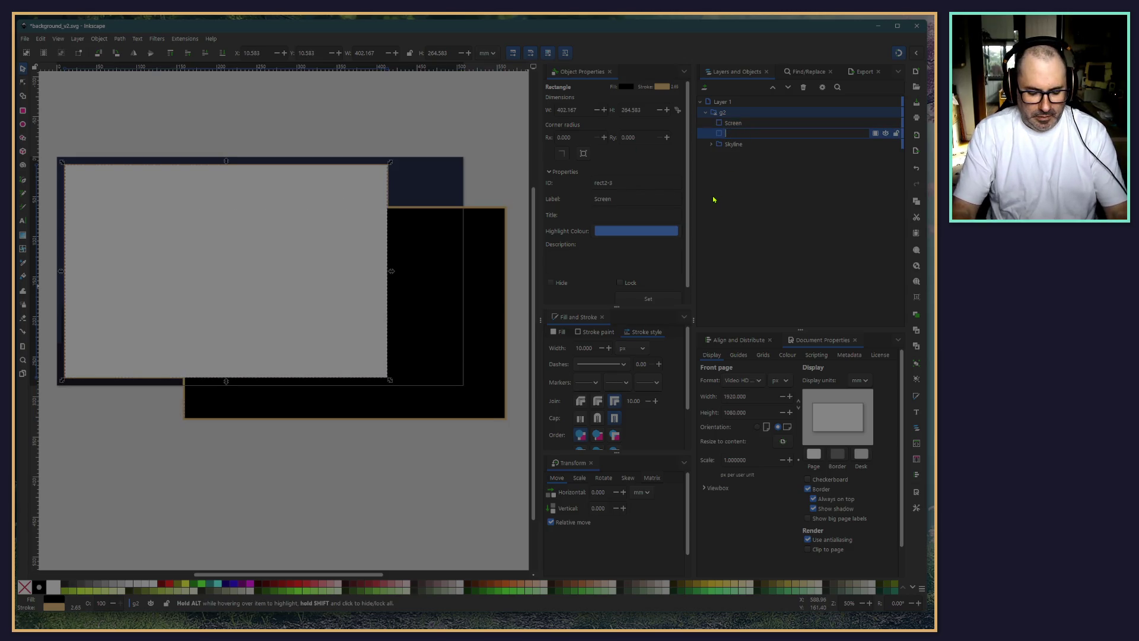
text(bCam)
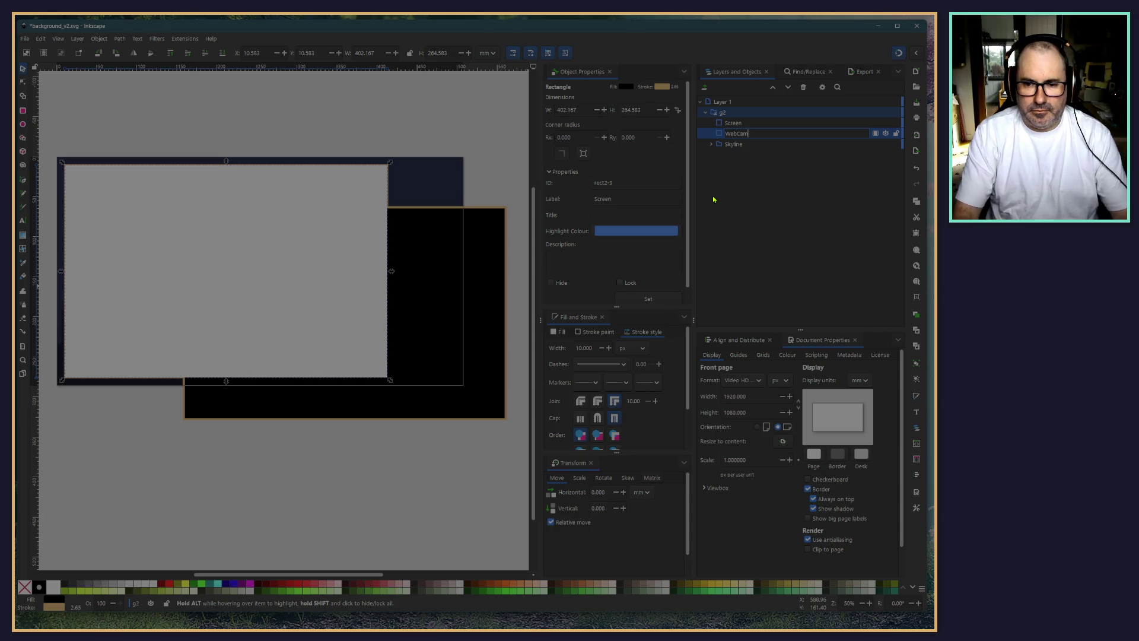
key(Return)
Position the copied rectangle at 40, 40 and switch the toolbar units to px
click(334, 458)
click(492, 382)
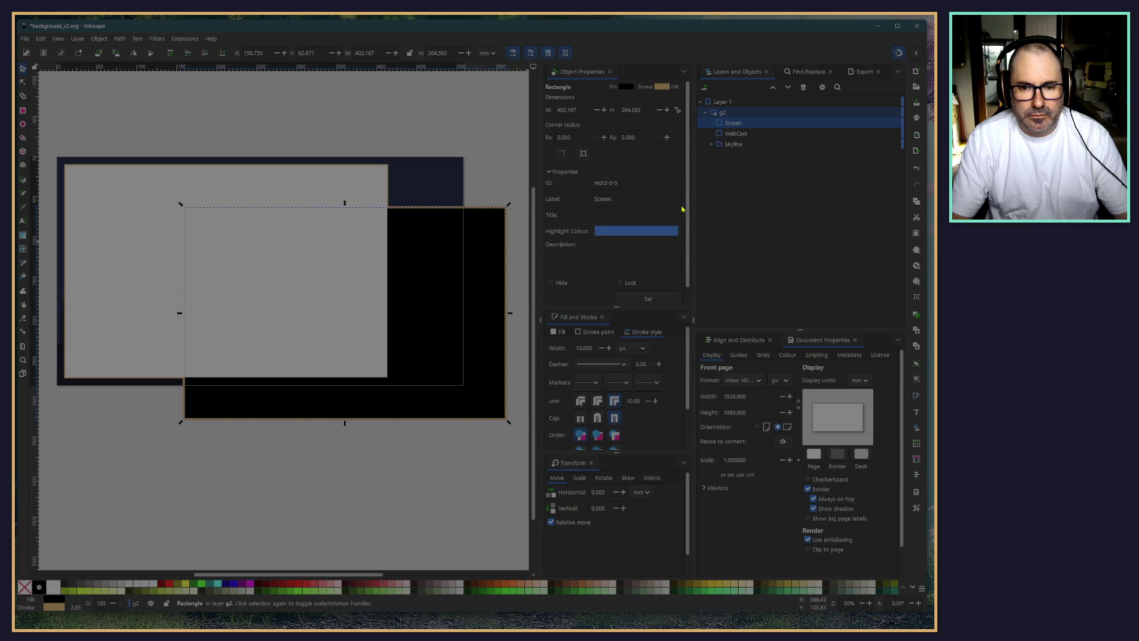
text(40)
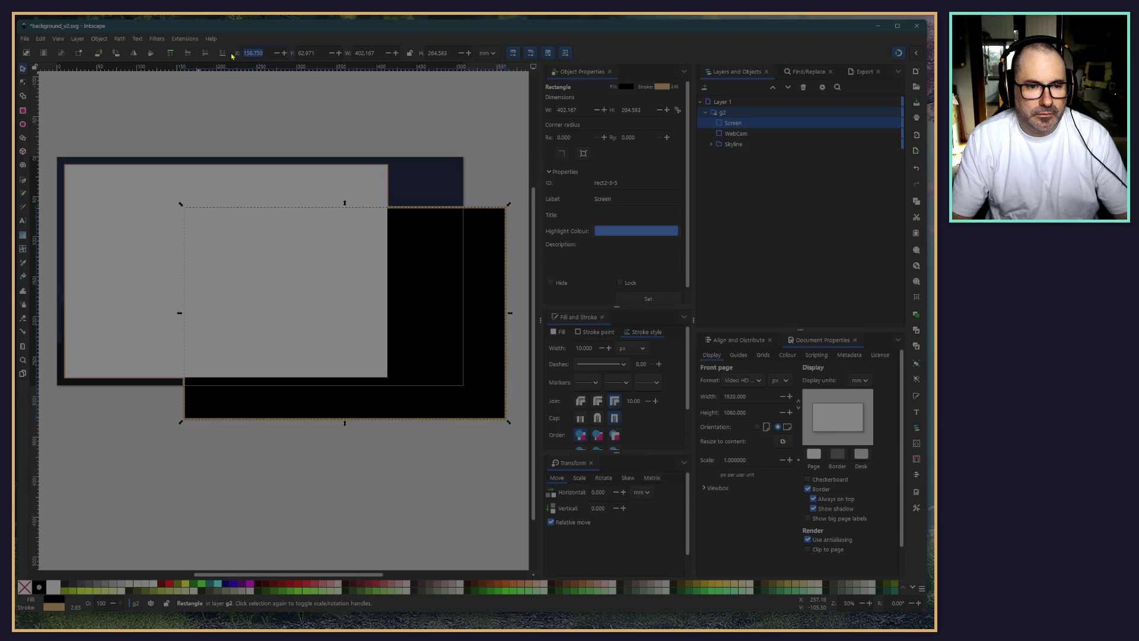
key(Tab)
text(40)
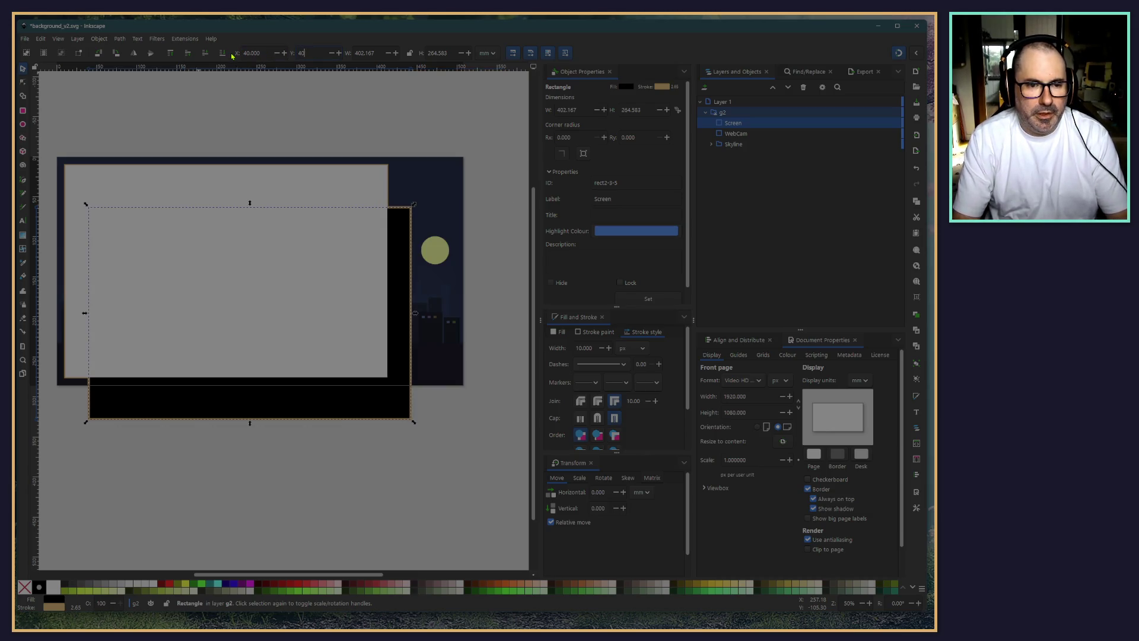
key(Return)
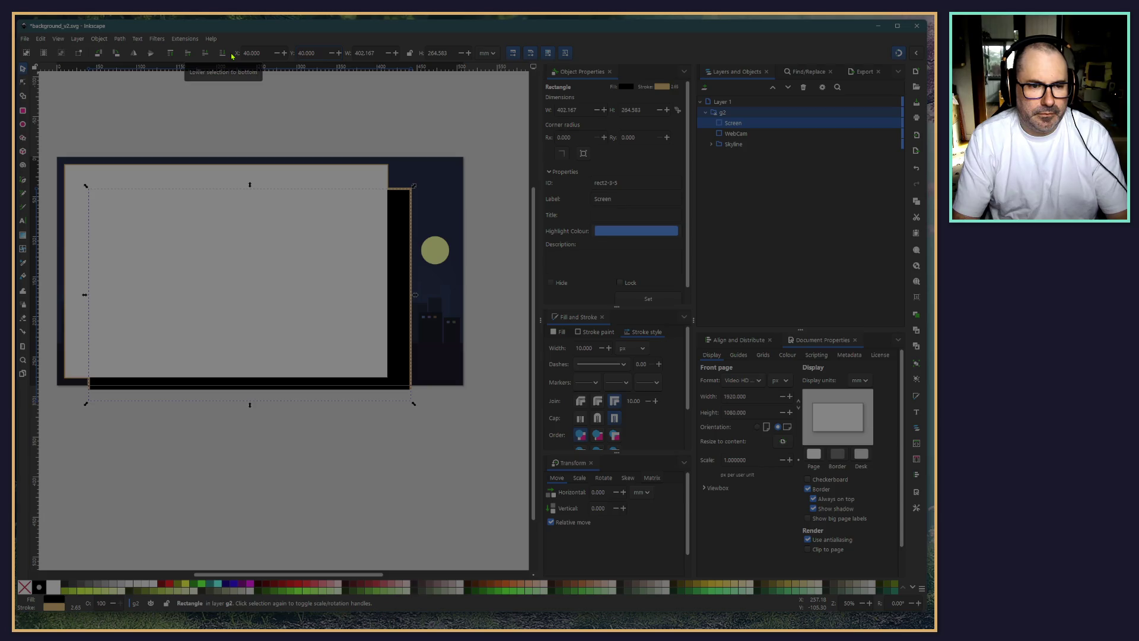
click(487, 52)
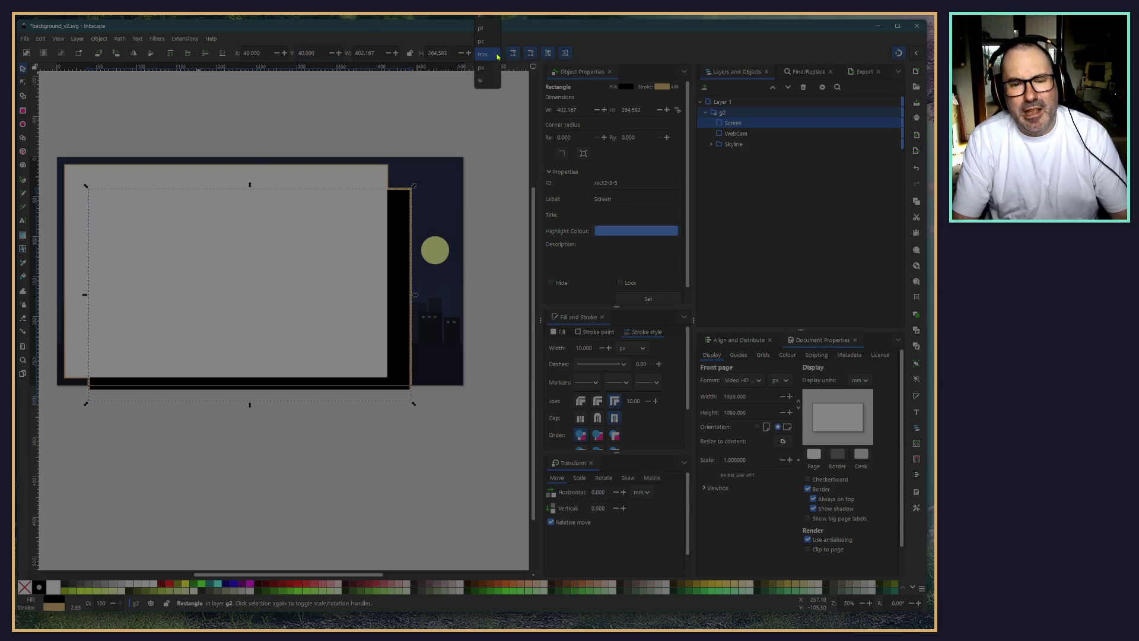
click(480, 69)
Set X and Y to 40 px, then subtract 1120 from the width to get 400 px
triple_click(252, 53)
text(4)
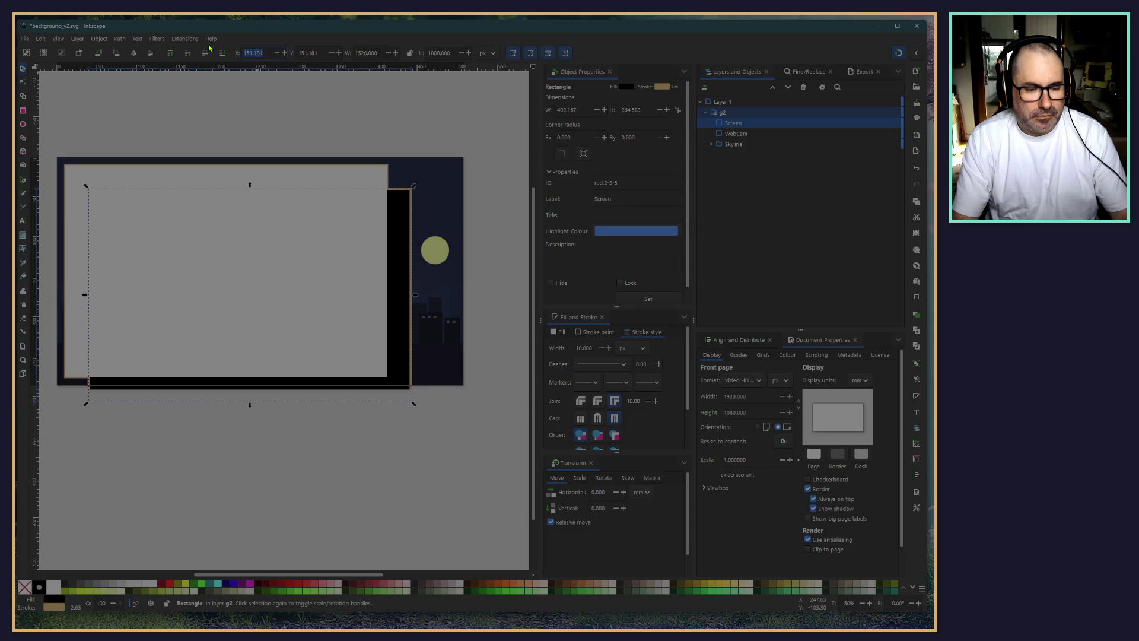
text(0)
key(Tab)
text(40)
key(Return)
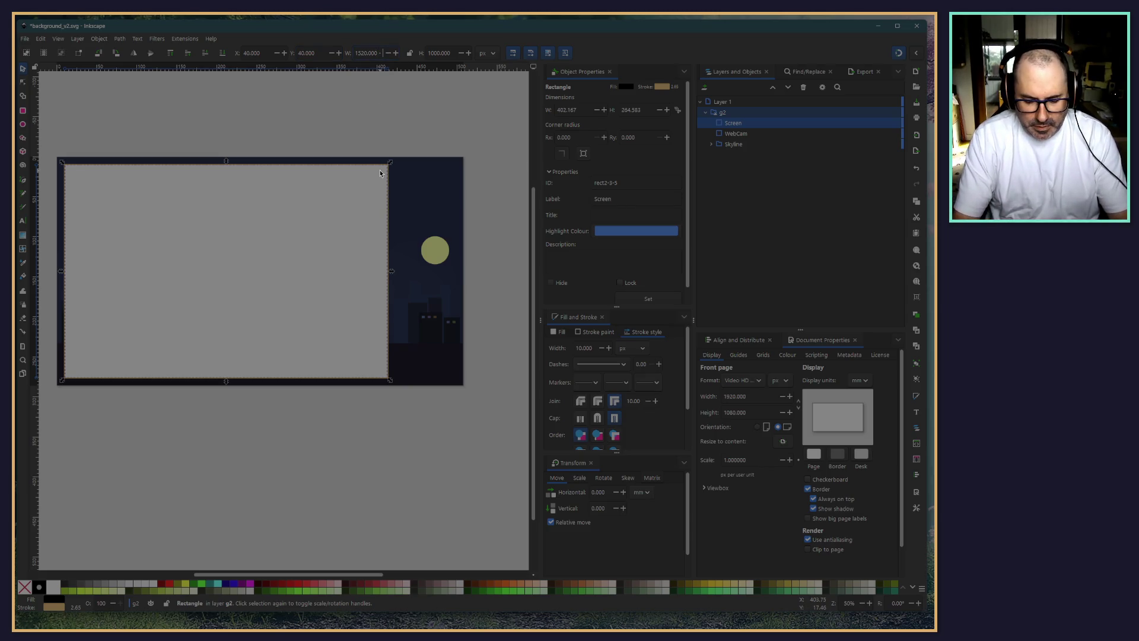
text(-)
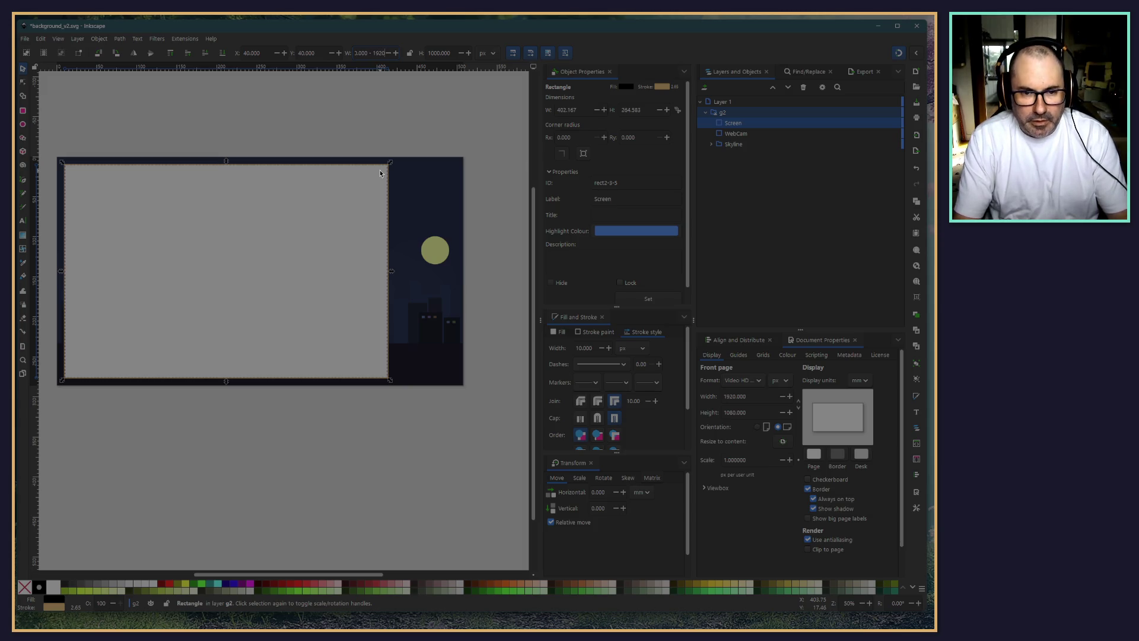
text( 1120)
key(Return)
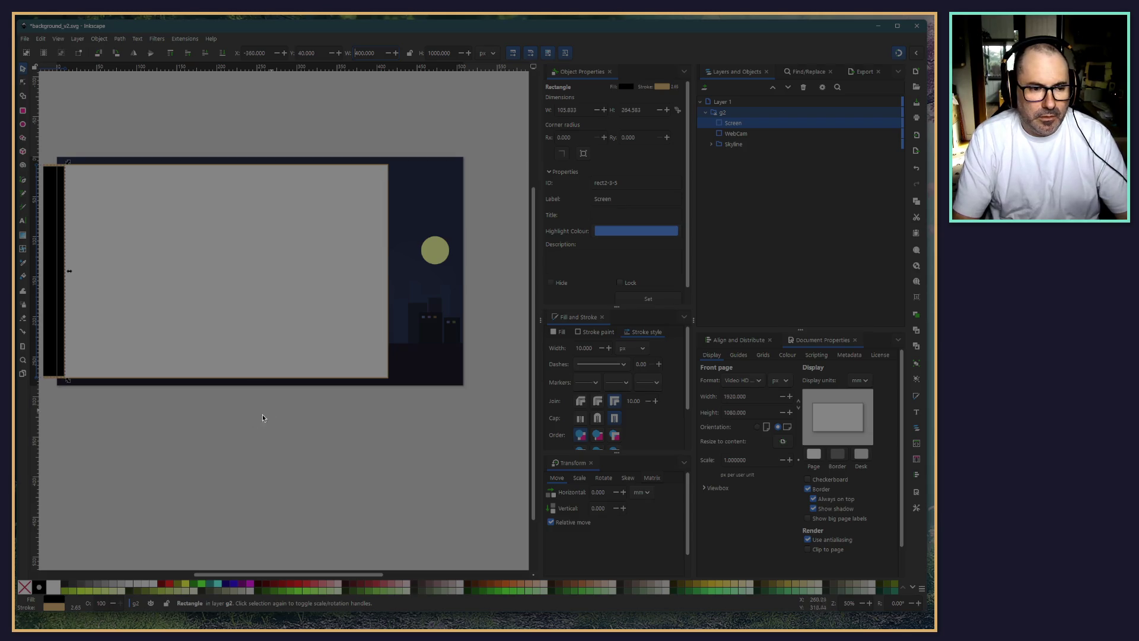
Move the rectangle back to X 40 and widen it to 460 px
scroll(259, 419, left, 4)
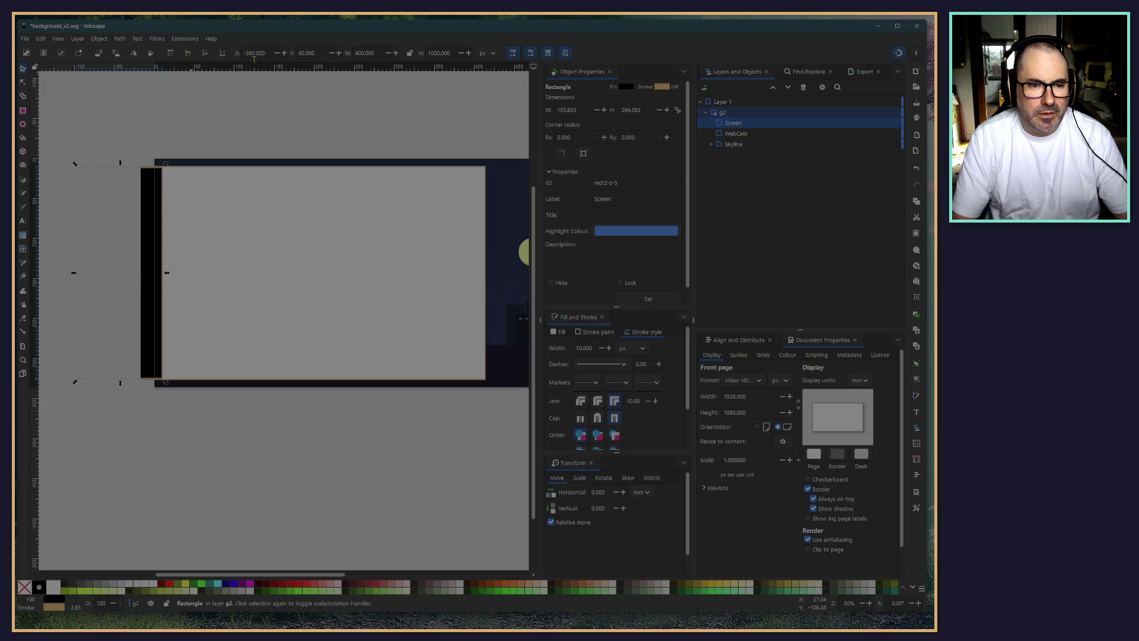
triple_click(265, 52)
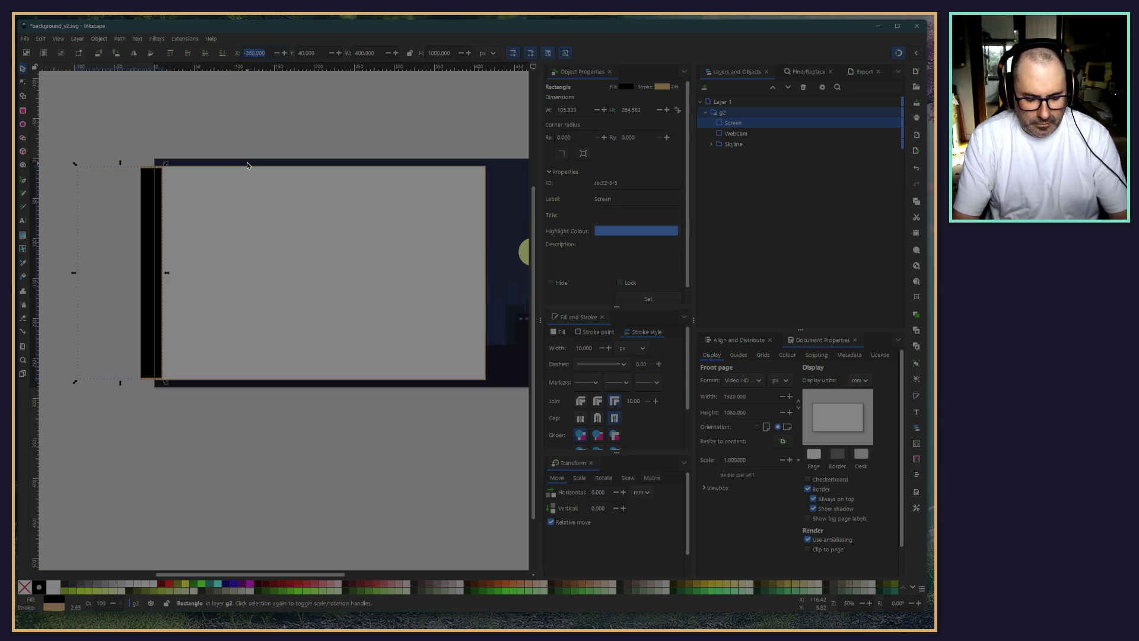
text(40)
key(Return)
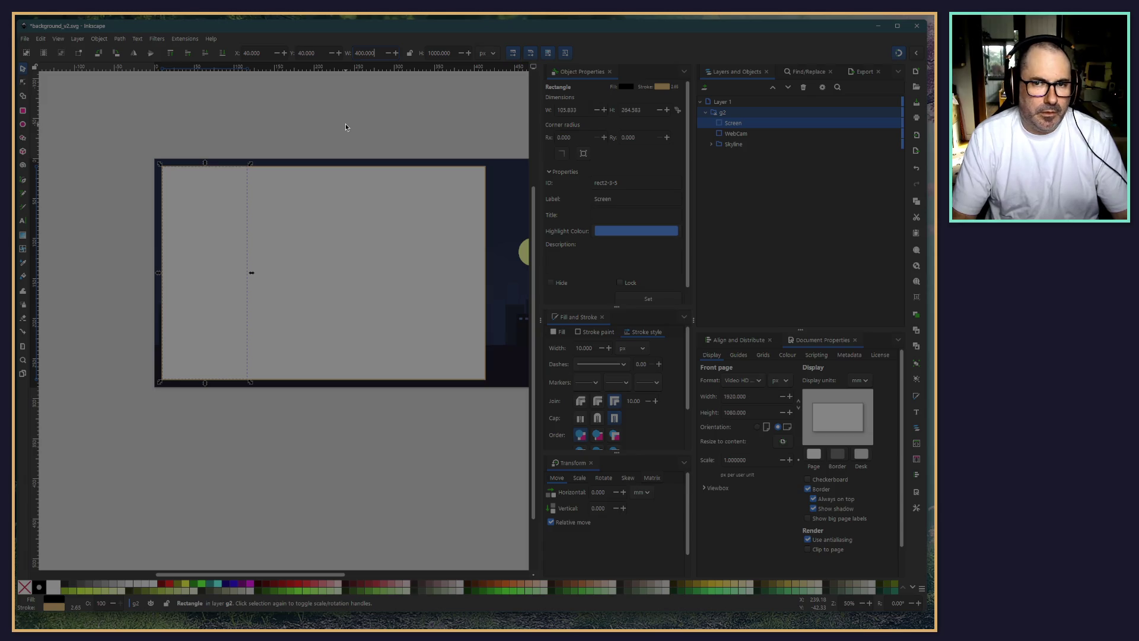
key(BackSpace)
key(BackSpace)
key(BackSpace)
key(BackSpace)
key(BackSpace)
text(60)
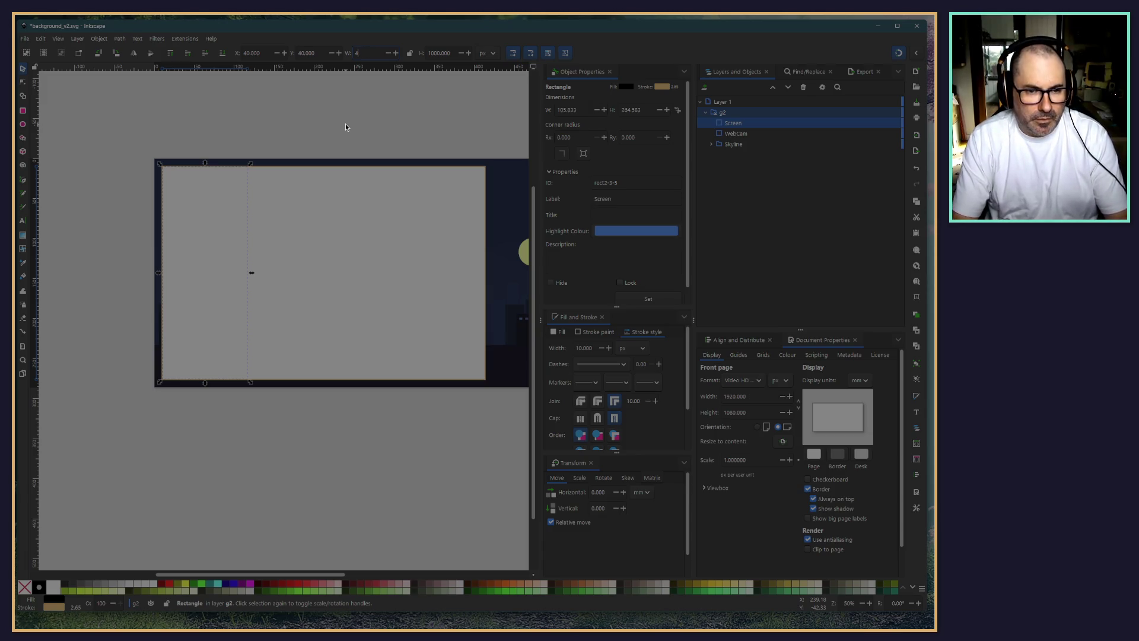
key(Return)
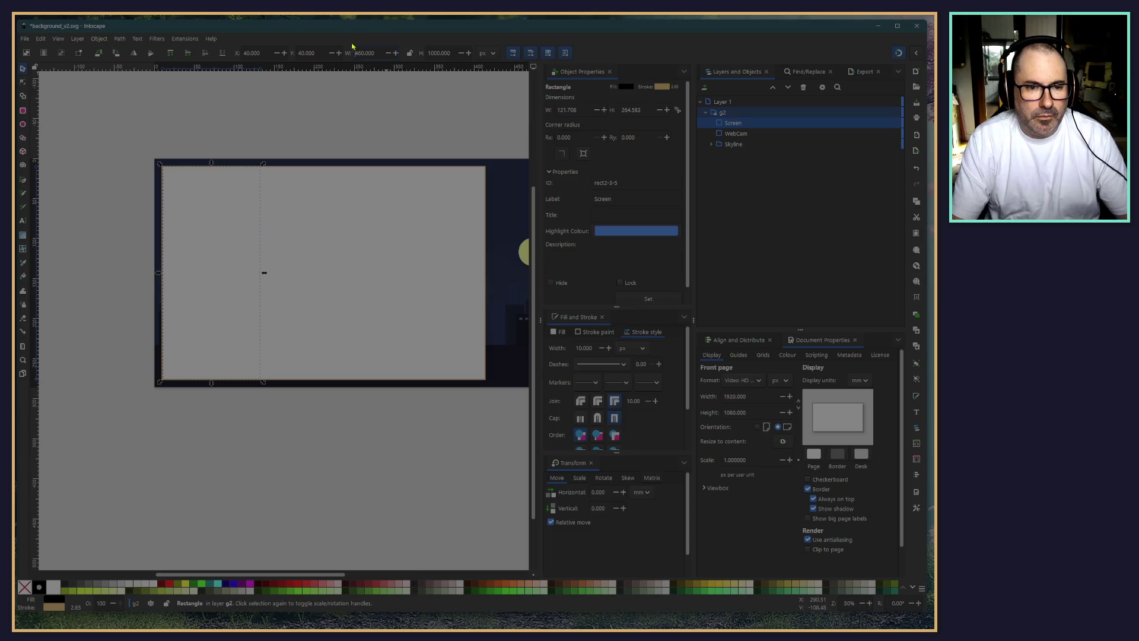
Move the rectangle to X 1920
click(261, 53)
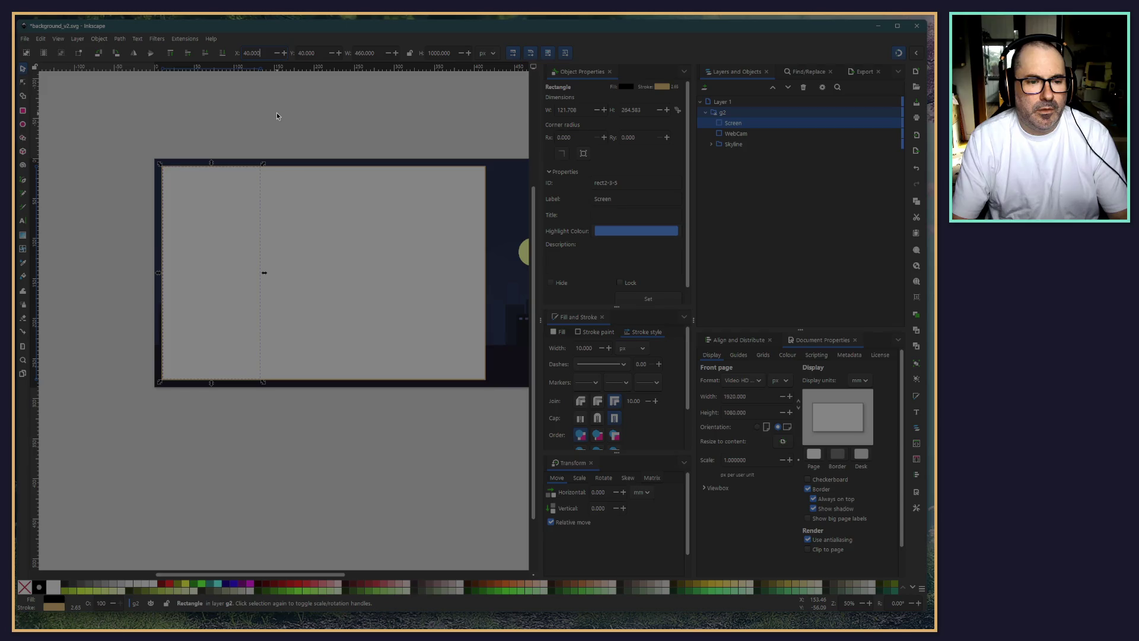
text( +)
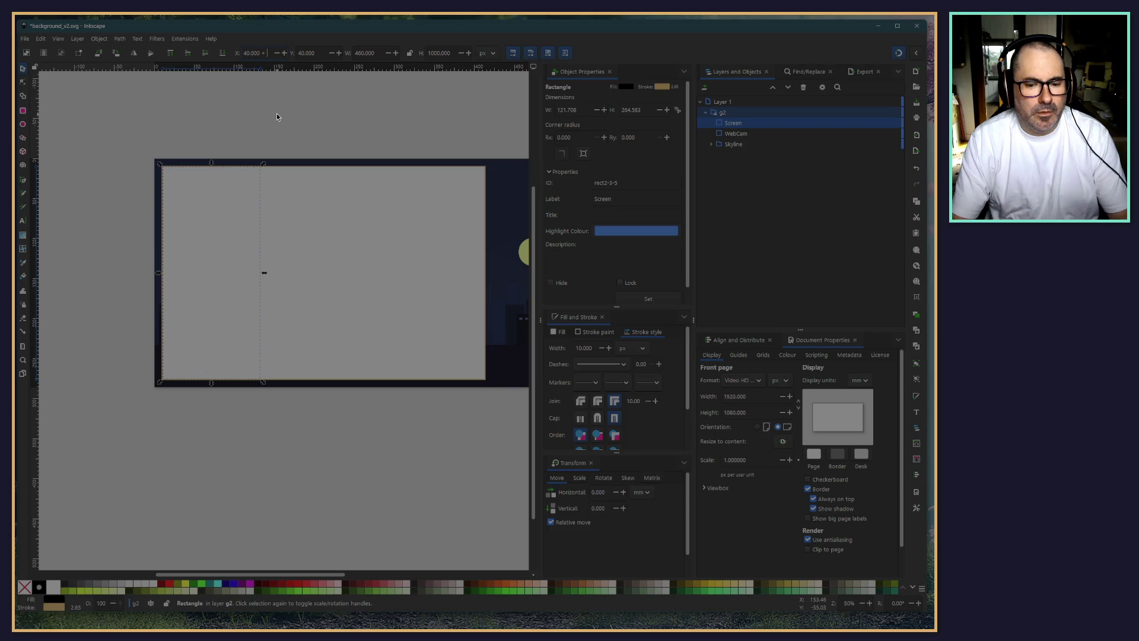
text(1920)
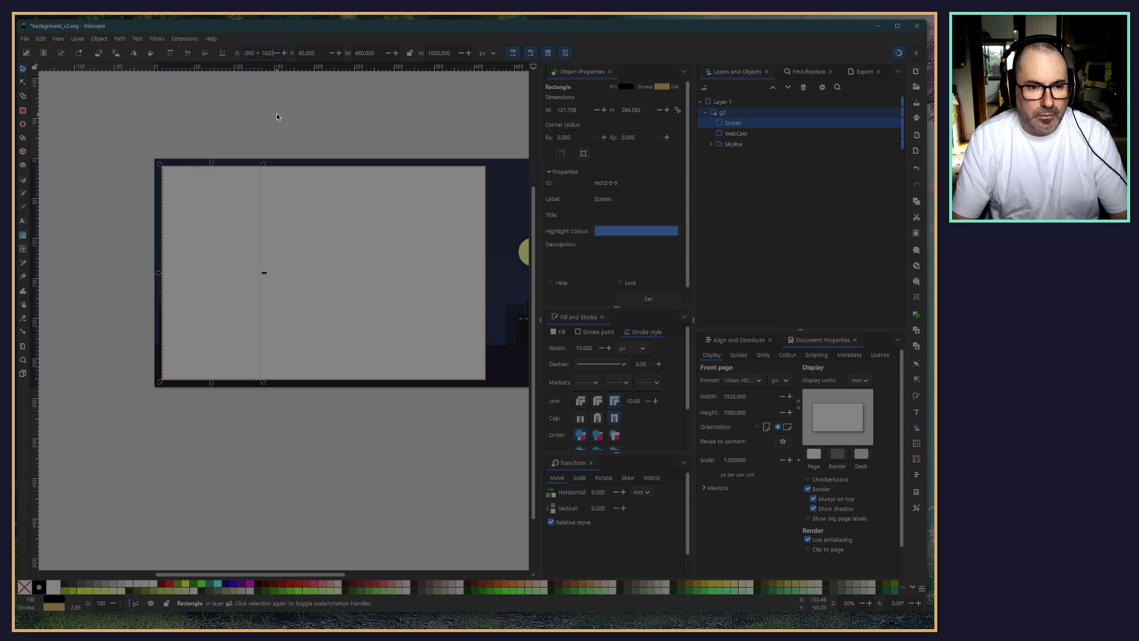
key(Return)
scroll(406, 489, right, 5)
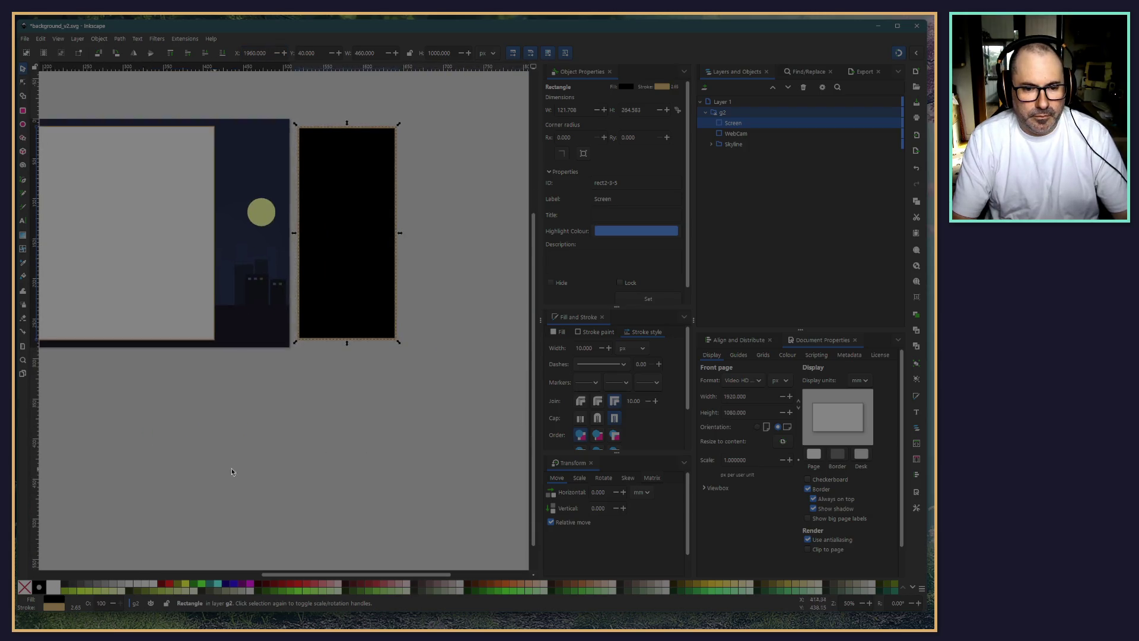
scroll(406, 489, up, 2)
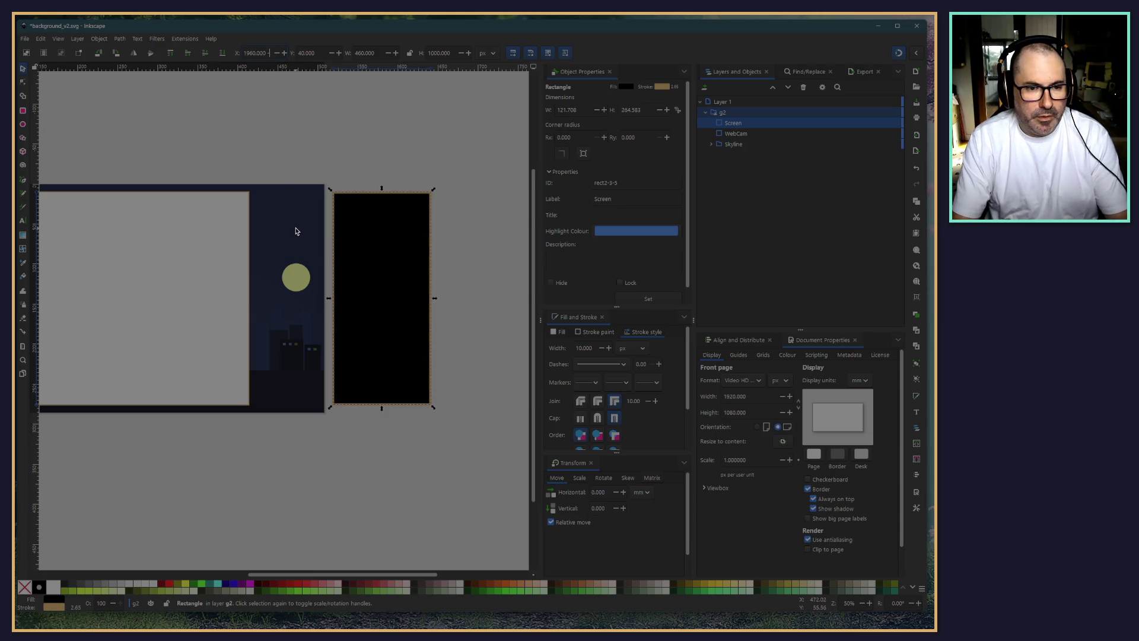
text(1920)
key(Return)
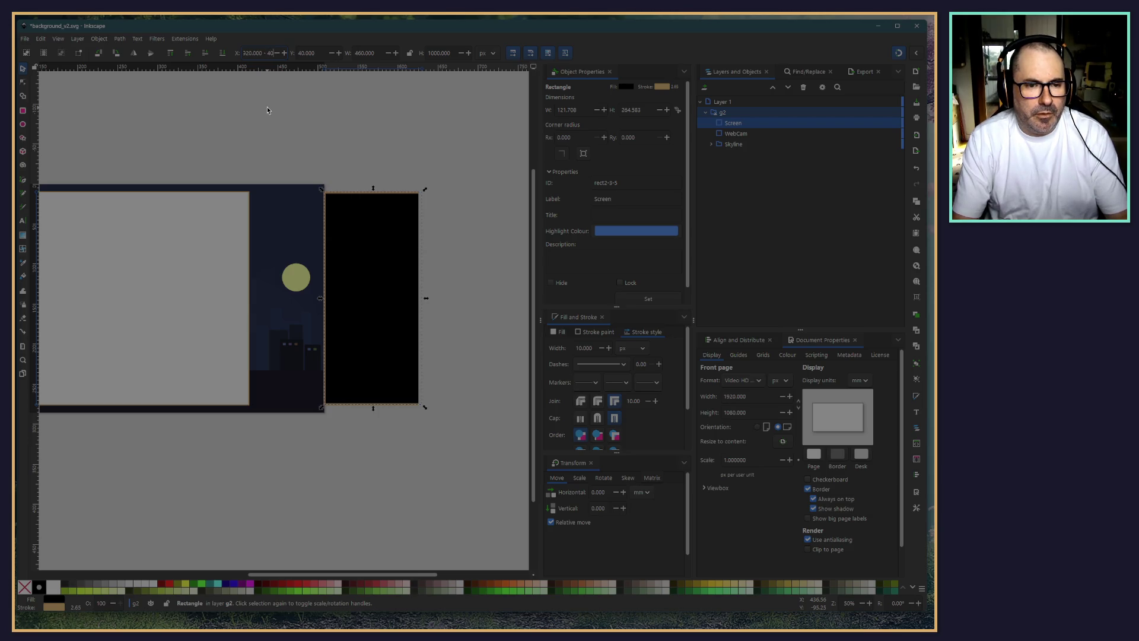
Set X to 1880 − 460 so the rectangle sits at X 1420
text(1880)
key(Return)
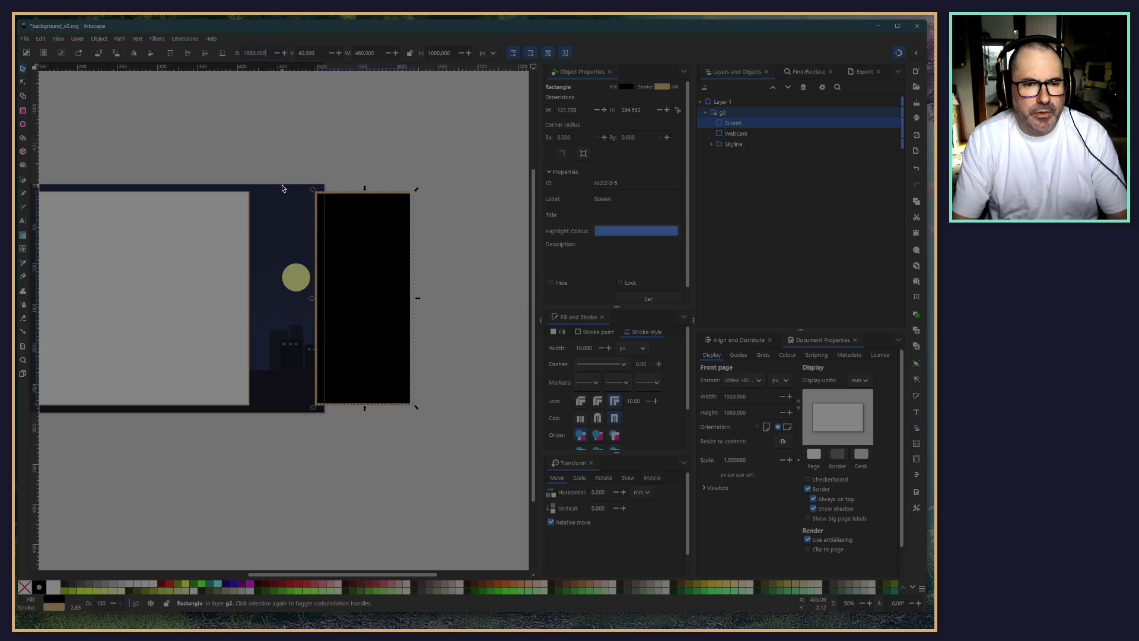
text(-)
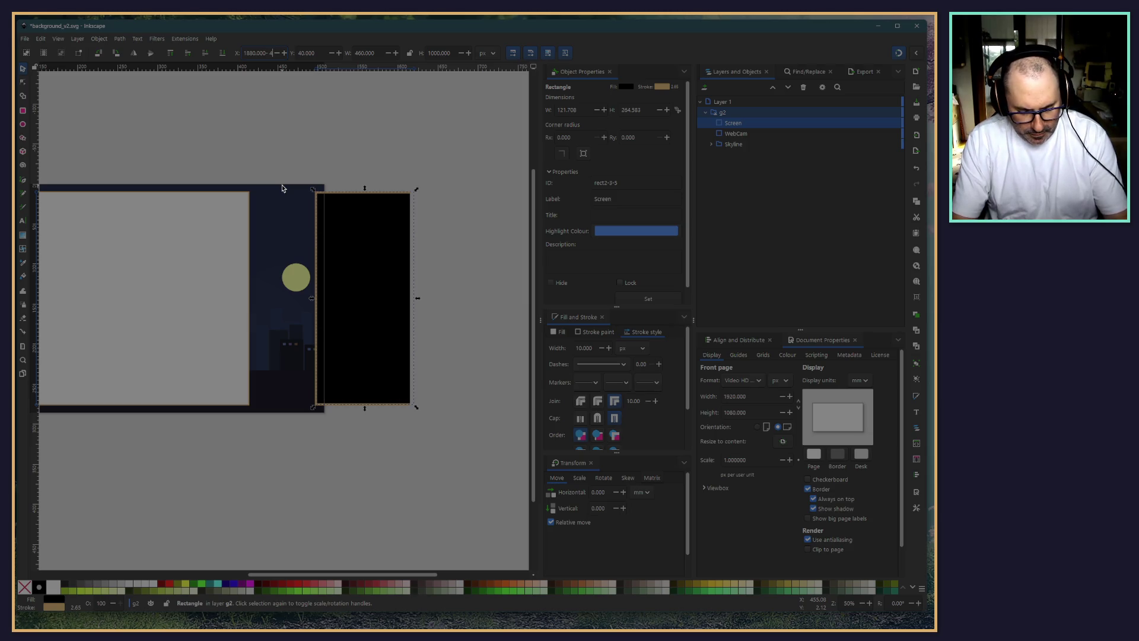
text(460)
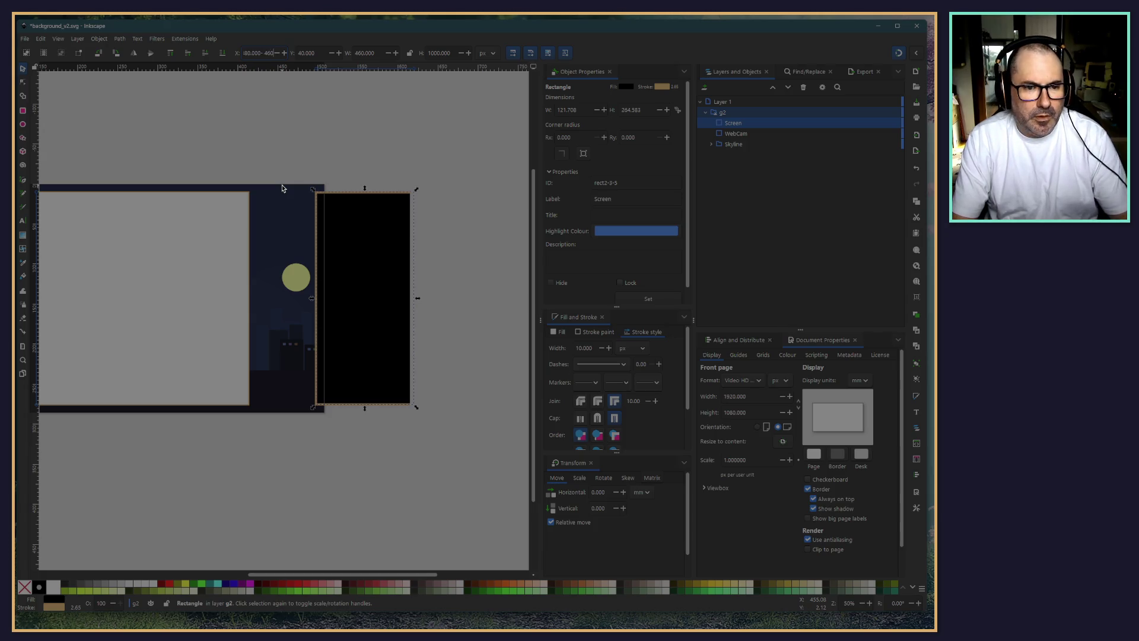
key(Return)
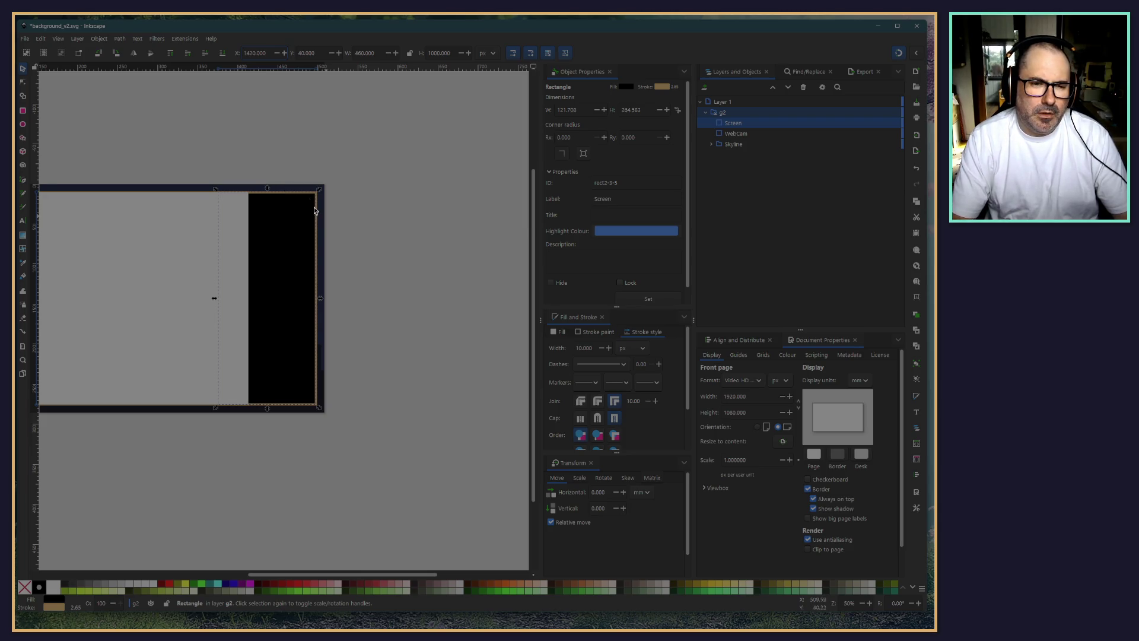
Narrow the black rectangle's width to 360 px
click(363, 52)
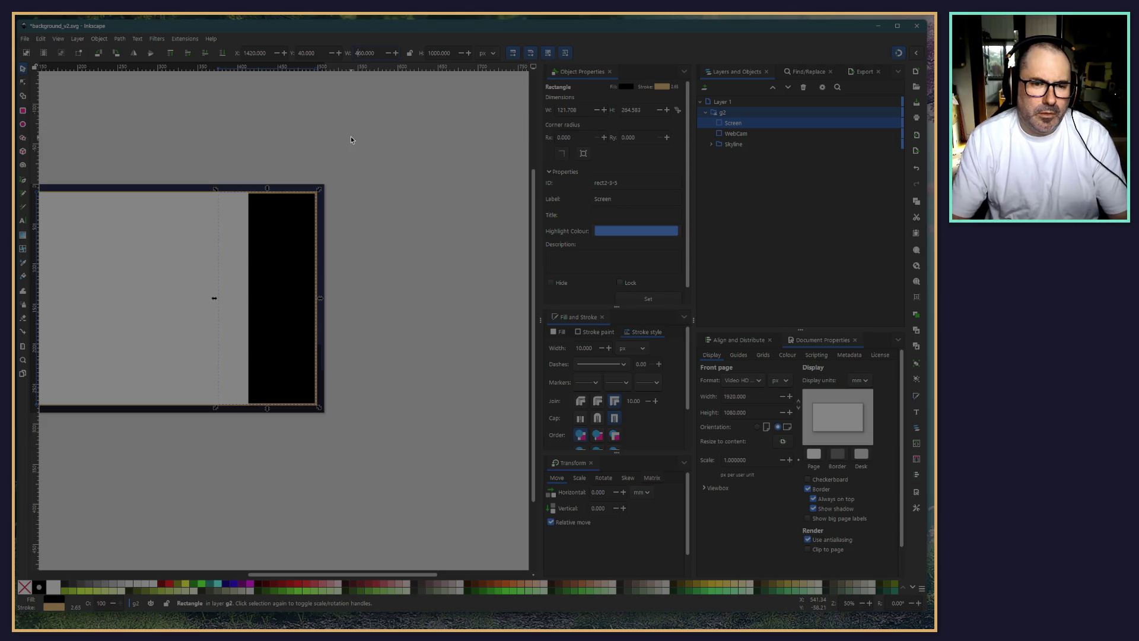
key(BackSpace)
text(3)
key(Return)
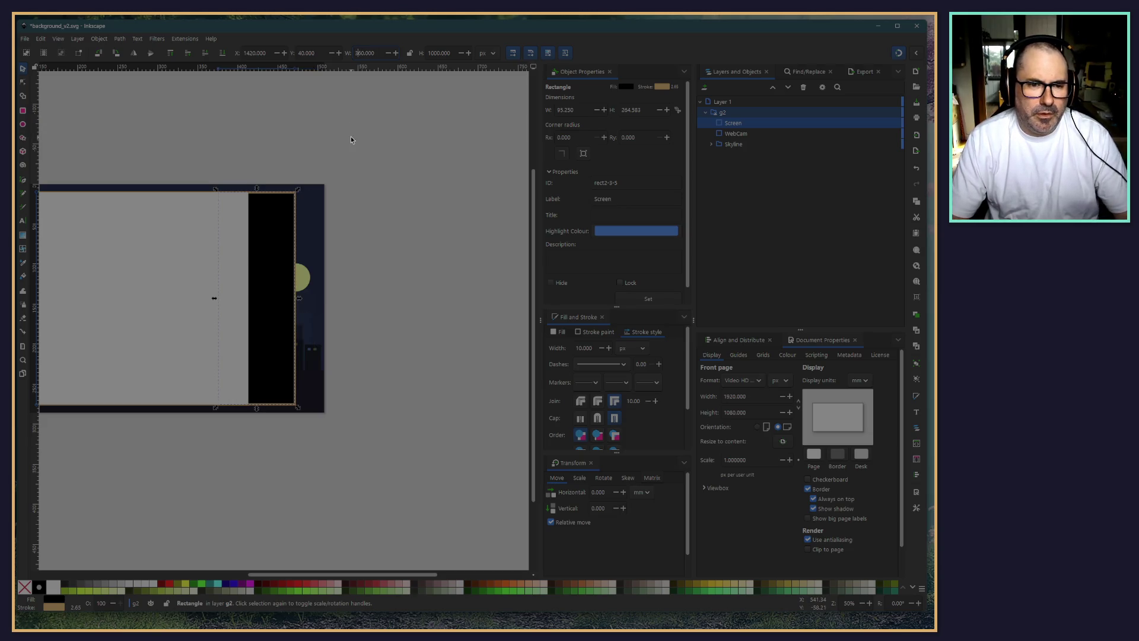
Set X to 1920 − 360 so the rectangle meets the page's right edge
triple_click(268, 50)
text(19)
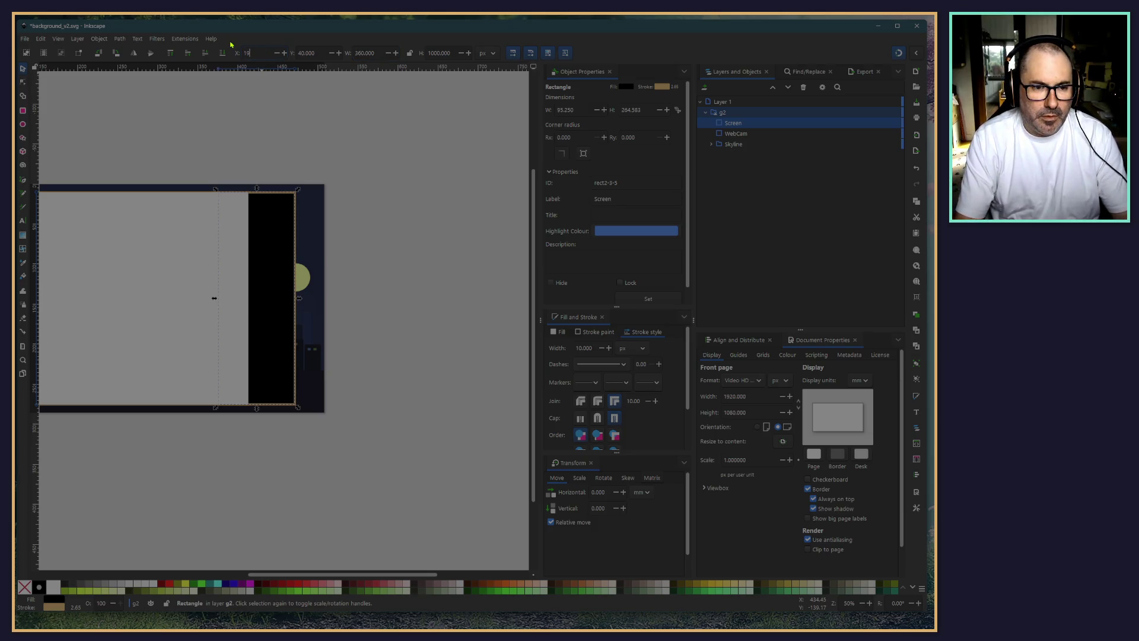
text(20)
key(Return)
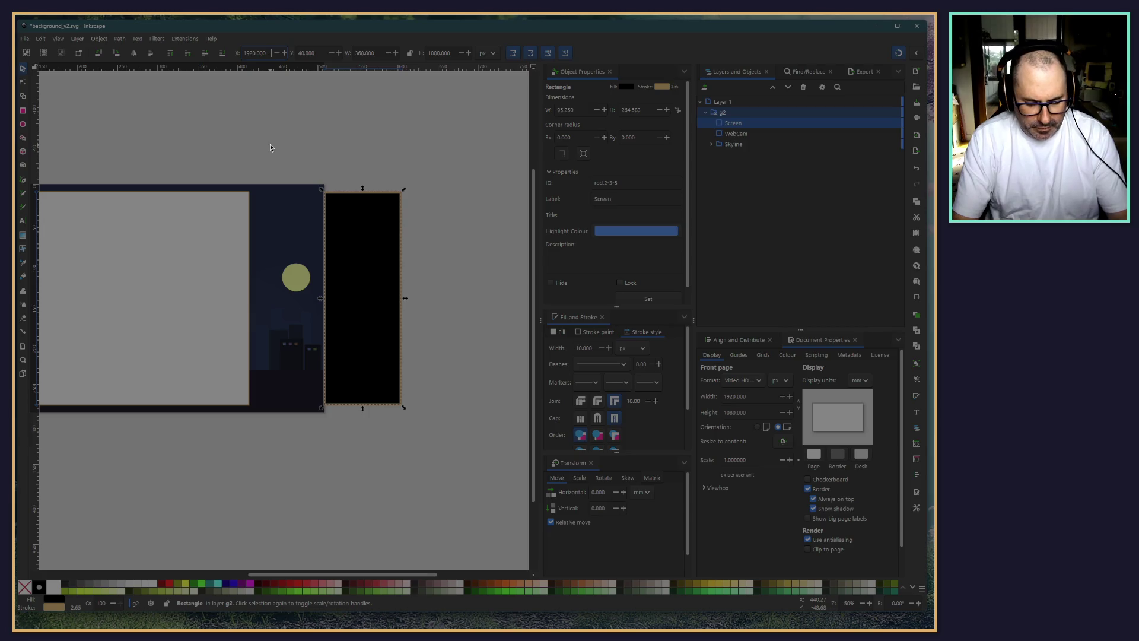
text(32)
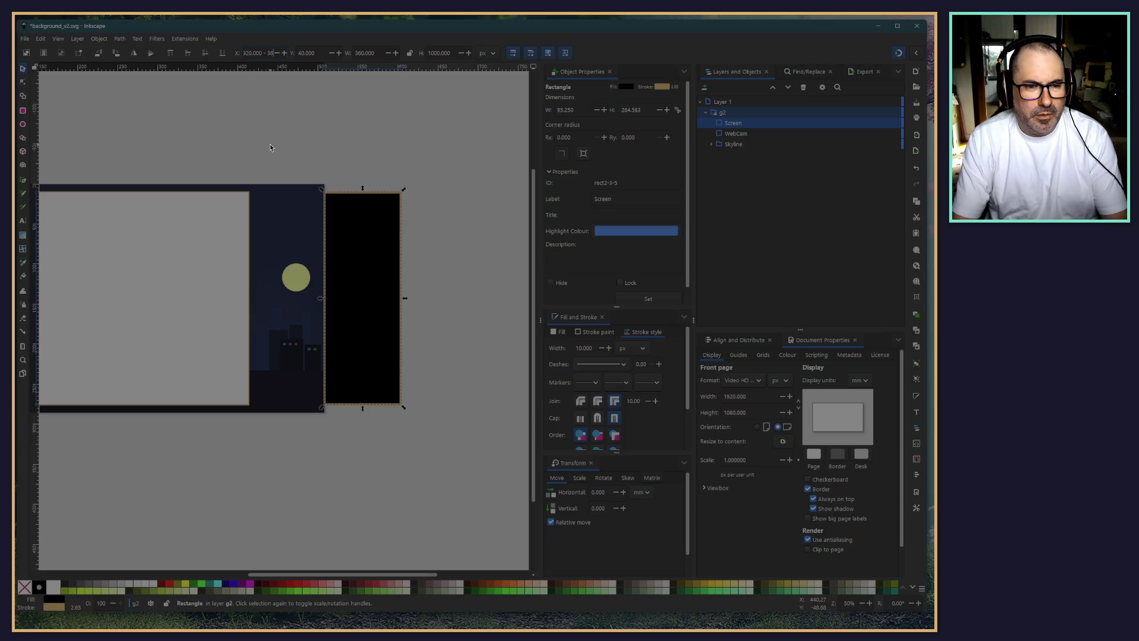
text(0)
key(Return)
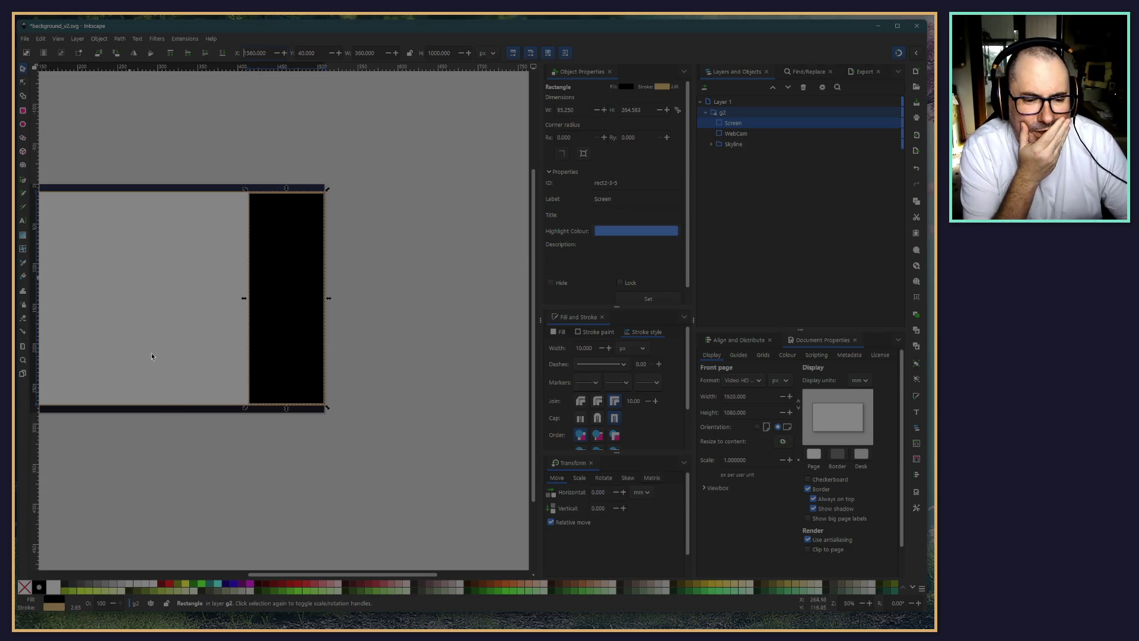
drag(250, 449, 356, 475)
scroll(357, 470, up, 1)
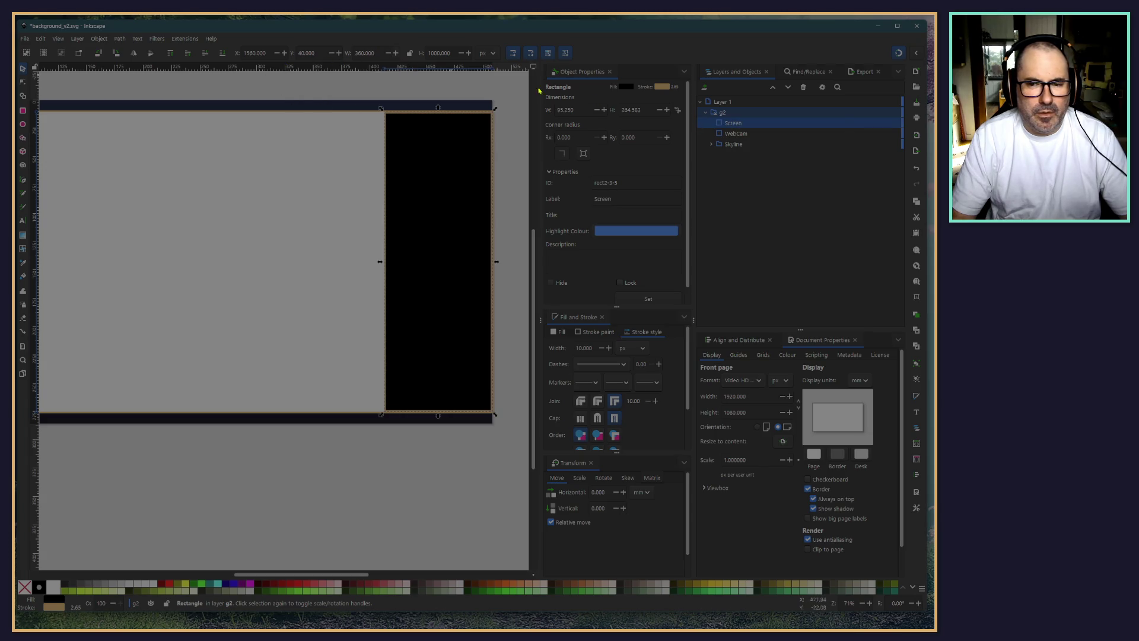
Rename the WebCam object to Screen
click(737, 135)
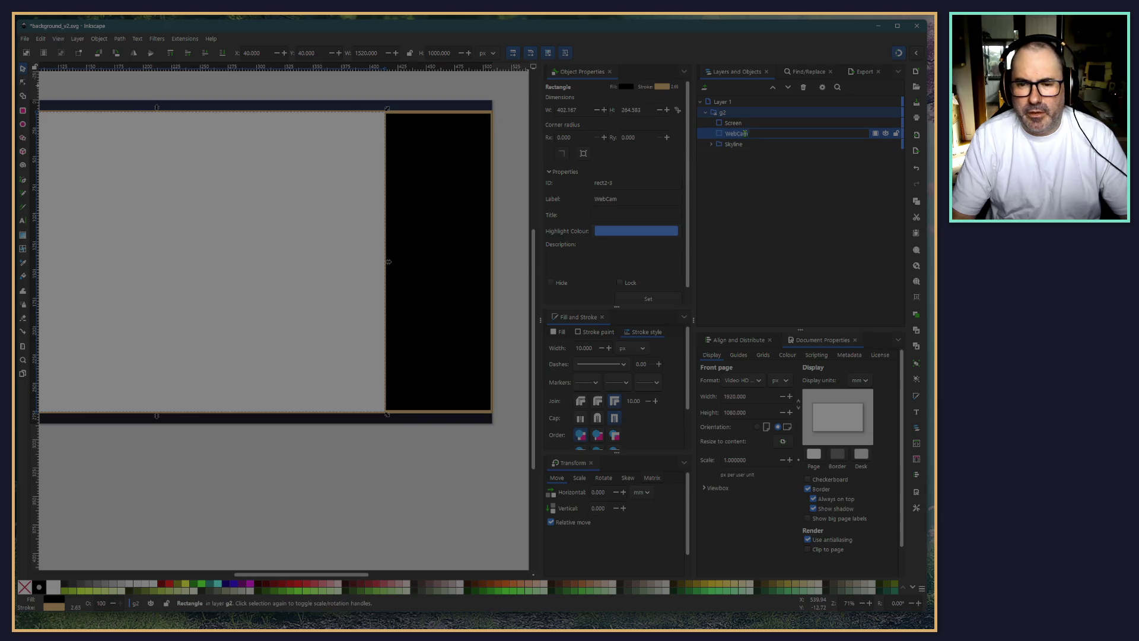
key(Return)
text(Screen)
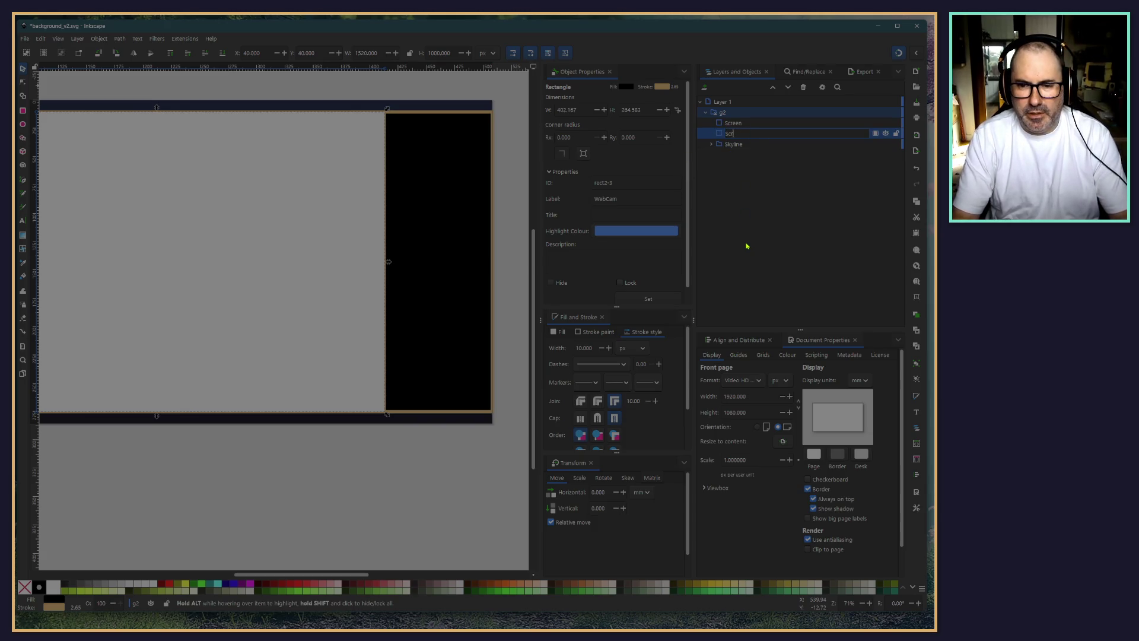
key(Return)
Rename the other Screen object to WebCam and check both objects
key(Up)
key(Return)
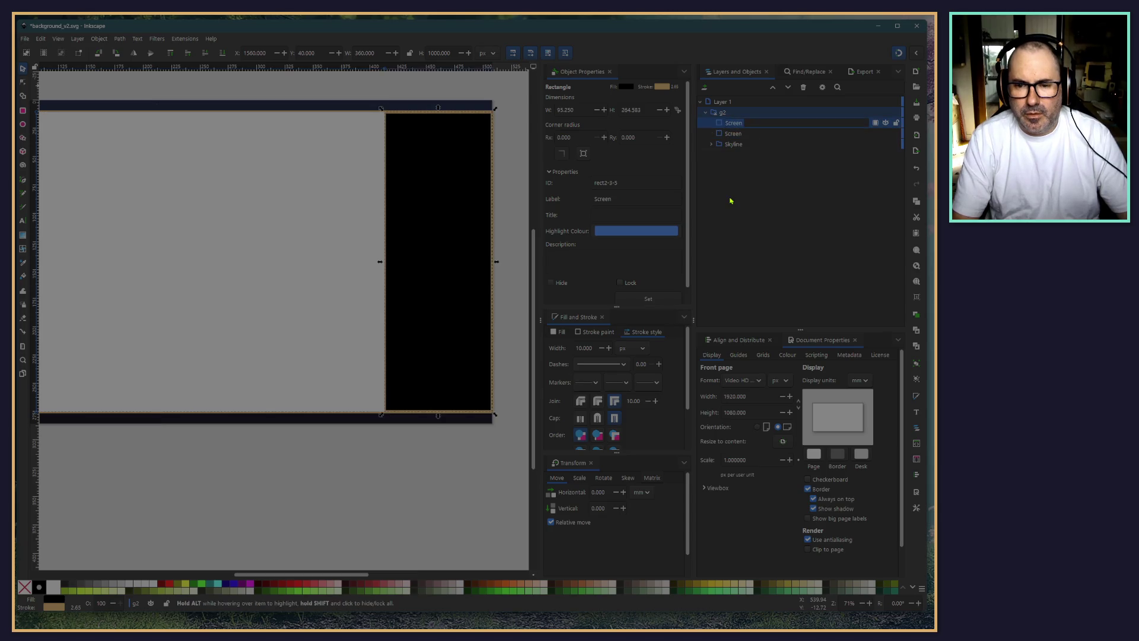
text(WebCam)
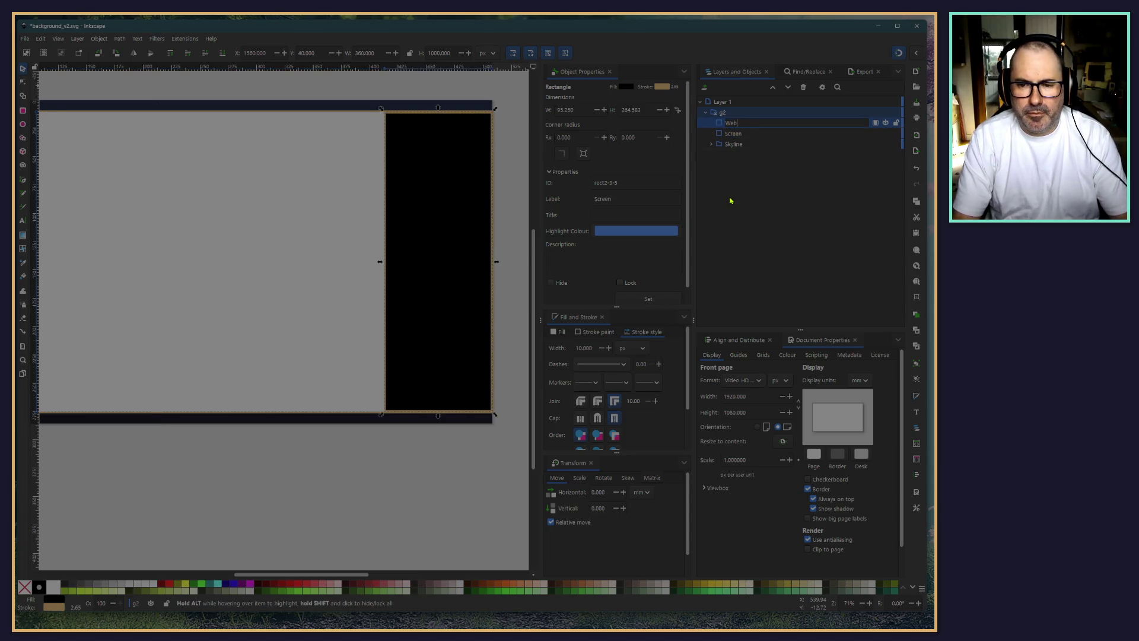
key(Return)
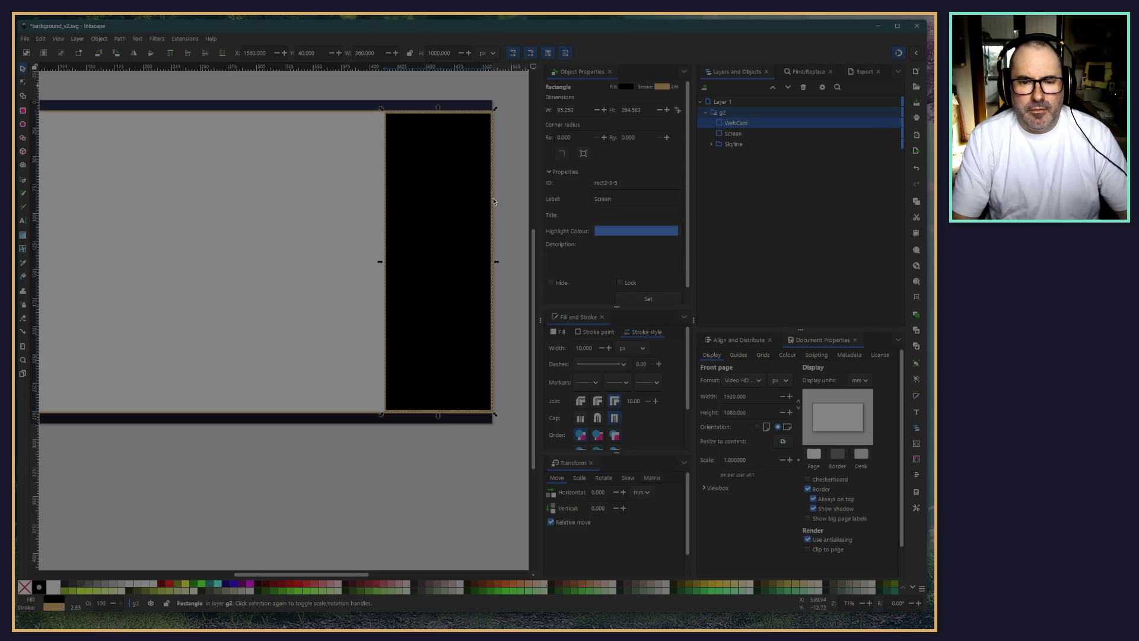
click(285, 472)
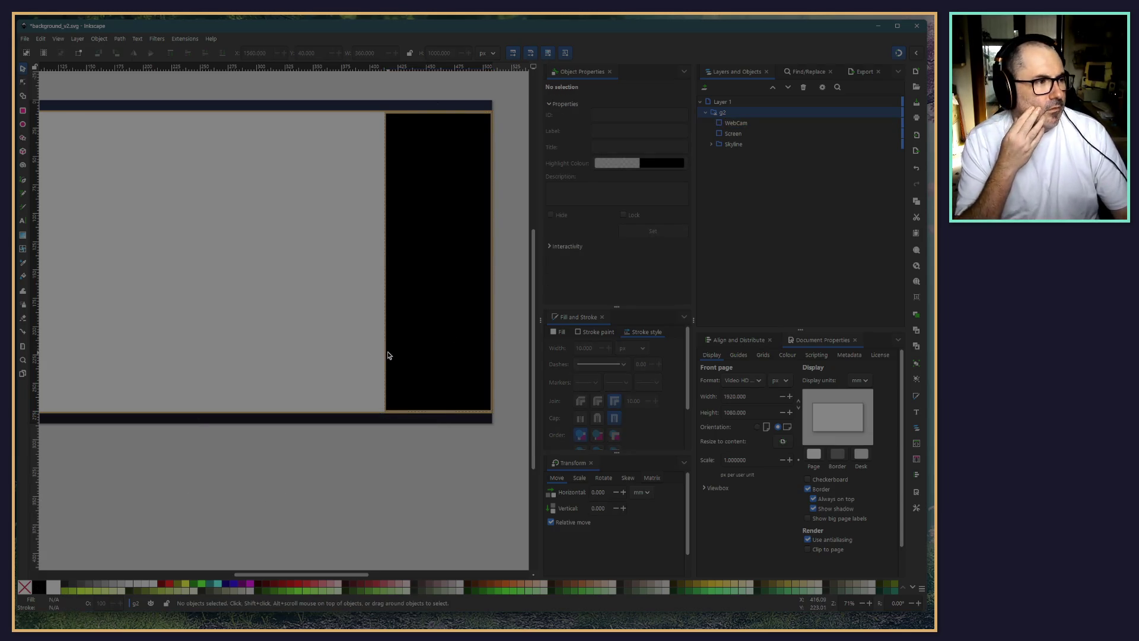
click(723, 124)
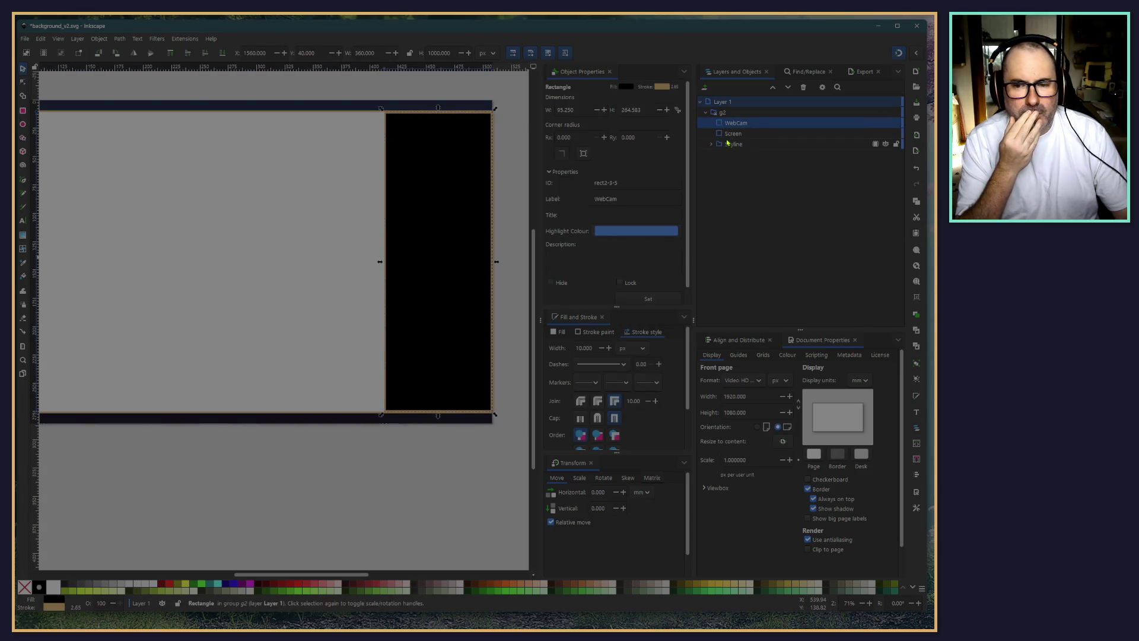
click(725, 135)
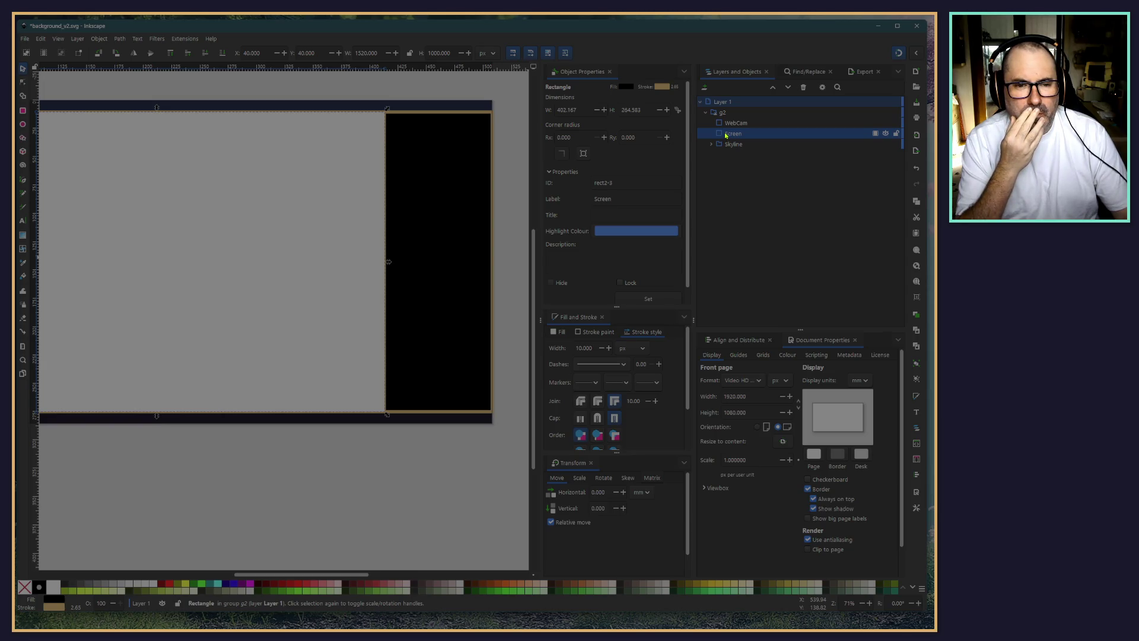
Enter 1920 - 150 as the WebCam rectangle's width after checking the Screen rectangle, giving 399 px
click(720, 124)
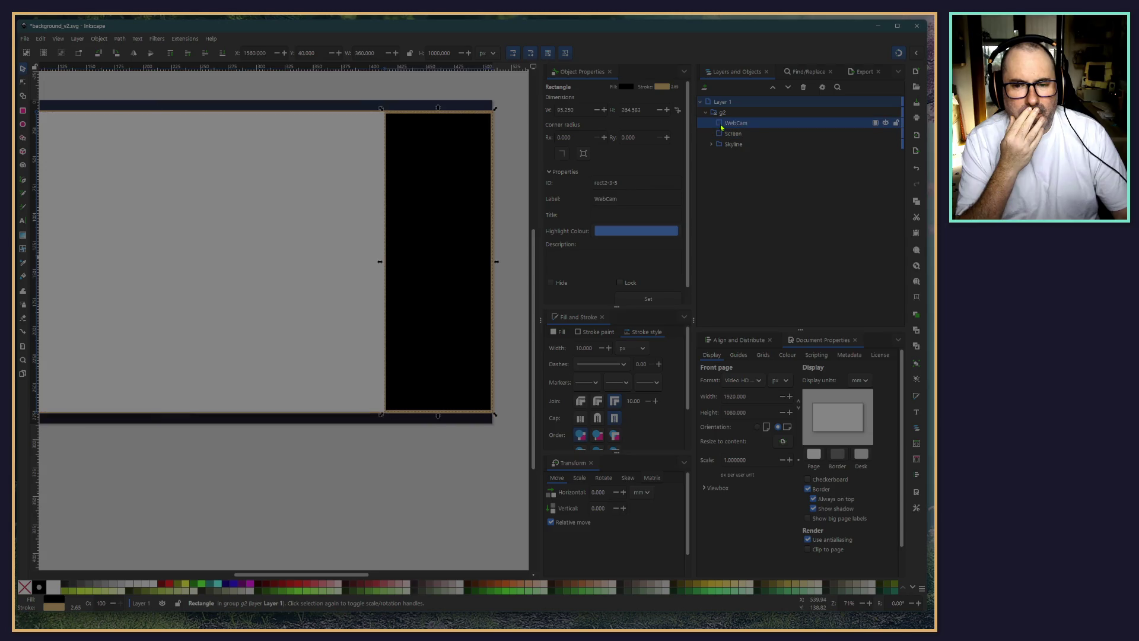
triple_click(374, 52)
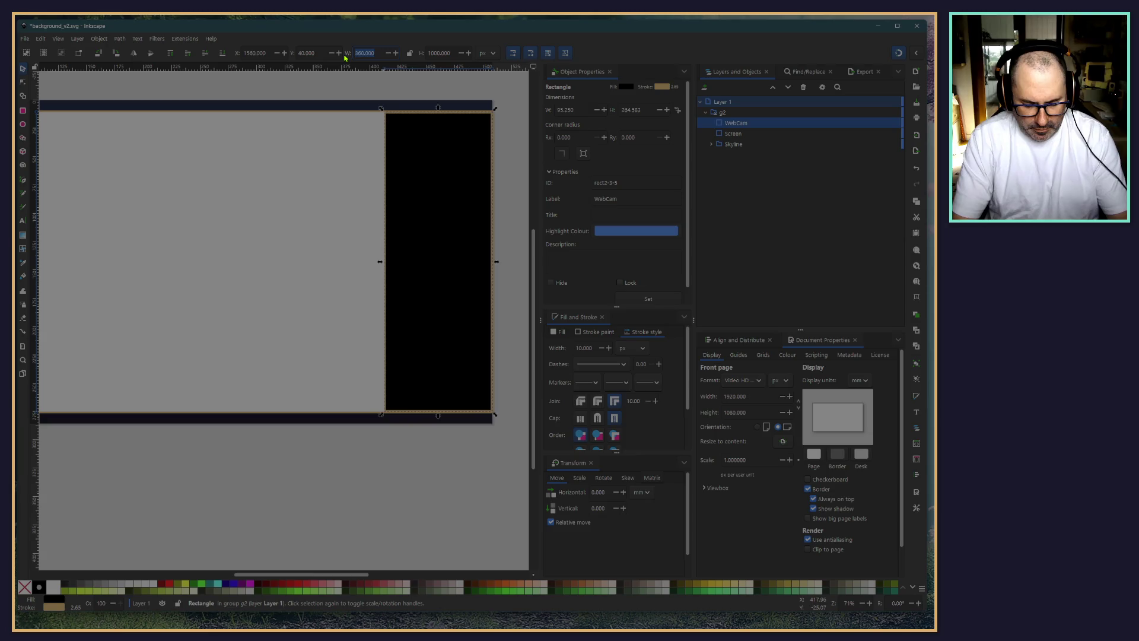
text(51)
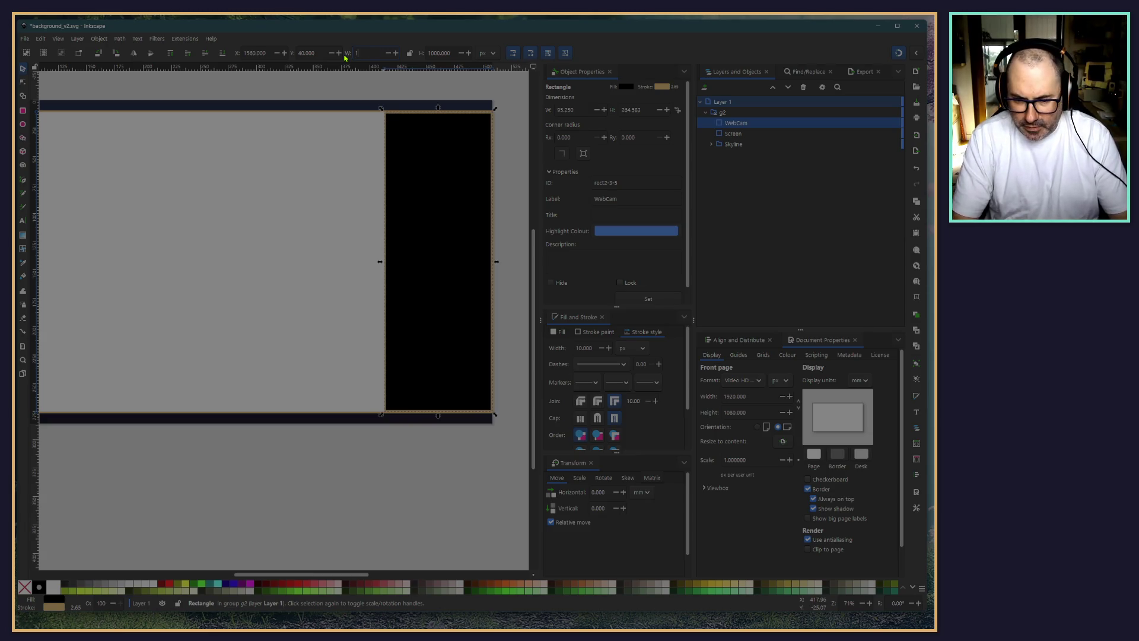
text(920 -)
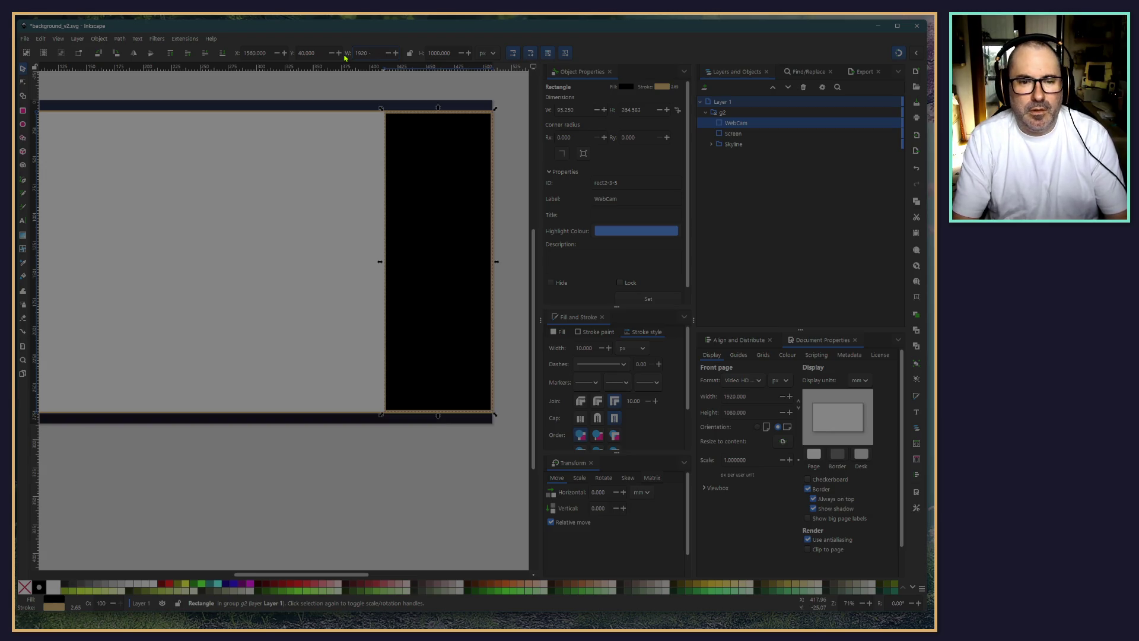
click(759, 132)
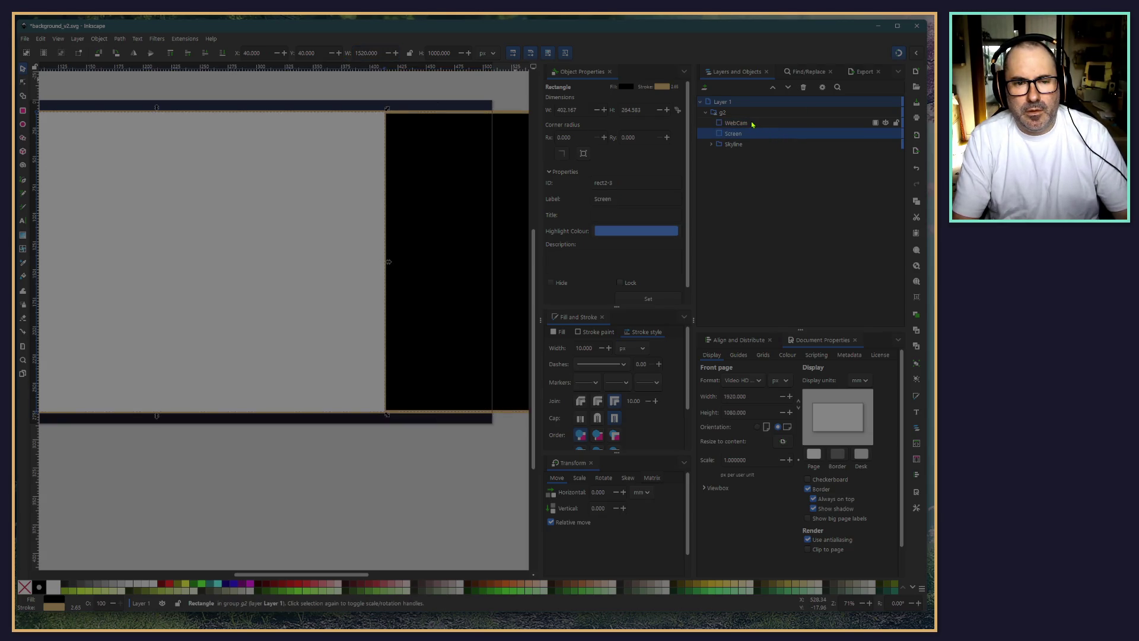
click(752, 123)
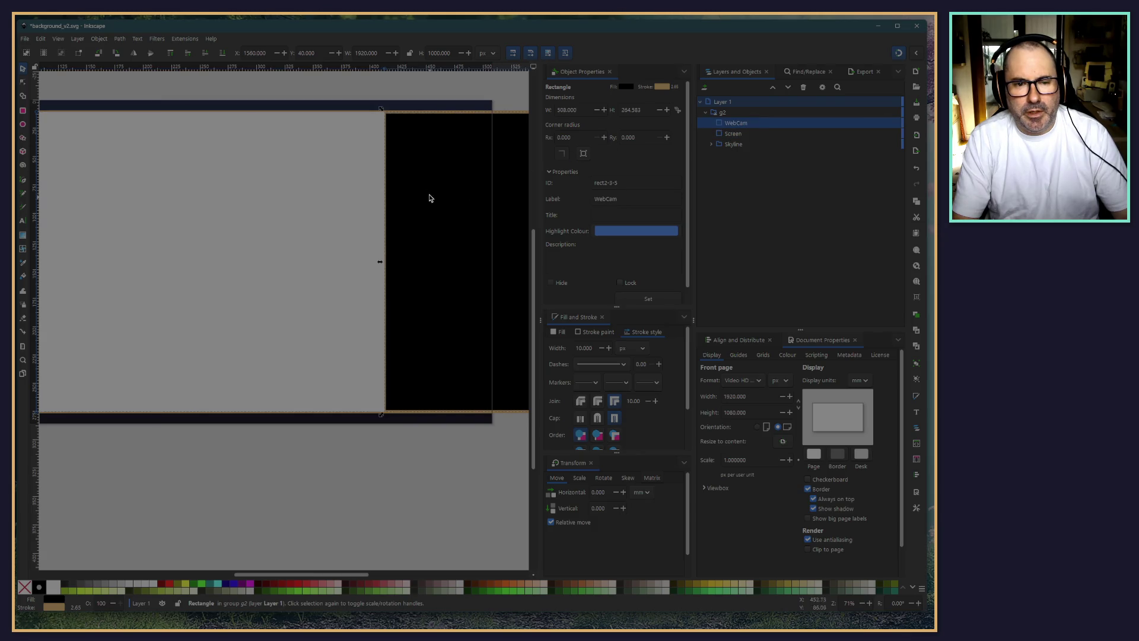
key(Down)
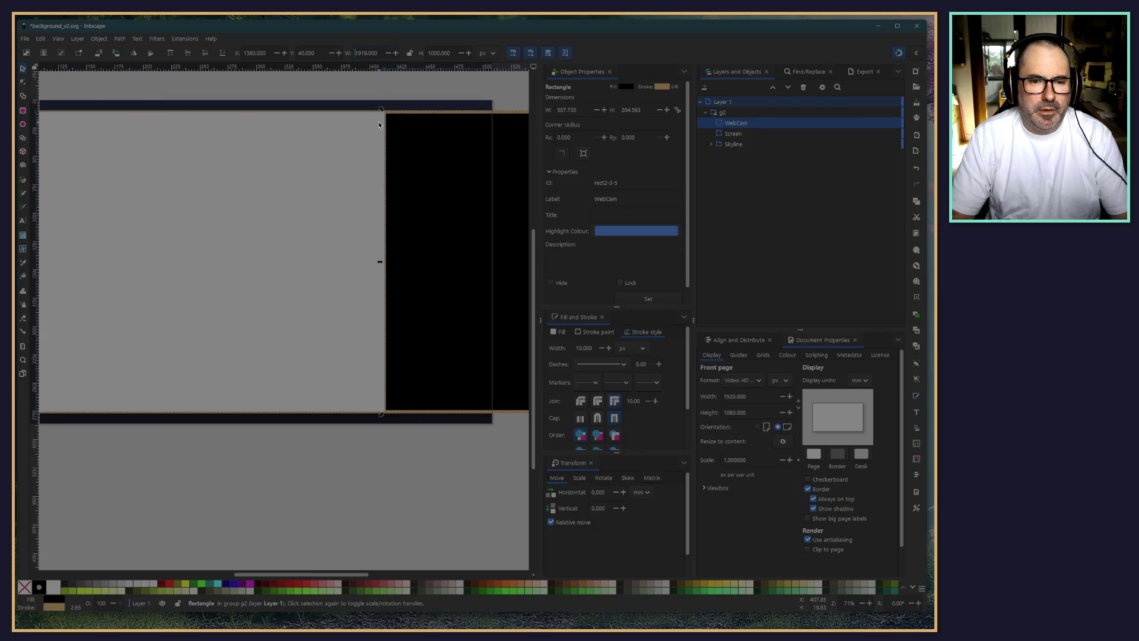
text(- 150)
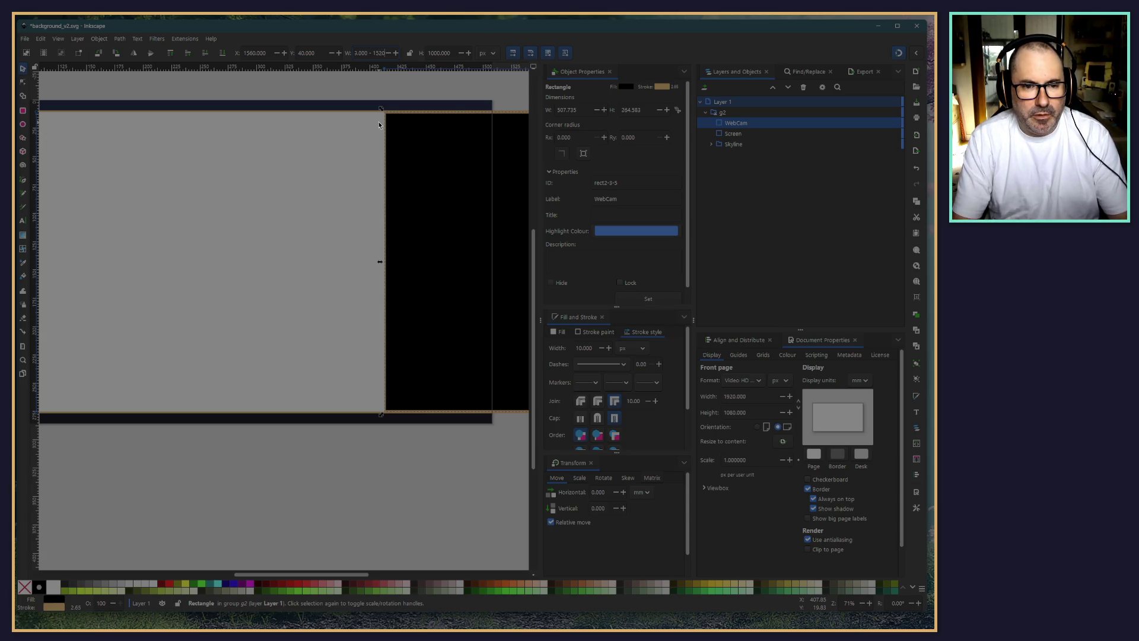
key(Return)
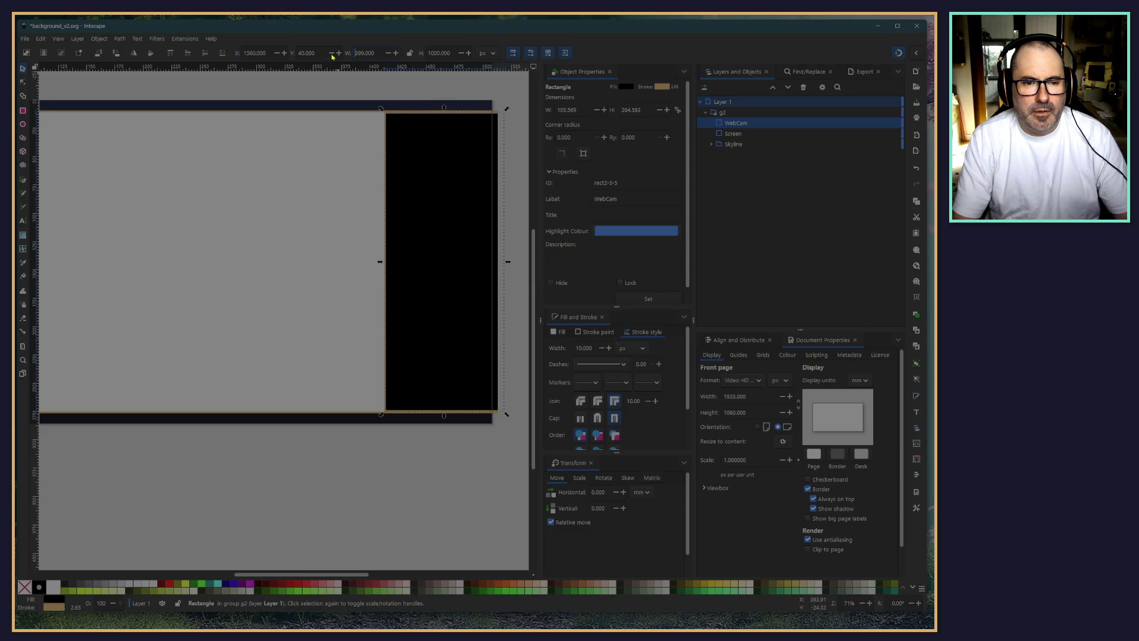
Correct the WebCam rectangle's width to 400 px by entering 1920 - 1520
click(389, 53)
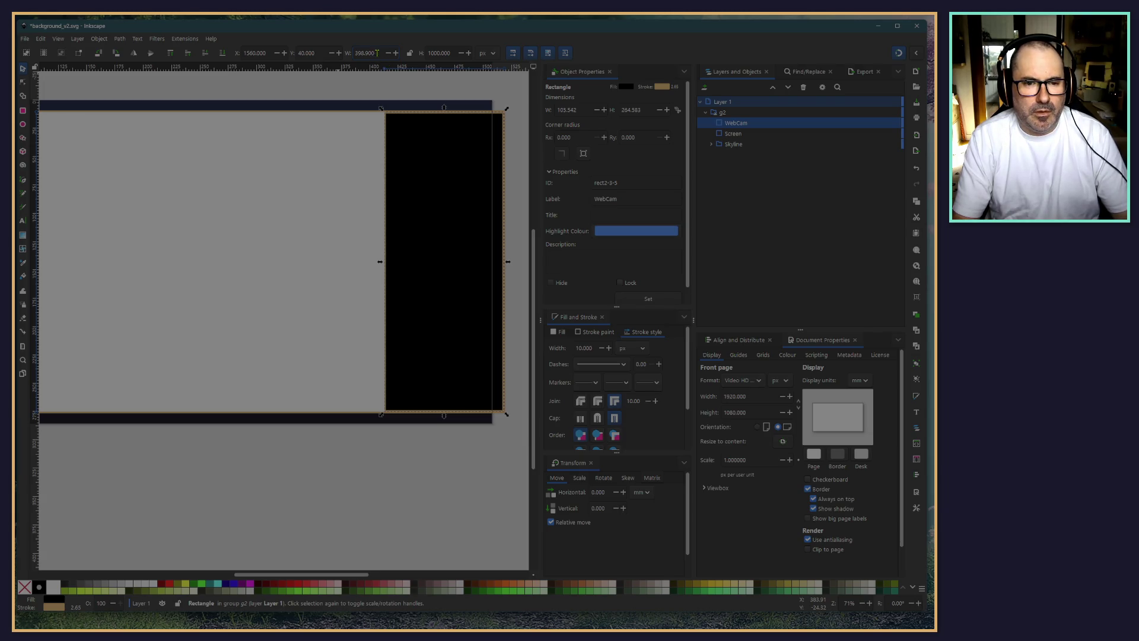
triple_click(376, 53)
text(1)
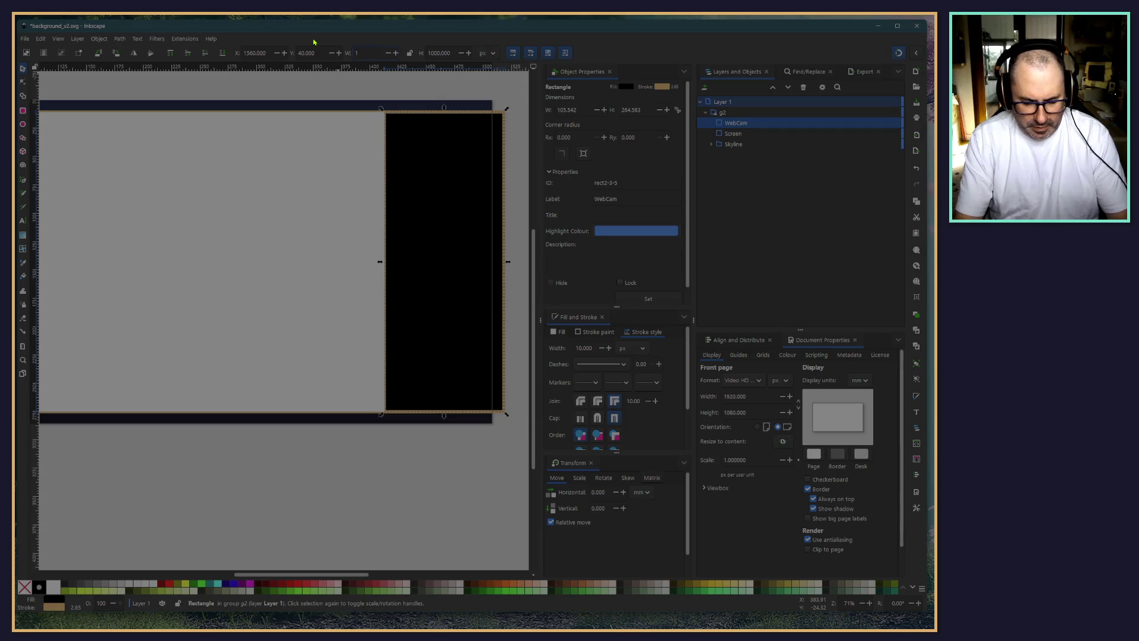
text(920)
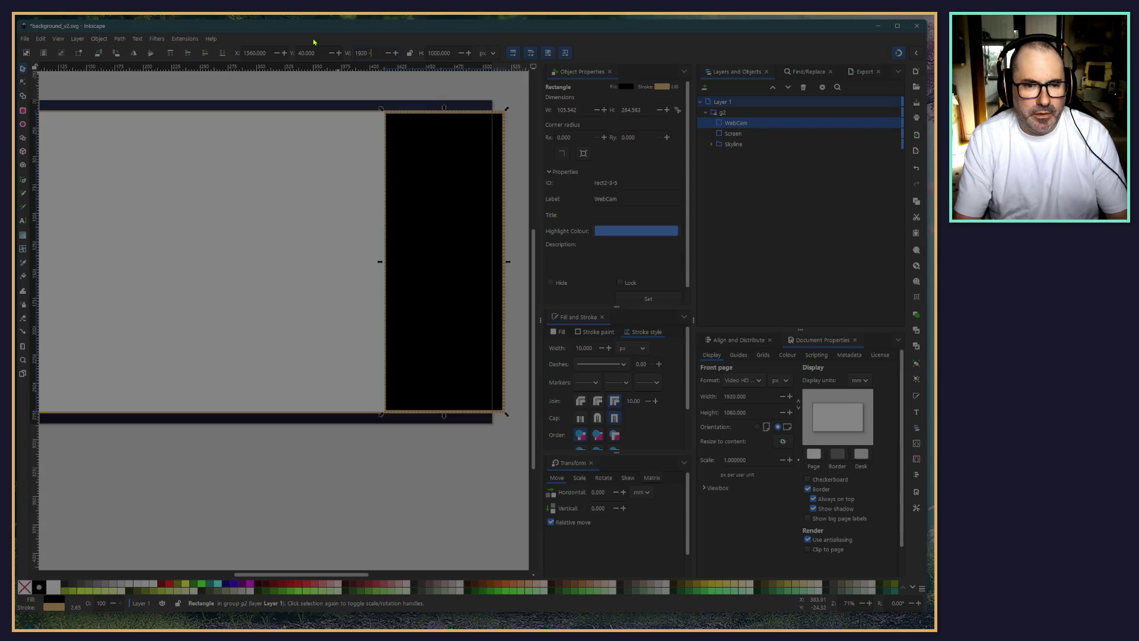
text( - 1520)
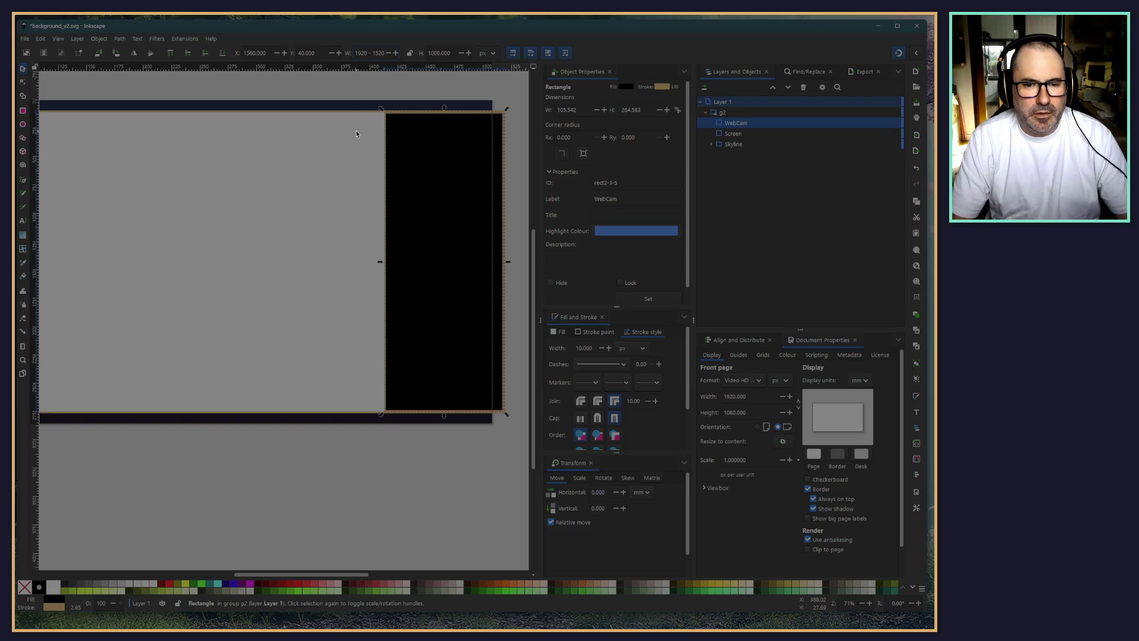
key(Return)
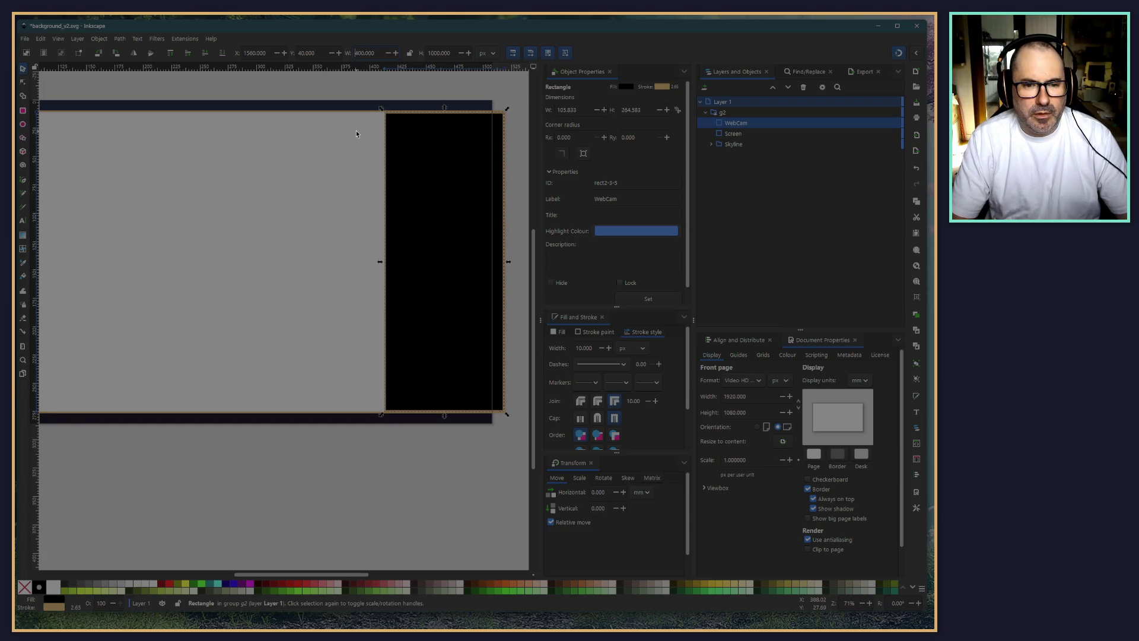